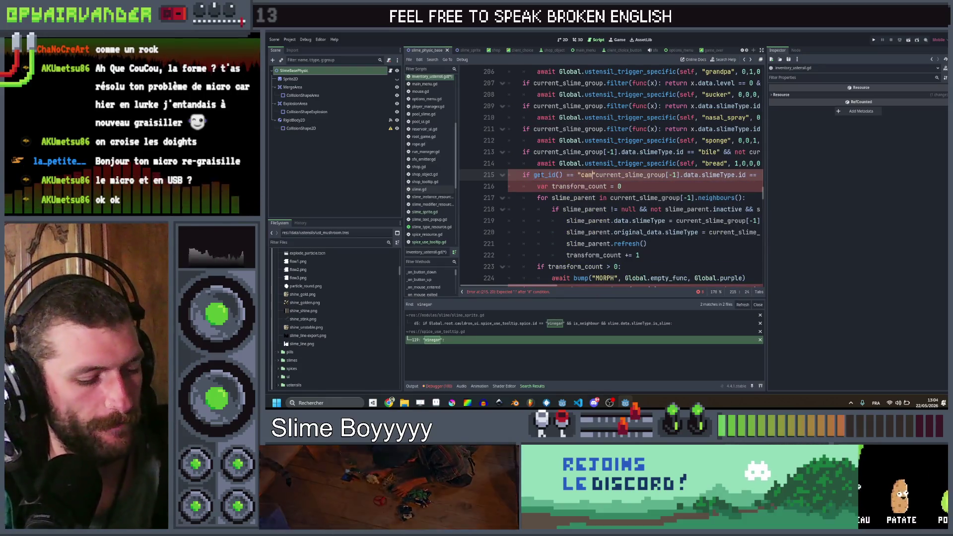
- Add camembert" && to line 215's if condition, then select ust_canonball.tres in the FileSystem
{"action": "type", "text": "embert\""}
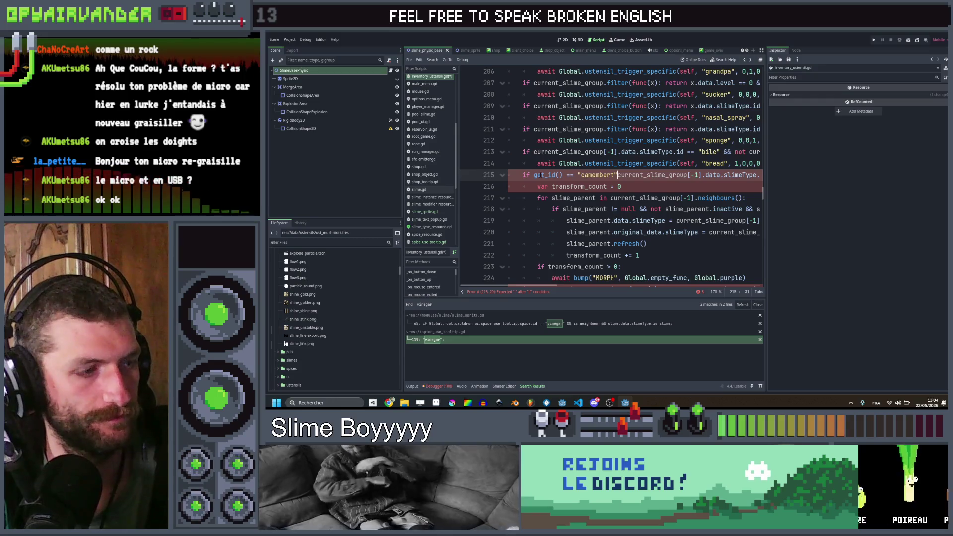
{"action": "type", "text": " &&"}
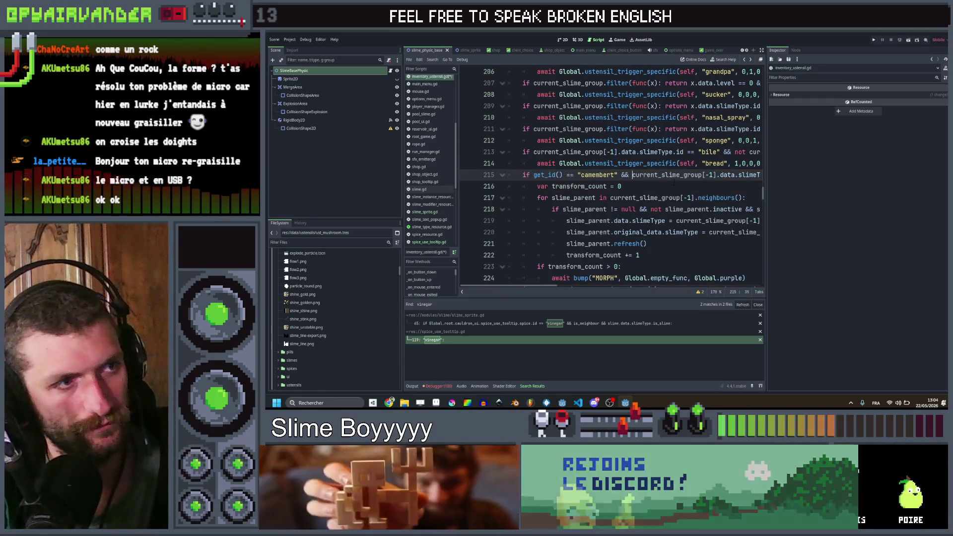
{"action": "key", "text": "Down"}
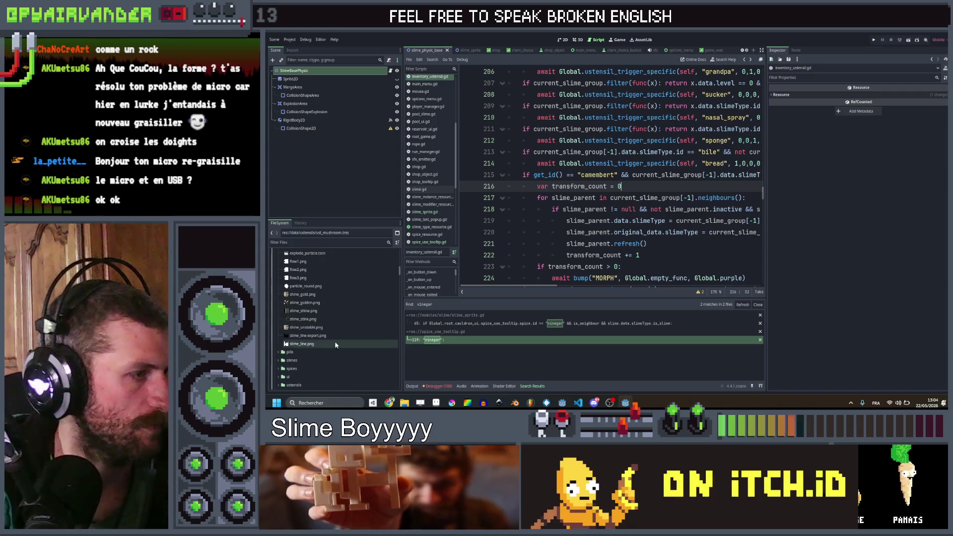
{"action": "scroll", "coordinate": [329, 318], "scroll_direction": "down", "scroll_amount": 5}
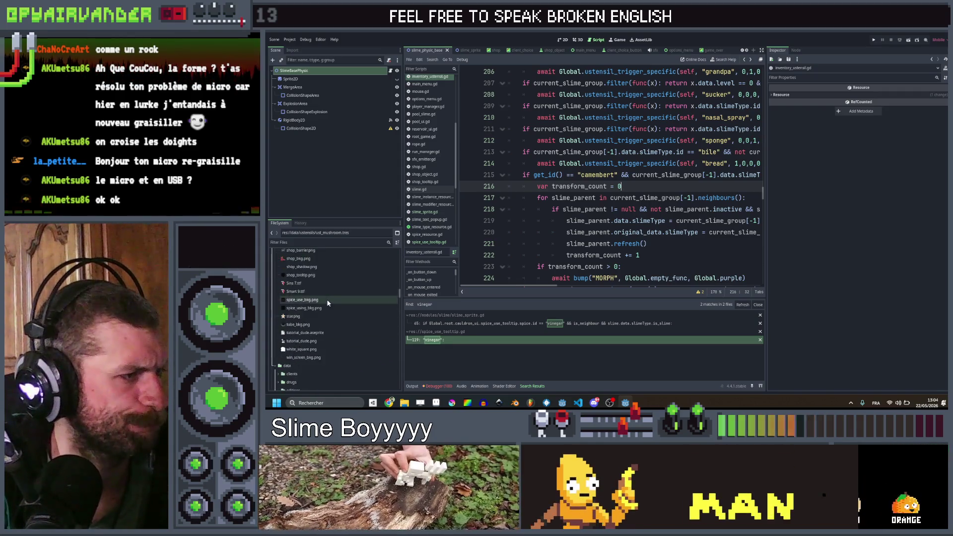
{"action": "scroll", "coordinate": [329, 298], "scroll_direction": "down", "scroll_amount": 10}
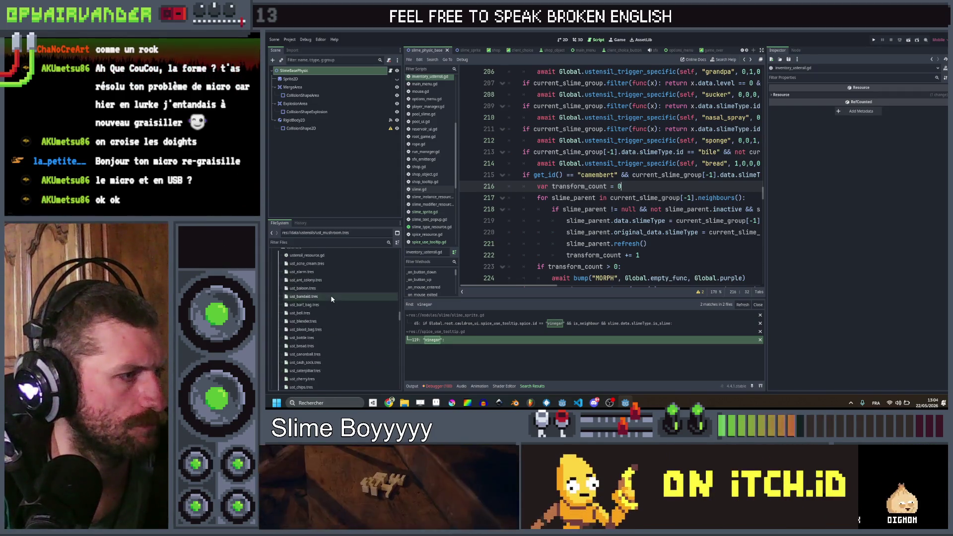
{"action": "left_click", "coordinate": [315, 354]}
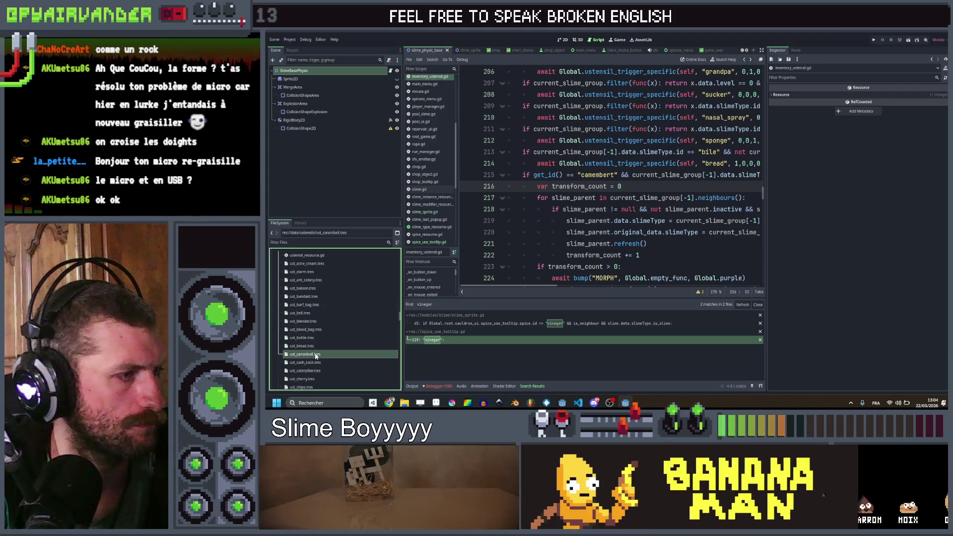
- Duplicate ust_canonball.tres as ust_camembert.tres
{"action": "key", "text": "ctrl+d"}
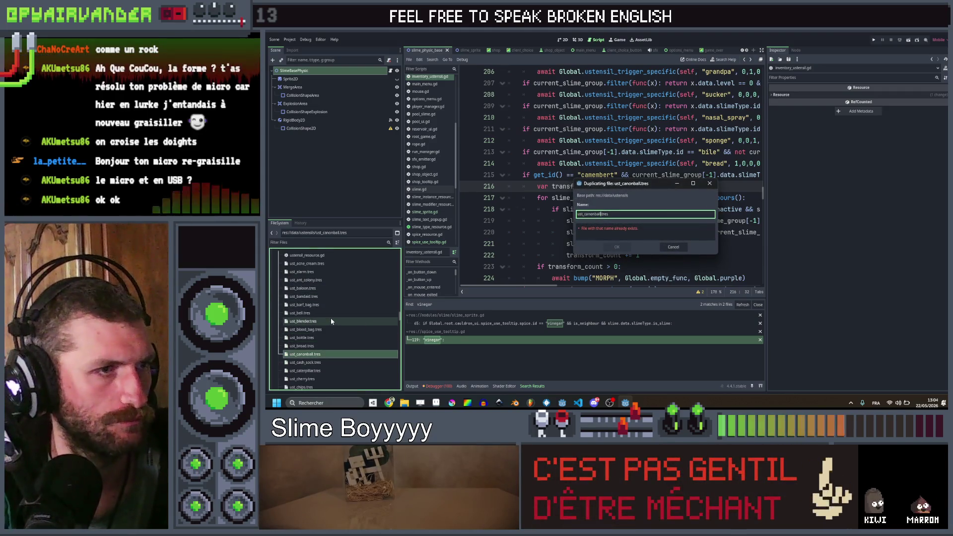
{"action": "key", "text": "shift+Left"}
{"action": "key", "text": "shift+Left"}
{"action": "key", "text": "shift+Left"}
{"action": "type", "text": "memb"}
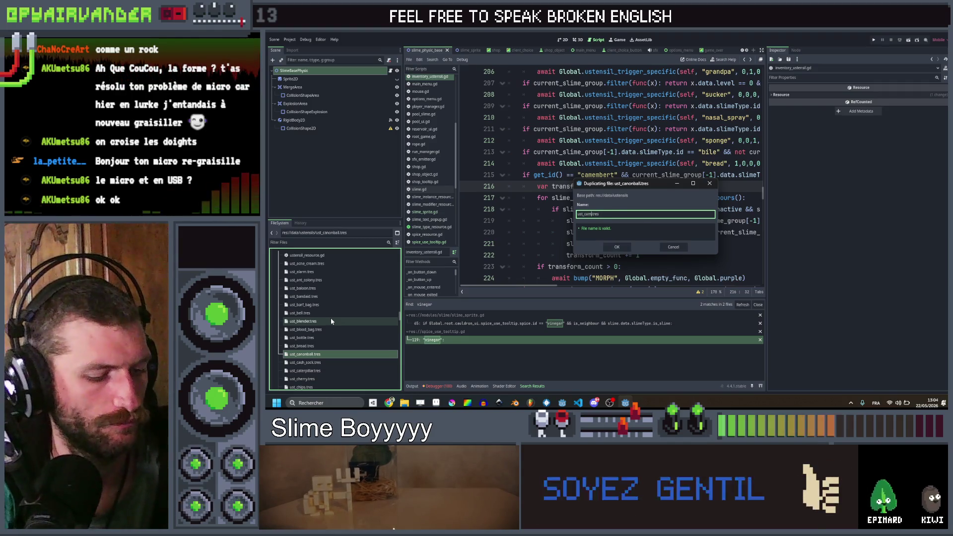
{"action": "key", "text": "Return"}
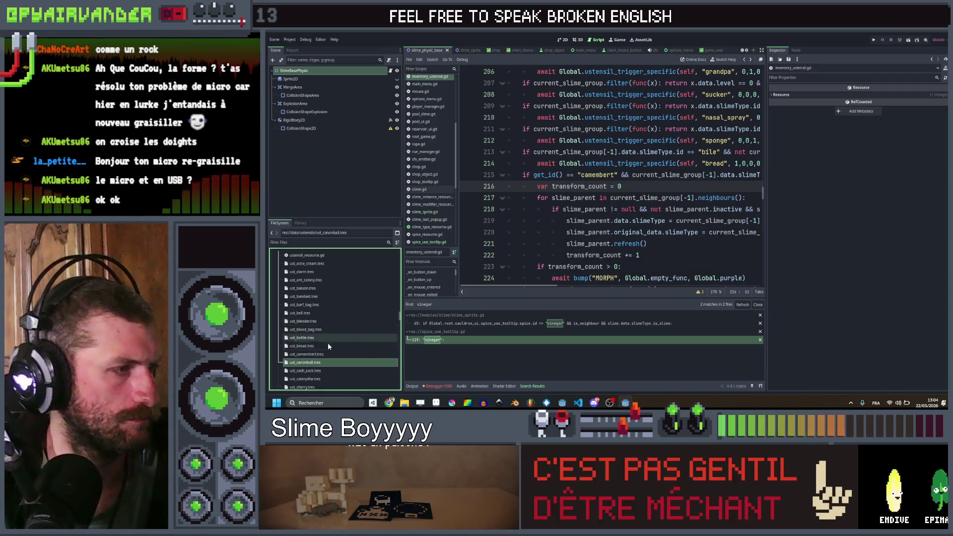
{"action": "left_click", "coordinate": [328, 353]}
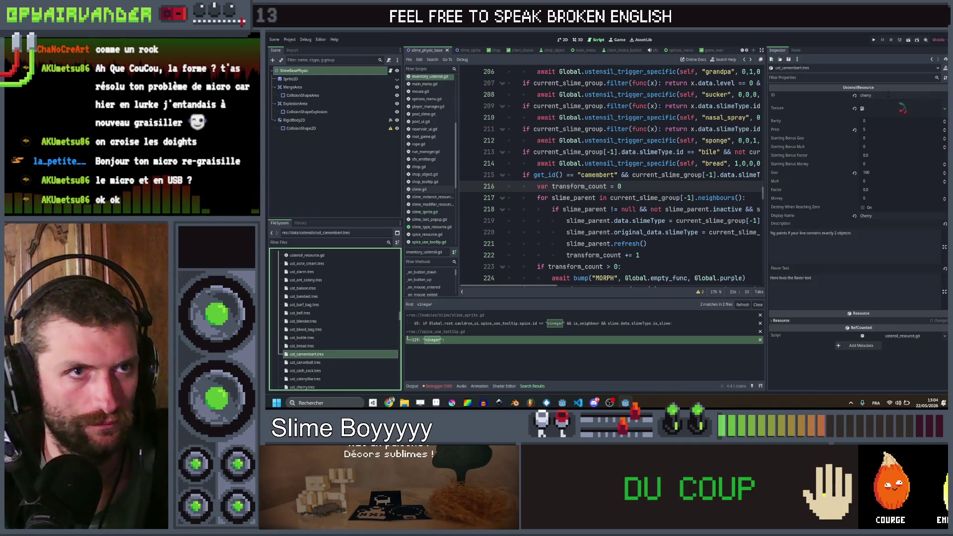
- Compare ust_canonball.tres with the cherry resource and retype its ID as canonball
{"action": "left_click", "coordinate": [305, 362]}
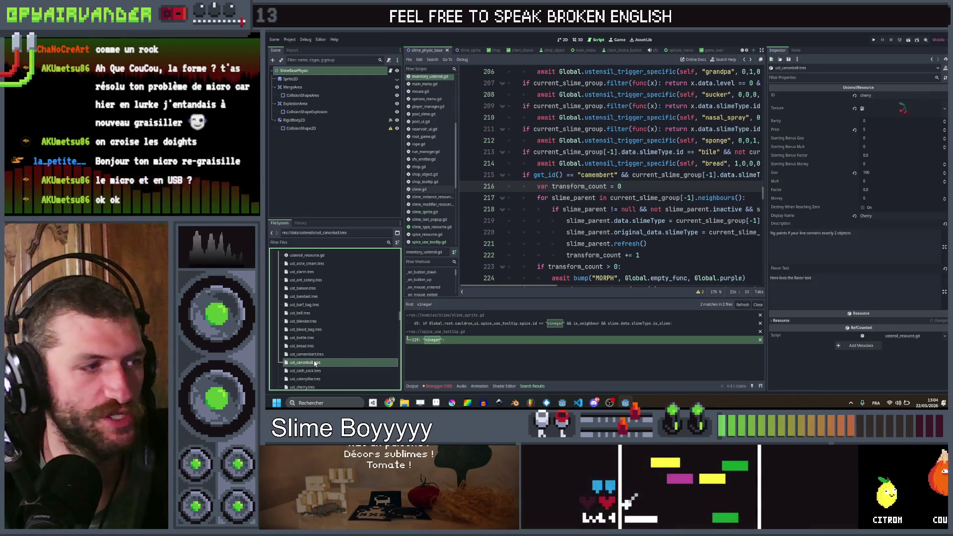
{"action": "scroll", "coordinate": [316, 351], "scroll_direction": "down", "scroll_amount": 2}
{"action": "left_click", "coordinate": [315, 352]}
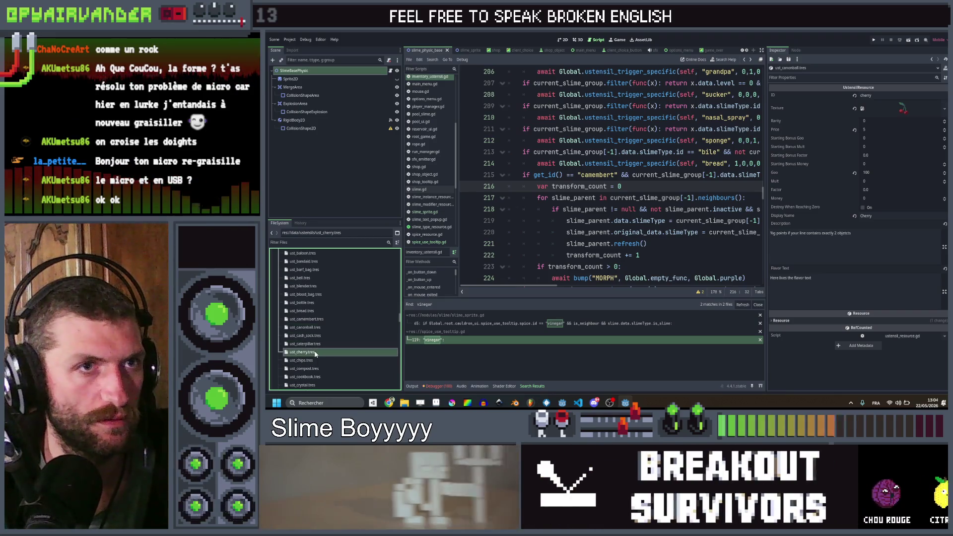
{"action": "left_click", "coordinate": [315, 328]}
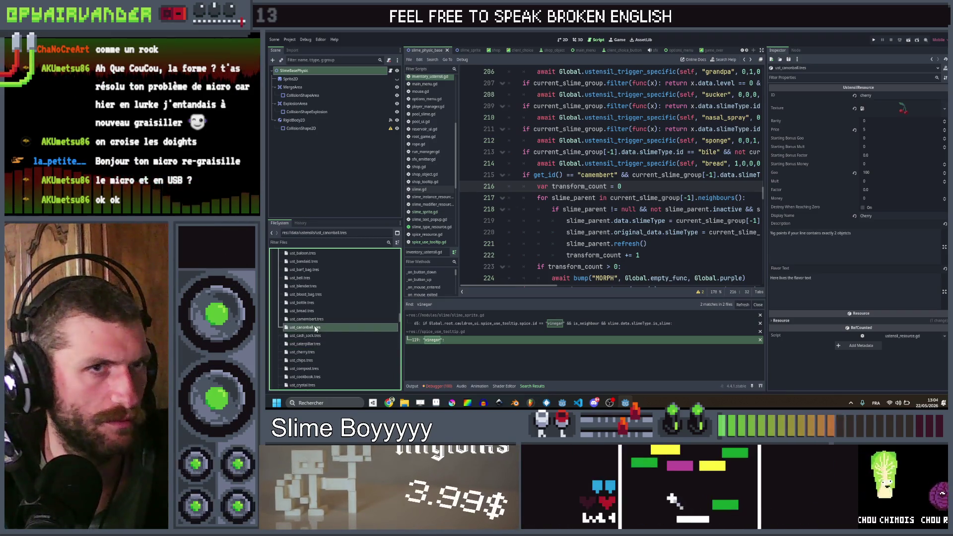
{"action": "left_click", "coordinate": [887, 95]}
{"action": "type", "text": "canonba"}
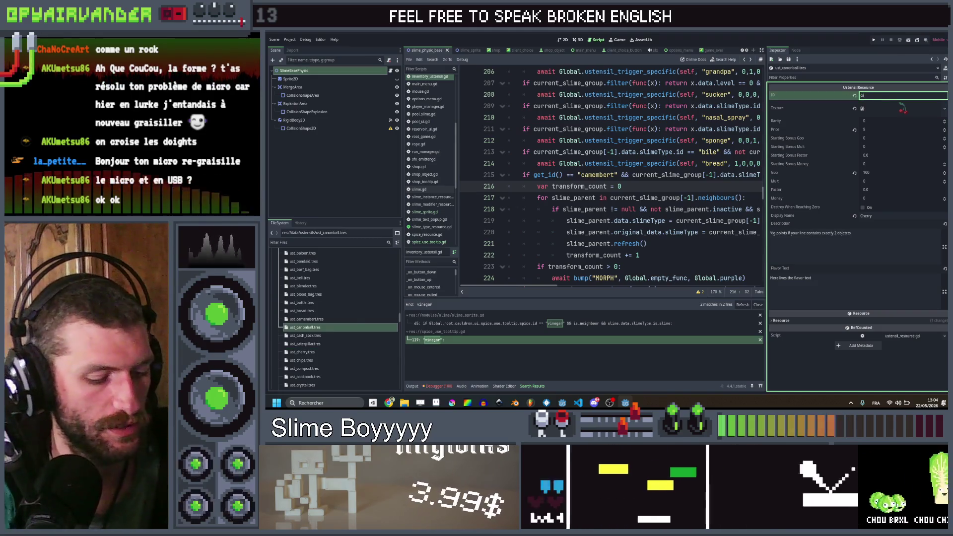
{"action": "type", "text": "ll"}
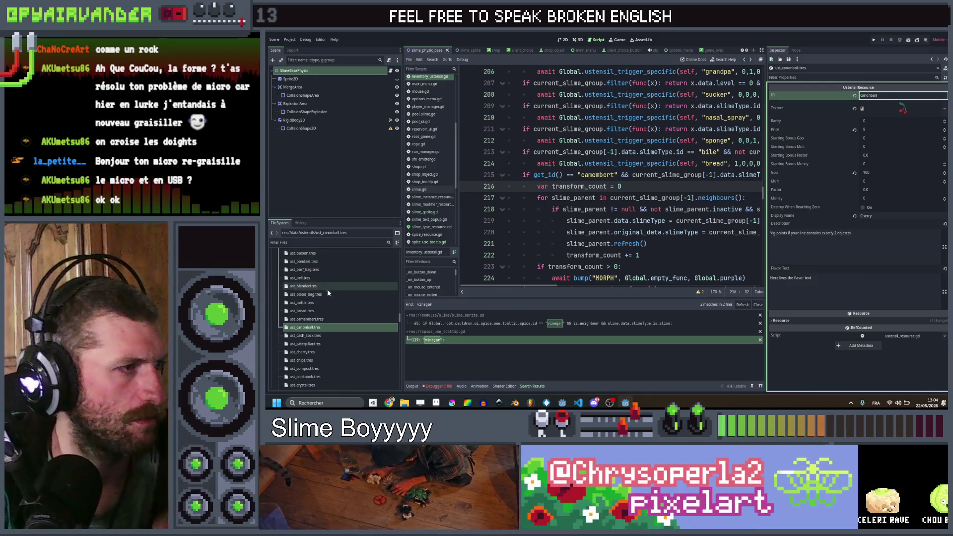
- Browse the utensil resources from acne cream to bread, settling on ust_bottle.tres's fertilizer ID
{"action": "scroll", "coordinate": [327, 288], "scroll_direction": "up", "scroll_amount": 2}
{"action": "left_click", "coordinate": [317, 263]}
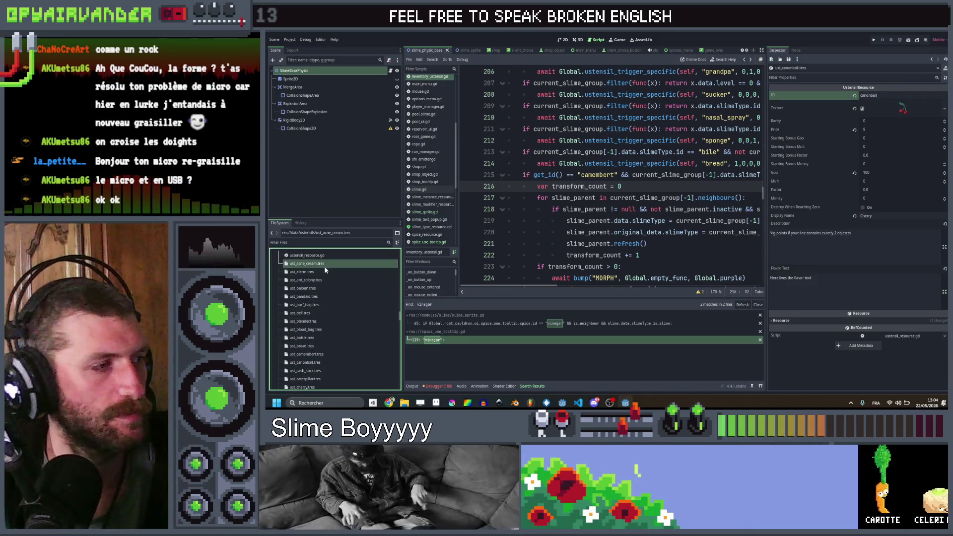
{"action": "left_click", "coordinate": [326, 271]}
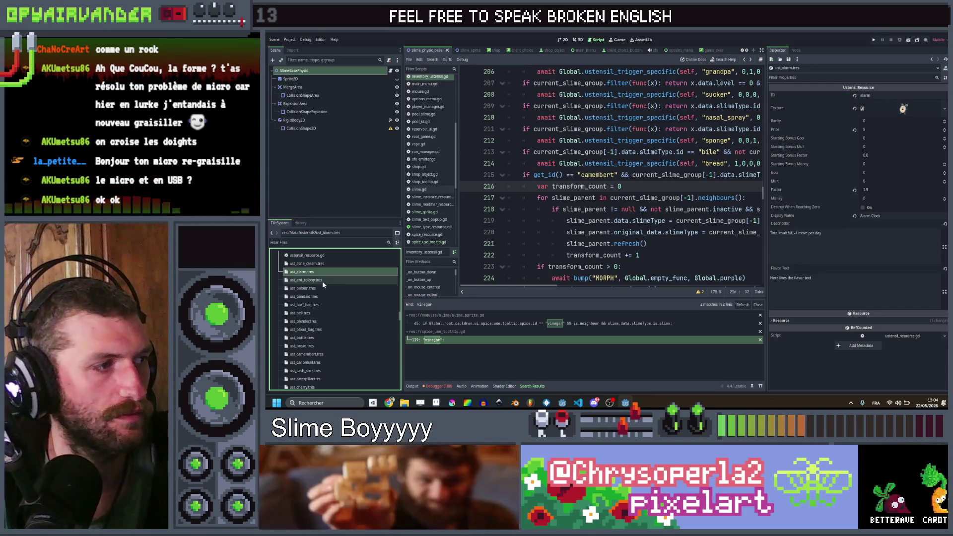
{"action": "left_click", "coordinate": [323, 288]}
{"action": "left_click", "coordinate": [322, 294]}
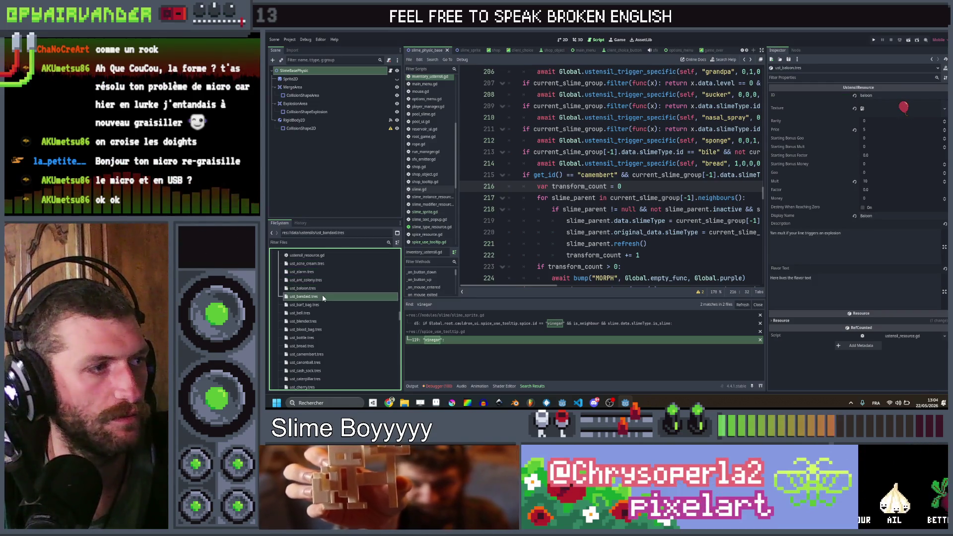
{"action": "left_click", "coordinate": [320, 313]}
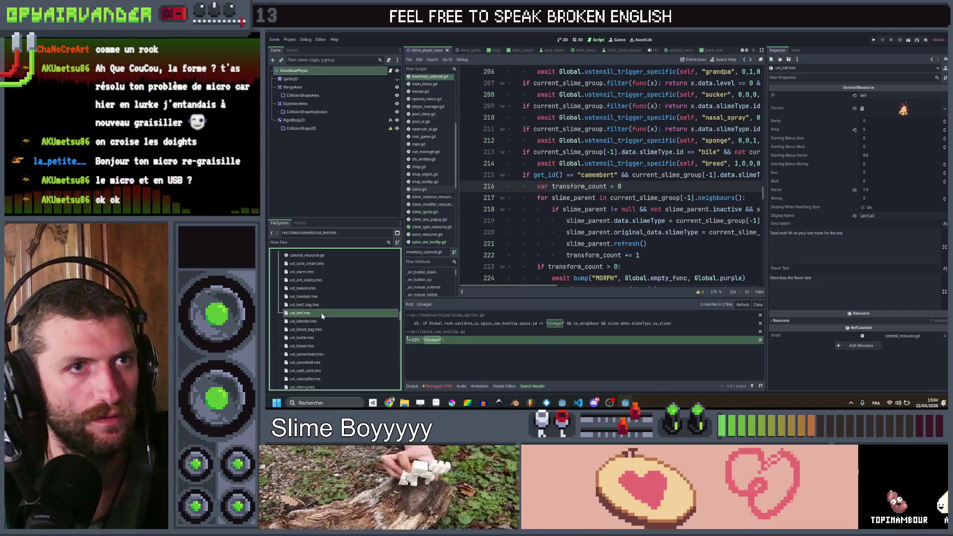
{"action": "left_click", "coordinate": [320, 320]}
{"action": "left_click", "coordinate": [322, 329]}
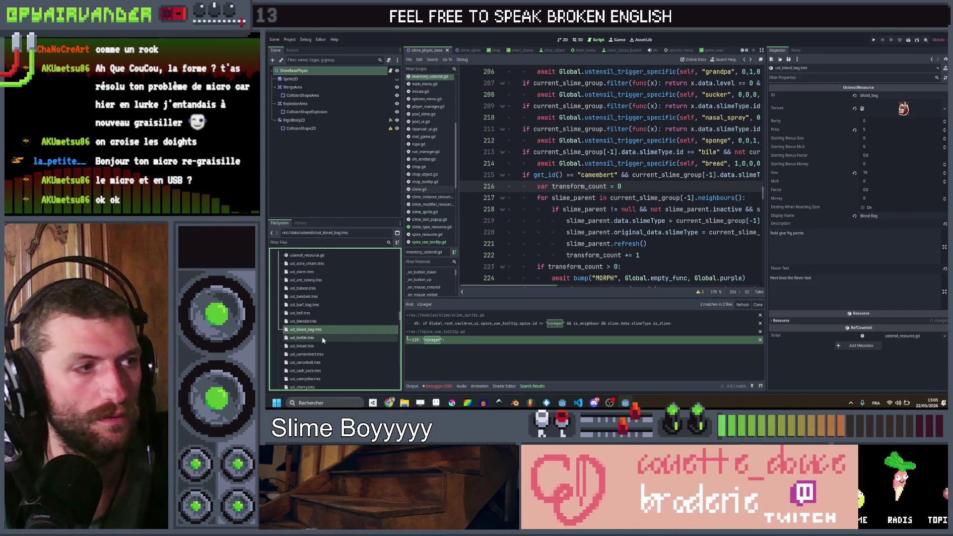
{"action": "left_click", "coordinate": [321, 336]}
{"action": "left_click", "coordinate": [322, 343]}
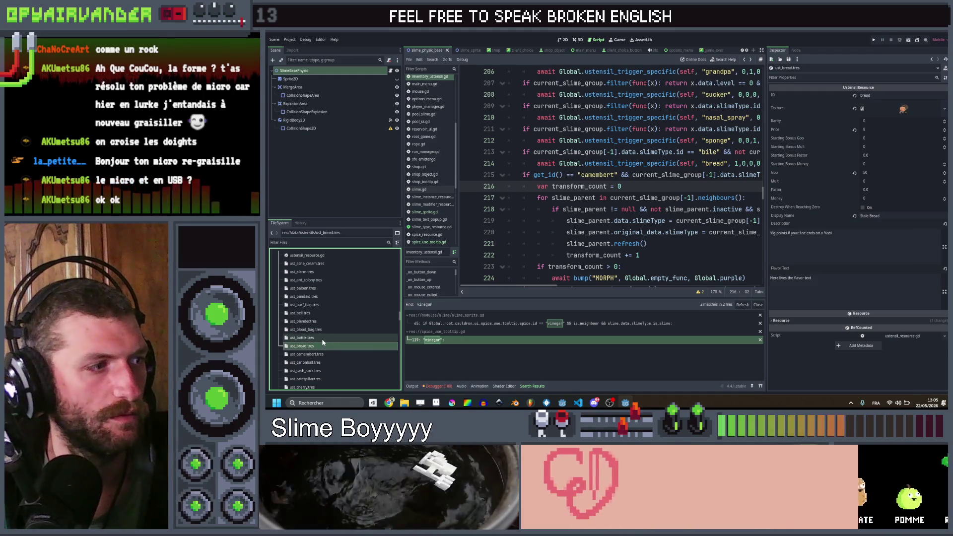
{"action": "left_click", "coordinate": [322, 339]}
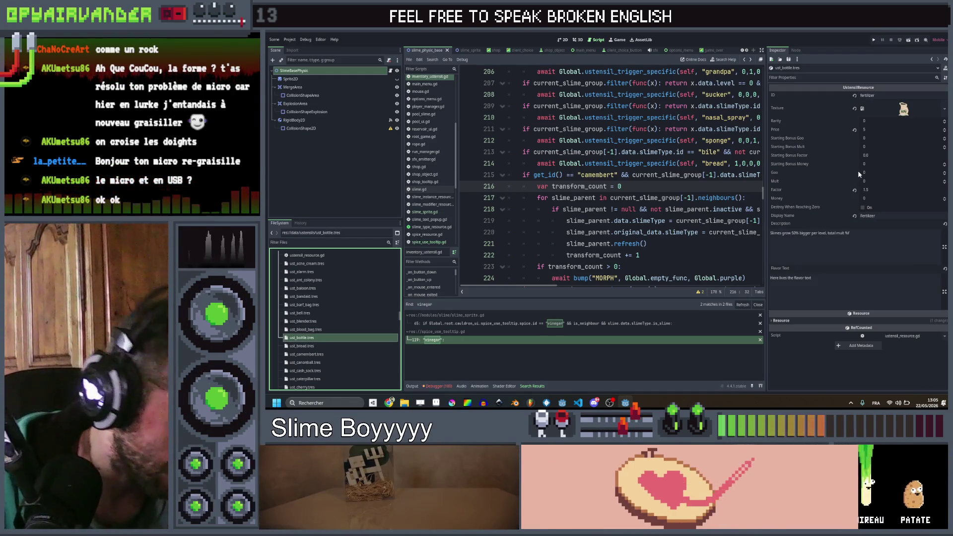
{"action": "left_click", "coordinate": [888, 96]}
- Set the bottle resource's ID to bottle, load ustensil_bottle.png as texture, name it Empty Bottle
{"action": "type", "text": "bott"}
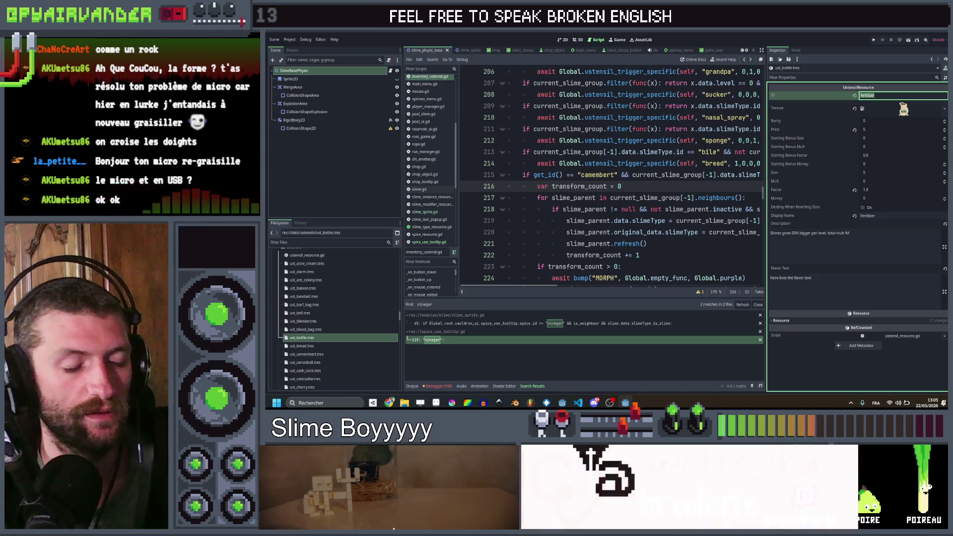
{"action": "type", "text": "le"}
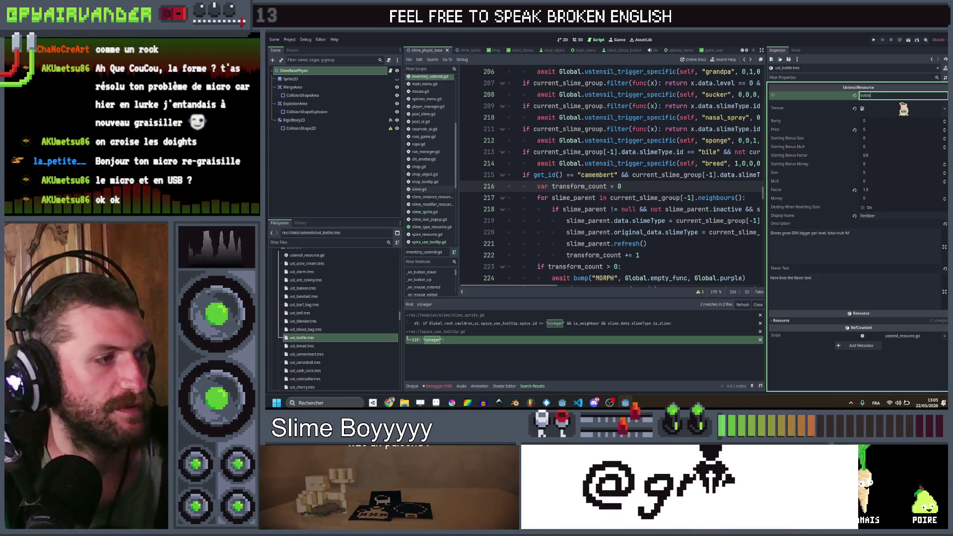
{"action": "right_click", "coordinate": [907, 114]}
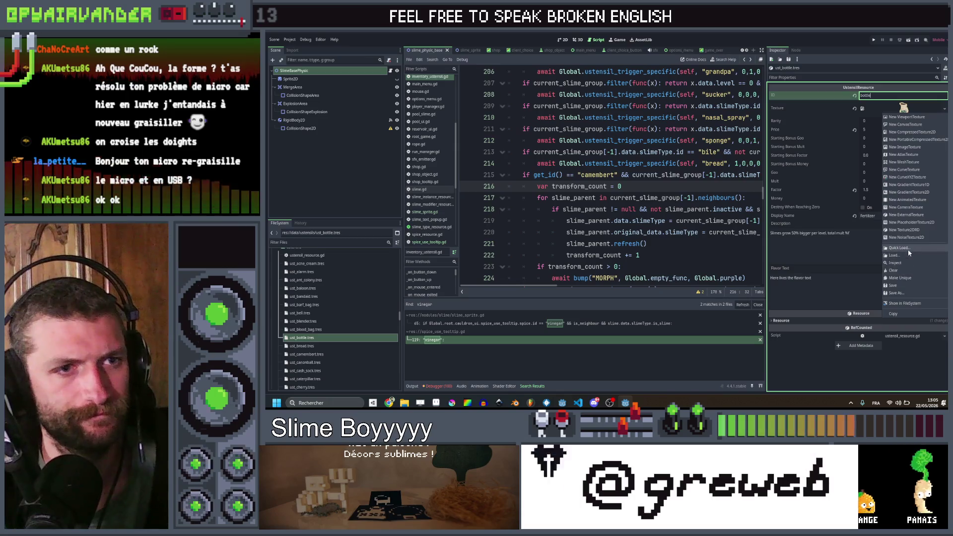
{"action": "left_click", "coordinate": [908, 249]}
{"action": "type", "text": "bottle"}
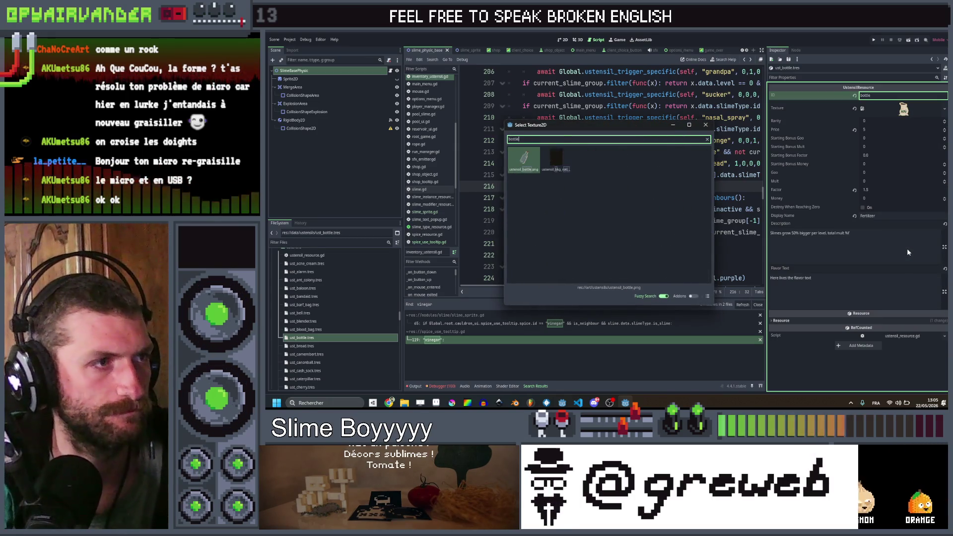
{"action": "key", "text": "Return"}
{"action": "left_click", "coordinate": [900, 216]}
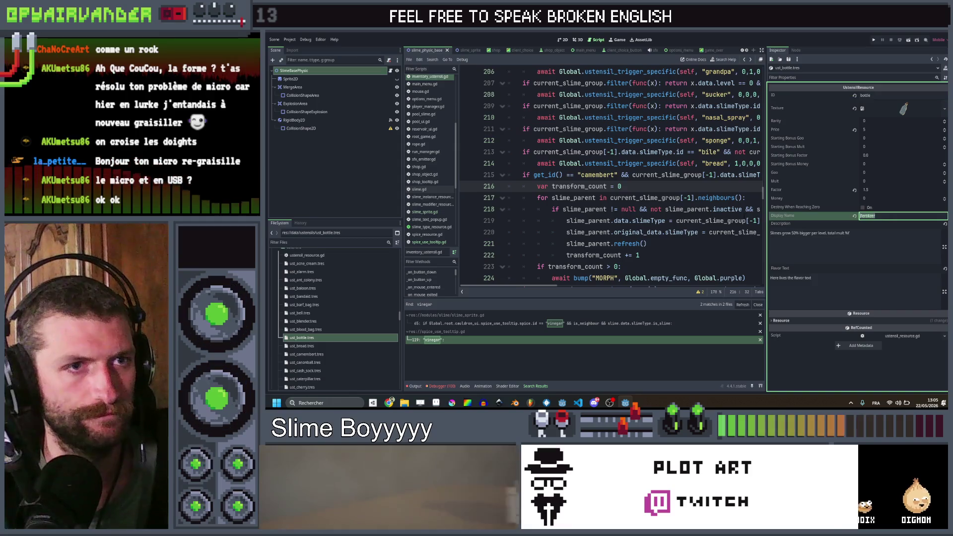
{"action": "type", "text": "Empty Bottle"}
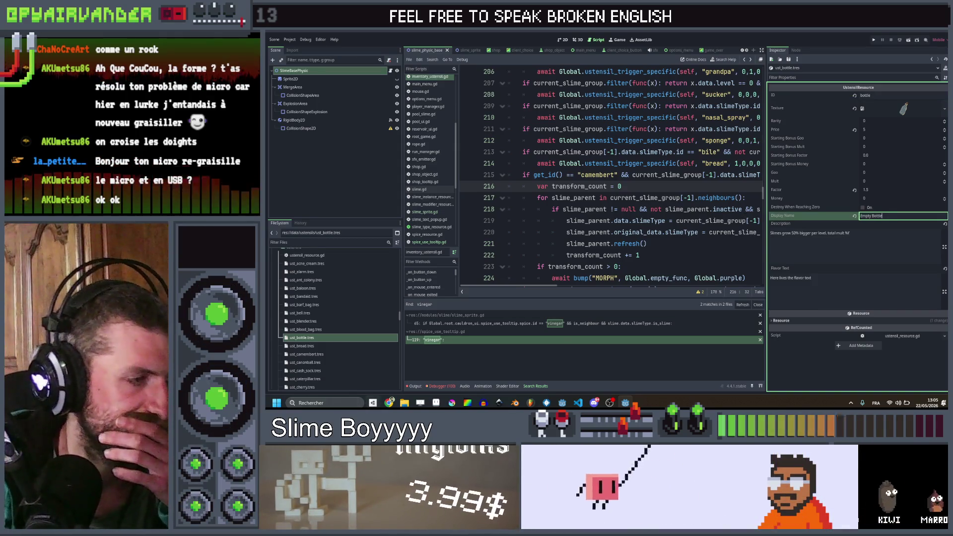
- Copy the Empty Bottle effect text from cell B66 of the spreadsheet back to Godot
{"action": "mouse_move", "coordinate": [389, 402]}
{"action": "left_click", "coordinate": [397, 365]}
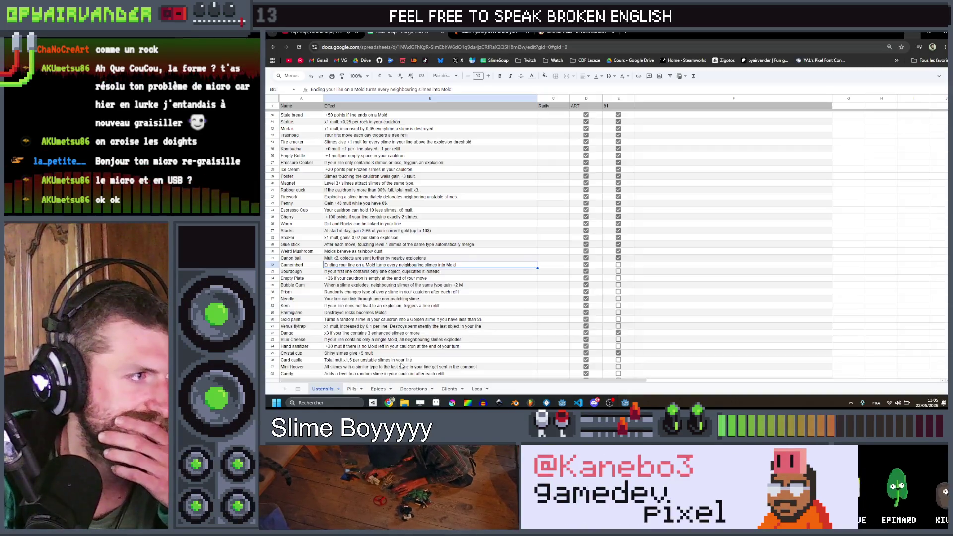
{"action": "scroll", "coordinate": [406, 267], "scroll_direction": "up", "scroll_amount": 10}
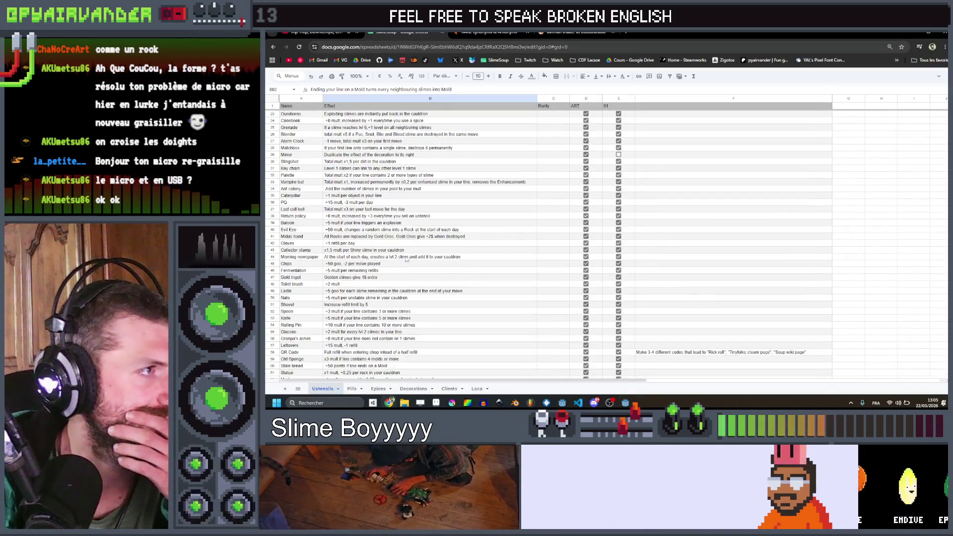
{"action": "scroll", "coordinate": [409, 257], "scroll_direction": "down", "scroll_amount": 12}
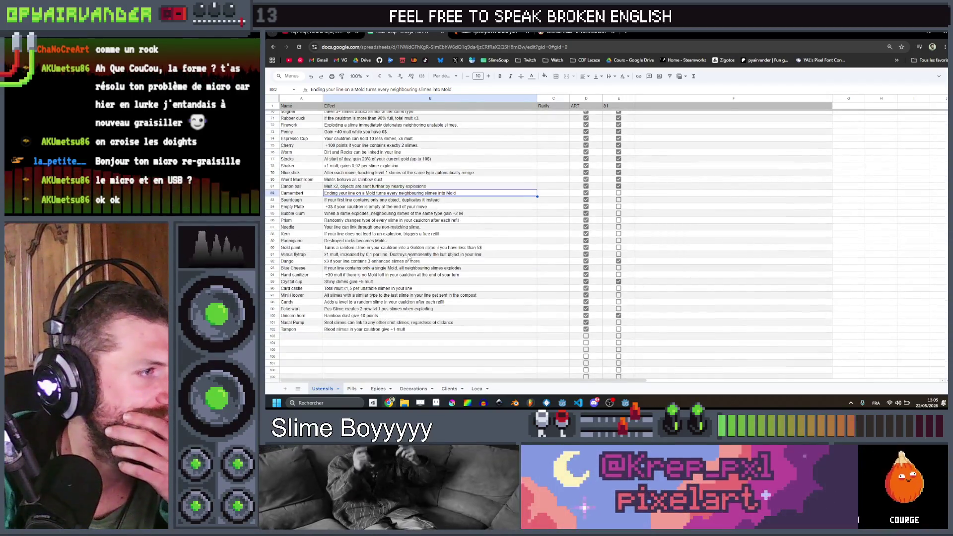
{"action": "scroll", "coordinate": [409, 257], "scroll_direction": "up", "scroll_amount": 3}
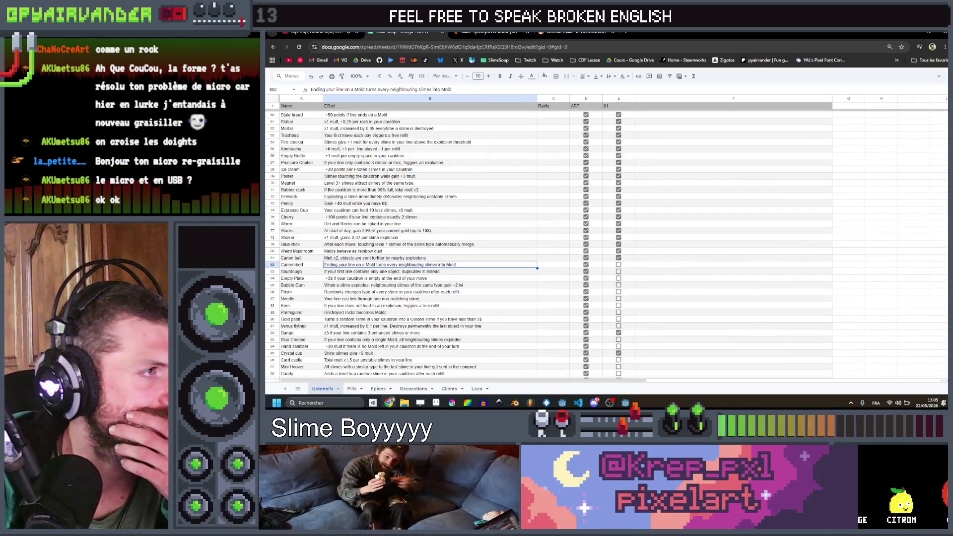
{"action": "double_click", "coordinate": [415, 155]}
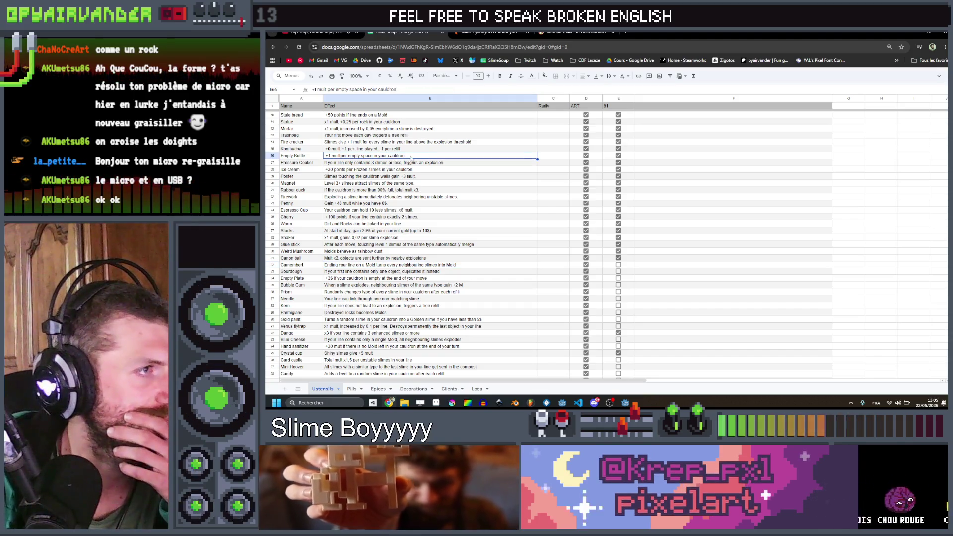
{"action": "key", "text": "ctrl+a"}
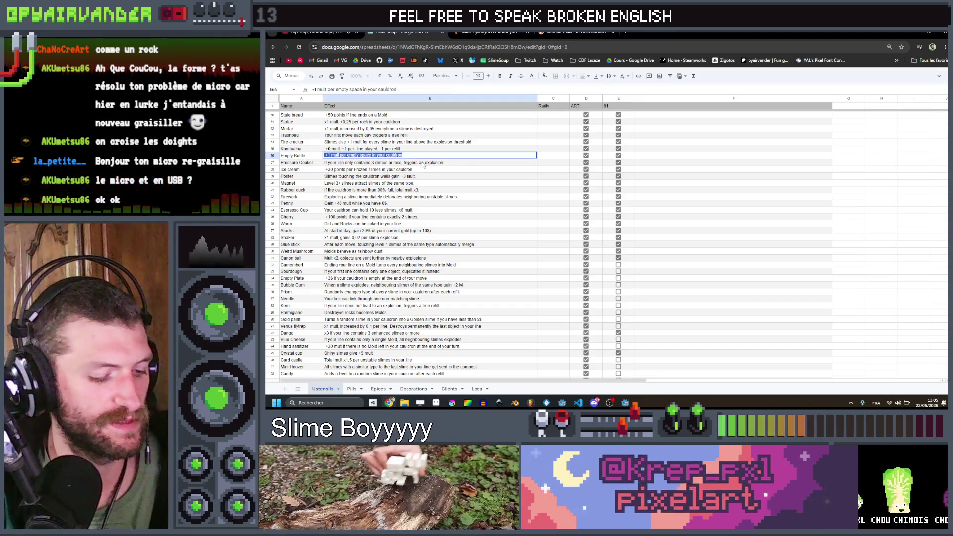
{"action": "key", "text": "alt+Tab"}
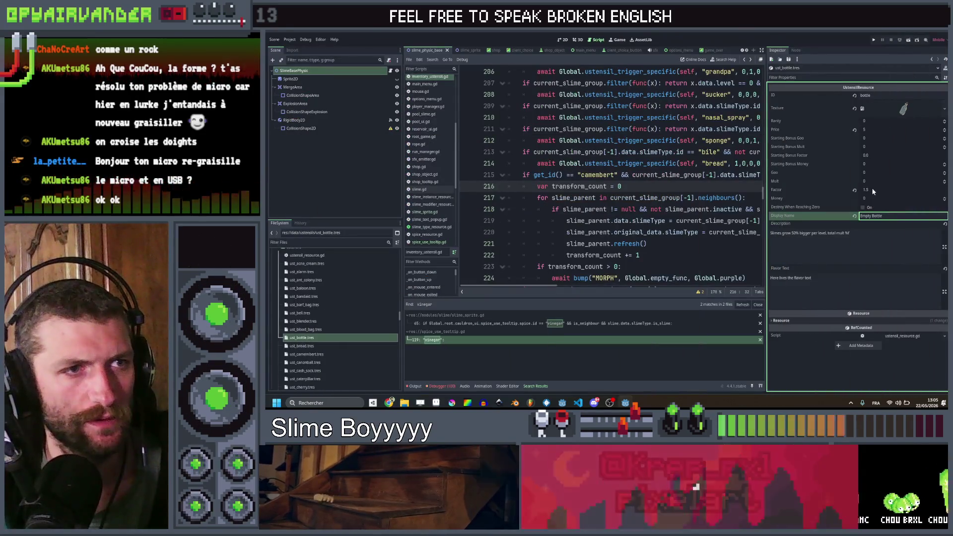
- Set the bottle's Factor to 0, paste the empty-space mult description, then open ust_camembert.tres
{"action": "left_click", "coordinate": [871, 189]}
{"action": "type", "text": "0"}
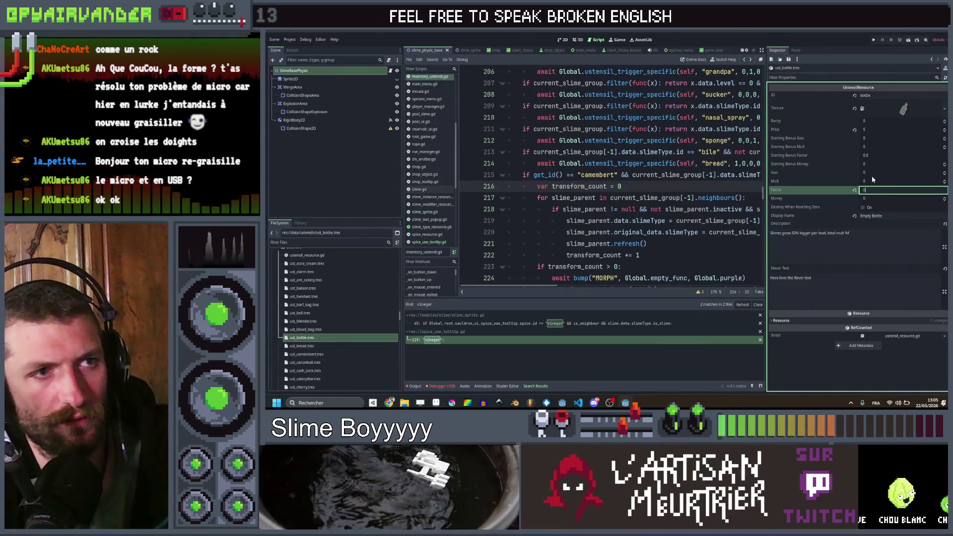
{"action": "left_click", "coordinate": [872, 180]}
{"action": "triple_click", "coordinate": [871, 235]}
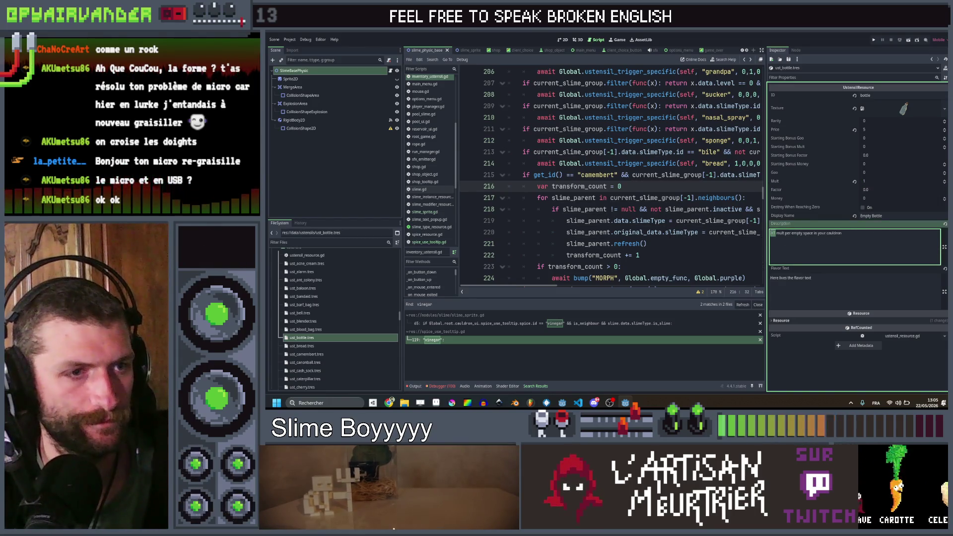
{"action": "type", "text": "$m"}
{"action": "key", "text": "End"}
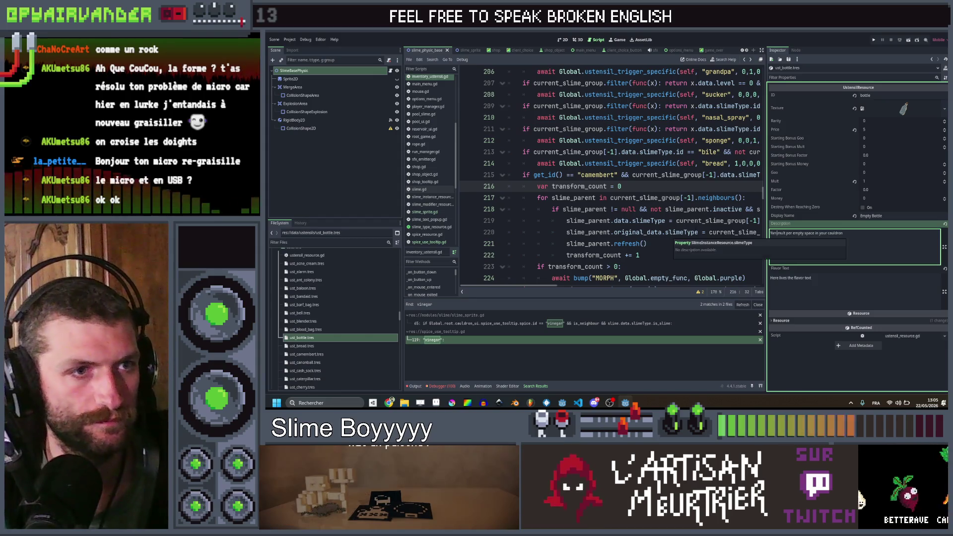
{"action": "left_click", "coordinate": [336, 346]}
{"action": "left_click", "coordinate": [333, 354]}
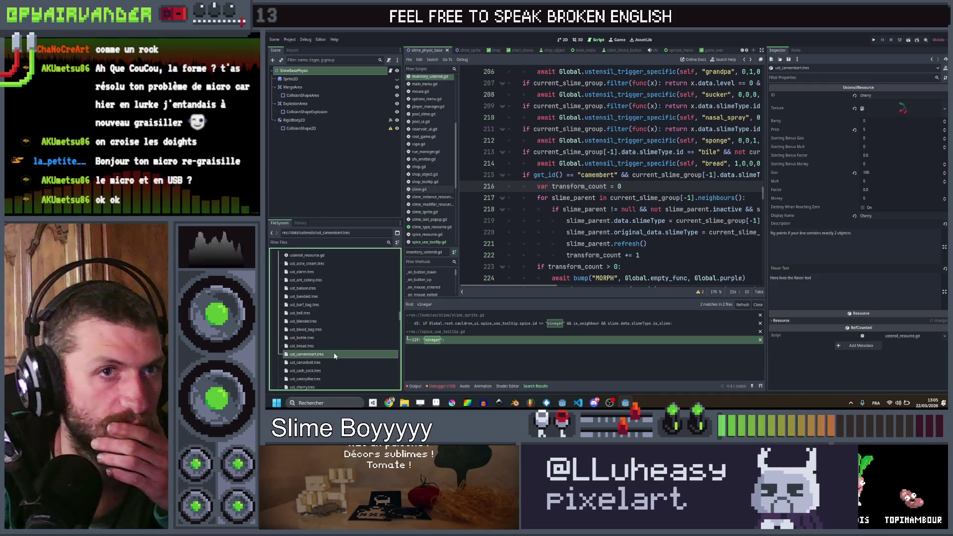
- Give ust_camembert.tres the ID camembert and display name Camembert
{"action": "double_click", "coordinate": [891, 97]}
{"action": "type", "text": "c"}
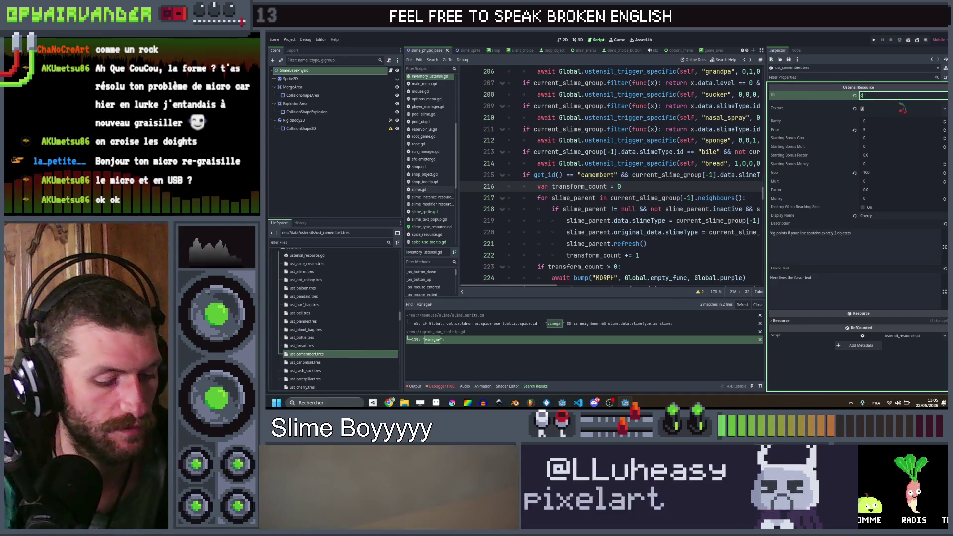
{"action": "type", "text": "amembert"}
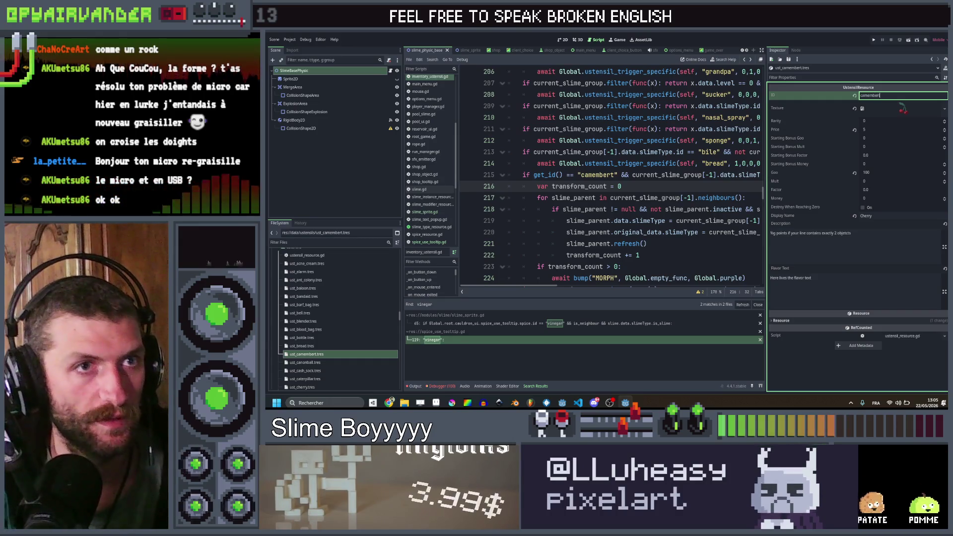
{"action": "double_click", "coordinate": [869, 216]}
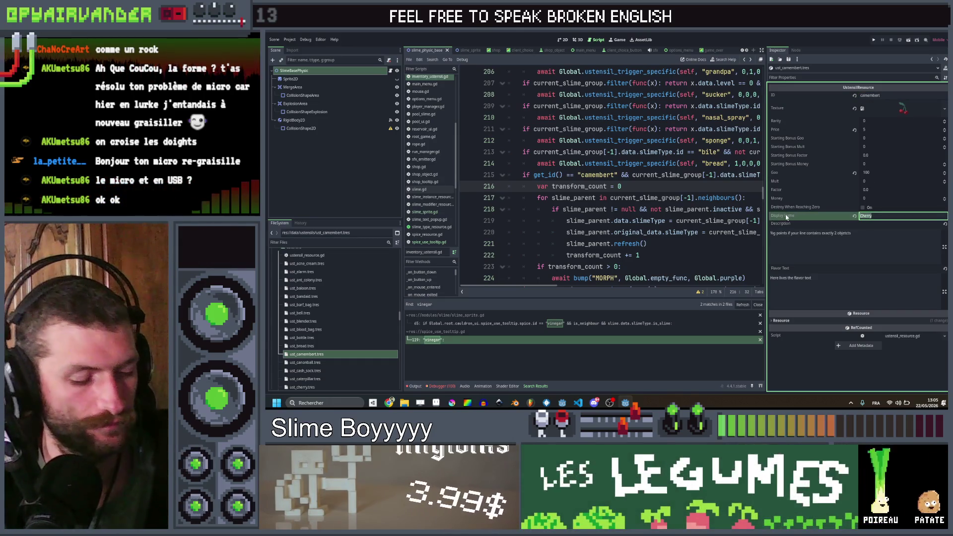
{"action": "type", "text": "Camembert"}
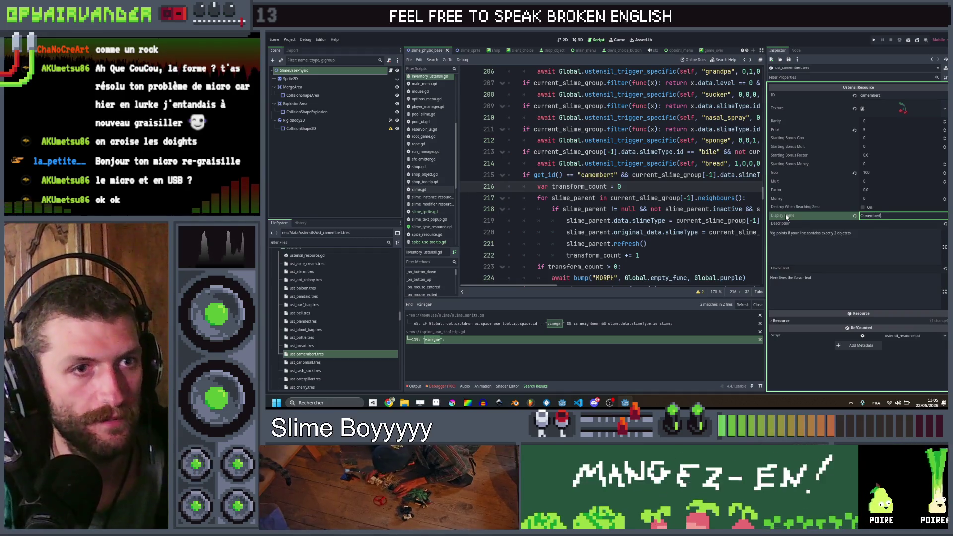
- Quick Load the camembert image as the resource's texture
{"action": "left_click", "coordinate": [903, 112]}
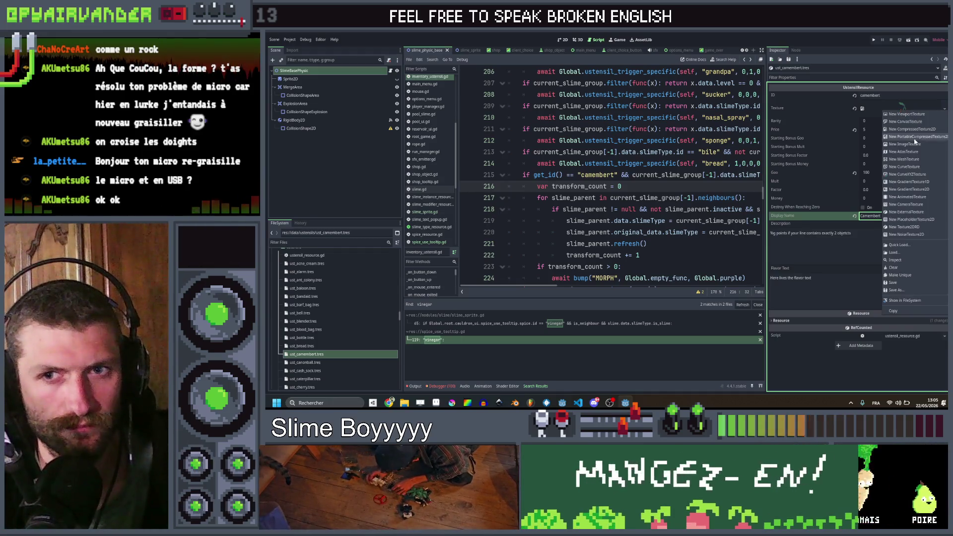
{"action": "left_click", "coordinate": [911, 243]}
{"action": "type", "text": "came"}
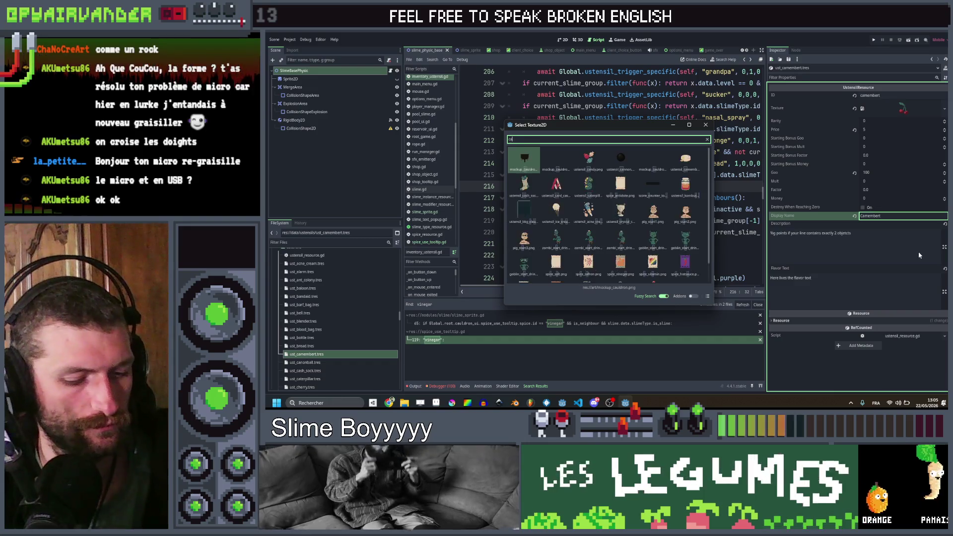
{"action": "key", "text": "Return"}
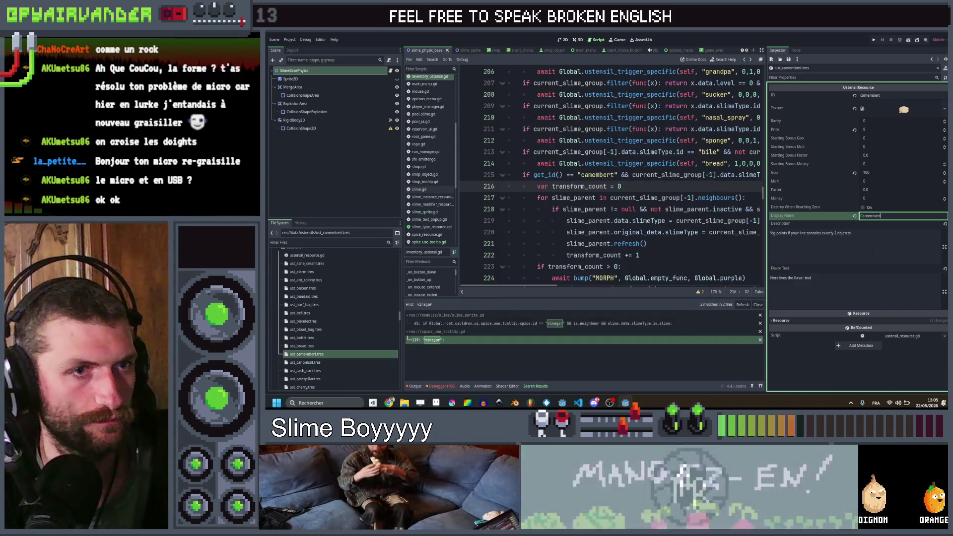
- Paste the Camembert effect text from the spreadsheet into the Description
{"action": "key", "text": "Tab"}
{"action": "mouse_move", "coordinate": [389, 402]}
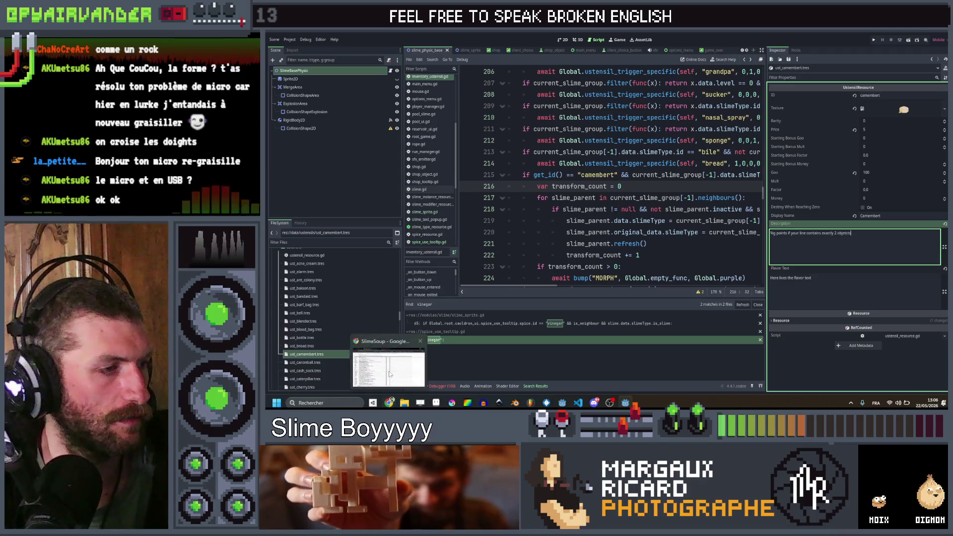
{"action": "left_click", "coordinate": [390, 371]}
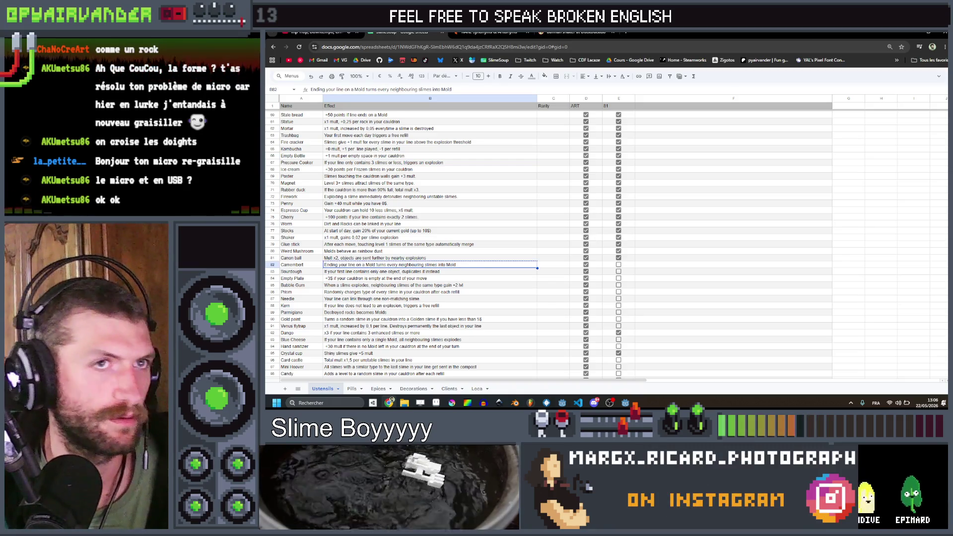
{"action": "key", "text": "alt+Tab"}
{"action": "type", "text": "Ending your line on a Mold turns every neighbouring slimes into Mold"}
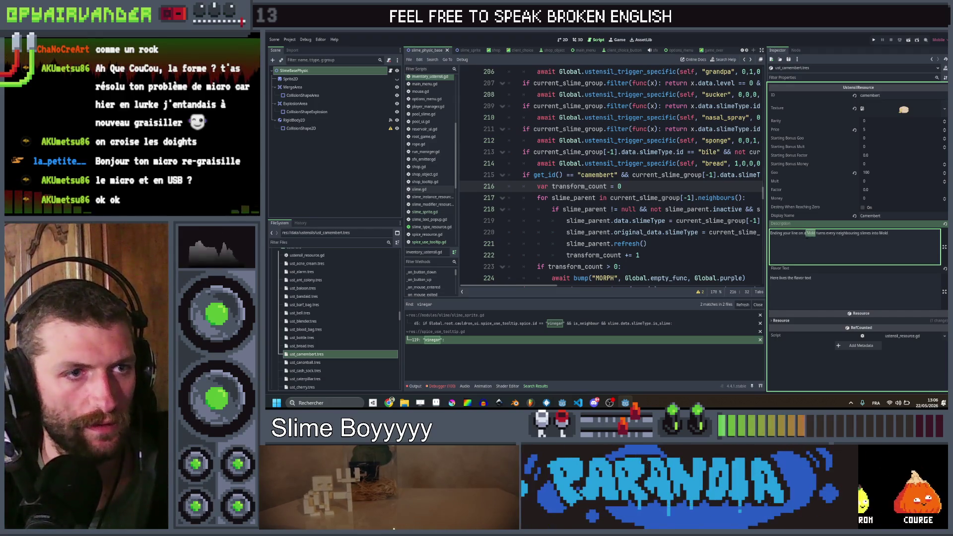
- Reword the description so it transforms every neighbour slime
{"action": "double_click", "coordinate": [810, 232]}
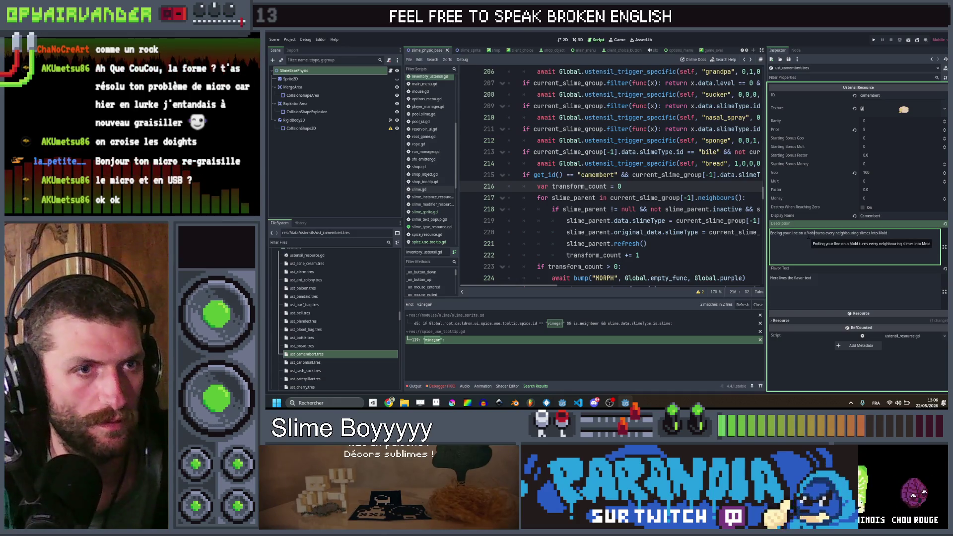
{"action": "key", "text": "ctrl+Right"}
{"action": "key", "text": "ctrl+Right"}
{"action": "key", "text": "ctrl+shift+Left"}
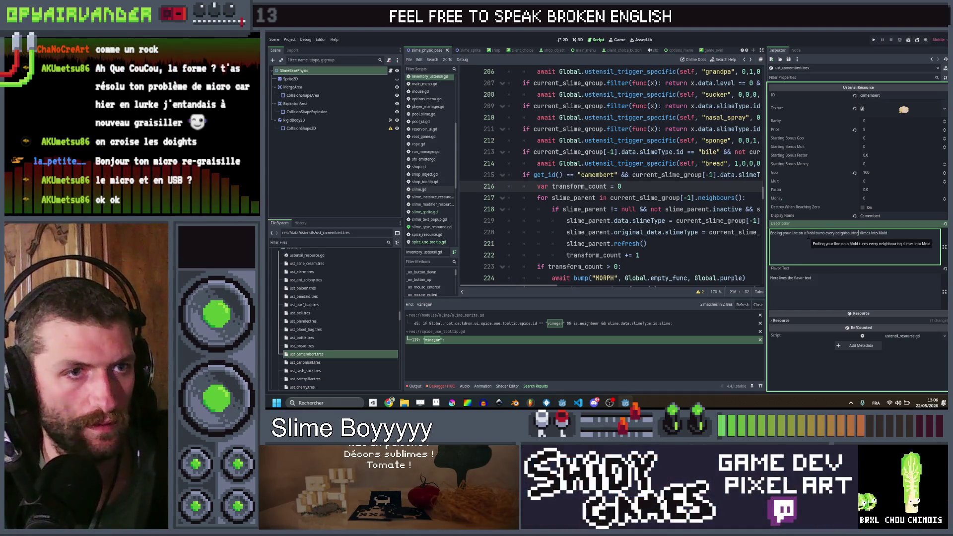
{"action": "type", "text": "r"}
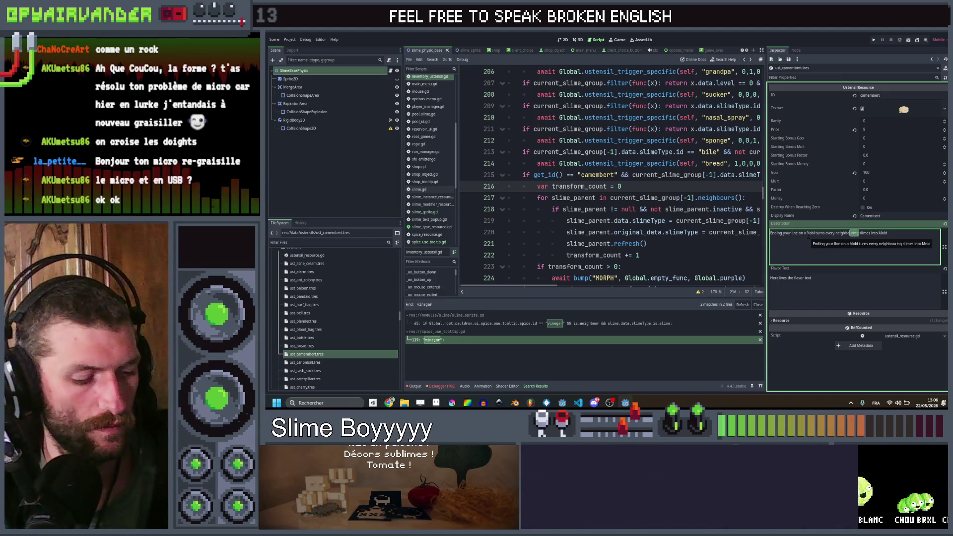
{"action": "key", "text": "ctrl+Right"}
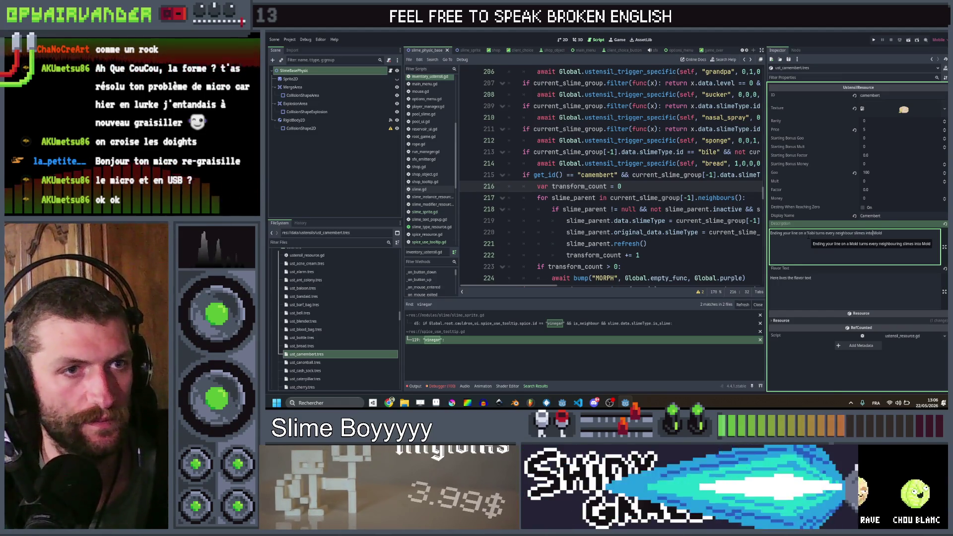
{"action": "key", "text": "BackSpace"}
{"action": "key", "text": "End"}
{"action": "key", "text": "ctrl+BackSpace"}
{"action": "type", "text": "a"}
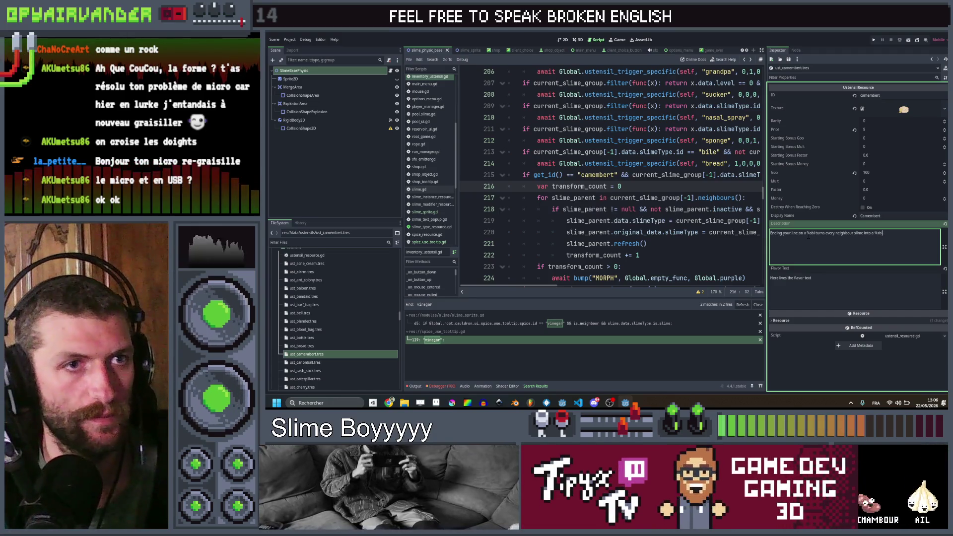
- Set Goo to 0, then open ust_canonball.tres
{"action": "left_click", "coordinate": [885, 172]}
{"action": "type", "text": "0"}
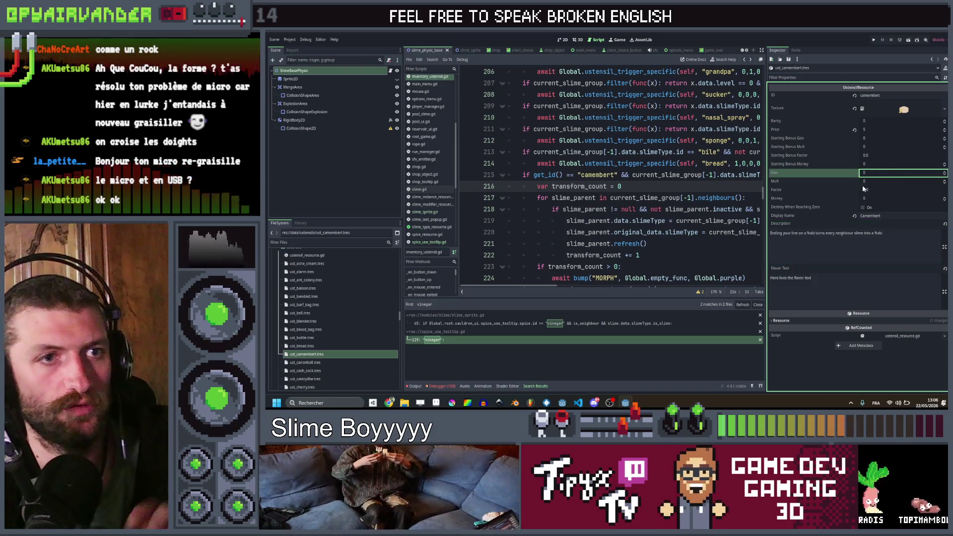
{"action": "left_click", "coordinate": [319, 362]}
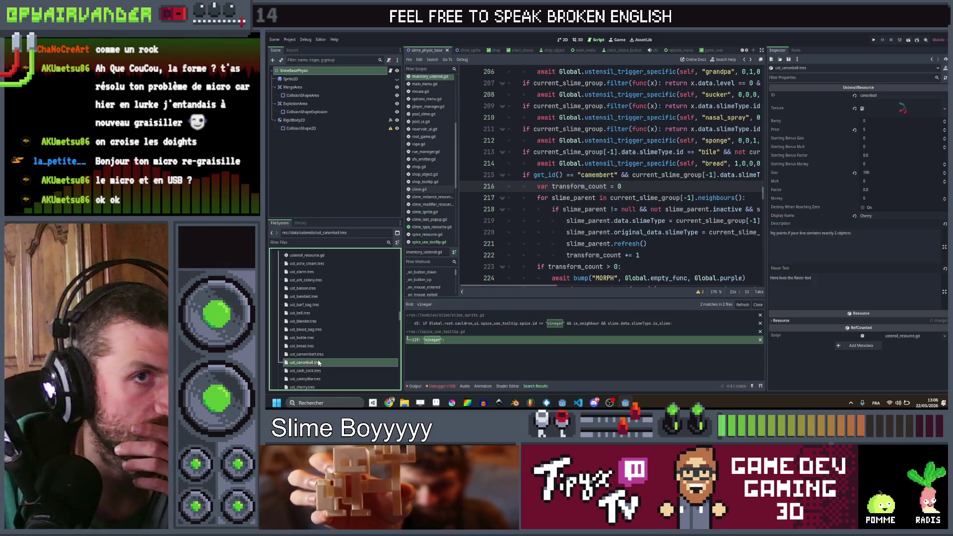
- Quick Load the black cannonball texture onto the canonball resource, then bring up the spreadsheet
{"action": "right_click", "coordinate": [919, 109]}
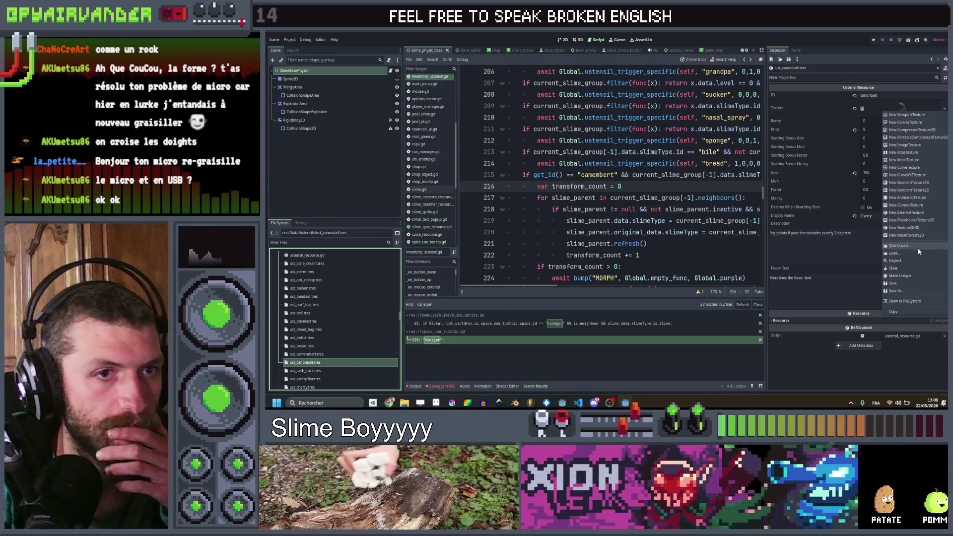
{"action": "left_click", "coordinate": [916, 247]}
{"action": "type", "text": "can"}
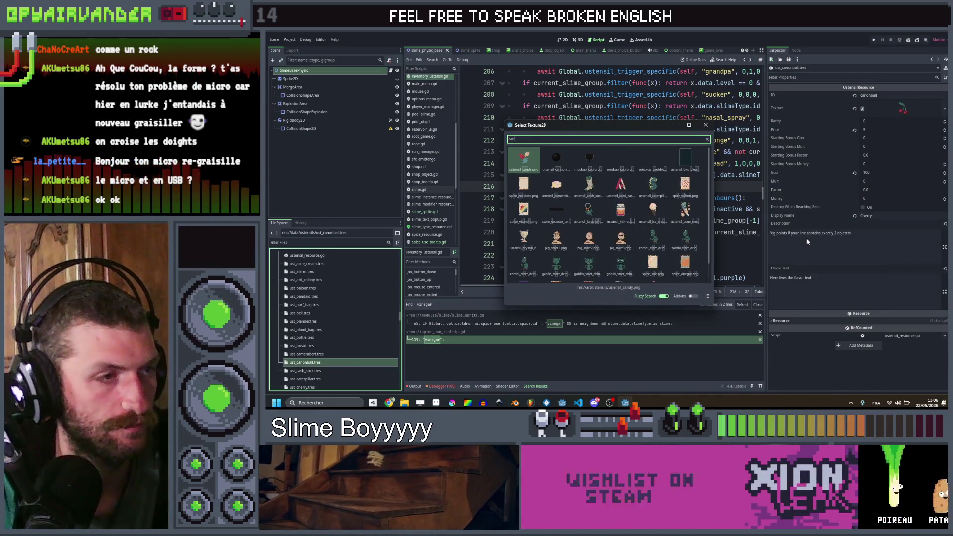
{"action": "left_click", "coordinate": [556, 158]}
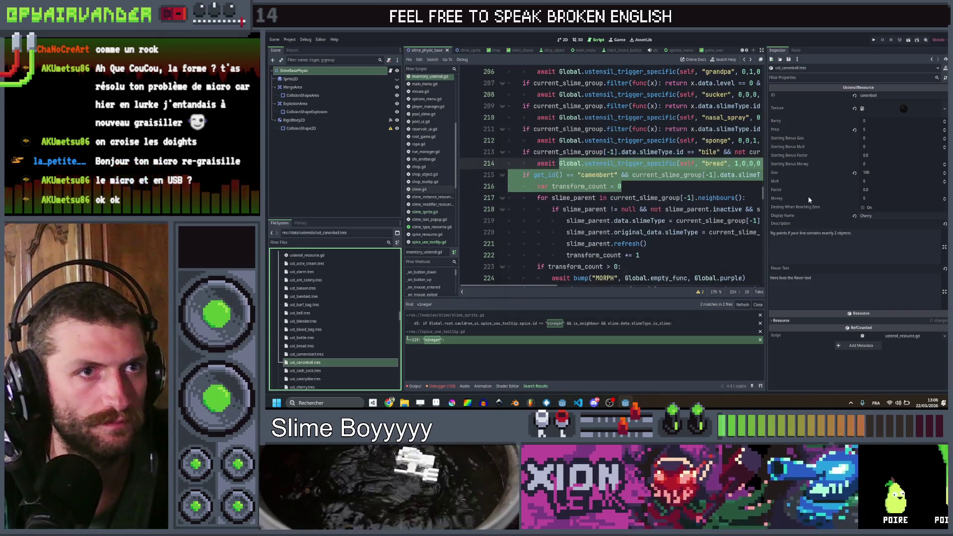
{"action": "left_click", "coordinate": [880, 171]}
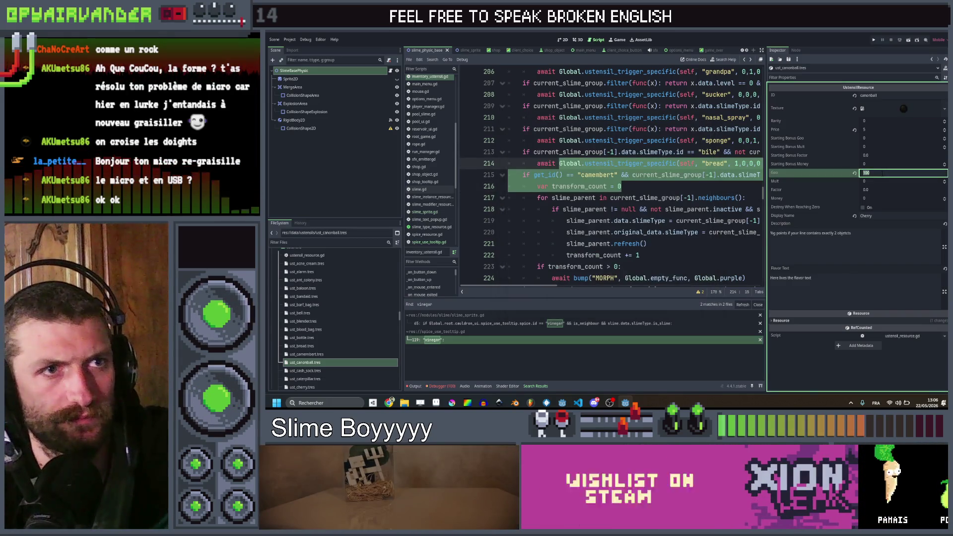
{"action": "left_click", "coordinate": [389, 403]}
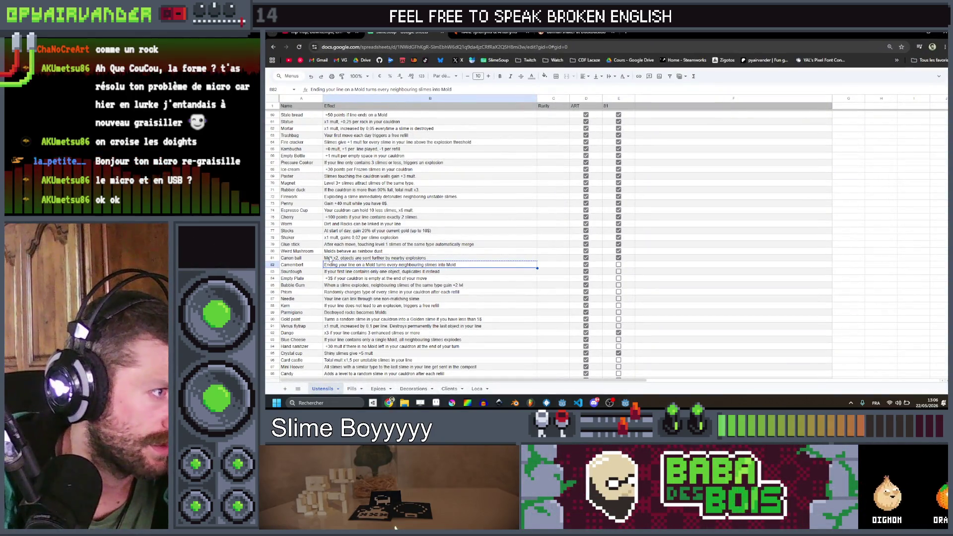
- Read the Canon ball effect, tick Camembert's checkbox at E82, and return to Godot
{"action": "left_click", "coordinate": [329, 258]}
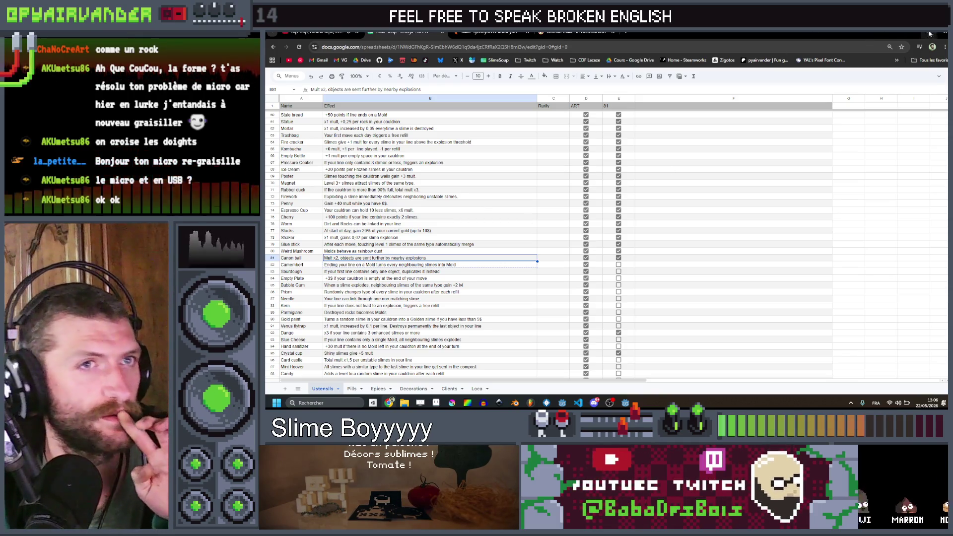
{"action": "left_click", "coordinate": [618, 265]}
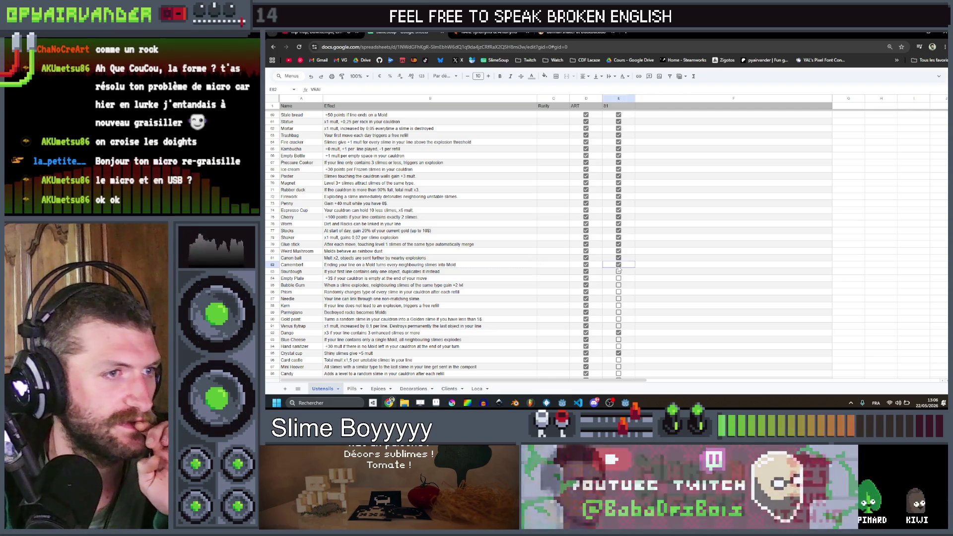
{"action": "left_click", "coordinate": [385, 267]}
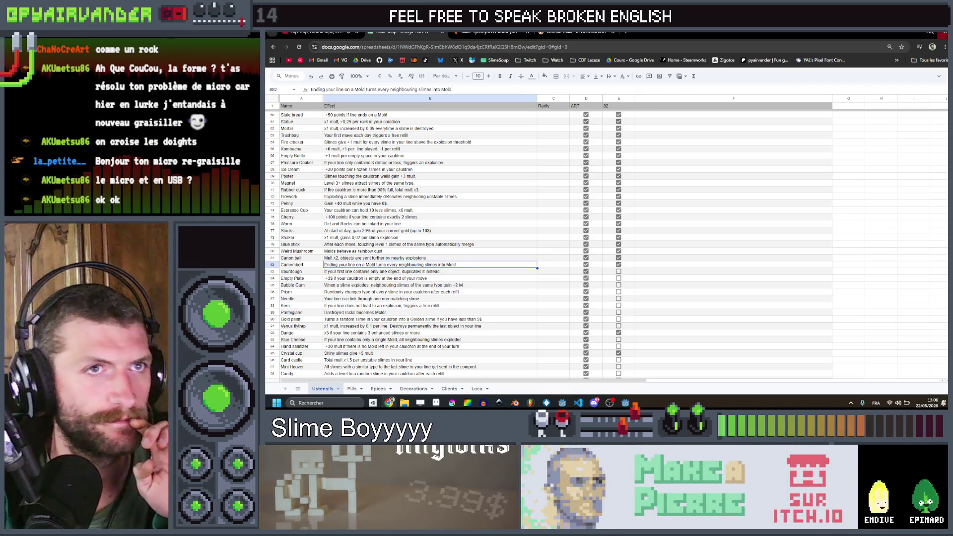
{"action": "key", "text": "alt+Tab"}
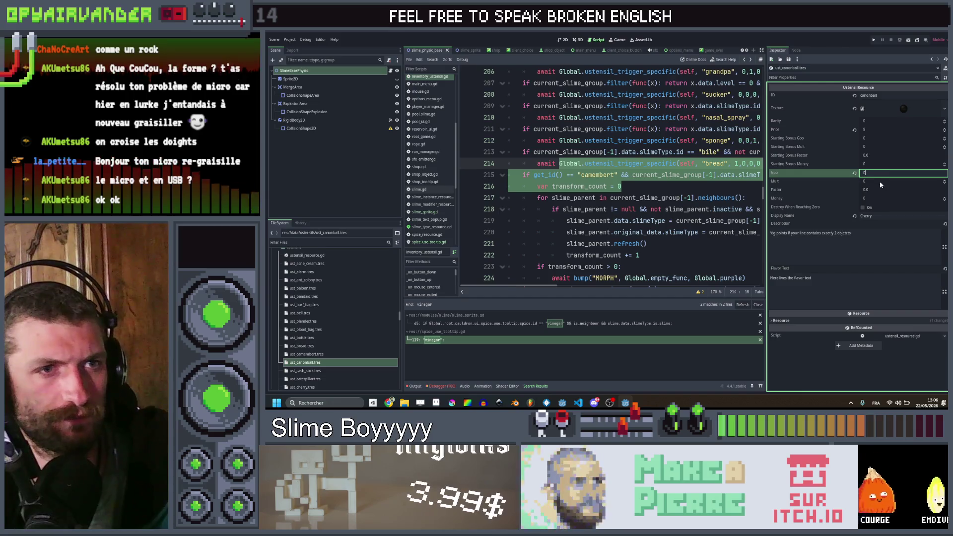
- Set the canonball resource's Factor to 2 and display name to Canonball
{"action": "left_click", "coordinate": [881, 190]}
{"action": "type", "text": "2"}
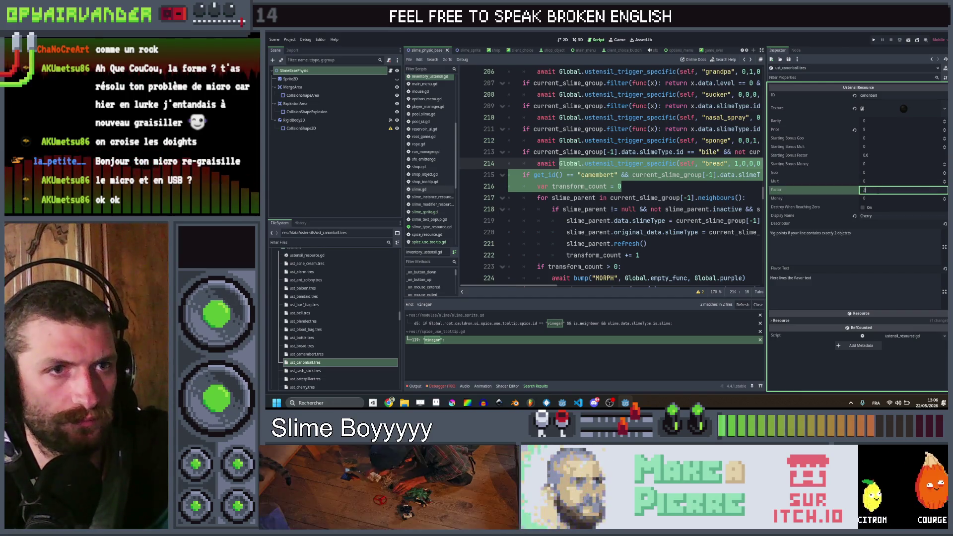
{"action": "left_click", "coordinate": [877, 215]}
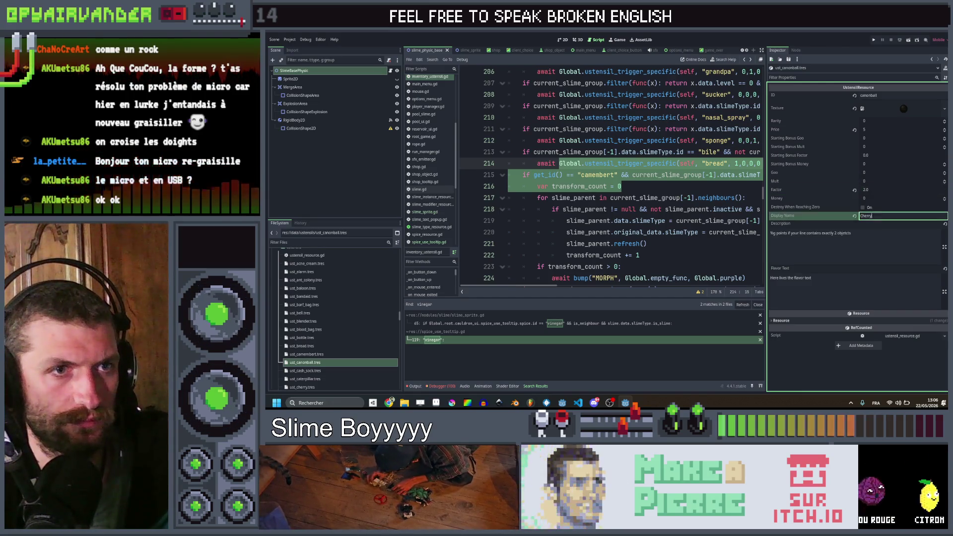
{"action": "type", "text": "Canonball"}
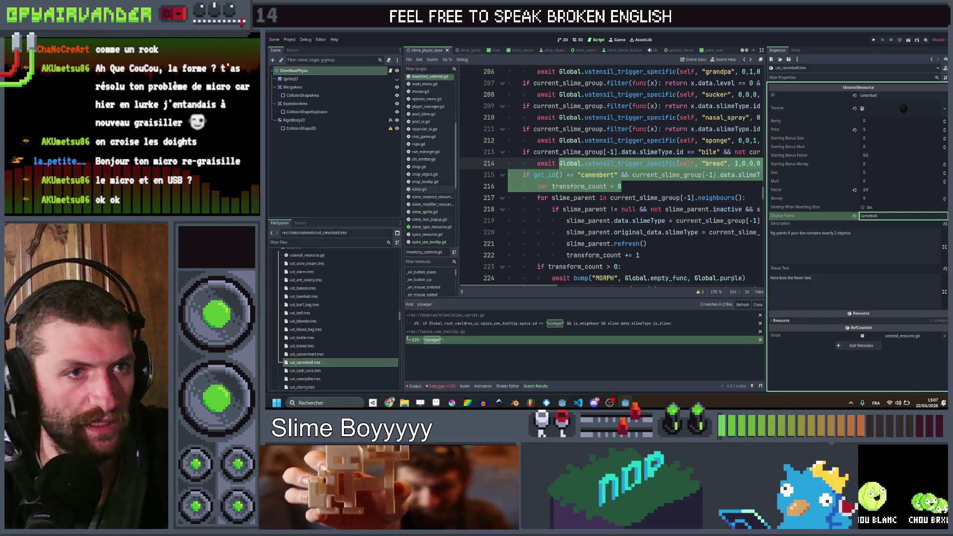
- Begin rewriting the description about objects sent further by nearby explosions
{"action": "key", "text": "Tab"}
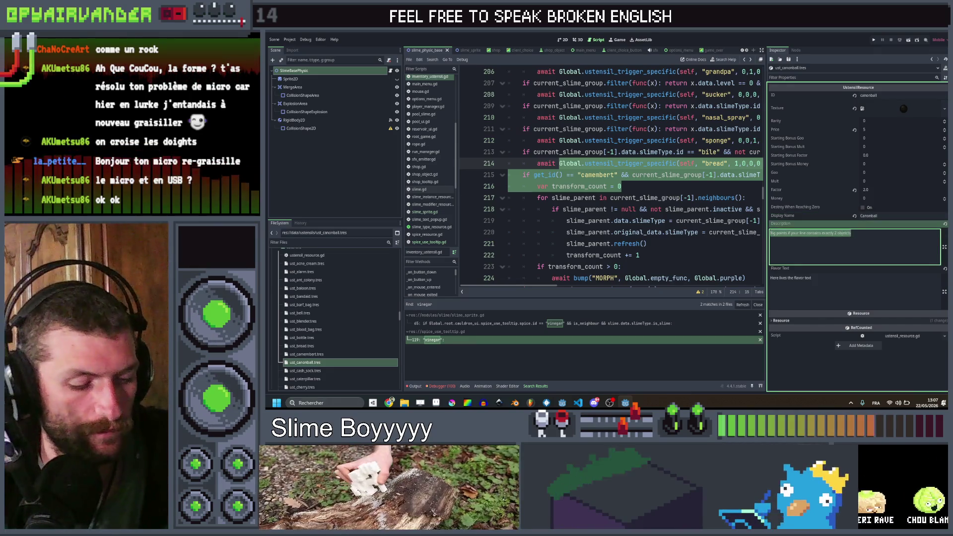
{"action": "type", "text": "Total mult "}
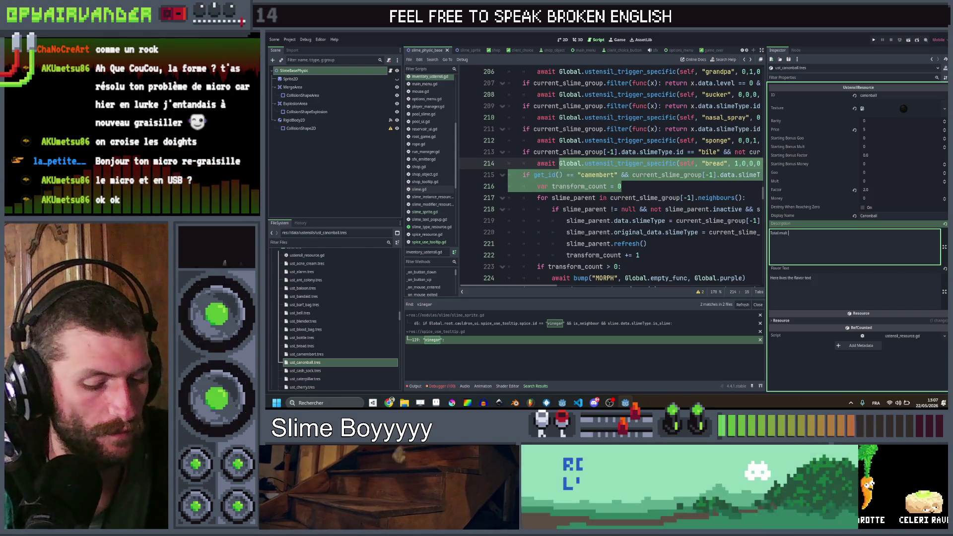
{"action": "type", "text": "%f, objects ar"}
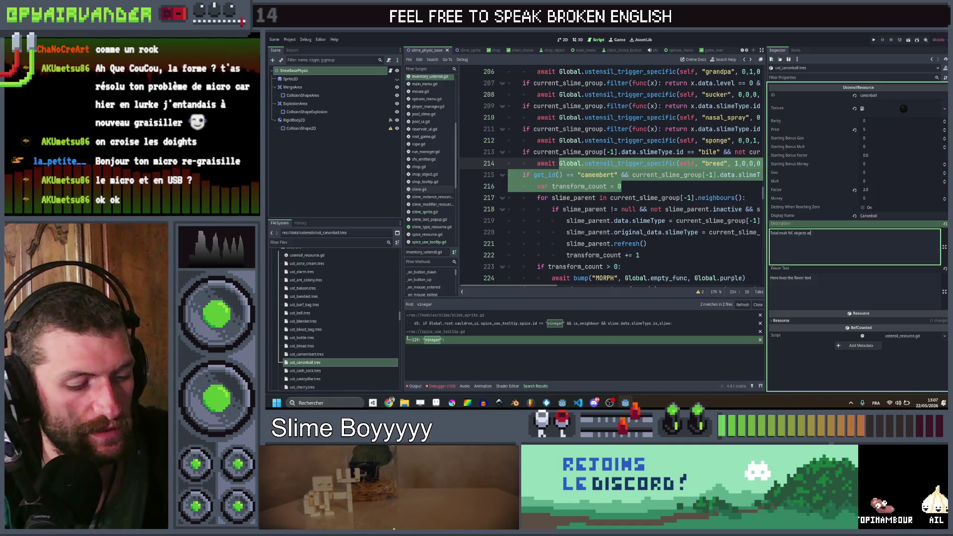
{"action": "type", "text": "e sent further"}
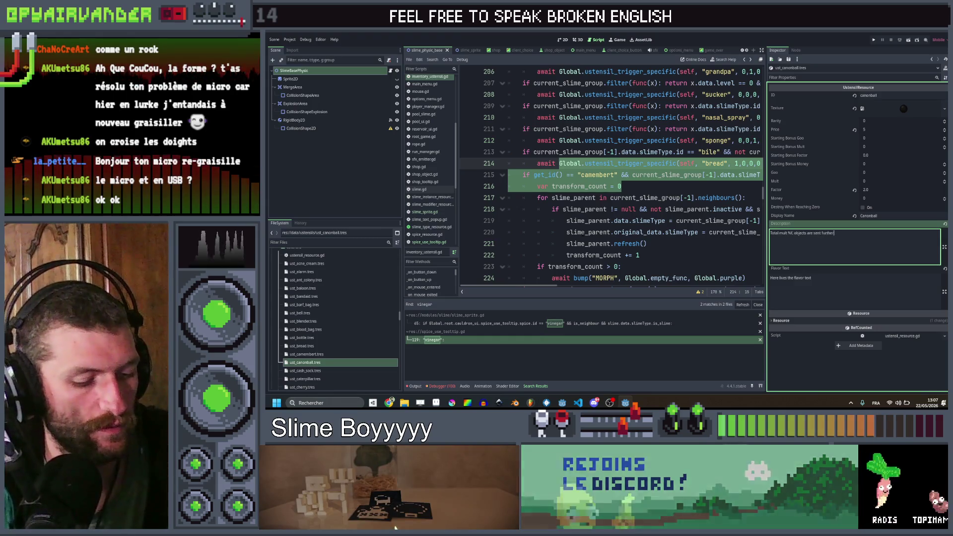
{"action": "type", "text": " by ne"}
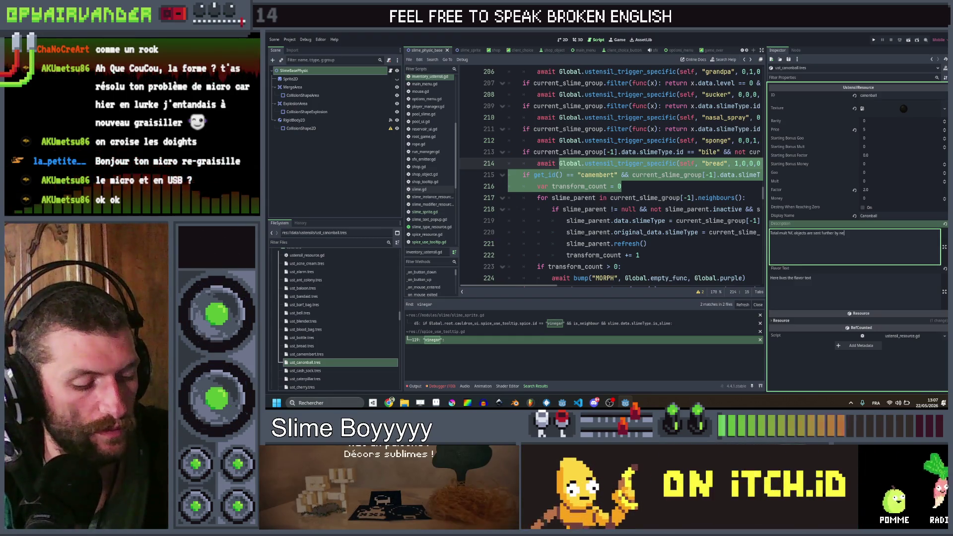
{"action": "type", "text": "arby explosions"}
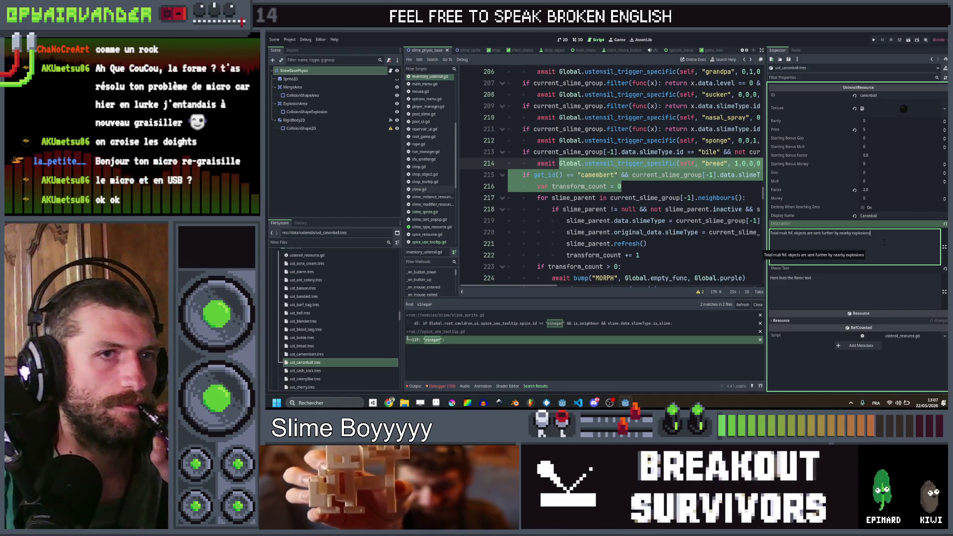
- Inspect the utensil resources from Cash Sock through Firecracker in the Inspector
{"action": "left_click", "coordinate": [347, 370]}
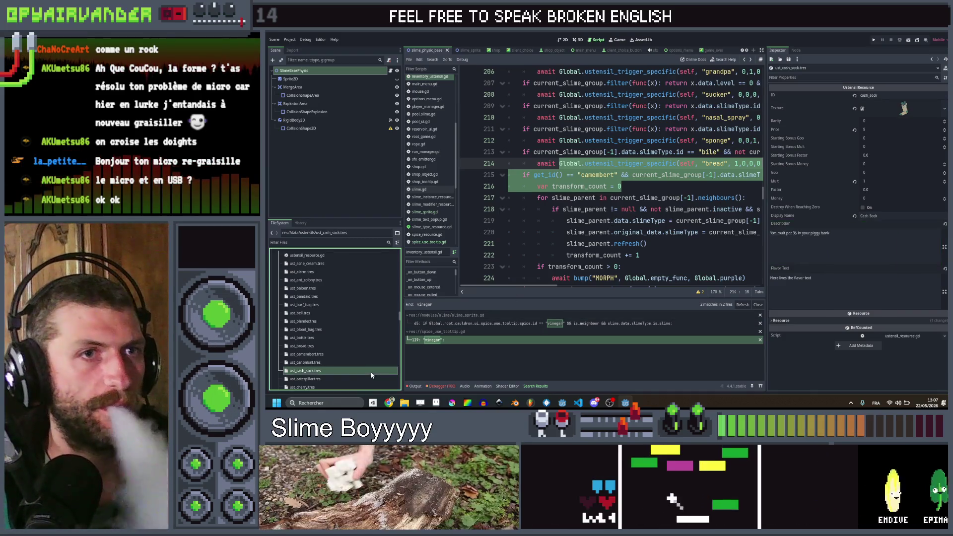
{"action": "scroll", "coordinate": [359, 328], "scroll_direction": "down", "scroll_amount": 3}
{"action": "left_click", "coordinate": [344, 325]}
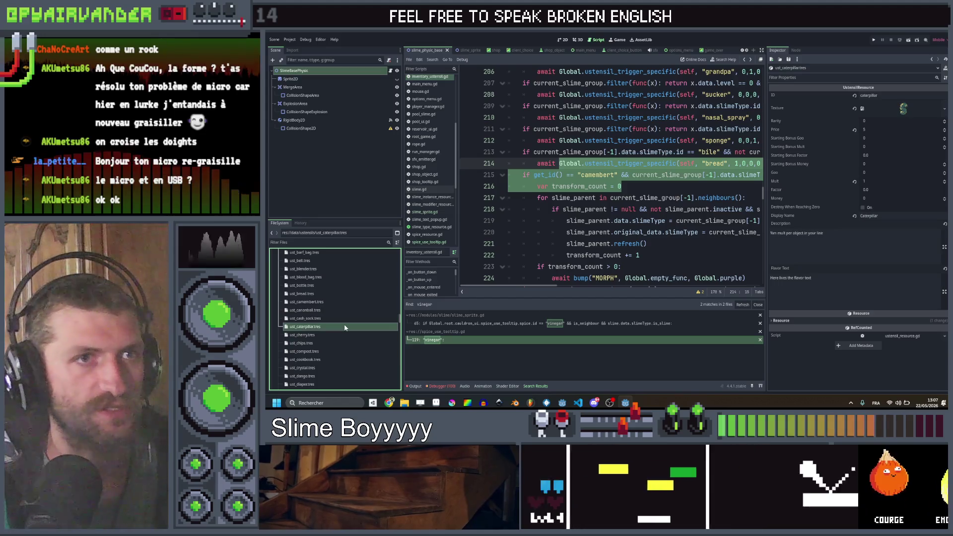
{"action": "left_click", "coordinate": [337, 335]}
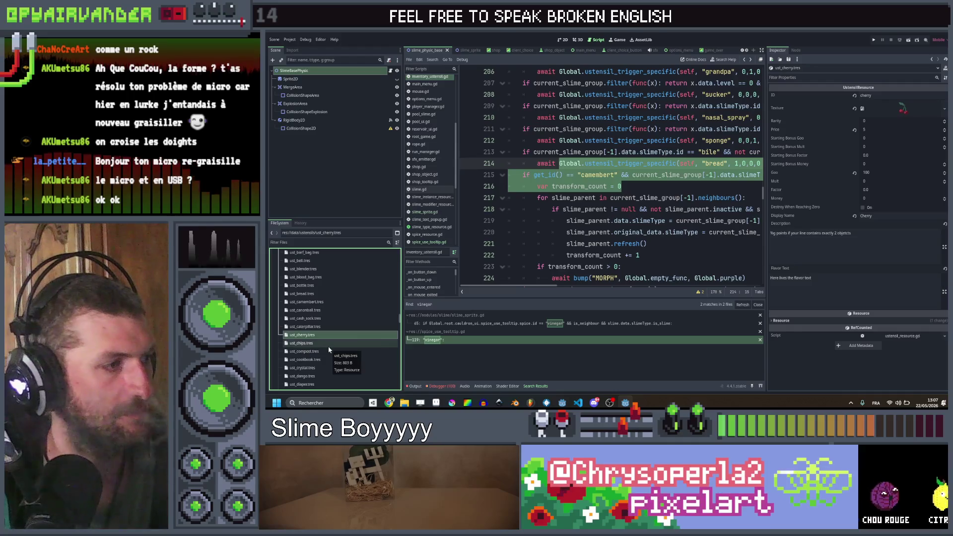
{"action": "left_click", "coordinate": [329, 352]}
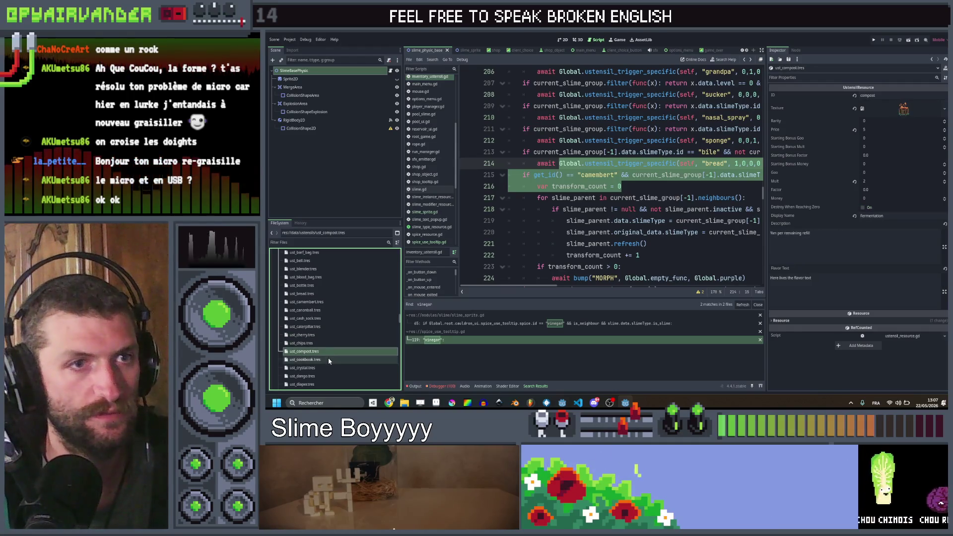
{"action": "left_click", "coordinate": [328, 360]}
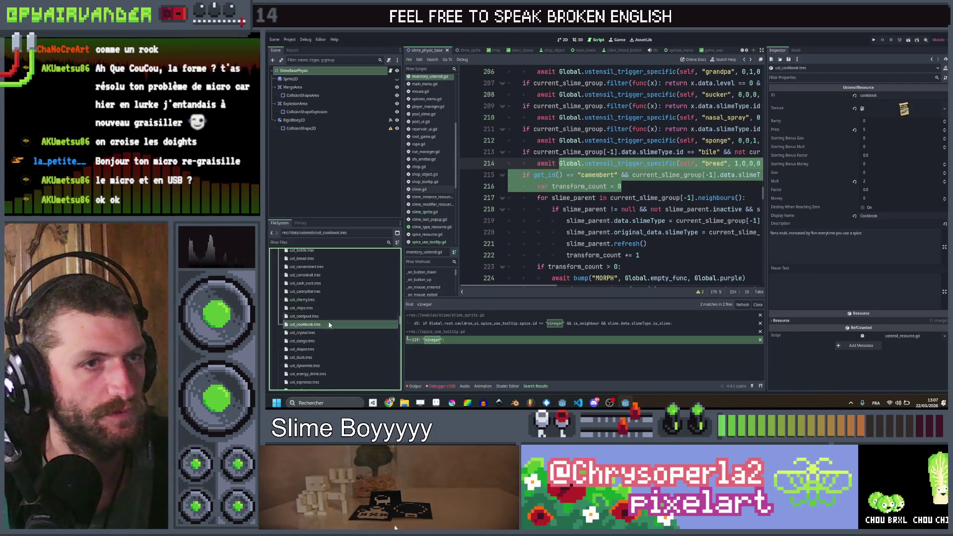
{"action": "scroll", "coordinate": [313, 337], "scroll_direction": "down", "scroll_amount": 2}
{"action": "left_click", "coordinate": [313, 334]}
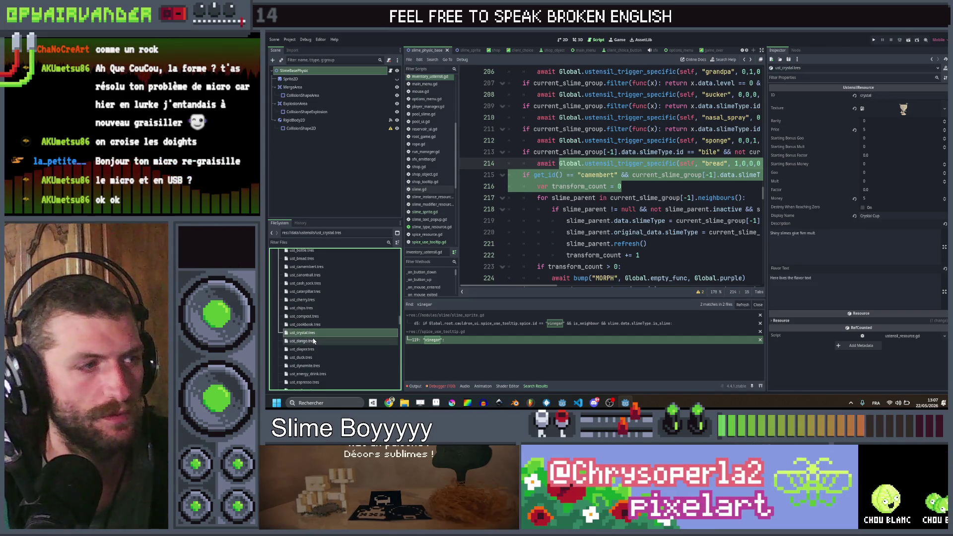
{"action": "left_click", "coordinate": [314, 342]}
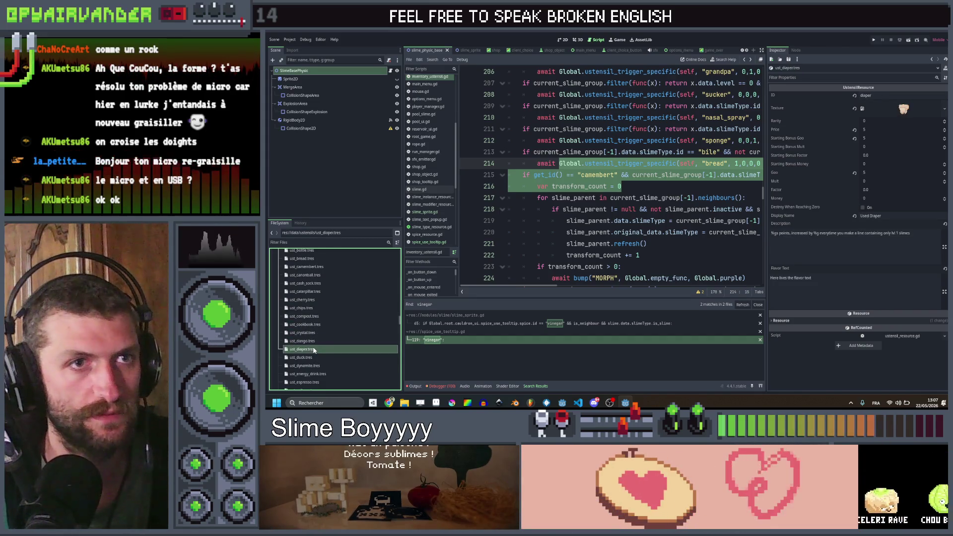
{"action": "scroll", "coordinate": [312, 347], "scroll_direction": "down", "scroll_amount": 1}
{"action": "left_click", "coordinate": [311, 340]}
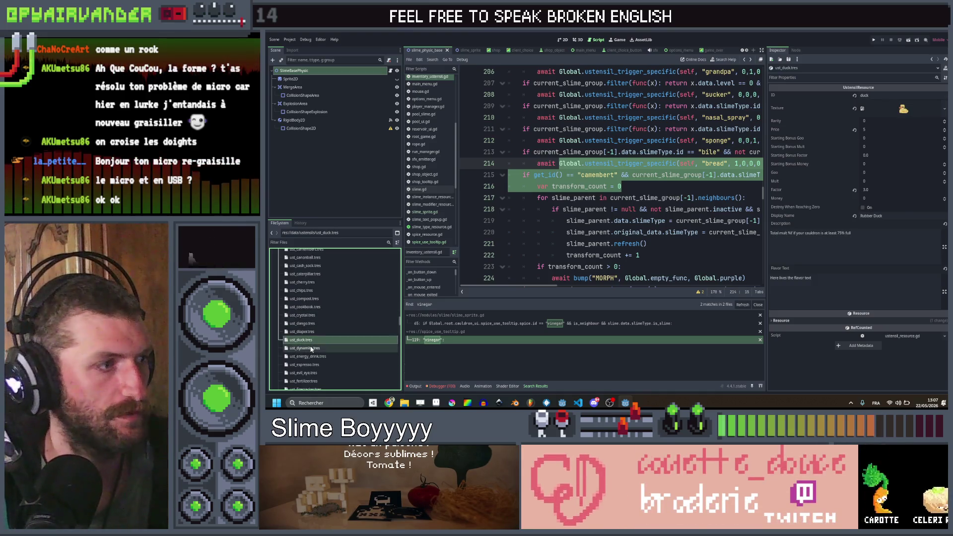
{"action": "left_click", "coordinate": [311, 348]}
{"action": "scroll", "coordinate": [314, 342], "scroll_direction": "down", "scroll_amount": 1}
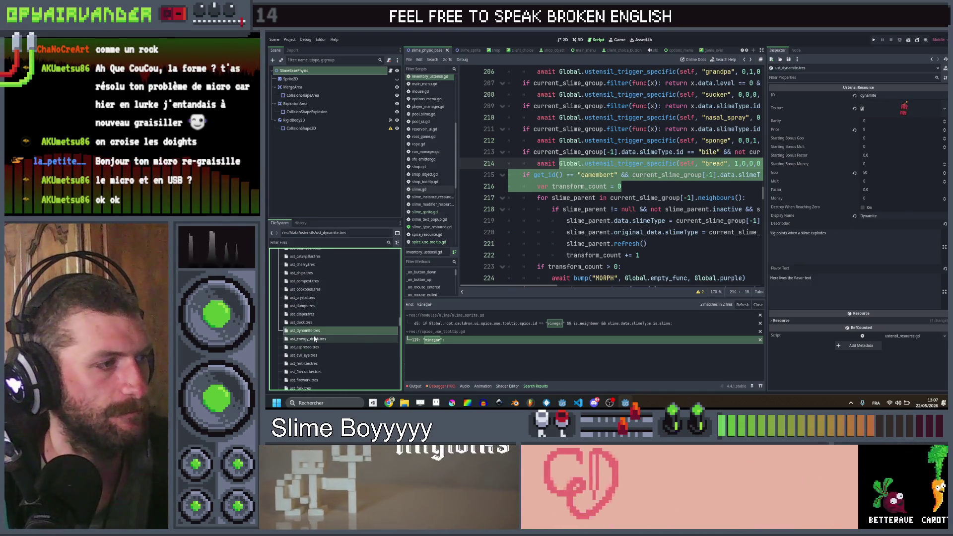
{"action": "left_click", "coordinate": [315, 339]}
{"action": "scroll", "coordinate": [317, 334], "scroll_direction": "down", "scroll_amount": 1}
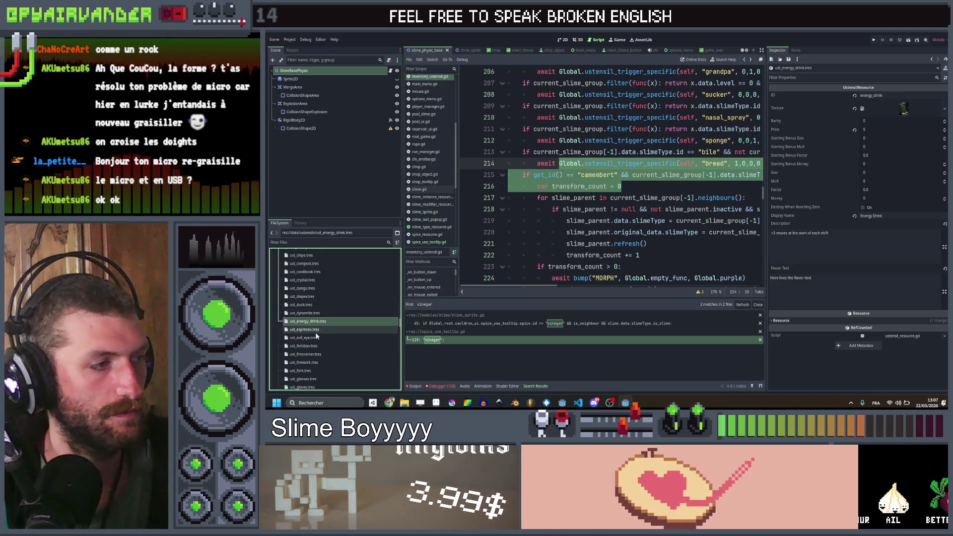
{"action": "left_click", "coordinate": [315, 332]}
{"action": "scroll", "coordinate": [318, 325], "scroll_direction": "down", "scroll_amount": 1}
{"action": "left_click", "coordinate": [319, 319]}
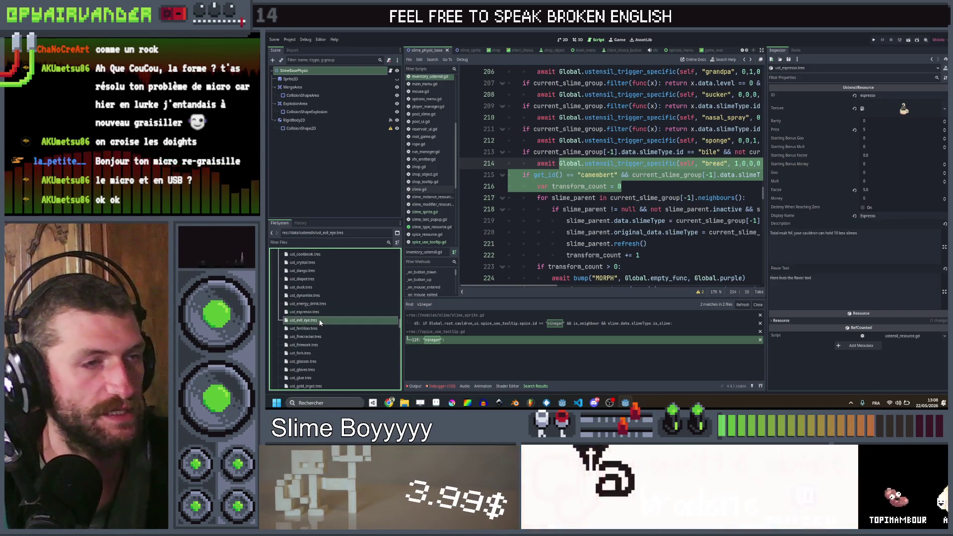
{"action": "scroll", "coordinate": [307, 316], "scroll_direction": "down", "scroll_amount": 1}
{"action": "left_click", "coordinate": [308, 314]}
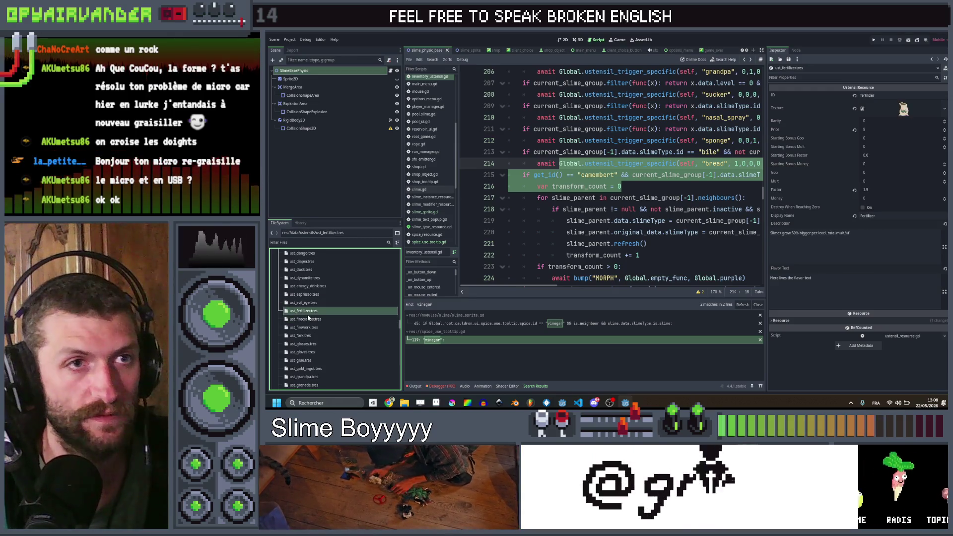
{"action": "left_click", "coordinate": [308, 320]}
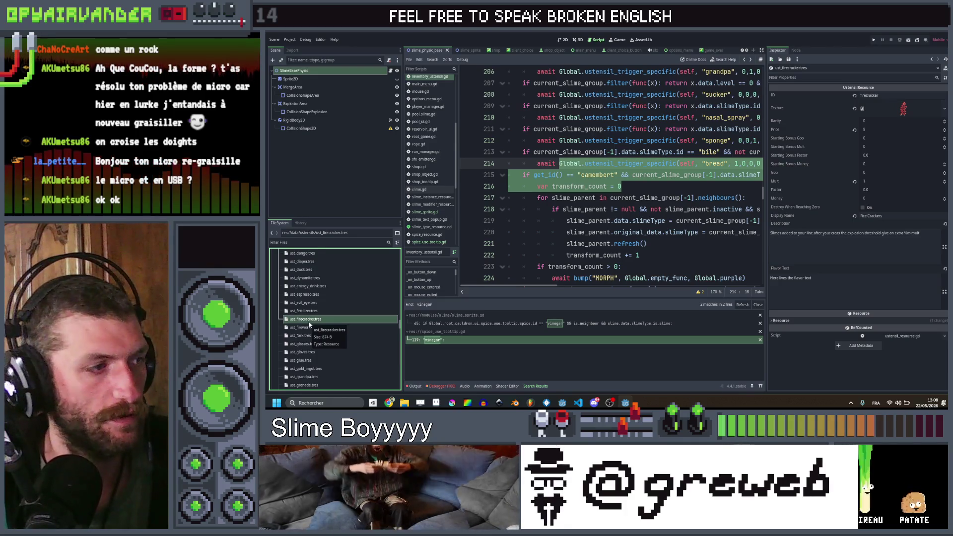
- Inspect the utensil resources from Glasses through Palette, including Knife, Ladle and Magnet
{"action": "scroll", "coordinate": [310, 319], "scroll_direction": "down", "scroll_amount": 1}
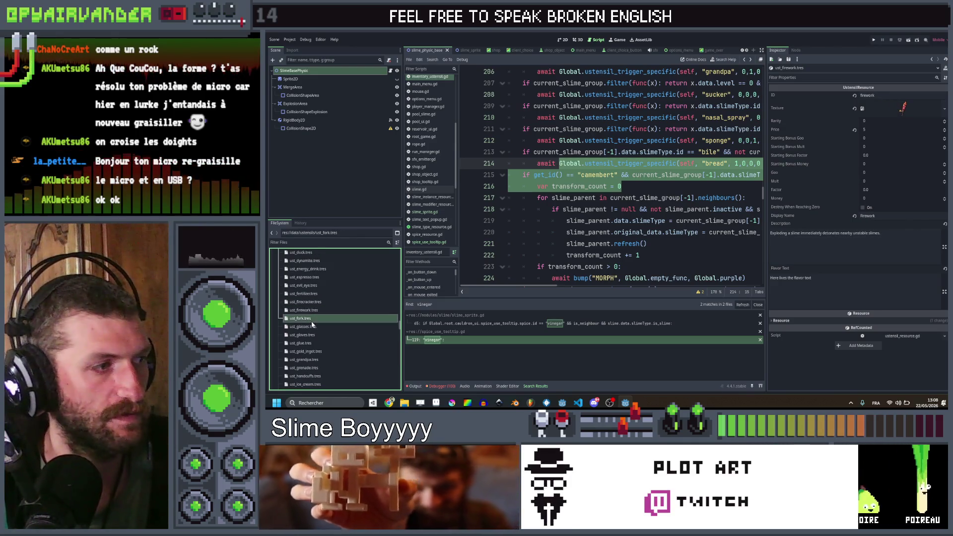
{"action": "left_click", "coordinate": [312, 326]}
{"action": "left_click", "coordinate": [312, 335]}
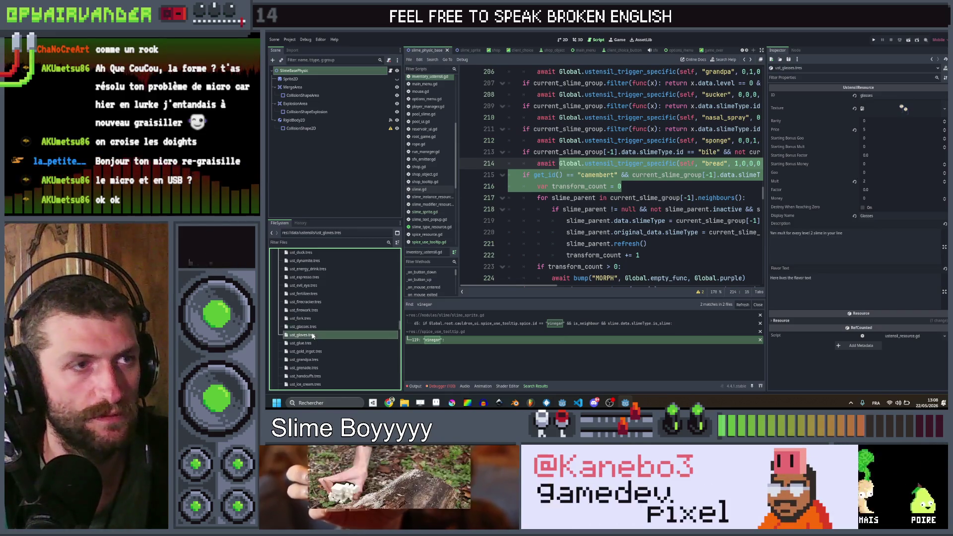
{"action": "left_click", "coordinate": [312, 343]}
{"action": "scroll", "coordinate": [311, 346], "scroll_direction": "down", "scroll_amount": 1}
{"action": "left_click", "coordinate": [310, 333]}
{"action": "left_click", "coordinate": [308, 342]}
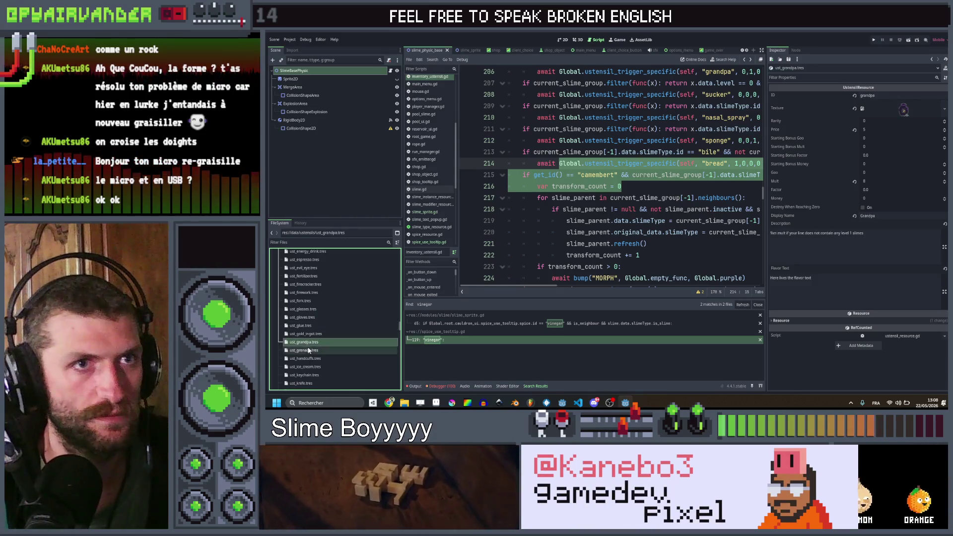
{"action": "scroll", "coordinate": [313, 343], "scroll_direction": "down", "scroll_amount": 2}
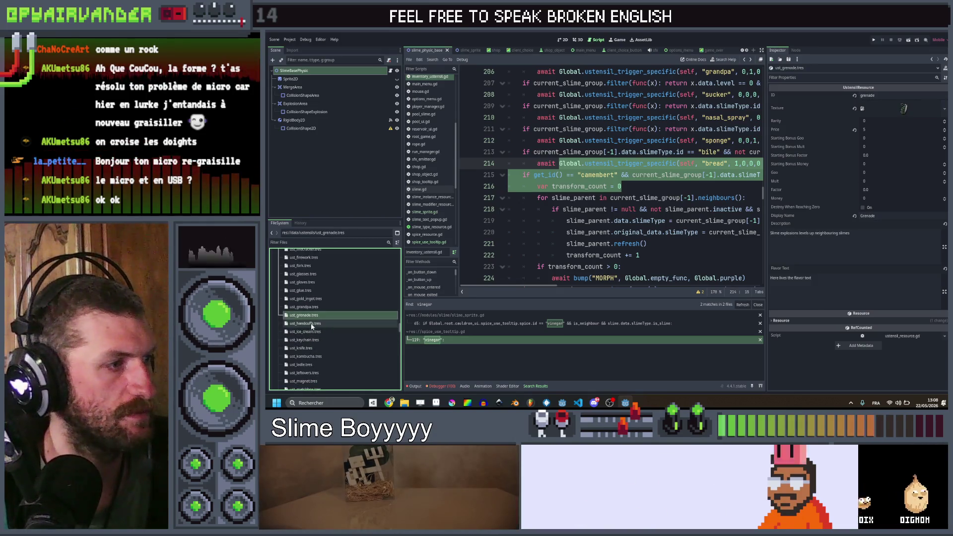
{"action": "left_click", "coordinate": [311, 324]}
{"action": "left_click", "coordinate": [312, 331]}
{"action": "scroll", "coordinate": [312, 333], "scroll_direction": "down", "scroll_amount": 1}
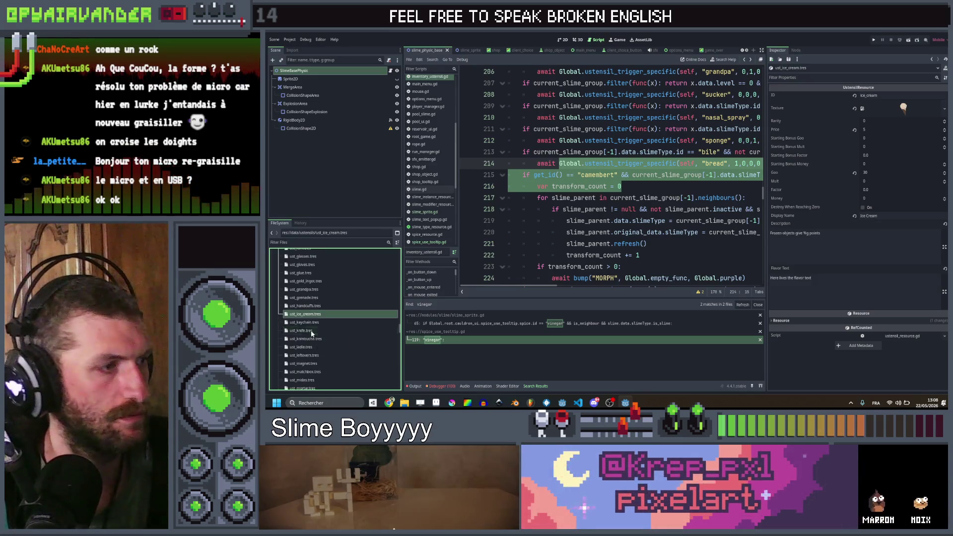
{"action": "left_click", "coordinate": [311, 323]}
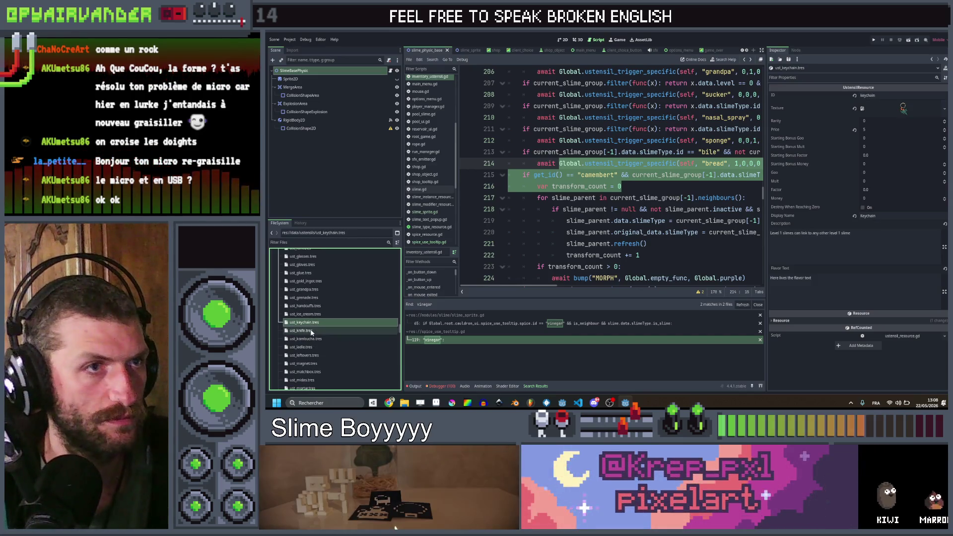
{"action": "left_click", "coordinate": [311, 331]}
{"action": "scroll", "coordinate": [312, 327], "scroll_direction": "down", "scroll_amount": 1}
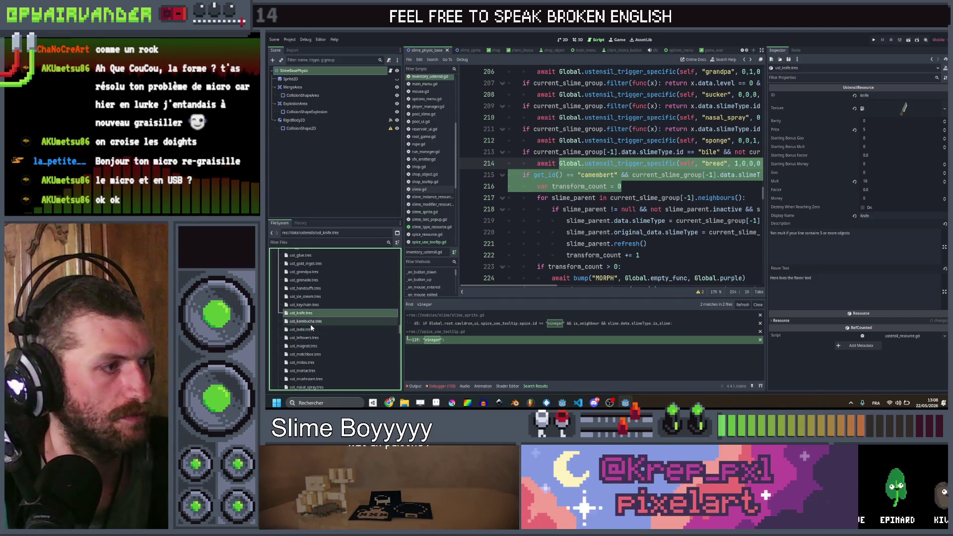
{"action": "left_click", "coordinate": [311, 330]}
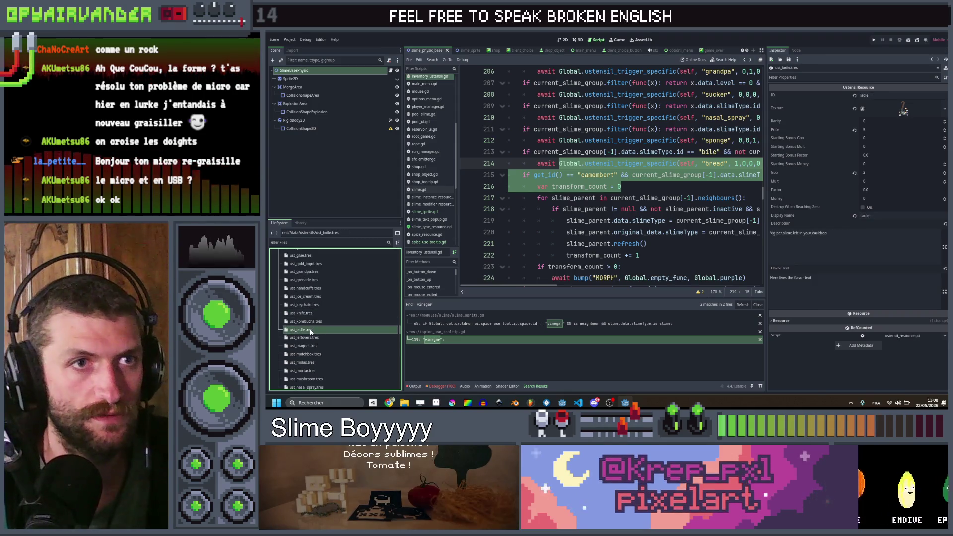
{"action": "left_click", "coordinate": [310, 338]}
{"action": "scroll", "coordinate": [311, 333], "scroll_direction": "down", "scroll_amount": 1}
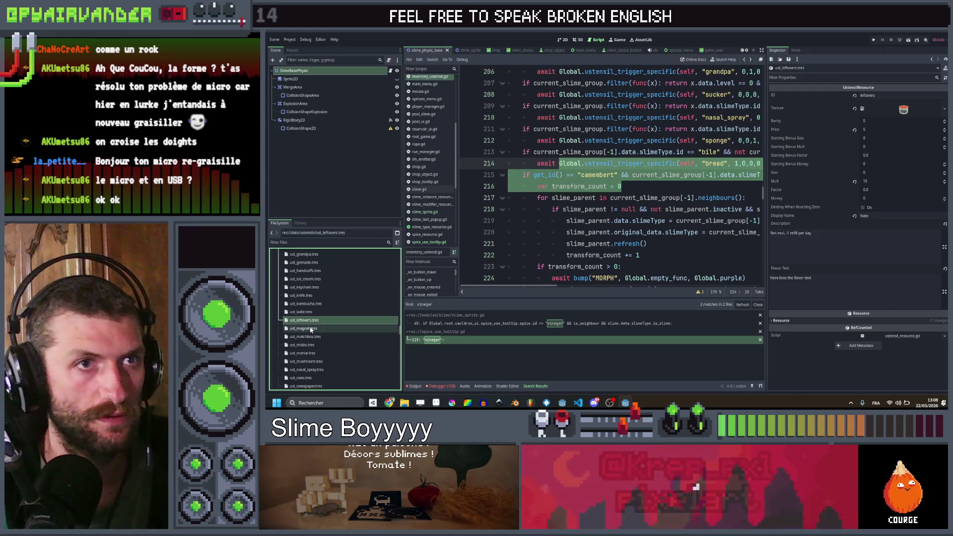
{"action": "left_click", "coordinate": [310, 328]}
{"action": "left_click", "coordinate": [311, 336]}
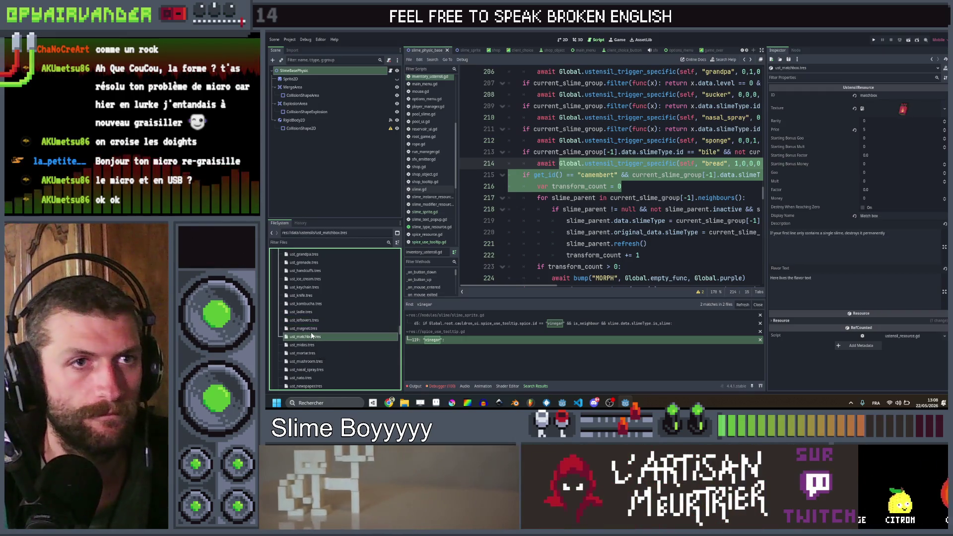
{"action": "scroll", "coordinate": [312, 338], "scroll_direction": "down", "scroll_amount": 2}
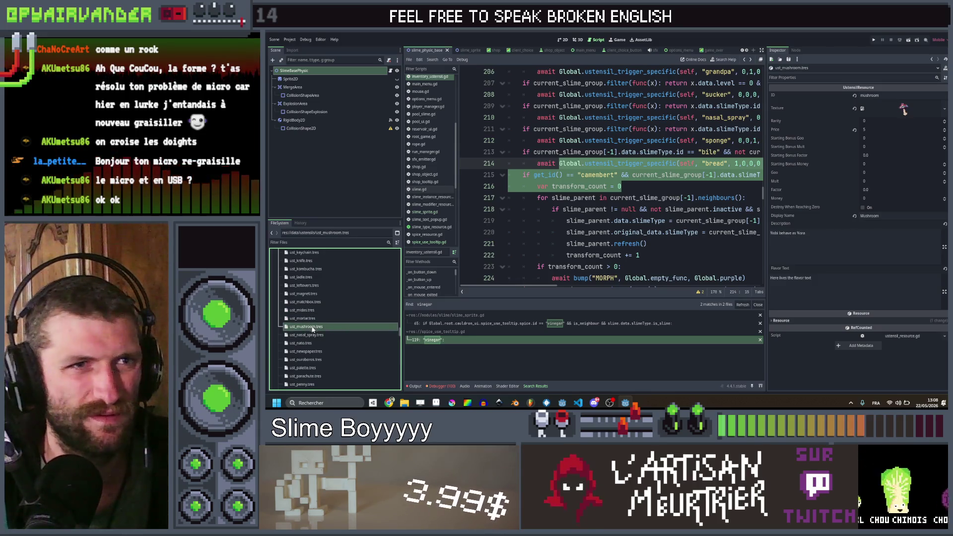
{"action": "left_click", "coordinate": [314, 335]}
{"action": "left_click", "coordinate": [313, 342]}
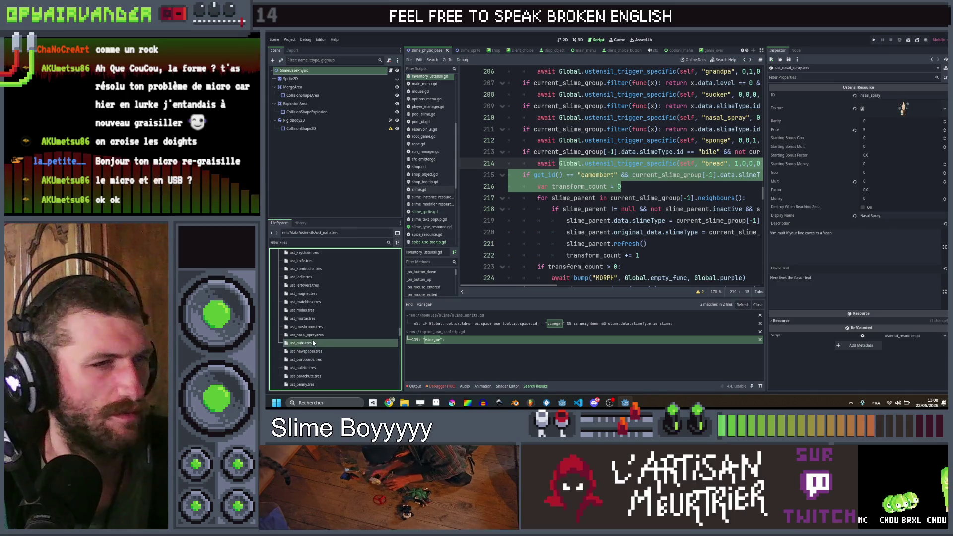
{"action": "left_click", "coordinate": [312, 351]}
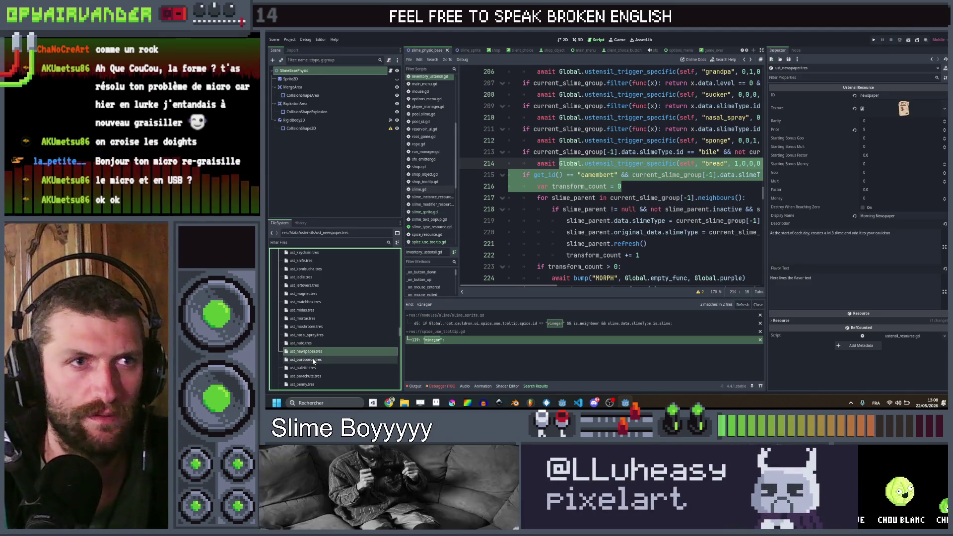
{"action": "left_click", "coordinate": [313, 359]}
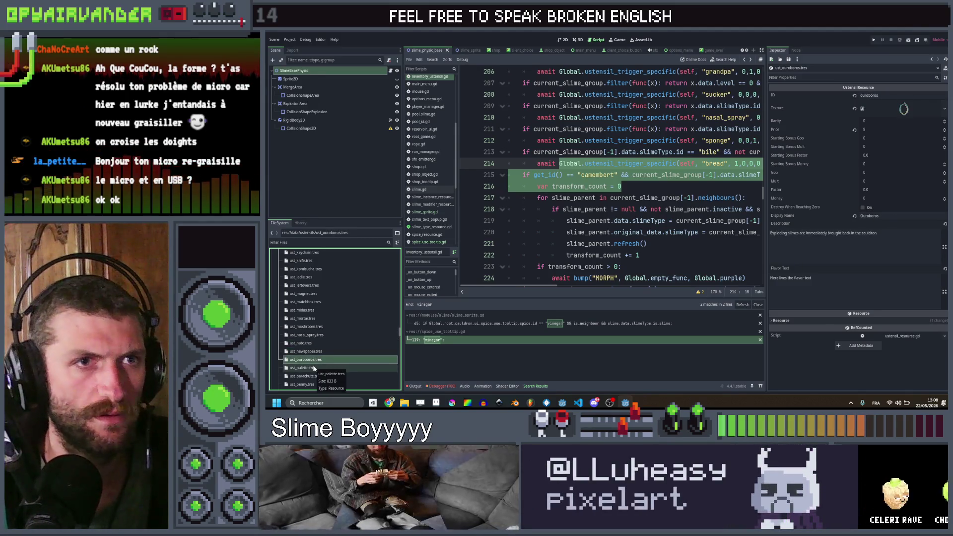
{"action": "left_click", "coordinate": [314, 367]}
- Inspect the utensil resources from Pickaxe through Trash Bag, including Rolling Pin and Sponge
{"action": "scroll", "coordinate": [315, 361], "scroll_direction": "down", "scroll_amount": 1}
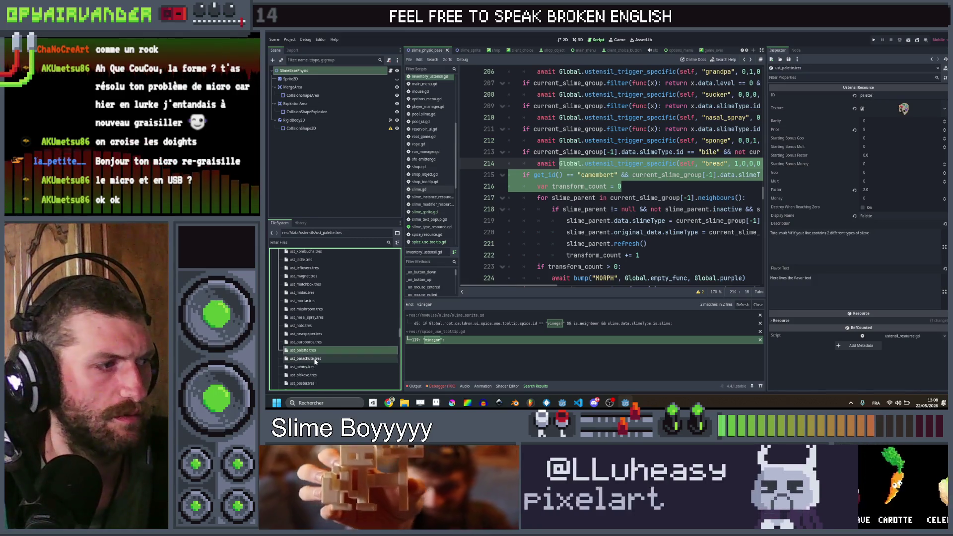
{"action": "scroll", "coordinate": [314, 360], "scroll_direction": "down", "scroll_amount": 2}
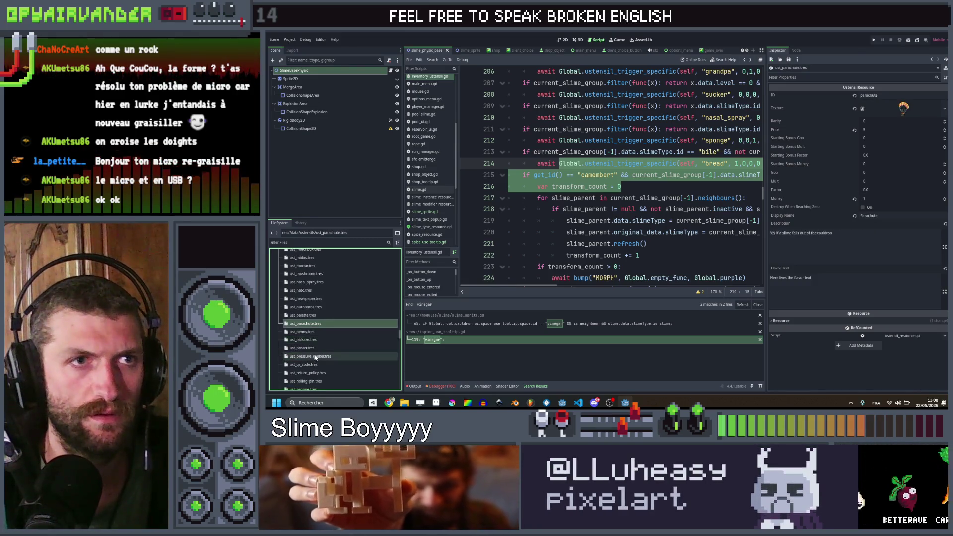
{"action": "left_click", "coordinate": [315, 340]}
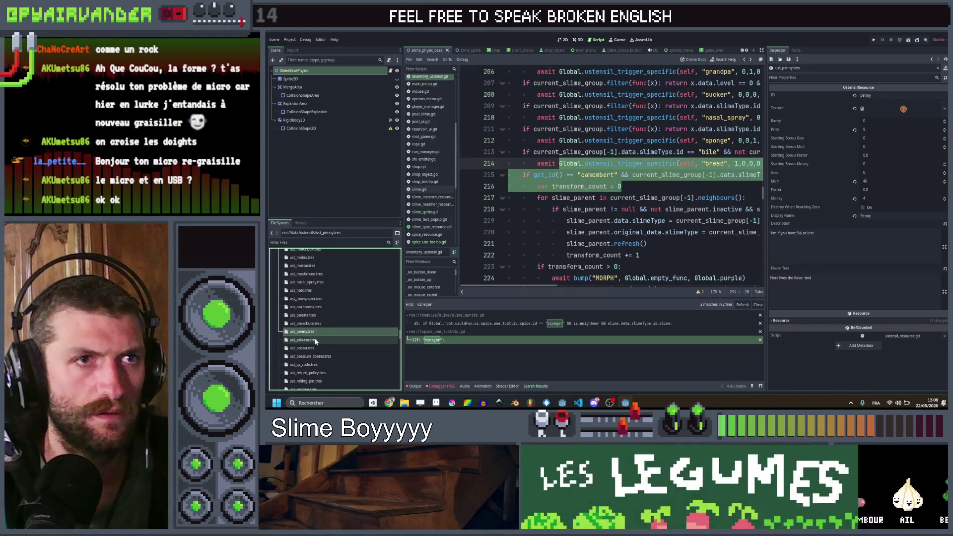
{"action": "left_click", "coordinate": [316, 348]}
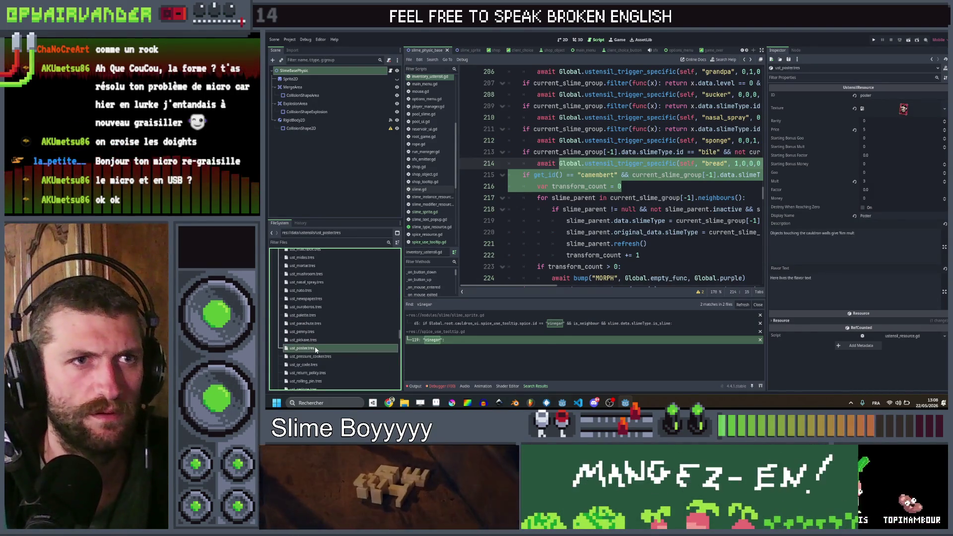
{"action": "scroll", "coordinate": [315, 347], "scroll_direction": "down", "scroll_amount": 1}
{"action": "left_click", "coordinate": [314, 342]}
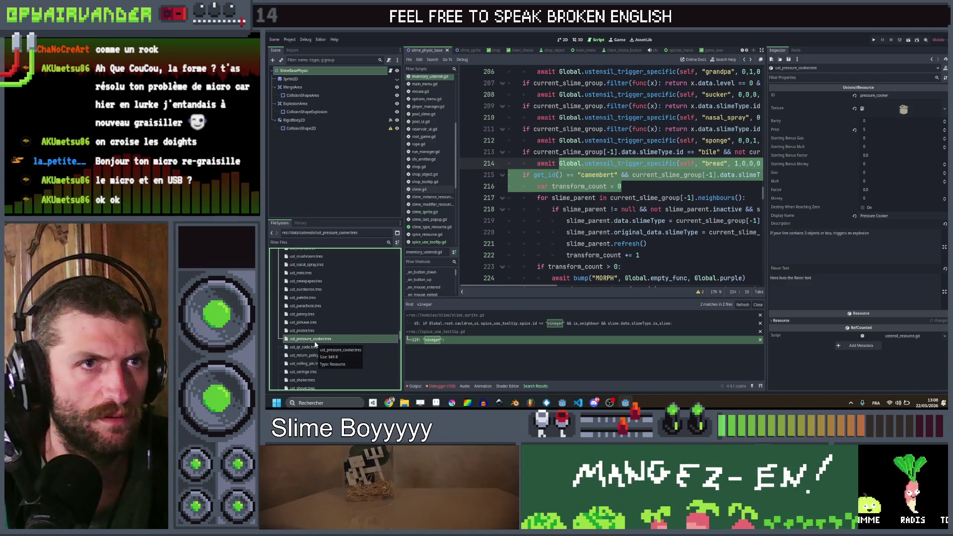
{"action": "left_click", "coordinate": [315, 347]}
{"action": "scroll", "coordinate": [315, 348], "scroll_direction": "down", "scroll_amount": 1}
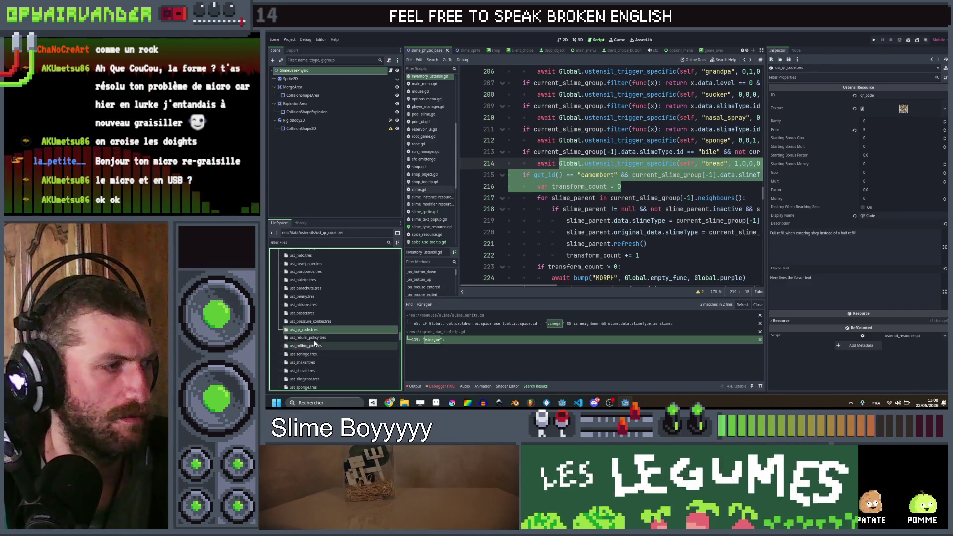
{"action": "left_click", "coordinate": [314, 341]}
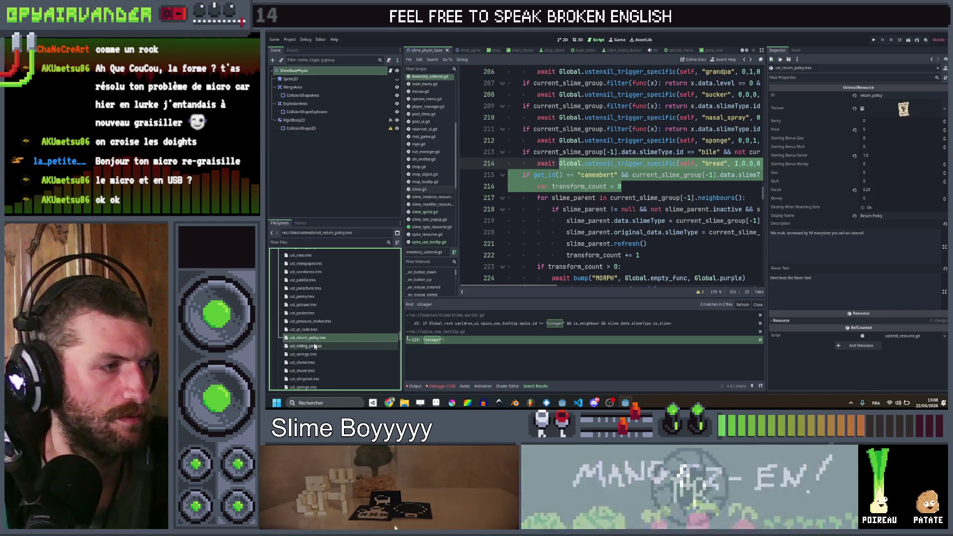
{"action": "left_click", "coordinate": [314, 346]}
{"action": "scroll", "coordinate": [315, 347], "scroll_direction": "down", "scroll_amount": 1}
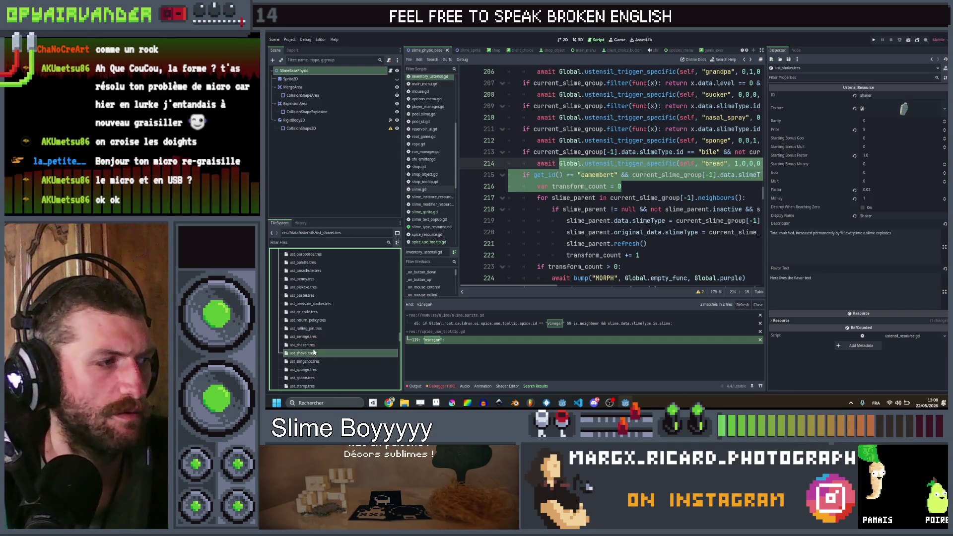
{"action": "scroll", "coordinate": [313, 347], "scroll_direction": "down", "scroll_amount": 1}
{"action": "left_click", "coordinate": [315, 343]}
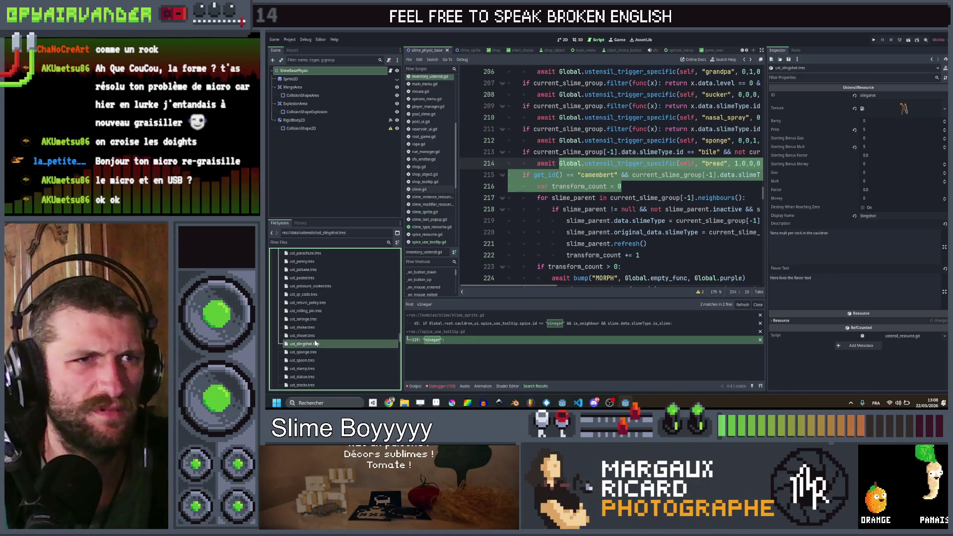
{"action": "left_click", "coordinate": [315, 351]}
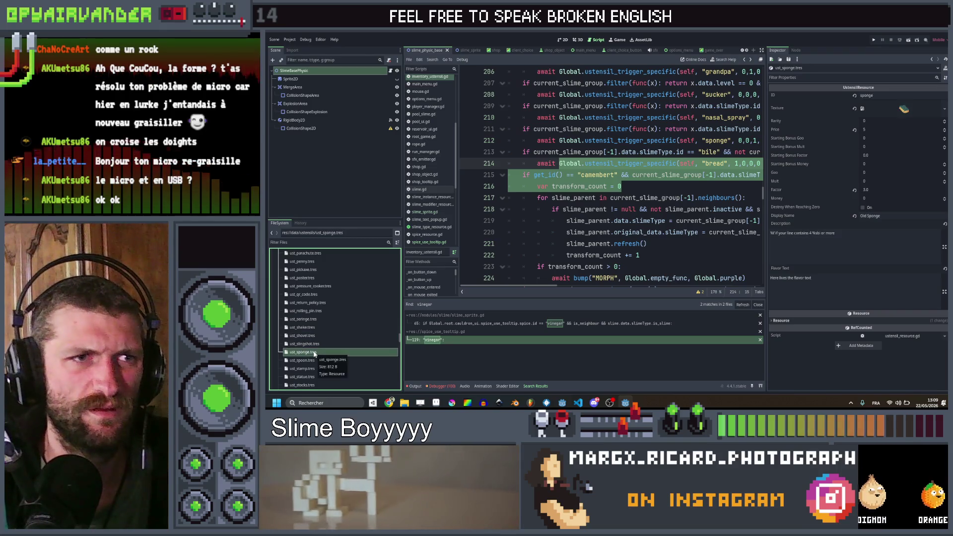
{"action": "scroll", "coordinate": [313, 344], "scroll_direction": "down", "scroll_amount": 1}
{"action": "left_click", "coordinate": [312, 351]}
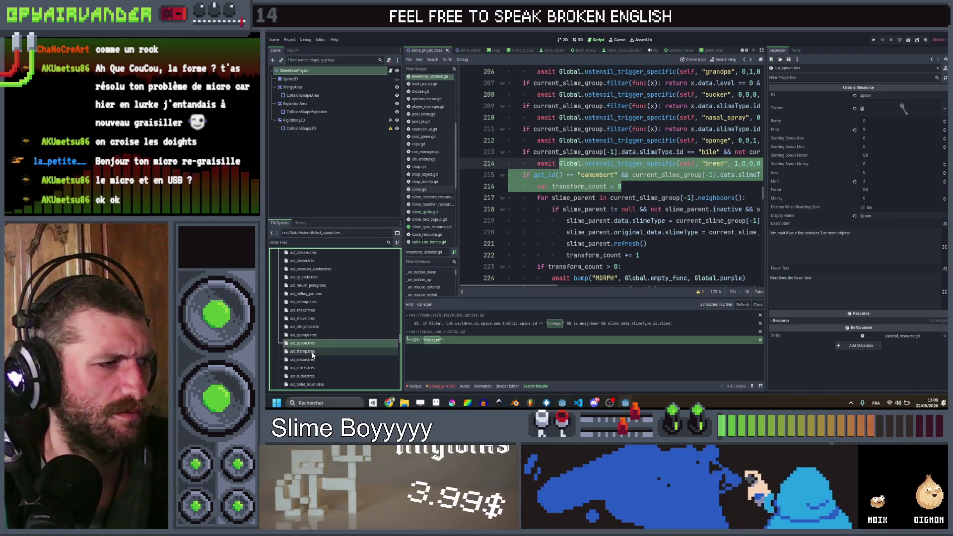
{"action": "left_click", "coordinate": [312, 359]}
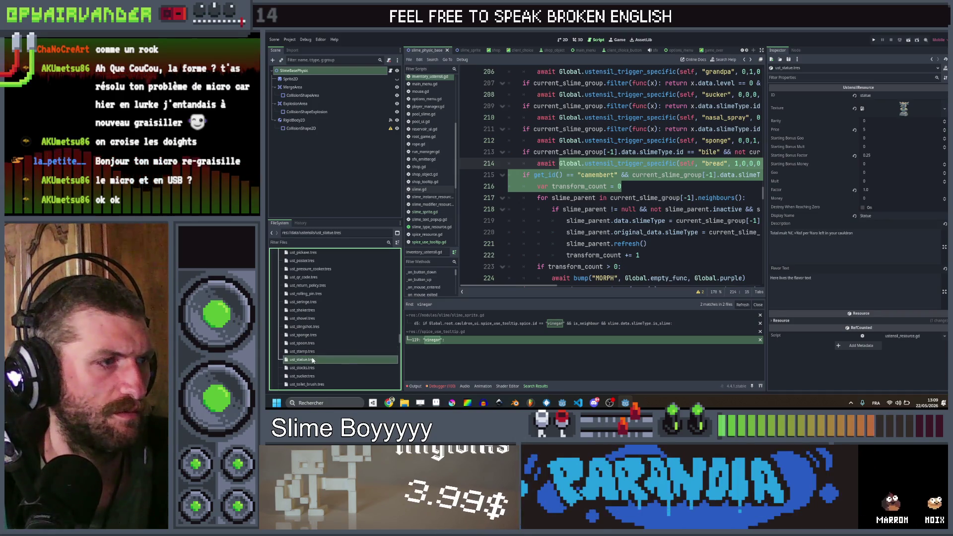
{"action": "scroll", "coordinate": [312, 356], "scroll_direction": "down", "scroll_amount": 1}
{"action": "left_click", "coordinate": [312, 350]}
{"action": "left_click", "coordinate": [312, 358]}
{"action": "scroll", "coordinate": [314, 349], "scroll_direction": "down", "scroll_amount": 2}
{"action": "left_click", "coordinate": [312, 332]}
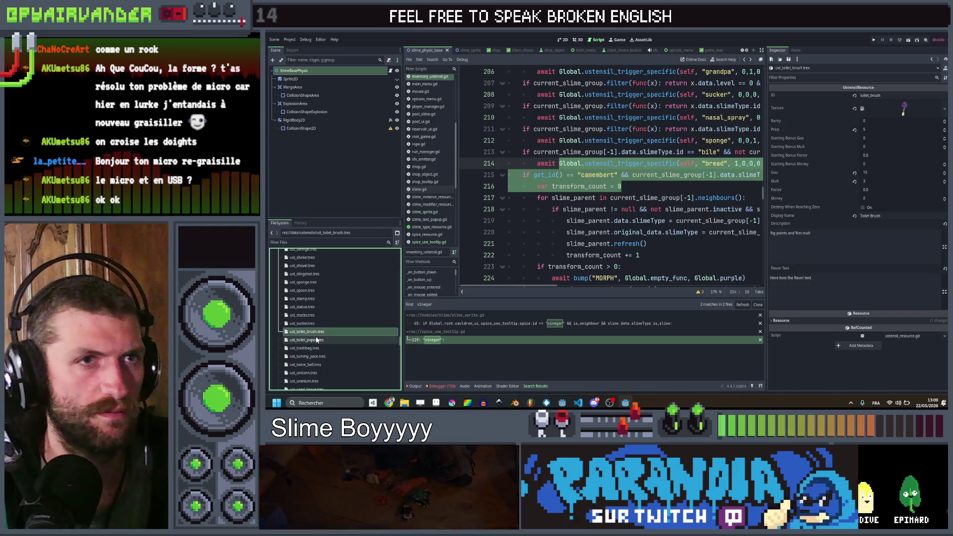
{"action": "left_click", "coordinate": [313, 339]}
{"action": "left_click", "coordinate": [316, 349]}
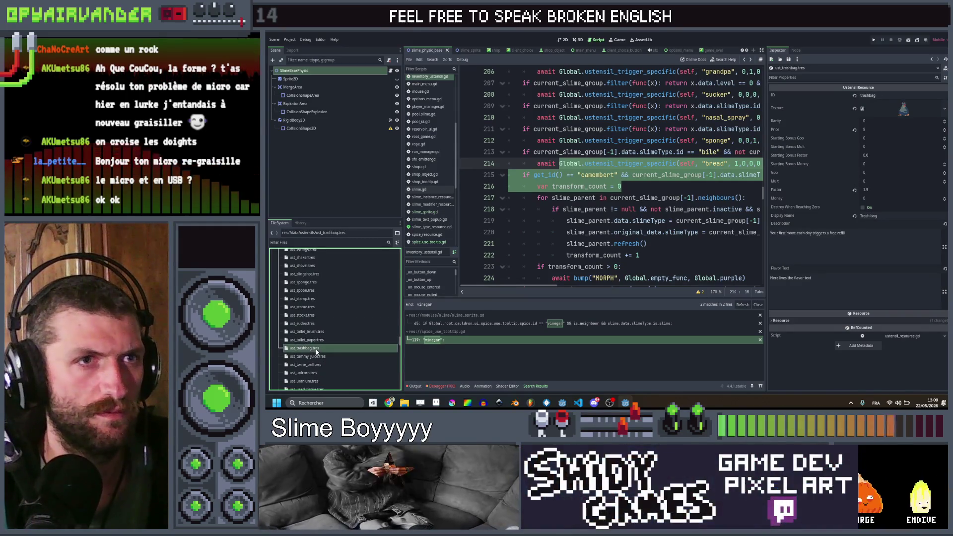
{"action": "scroll", "coordinate": [316, 352], "scroll_direction": "down", "scroll_amount": 2}
- Inspect Twine Ball, Unicorn, Uranium, Used Tissue and Vampire Bat utensil resources
{"action": "left_click", "coordinate": [316, 347]}
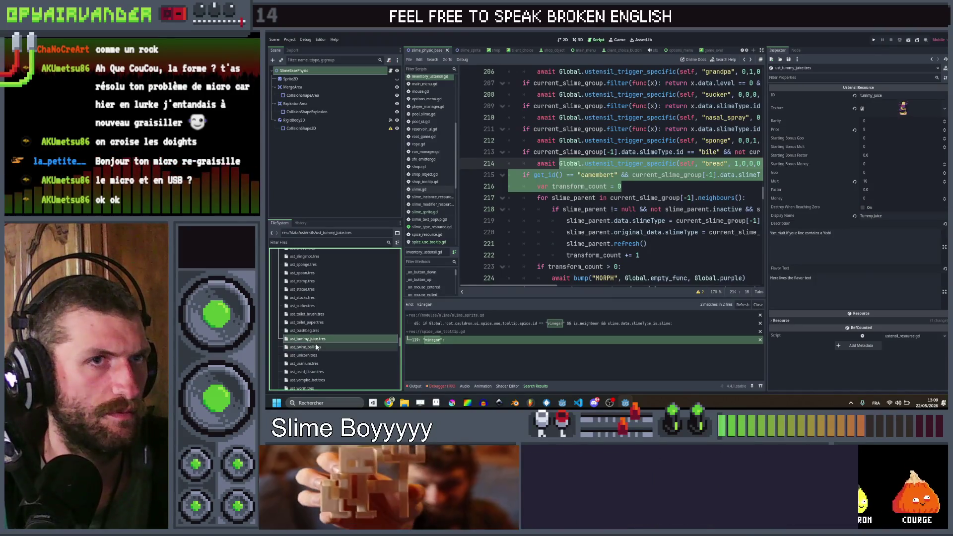
{"action": "scroll", "coordinate": [316, 349], "scroll_direction": "down", "scroll_amount": 1}
{"action": "left_click", "coordinate": [316, 350]}
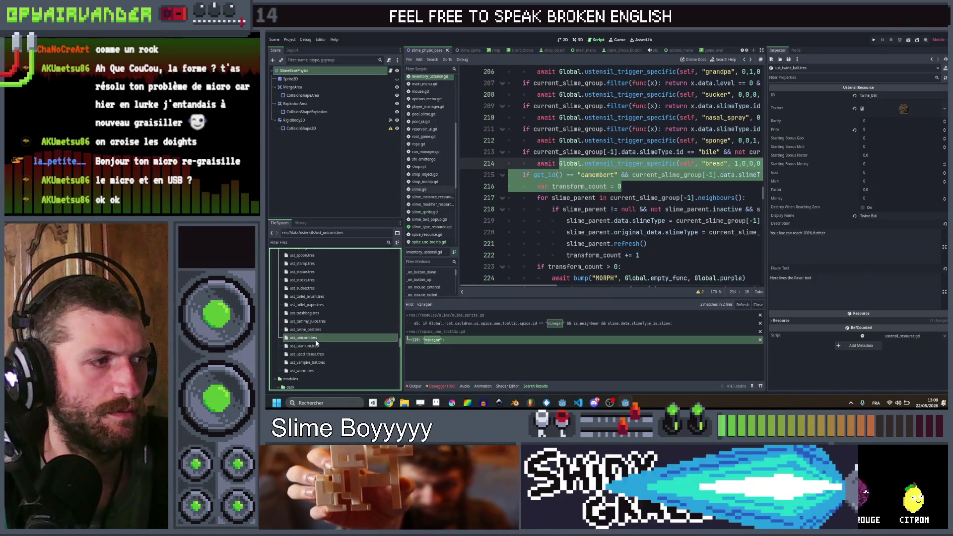
{"action": "scroll", "coordinate": [316, 349], "scroll_direction": "down", "scroll_amount": 1}
{"action": "left_click", "coordinate": [316, 349]}
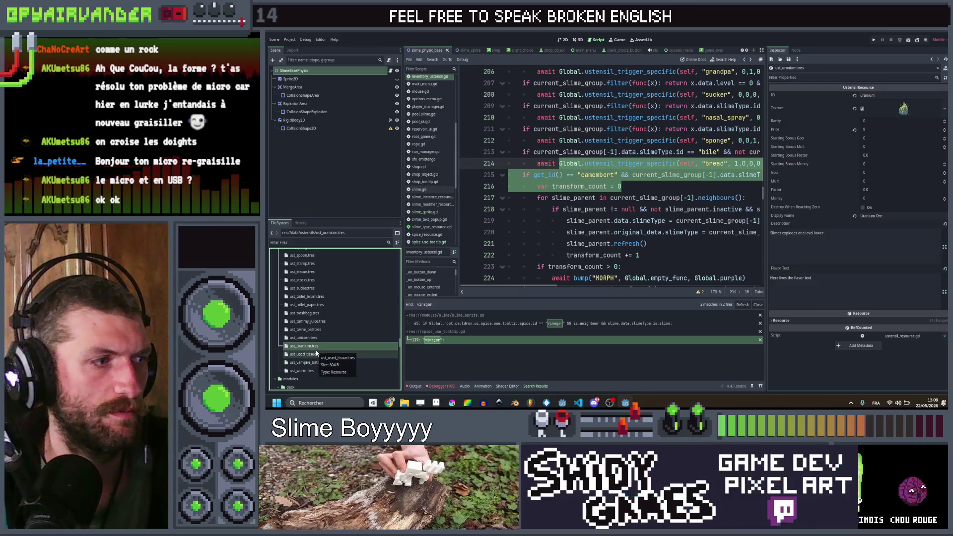
{"action": "left_click", "coordinate": [315, 354]}
{"action": "left_click", "coordinate": [316, 363]}
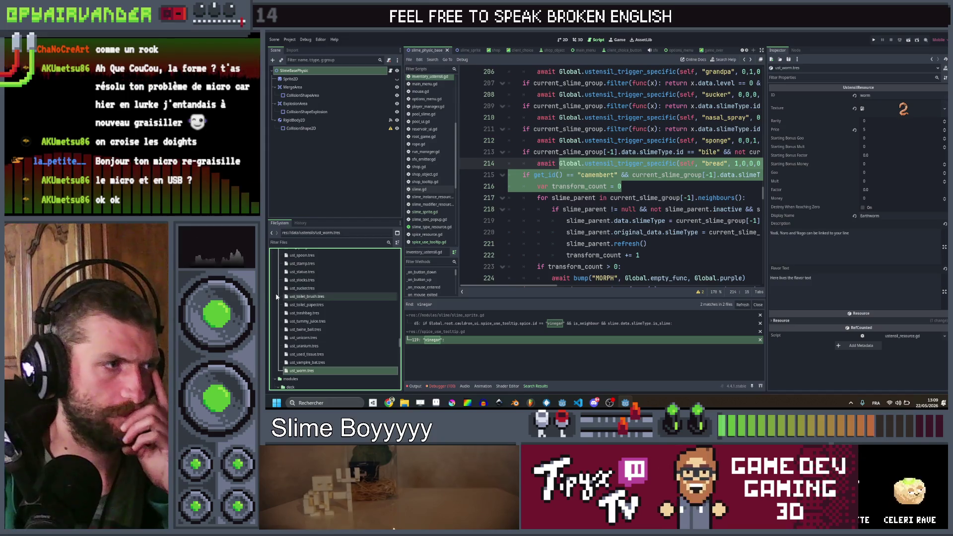
- Return the FileSystem dock to the top, deselect lines 214–216, and switch to the design spreadsheet in Chrome
{"action": "scroll", "coordinate": [293, 297], "scroll_direction": "up", "scroll_amount": 10}
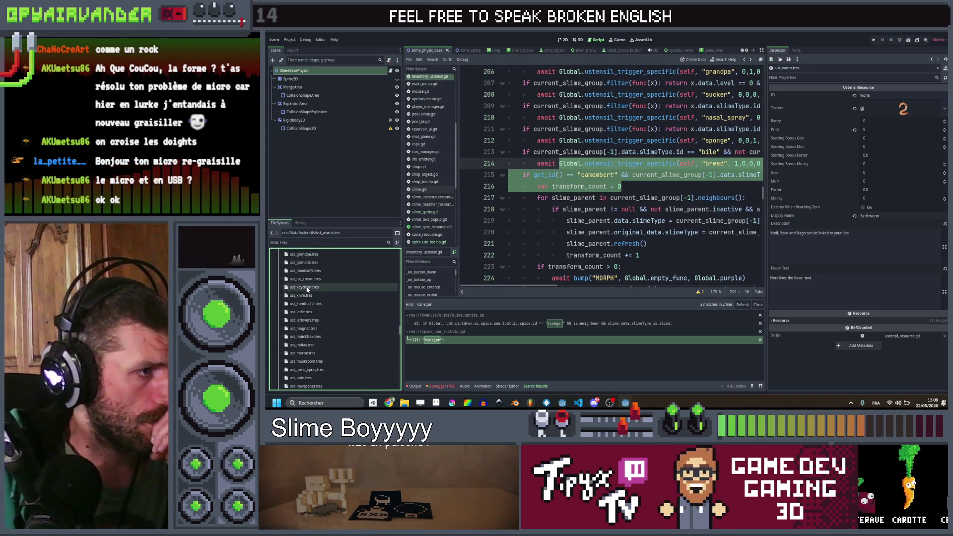
{"action": "scroll", "coordinate": [324, 273], "scroll_direction": "up", "scroll_amount": 5}
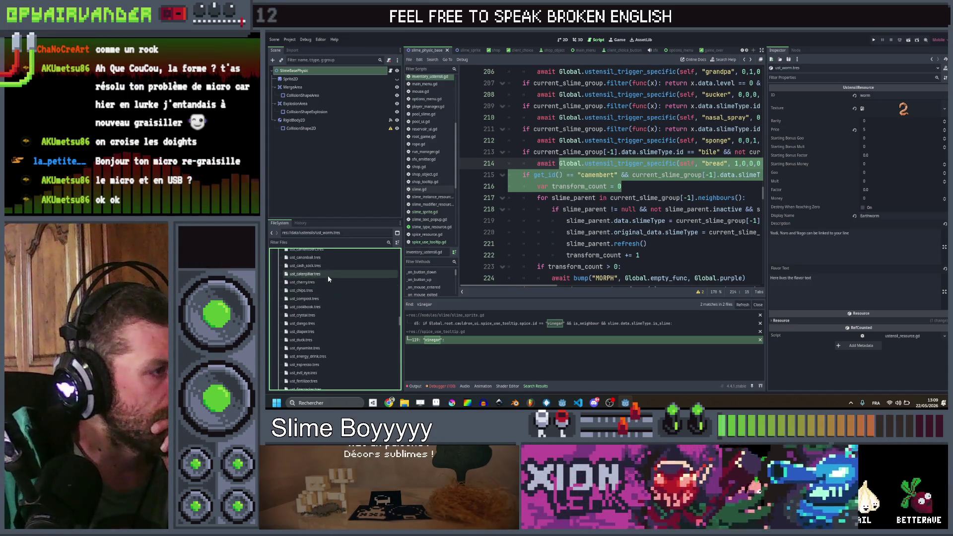
{"action": "scroll", "coordinate": [351, 275], "scroll_direction": "up", "scroll_amount": 4}
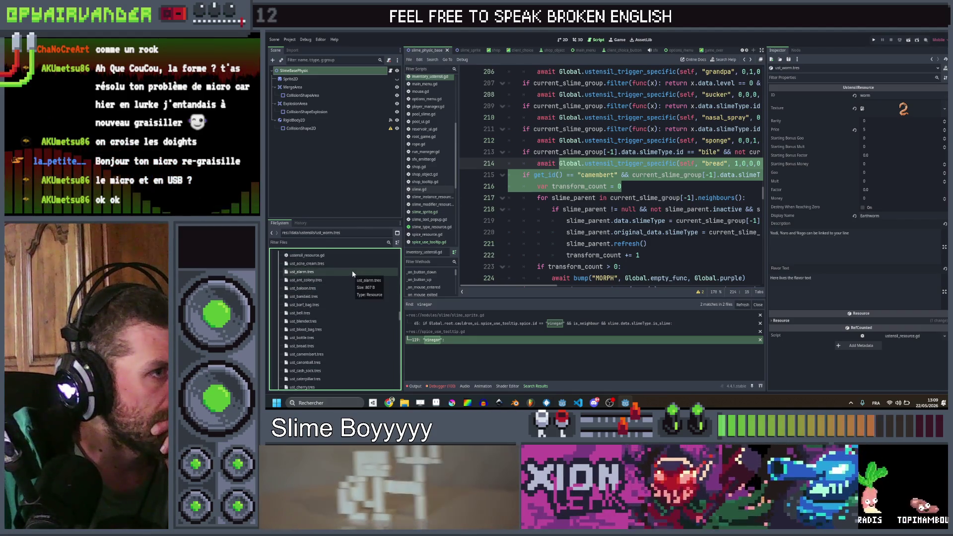
{"action": "left_click", "coordinate": [646, 185]}
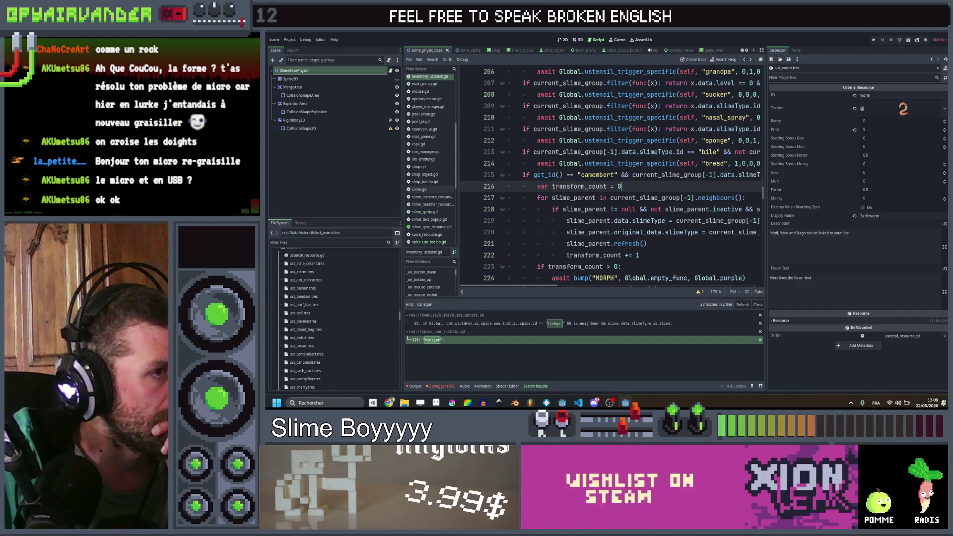
{"action": "left_click", "coordinate": [475, 403]}
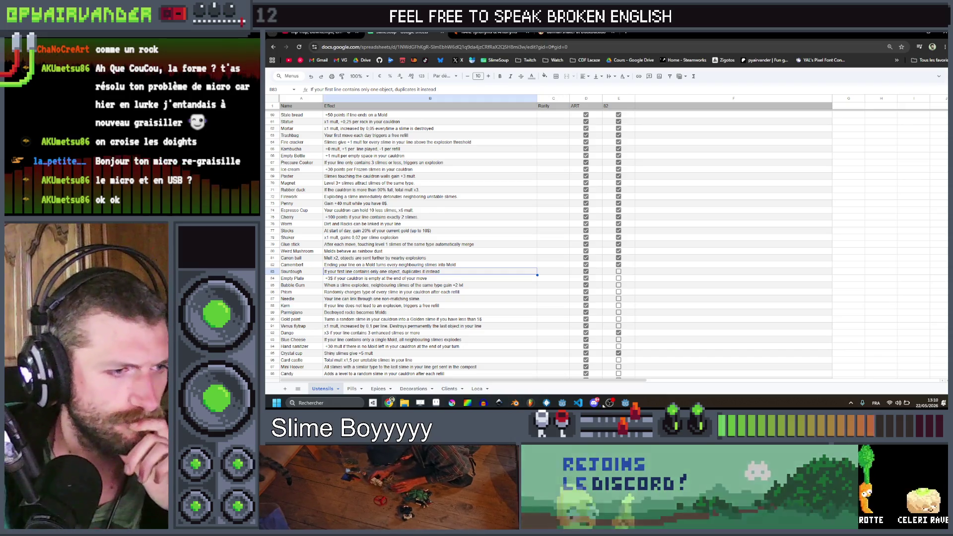
- Go back to the Godot script editor after reading Sourdough's duplicate-lone-object effect
{"action": "key", "text": "alt+Tab"}
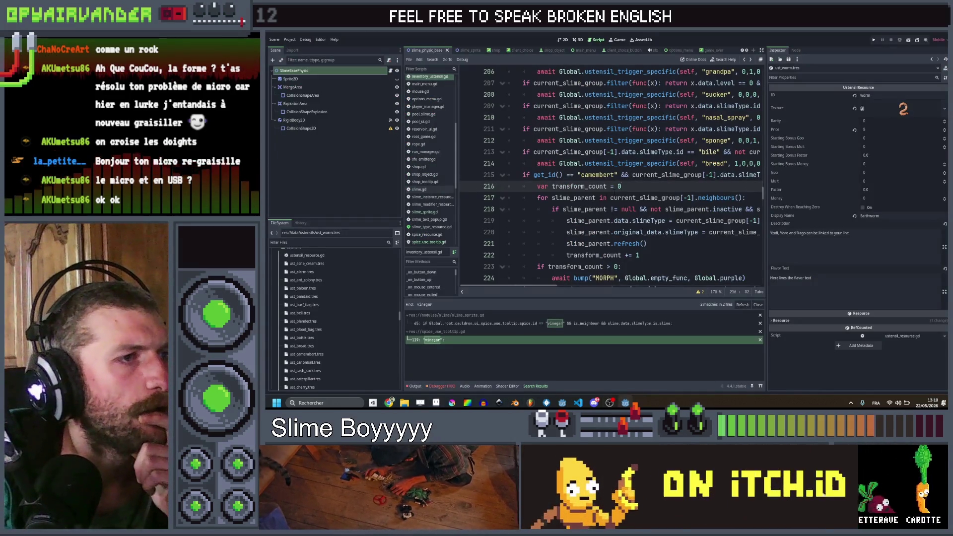
- Open cauldron_manager.gd and find the merge_slimes call on line 412
{"action": "left_click", "coordinate": [613, 197]}
{"action": "scroll", "coordinate": [419, 115], "scroll_direction": "up", "scroll_amount": 5}
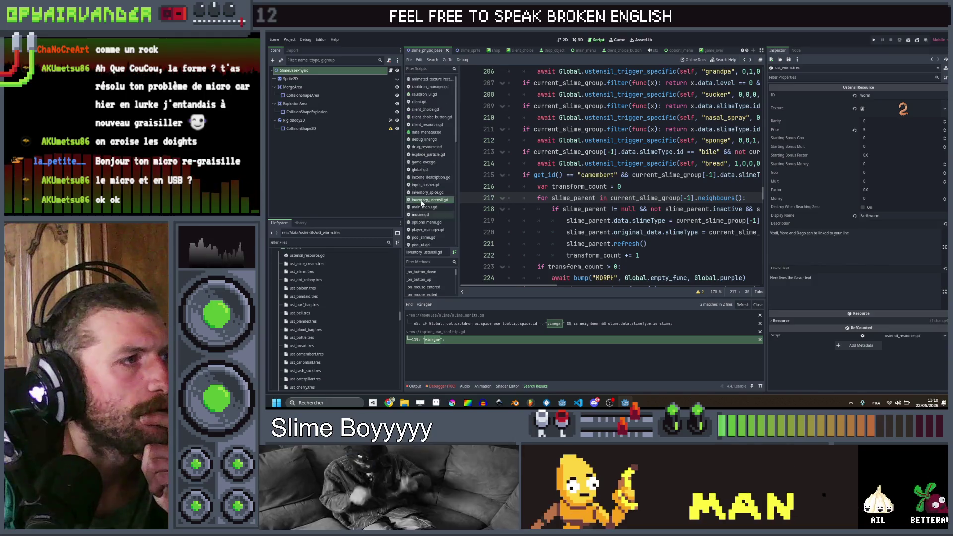
{"action": "left_click", "coordinate": [428, 94]}
{"action": "left_click", "coordinate": [428, 86]}
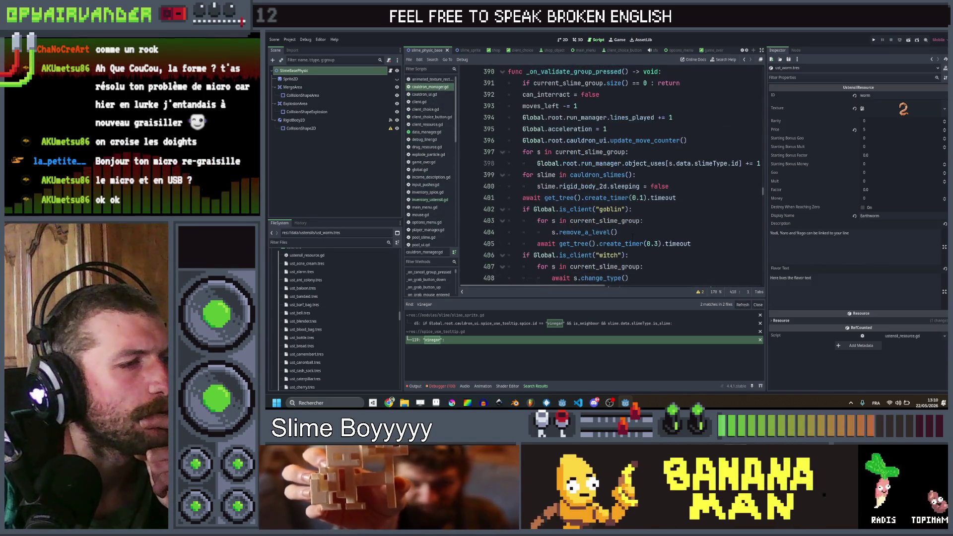
{"action": "scroll", "coordinate": [631, 233], "scroll_direction": "down", "scroll_amount": 10}
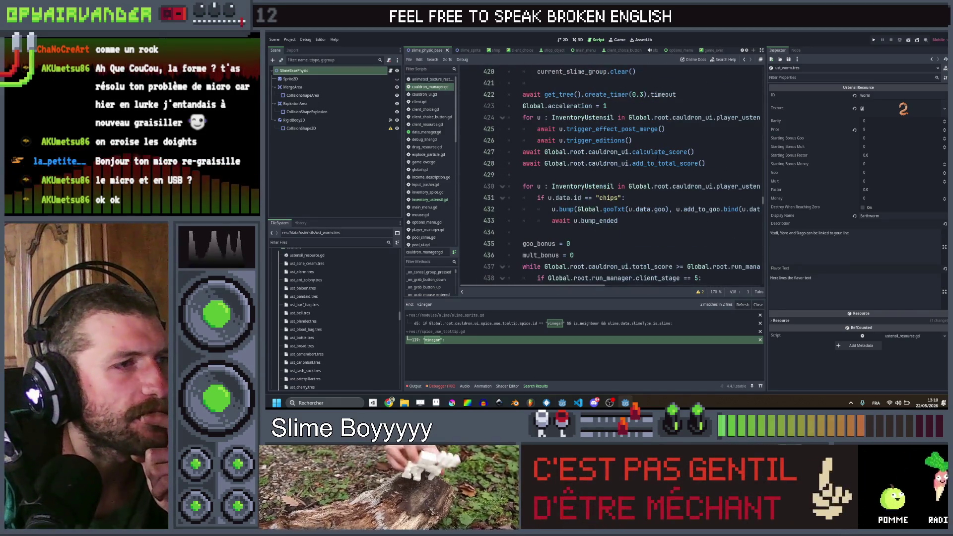
{"action": "scroll", "coordinate": [669, 164], "scroll_direction": "up", "scroll_amount": 2}
{"action": "scroll", "coordinate": [664, 163], "scroll_direction": "up", "scroll_amount": 4}
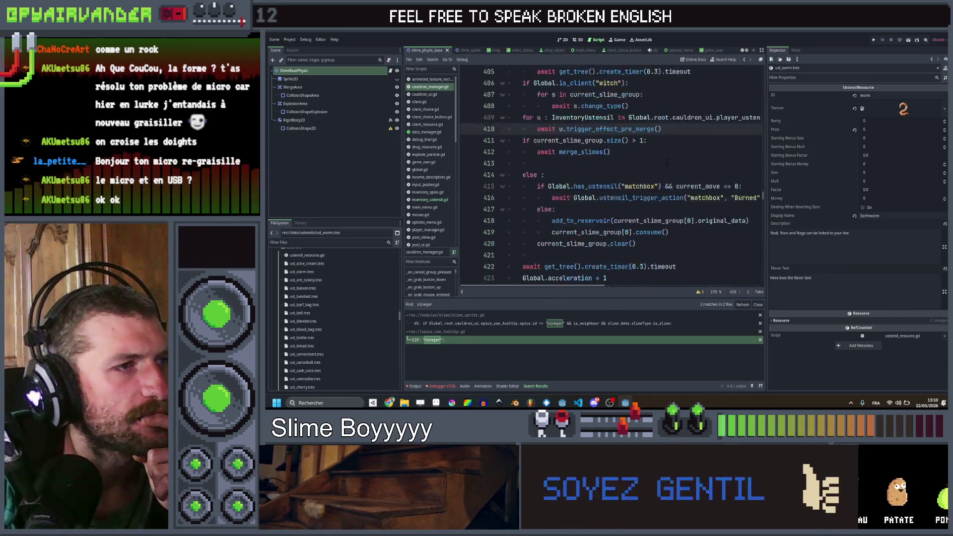
- Jump to the merge_slimes definition and read through the merging and exploding code
{"action": "left_click", "coordinate": [574, 187]}
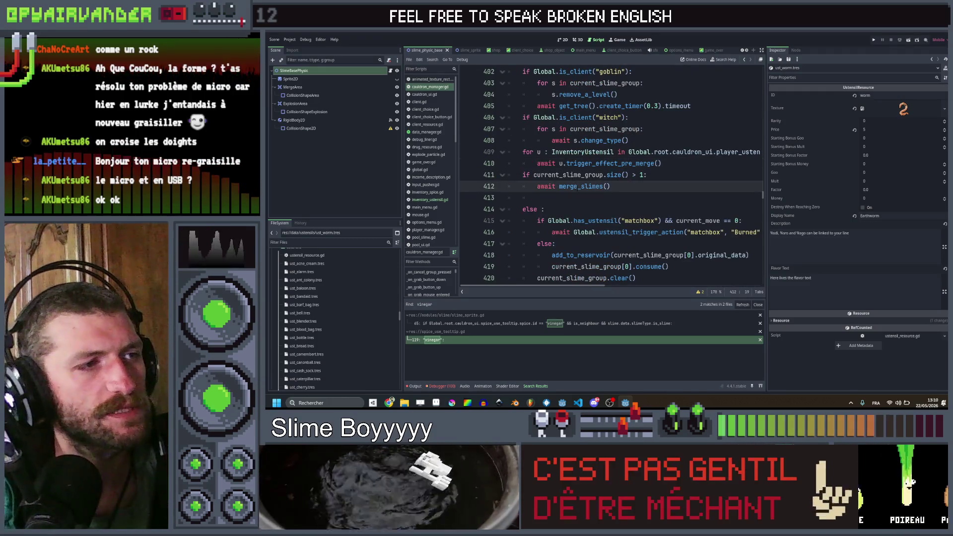
{"action": "left_click", "coordinate": [582, 186], "text": "ctrl"}
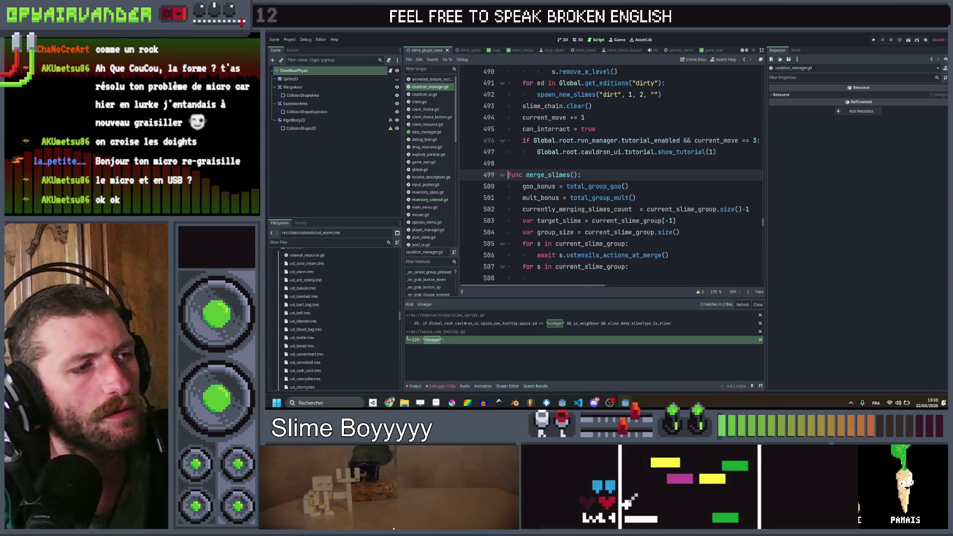
{"action": "scroll", "coordinate": [611, 174], "scroll_direction": "down", "scroll_amount": 8}
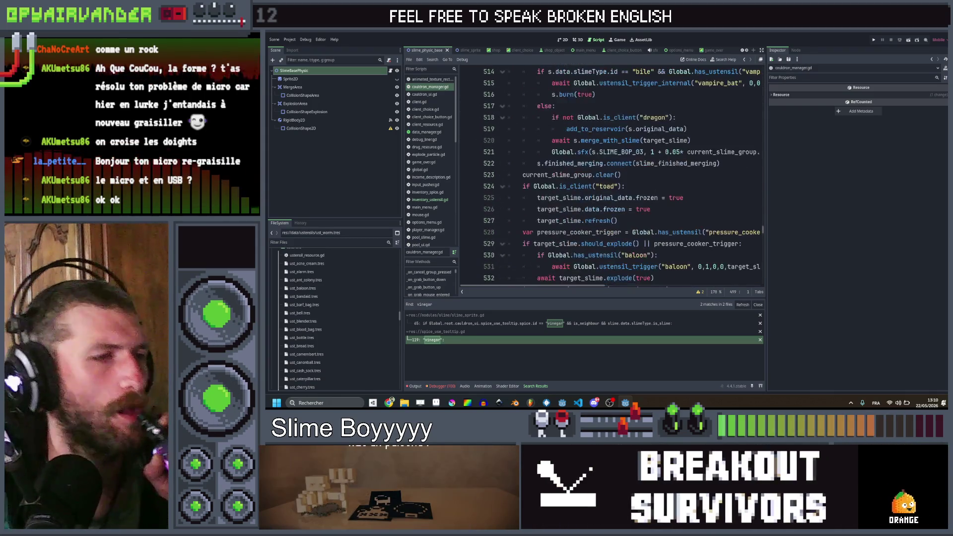
{"action": "scroll", "coordinate": [687, 149], "scroll_direction": "down", "scroll_amount": 3}
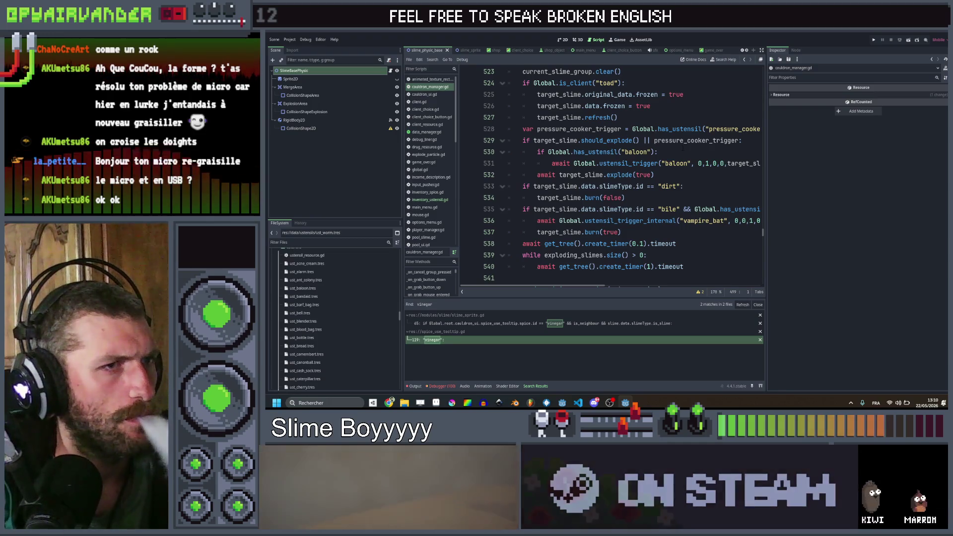
{"action": "scroll", "coordinate": [682, 147], "scroll_direction": "up", "scroll_amount": 2}
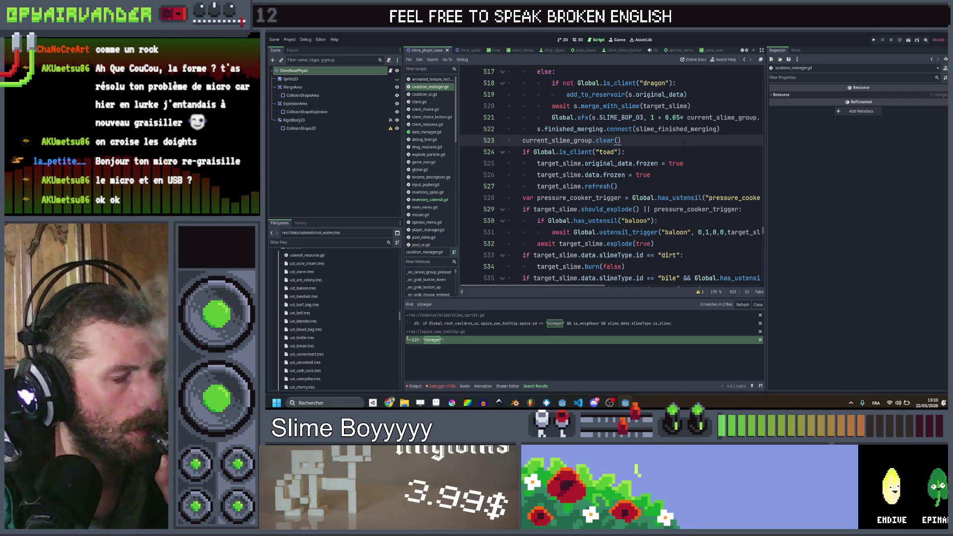
{"action": "scroll", "coordinate": [683, 144], "scroll_direction": "down", "scroll_amount": 3}
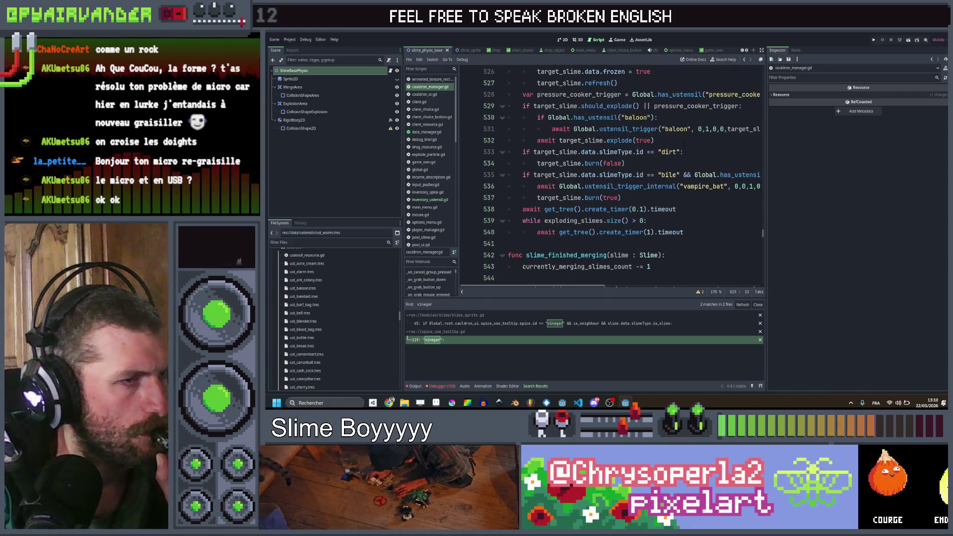
{"action": "scroll", "coordinate": [684, 143], "scroll_direction": "up", "scroll_amount": 2}
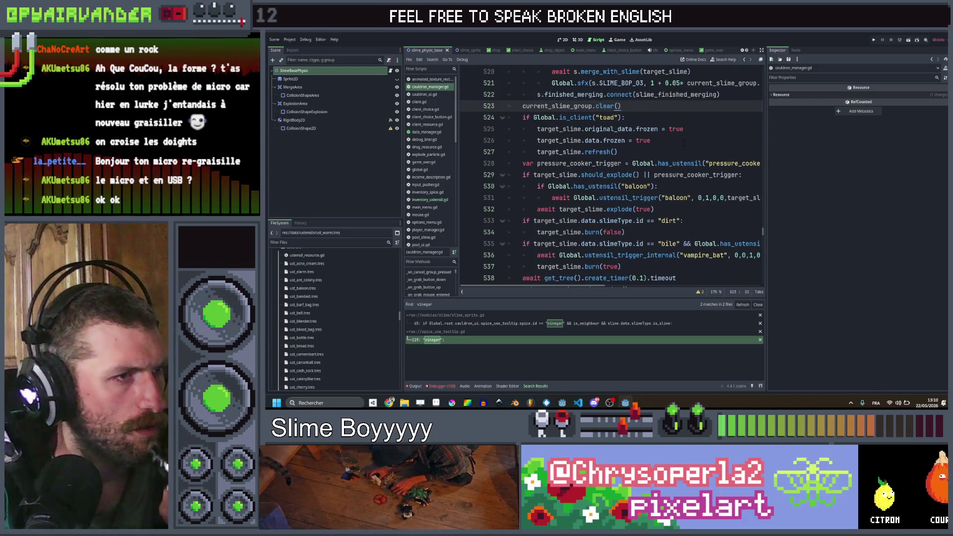
{"action": "scroll", "coordinate": [683, 142], "scroll_direction": "down", "scroll_amount": 3}
{"action": "scroll", "coordinate": [683, 143], "scroll_direction": "up", "scroll_amount": 3}
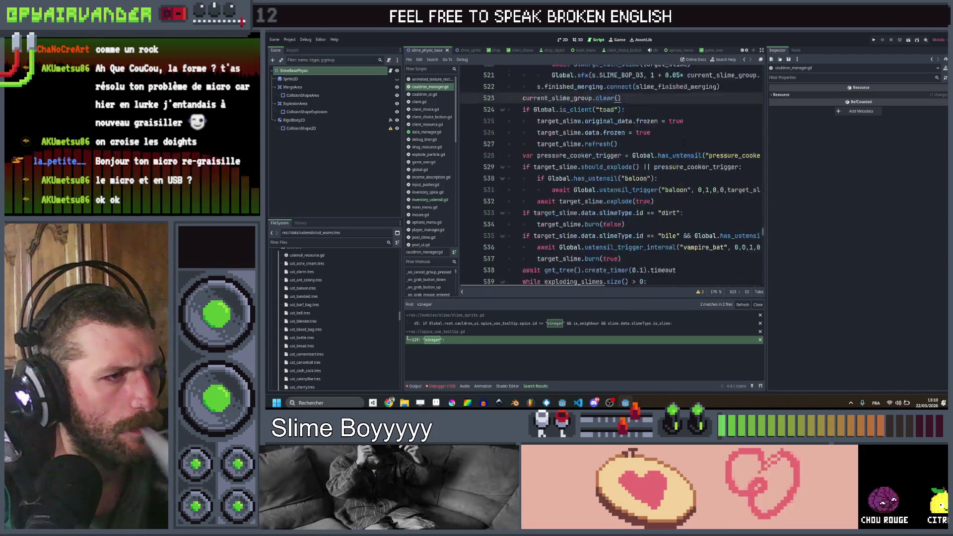
{"action": "scroll", "coordinate": [684, 143], "scroll_direction": "up", "scroll_amount": 4}
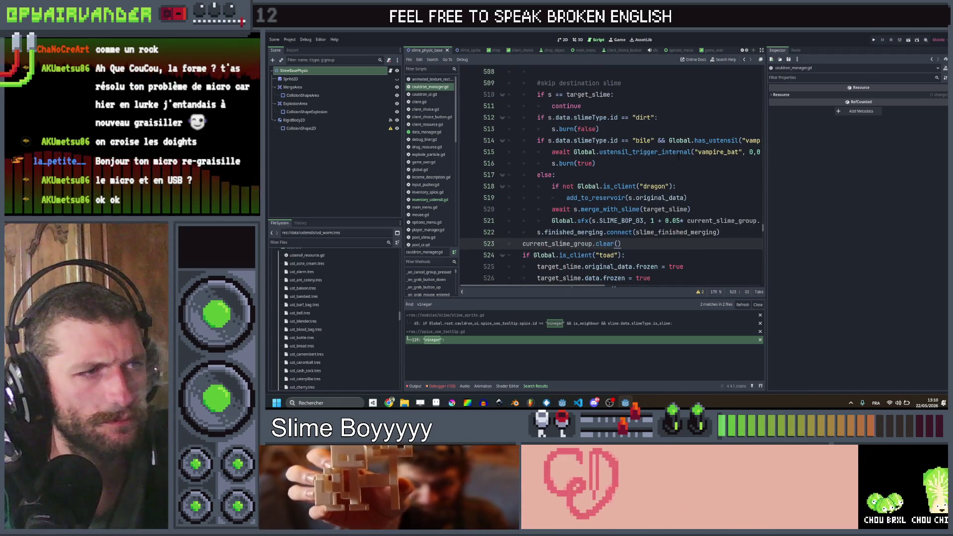
{"action": "scroll", "coordinate": [678, 157], "scroll_direction": "down", "scroll_amount": 2}
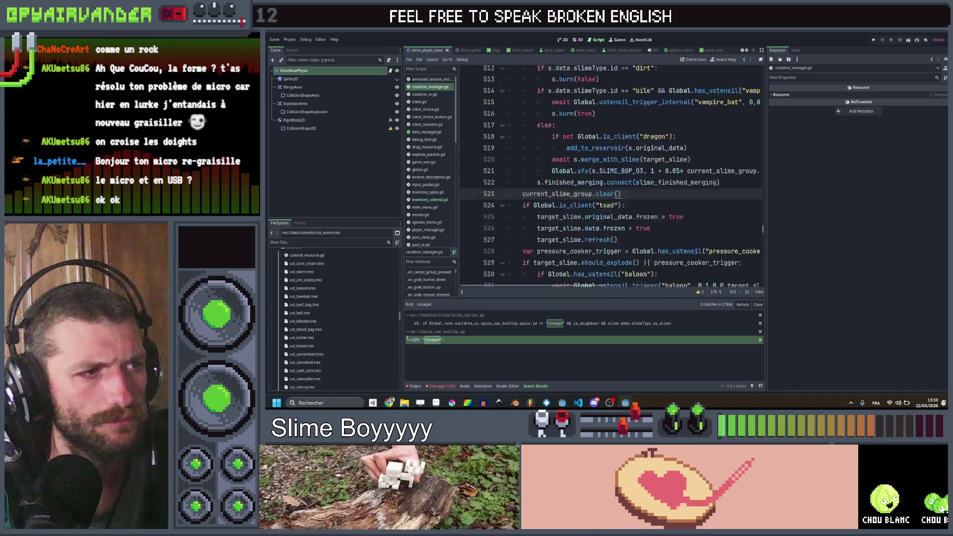
{"action": "scroll", "coordinate": [678, 157], "scroll_direction": "down", "scroll_amount": 1}
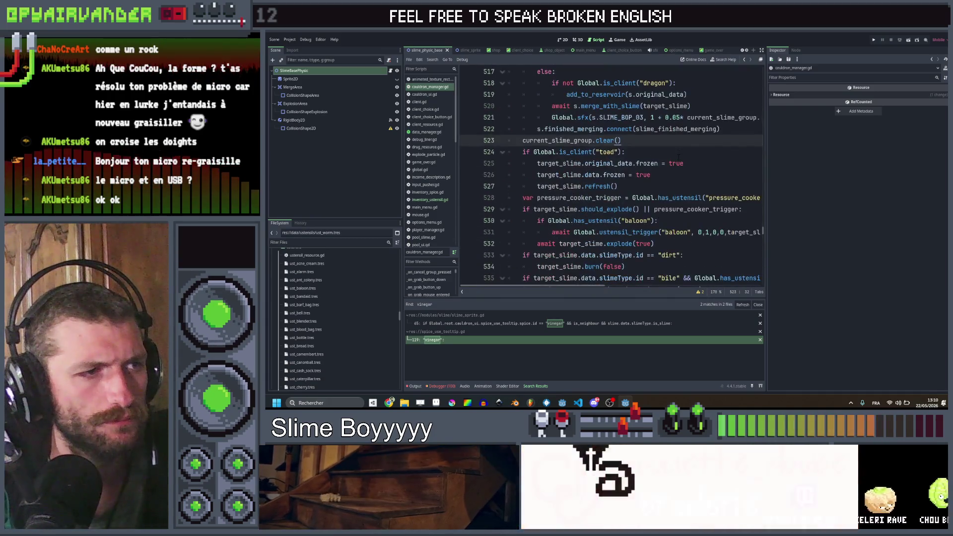
{"action": "scroll", "coordinate": [678, 157], "scroll_direction": "down", "scroll_amount": 1}
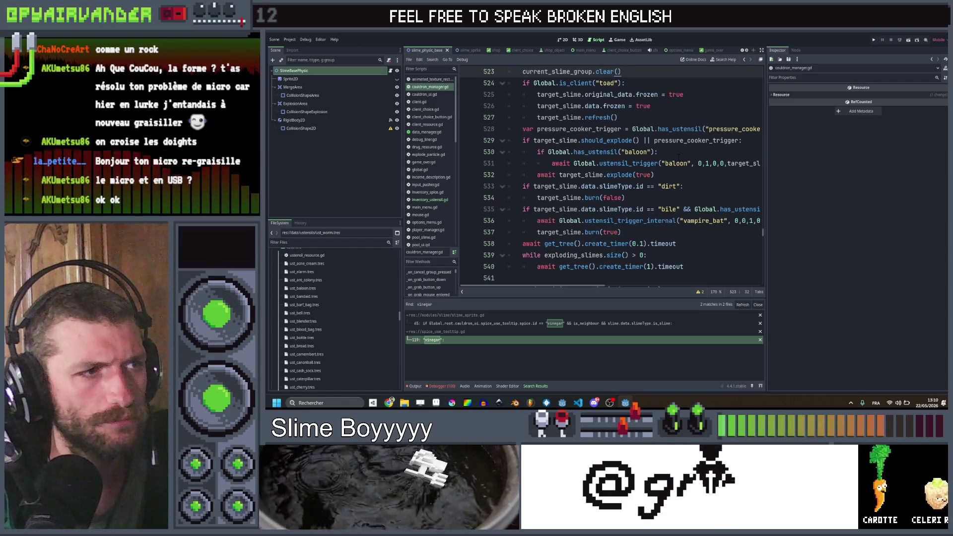
{"action": "scroll", "coordinate": [676, 159], "scroll_direction": "down", "scroll_amount": 2}
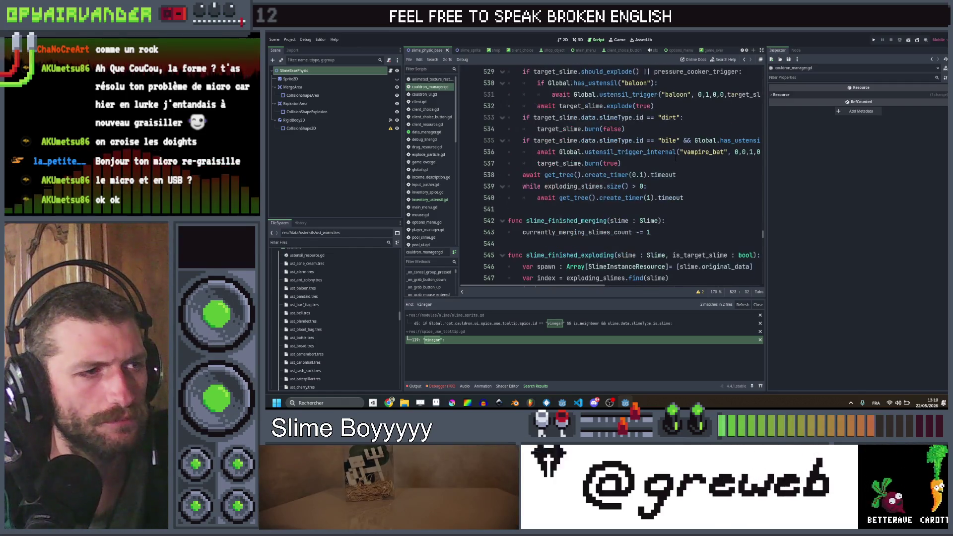
{"action": "scroll", "coordinate": [675, 158], "scroll_direction": "up", "scroll_amount": 2}
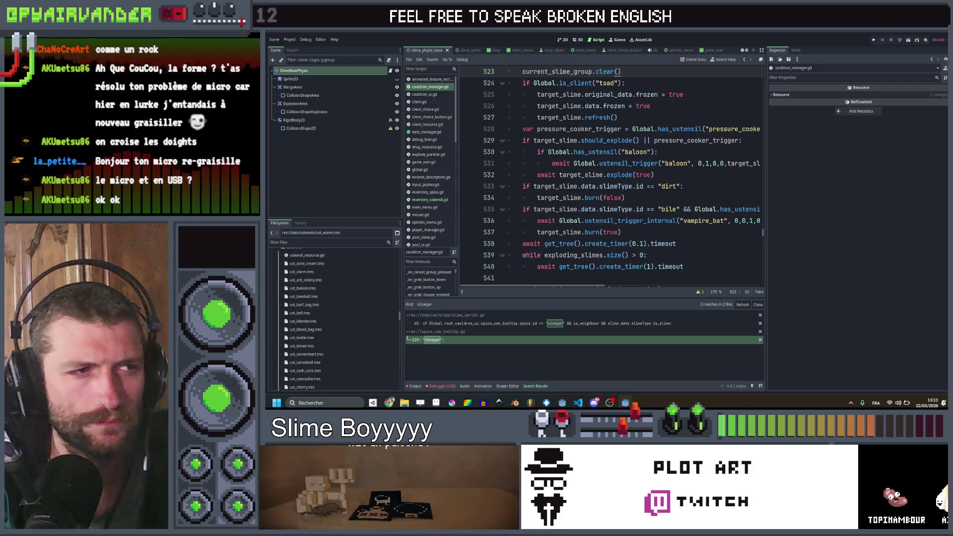
- Navigate back through the editing history to _on_validate_group_pressed in cauldron_manager.gd
{"action": "left_click", "coordinate": [743, 60]}
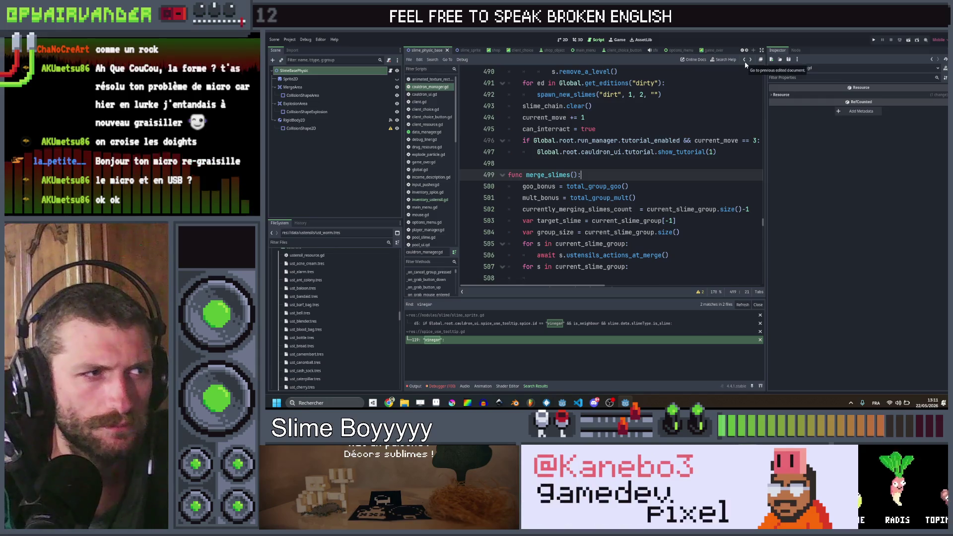
{"action": "left_click", "coordinate": [744, 60]}
{"action": "left_click", "coordinate": [744, 60]}
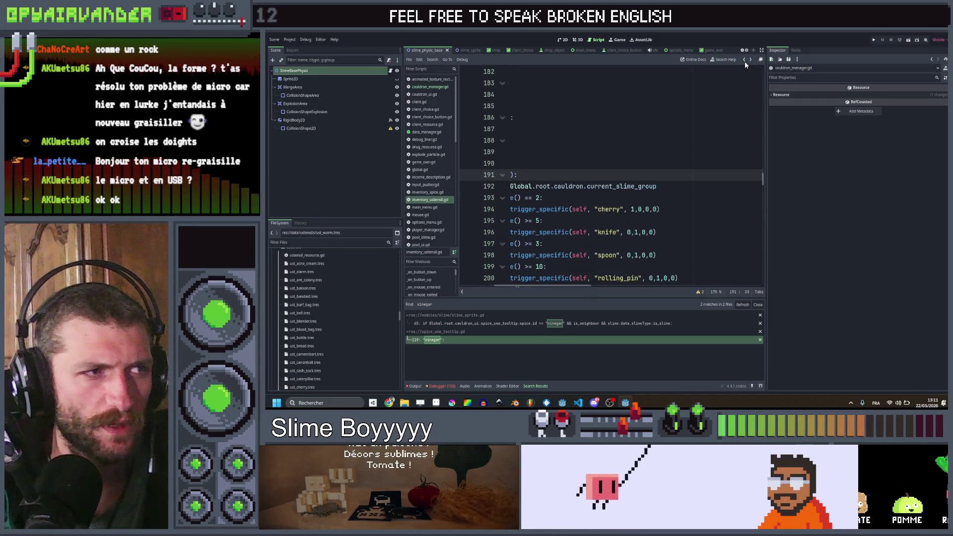
{"action": "left_click", "coordinate": [744, 60]}
{"action": "left_click", "coordinate": [744, 60]}
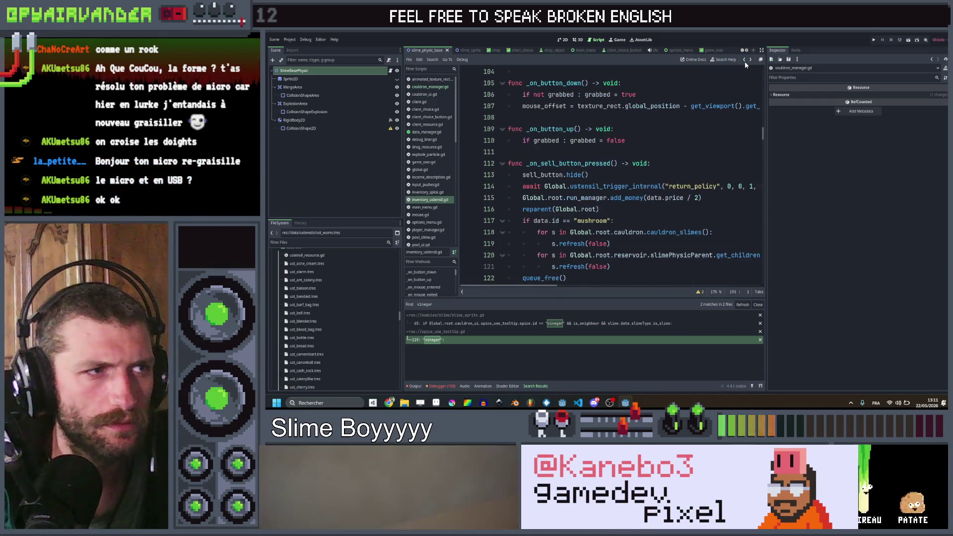
{"action": "left_click", "coordinate": [744, 60]}
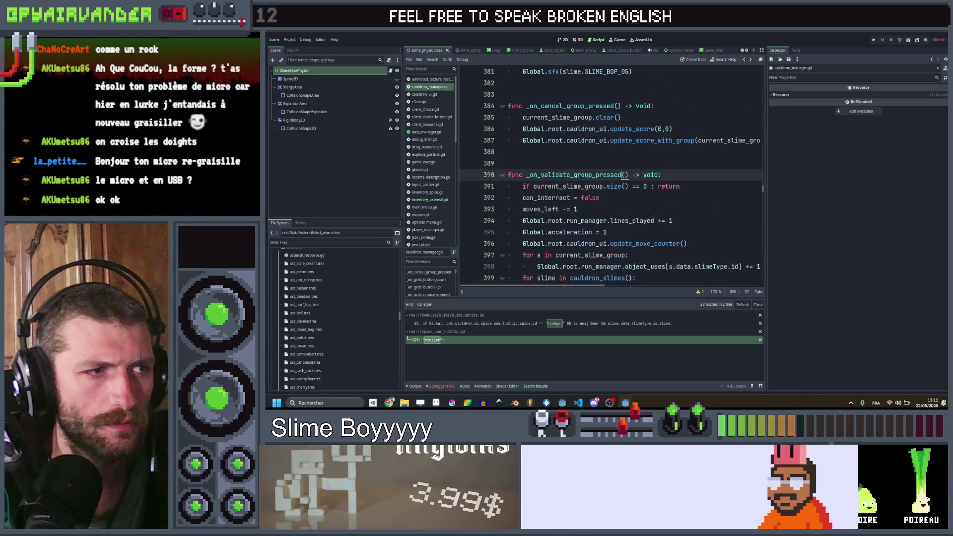
- Bring lines 408–426 into view and place the cursor at the else after the matchbox check
{"action": "scroll", "coordinate": [655, 206], "scroll_direction": "down", "scroll_amount": 5}
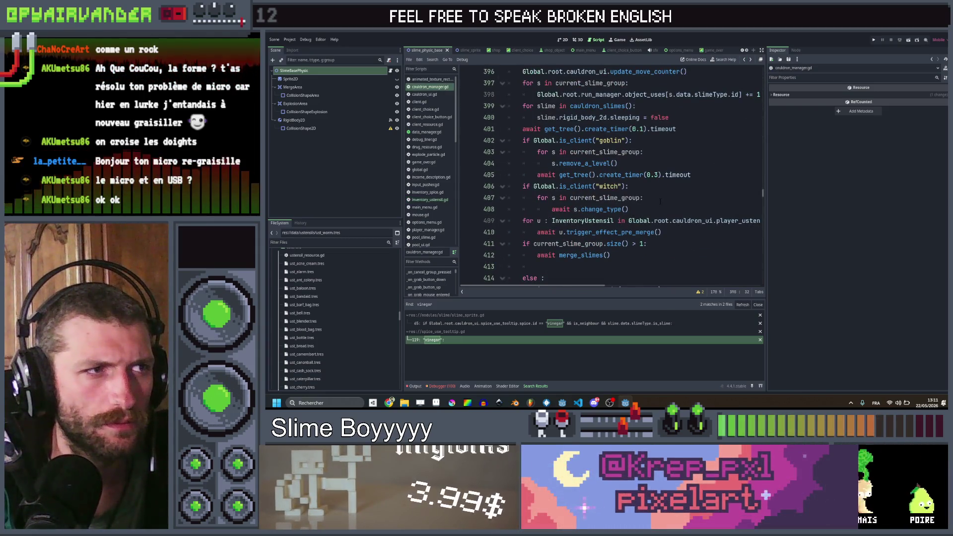
{"action": "scroll", "coordinate": [660, 201], "scroll_direction": "down", "scroll_amount": 2}
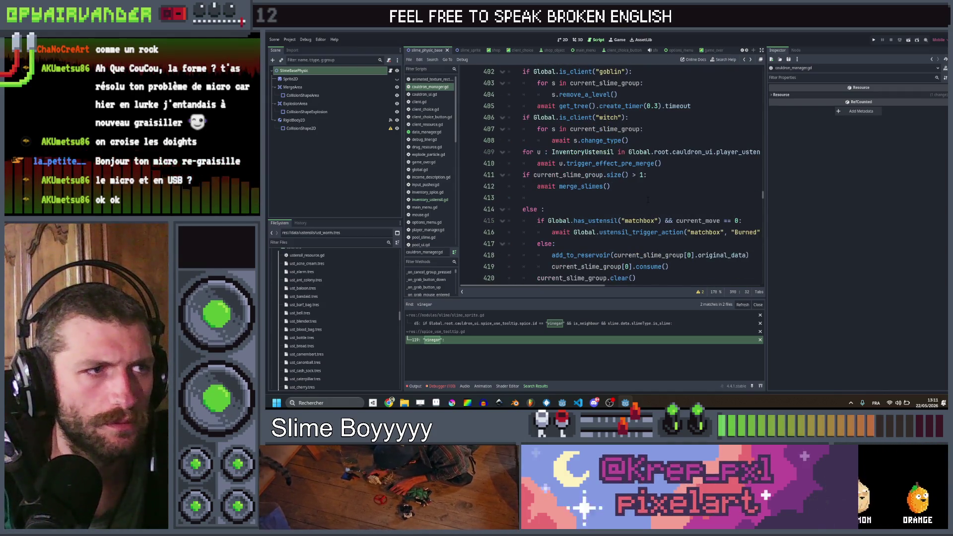
{"action": "scroll", "coordinate": [650, 199], "scroll_direction": "down", "scroll_amount": 2}
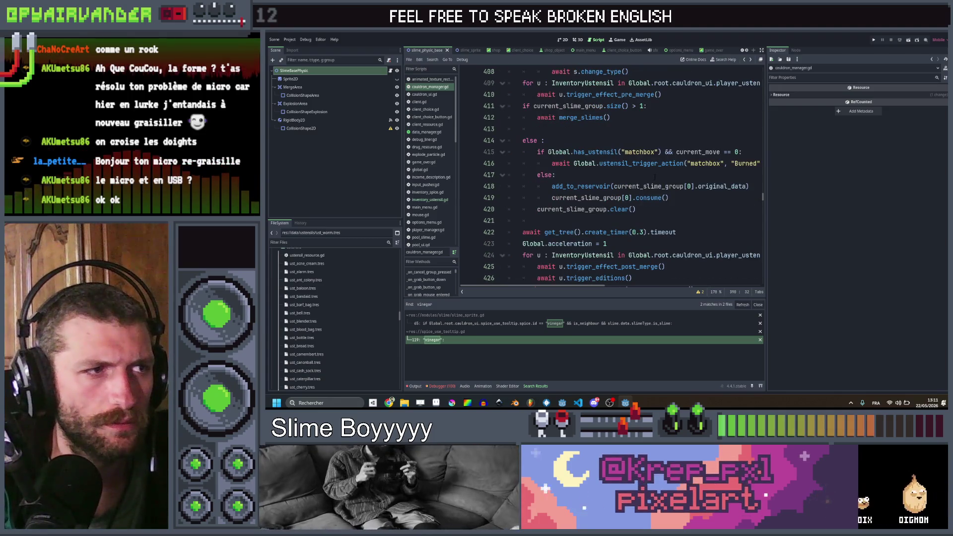
{"action": "left_click", "coordinate": [655, 176]}
{"action": "scroll", "coordinate": [654, 176], "scroll_direction": "right", "scroll_amount": 1}
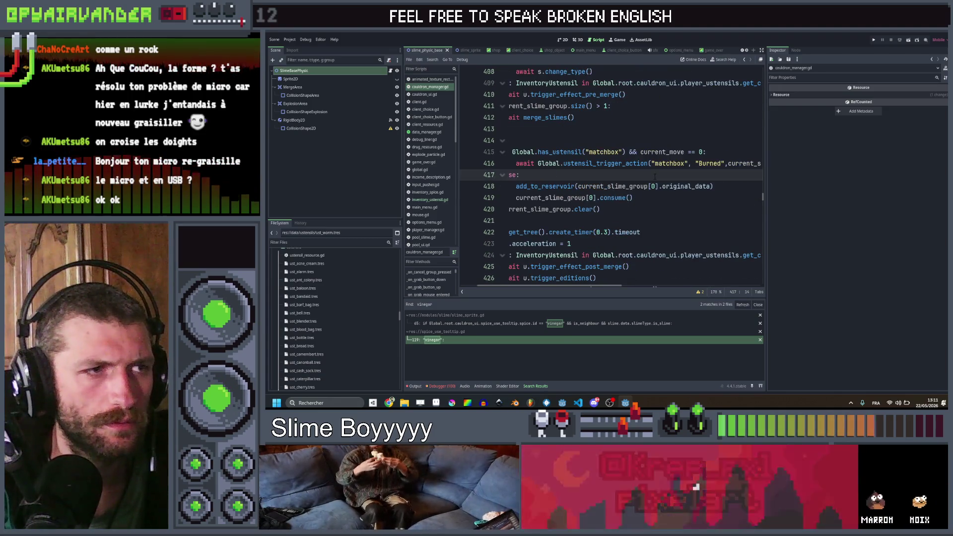
{"action": "scroll", "coordinate": [654, 176], "scroll_direction": "right", "scroll_amount": 2}
{"action": "scroll", "coordinate": [654, 174], "scroll_direction": "left", "scroll_amount": 4}
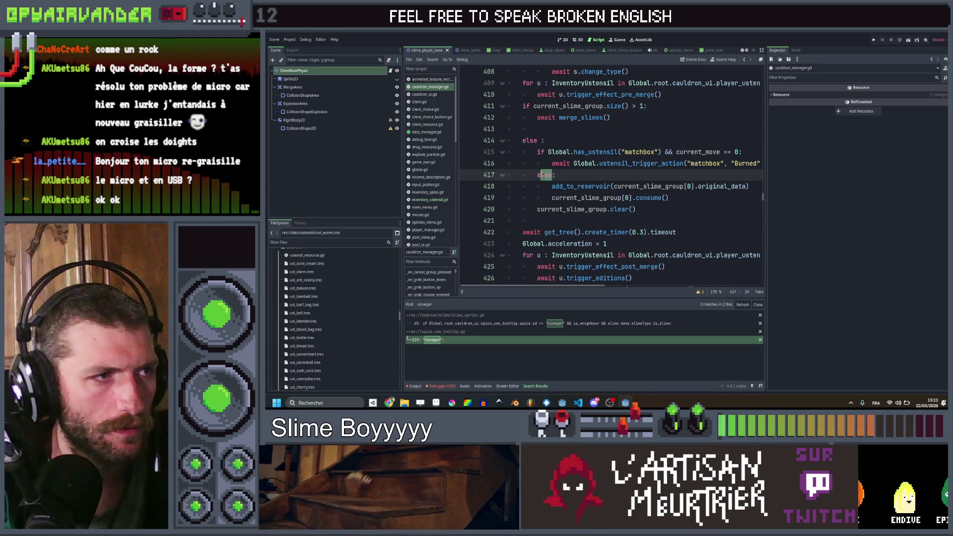
- Insert a blank line above the else and clear the stray letters from it
{"action": "left_click_drag", "start_coordinate": [540, 175], "coordinate": [546, 174]}
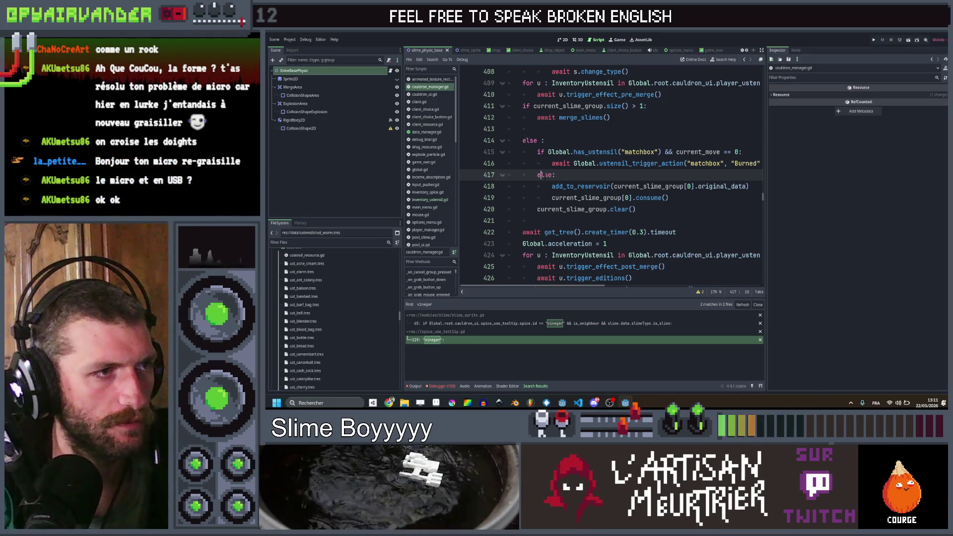
{"action": "key", "text": "ctrl+shift+Return"}
{"action": "type", "text": "eli"}
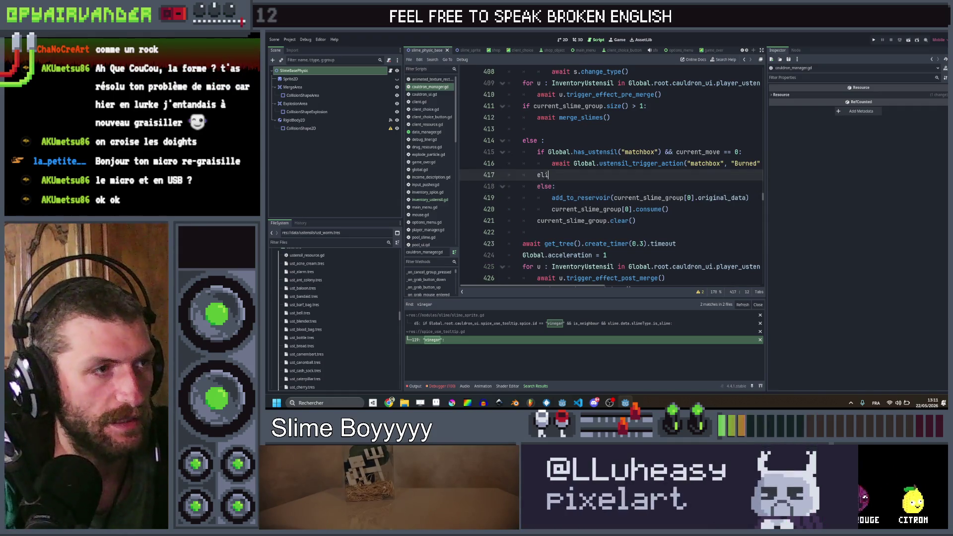
{"action": "key", "text": "BackSpace"}
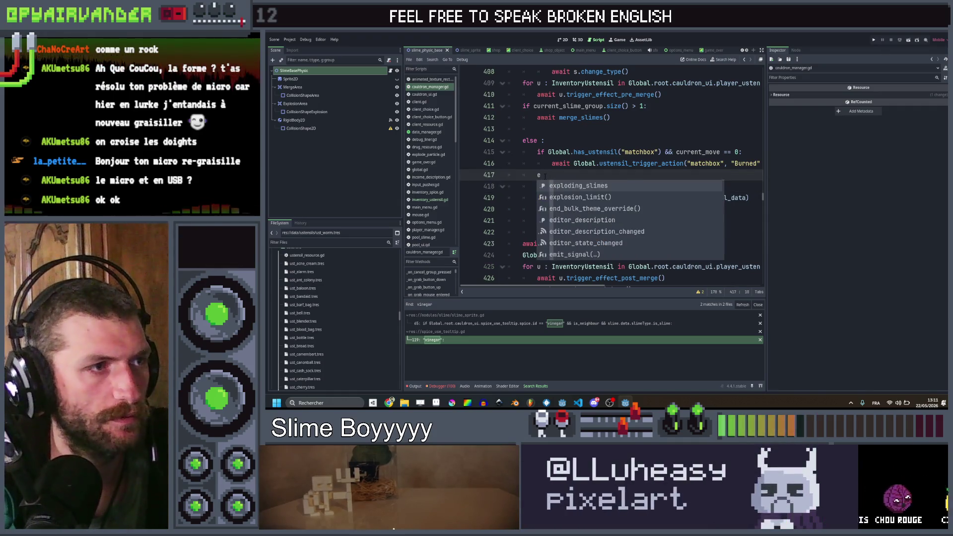
{"action": "key", "text": "BackSpace"}
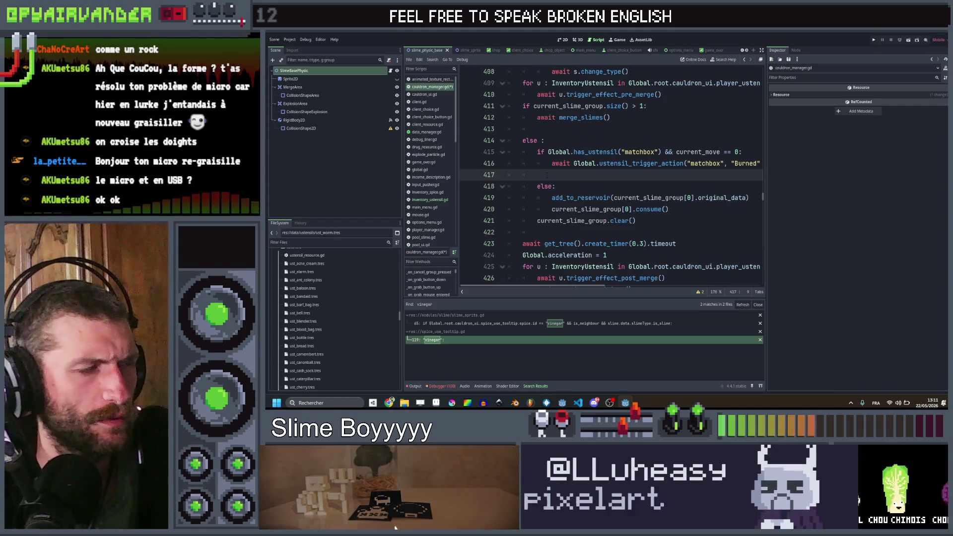
- Review the surrounding code and put the cursor at the end of the else on line 414
{"action": "scroll", "coordinate": [547, 175], "scroll_direction": "down", "scroll_amount": 5}
{"action": "scroll", "coordinate": [546, 175], "scroll_direction": "up", "scroll_amount": 5}
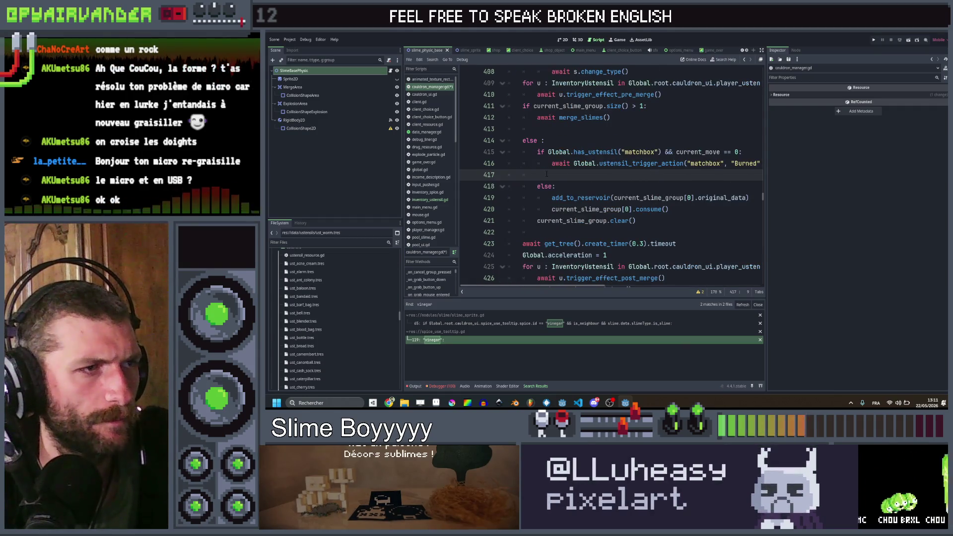
{"action": "scroll", "coordinate": [547, 174], "scroll_direction": "down", "scroll_amount": 5}
{"action": "scroll", "coordinate": [545, 172], "scroll_direction": "up", "scroll_amount": 5}
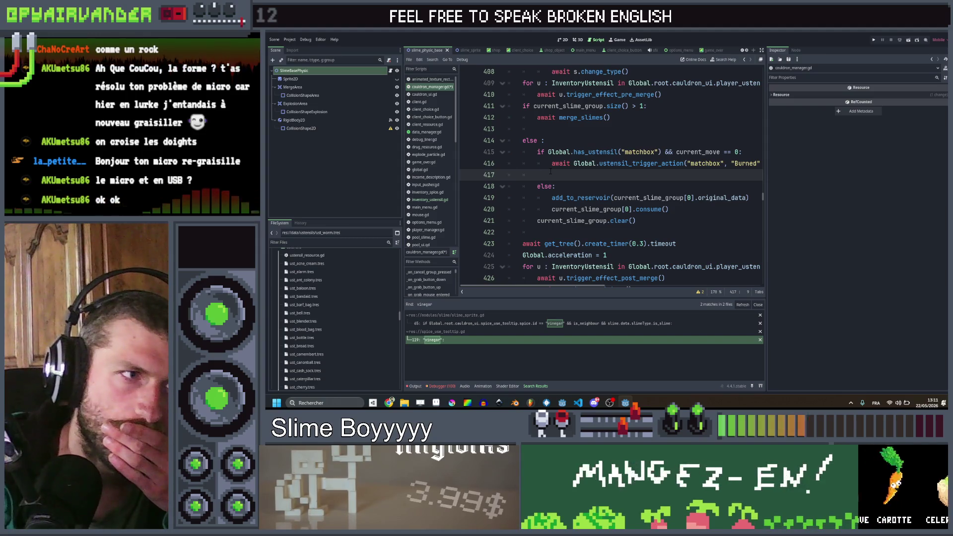
{"action": "scroll", "coordinate": [549, 171], "scroll_direction": "right", "scroll_amount": 5}
{"action": "scroll", "coordinate": [550, 171], "scroll_direction": "left", "scroll_amount": 3}
{"action": "scroll", "coordinate": [550, 171], "scroll_direction": "right", "scroll_amount": 5}
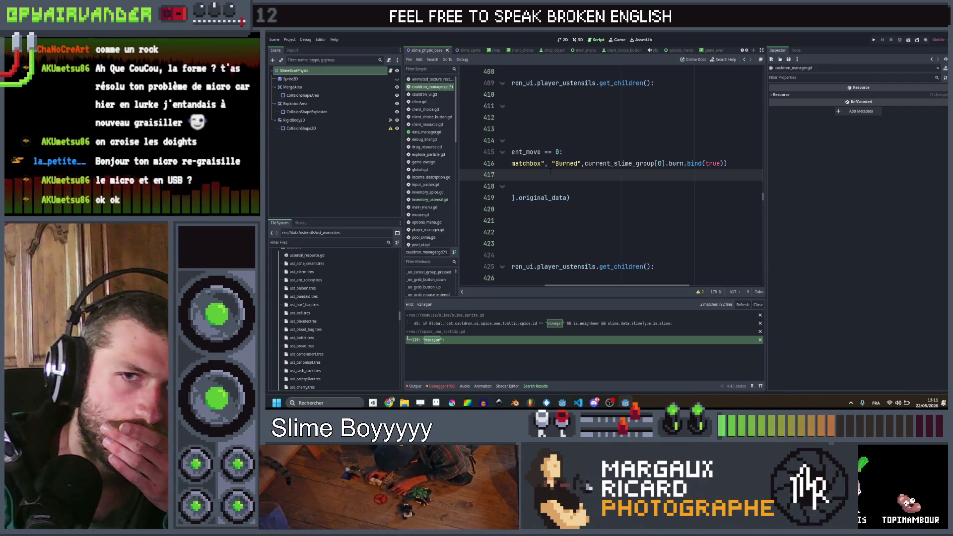
{"action": "scroll", "coordinate": [550, 171], "scroll_direction": "left", "scroll_amount": 4}
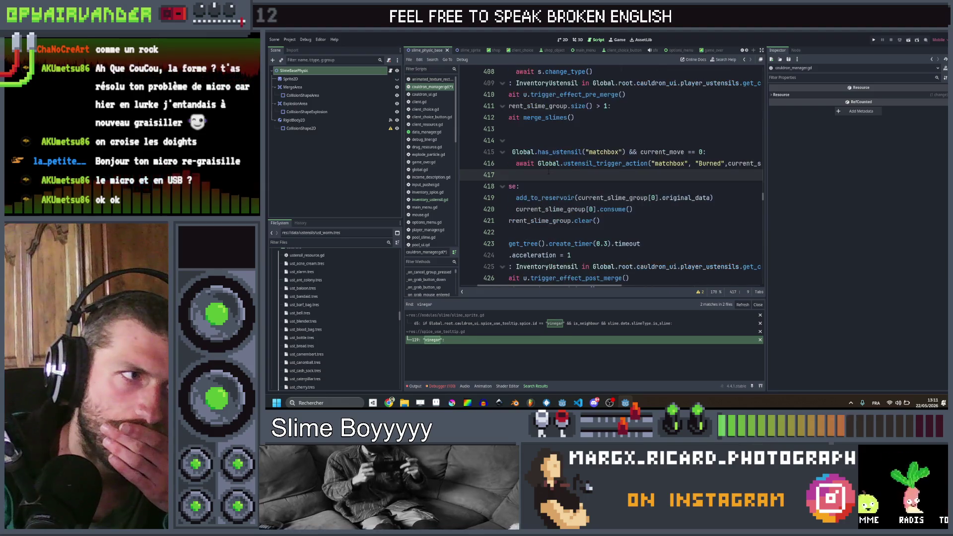
{"action": "scroll", "coordinate": [548, 171], "scroll_direction": "left", "scroll_amount": 1}
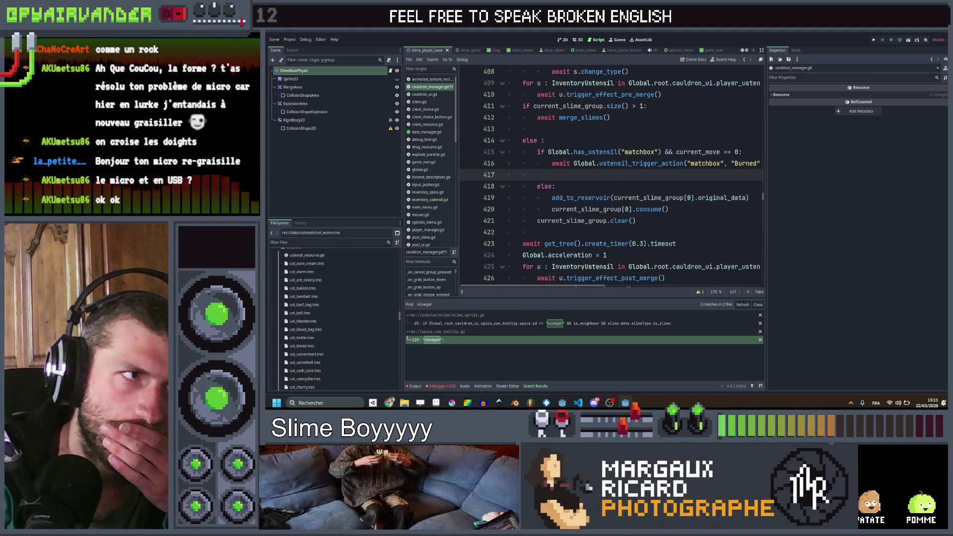
{"action": "left_click", "coordinate": [564, 140]}
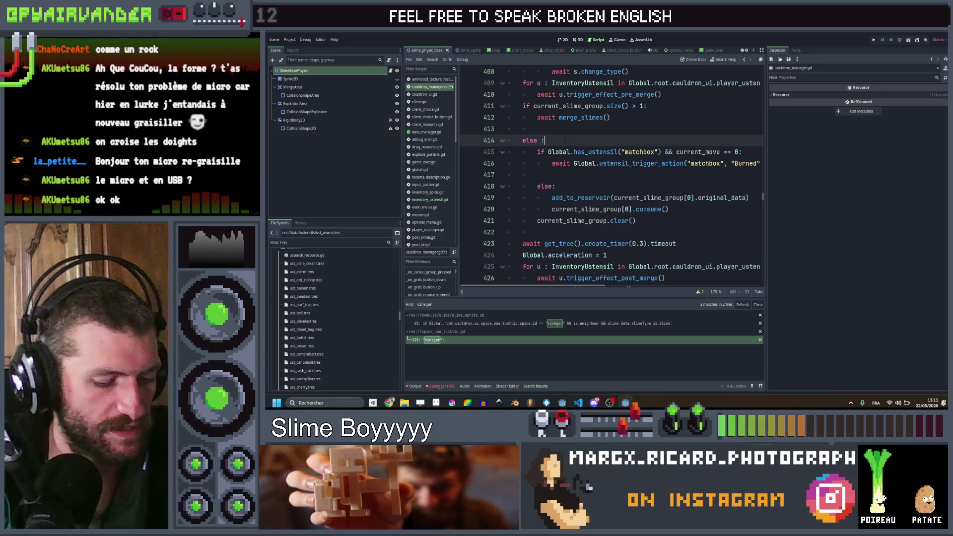
- Declare var should_consume = true and make the consume call run only if should_consume
{"action": "key", "text": "Return"}
{"action": "type", "text": "var should_consume ="}
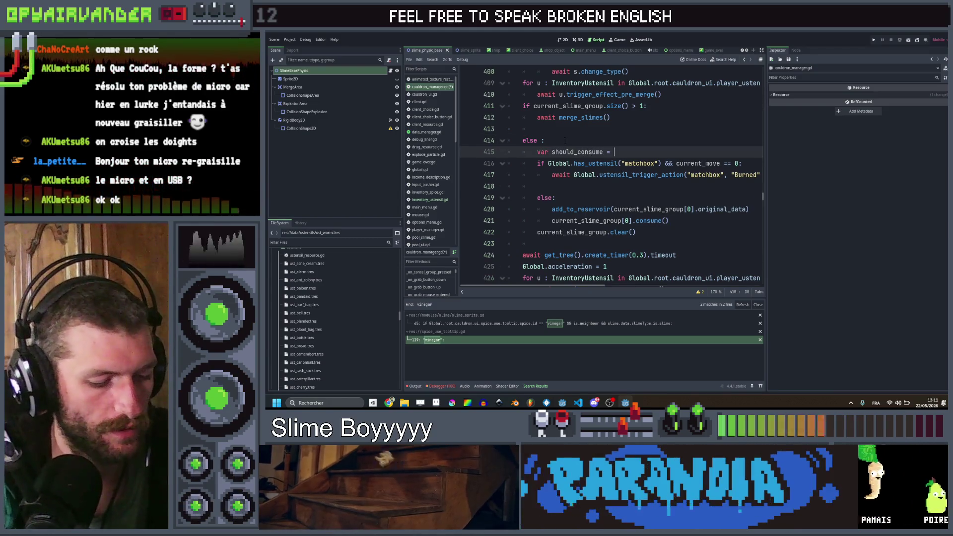
{"action": "type", "text": " true"}
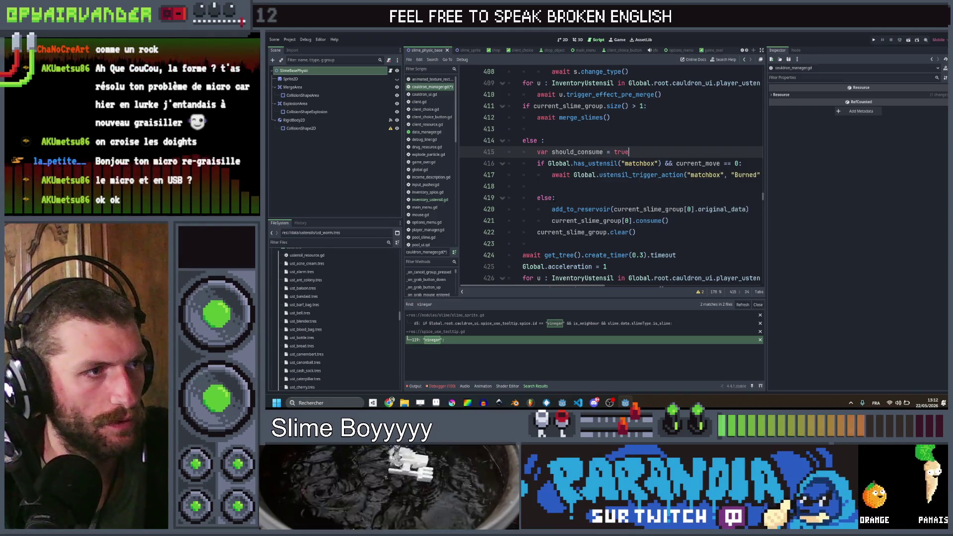
{"action": "left_click", "coordinate": [544, 198]}
{"action": "type", "text": "if should_"}
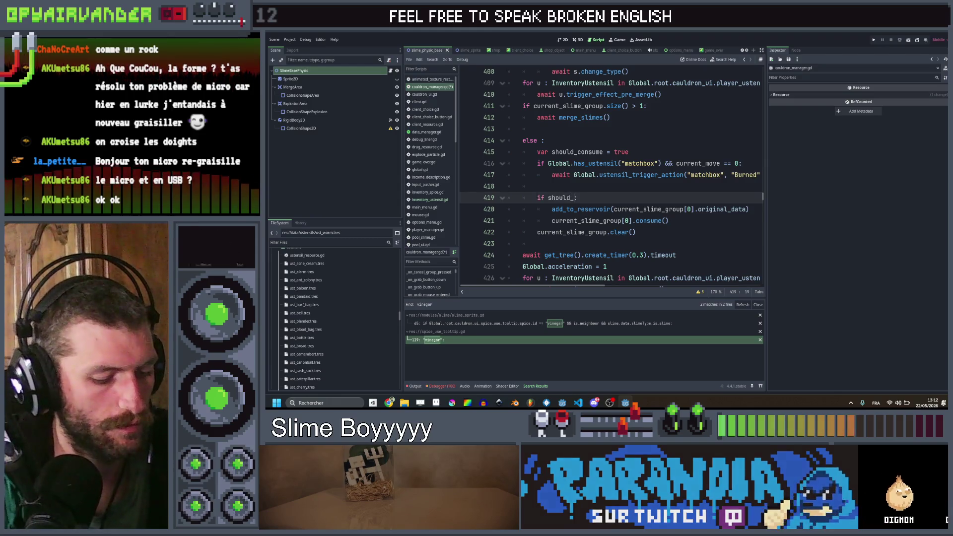
{"action": "type", "text": "consume:"}
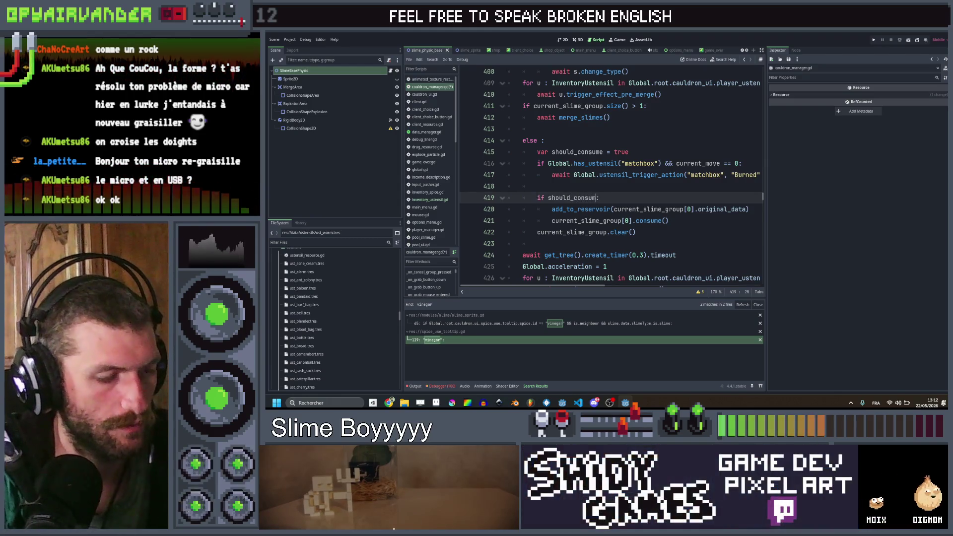
- Set should_consume = false inside the matchbox branch, above its trigger call
{"action": "key", "text": "Up"}
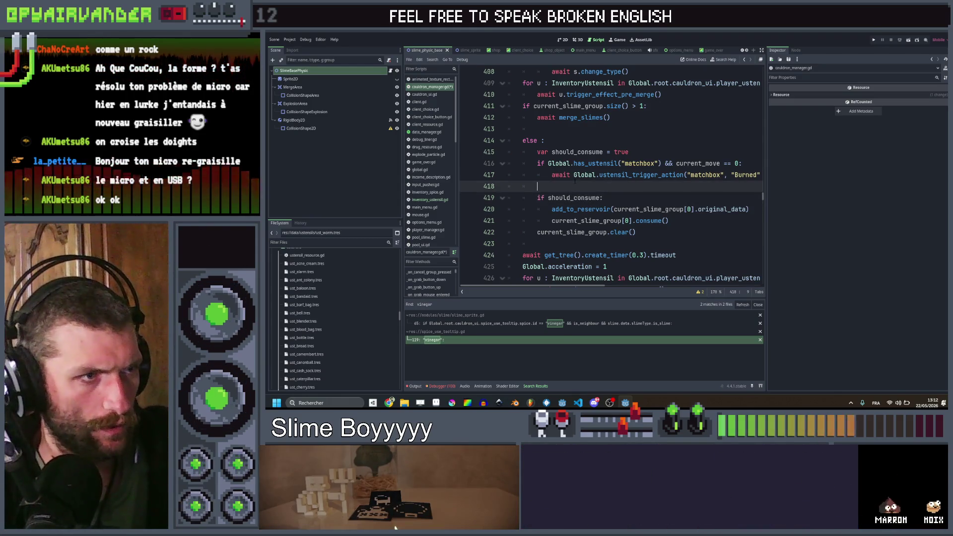
{"action": "key", "text": "Up"}
{"action": "key", "text": "Return"}
{"action": "key", "text": "Up"}
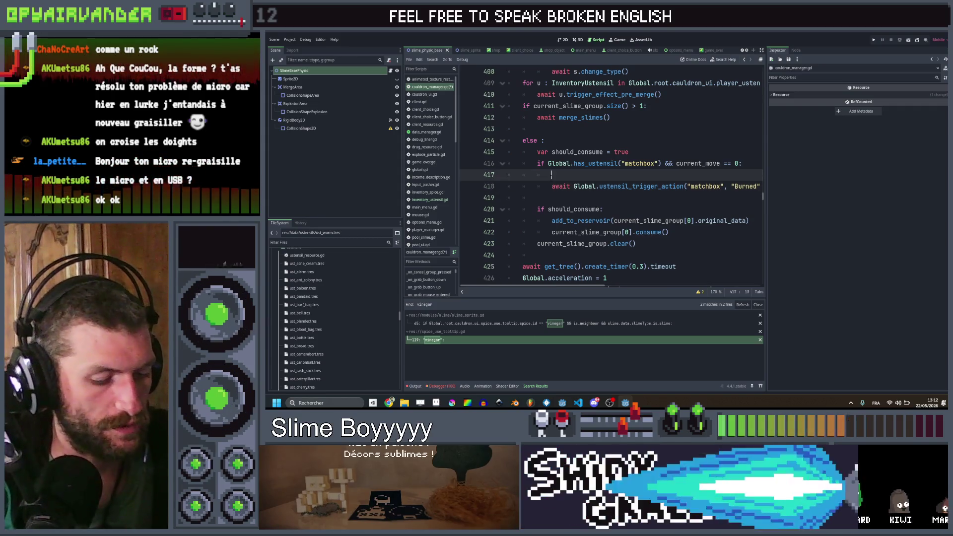
{"action": "type", "text": "shou"}
{"action": "key", "text": "Return"}
{"action": "type", "text": "= fals"}
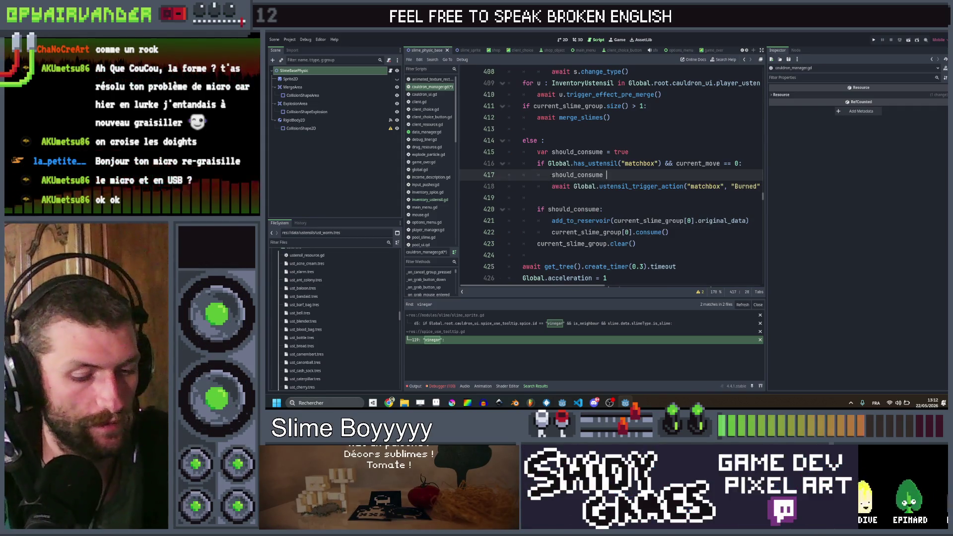
{"action": "type", "text": "e"}
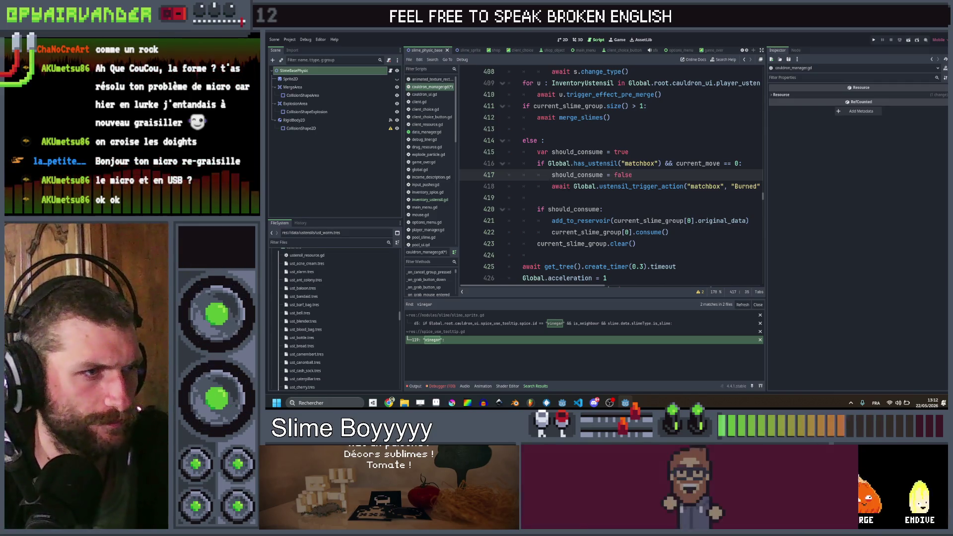
- Copy the matchbox condition to new line 416, changing matchbox to sourdough and adding a colon
{"action": "left_click", "coordinate": [598, 198]}
{"action": "left_click", "coordinate": [645, 154]}
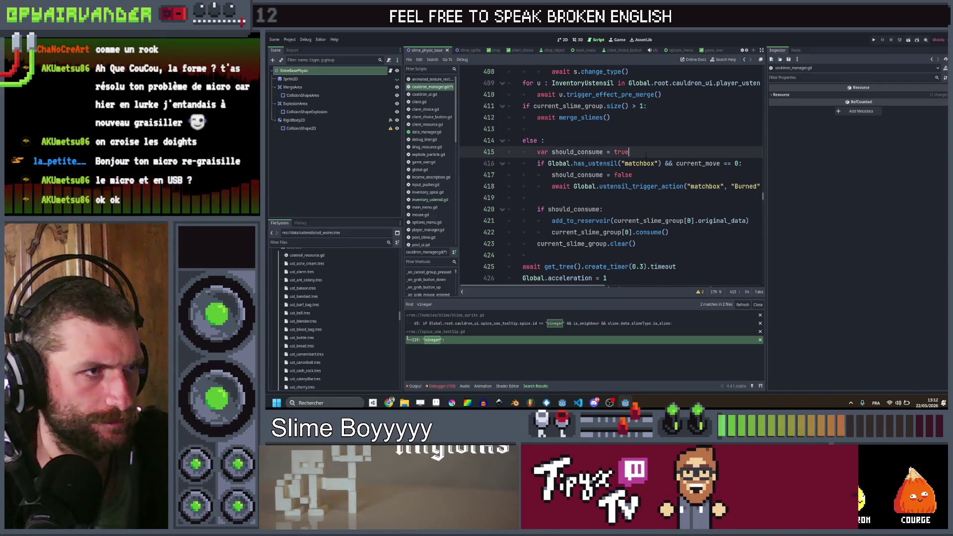
{"action": "key", "text": "Return"}
{"action": "type", "text": "if"}
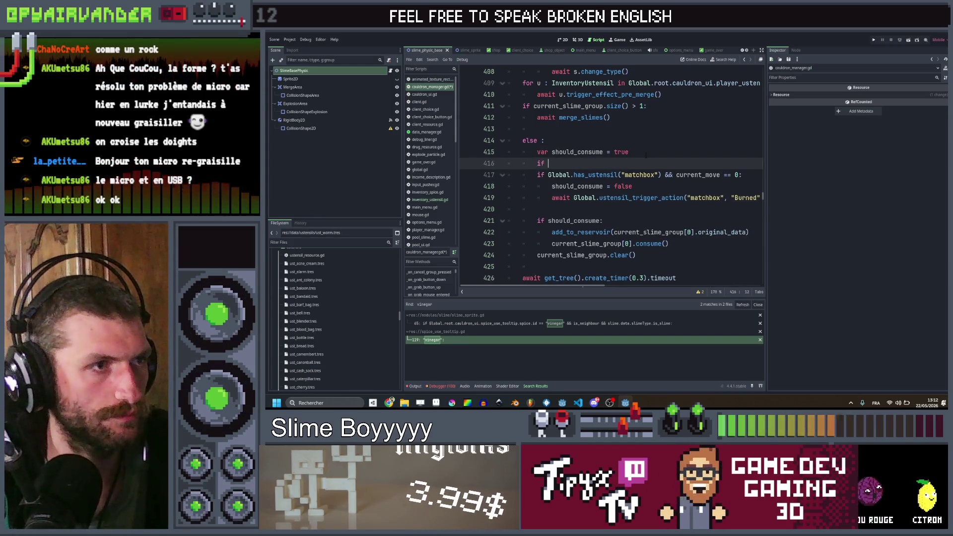
{"action": "key", "text": "Down"}
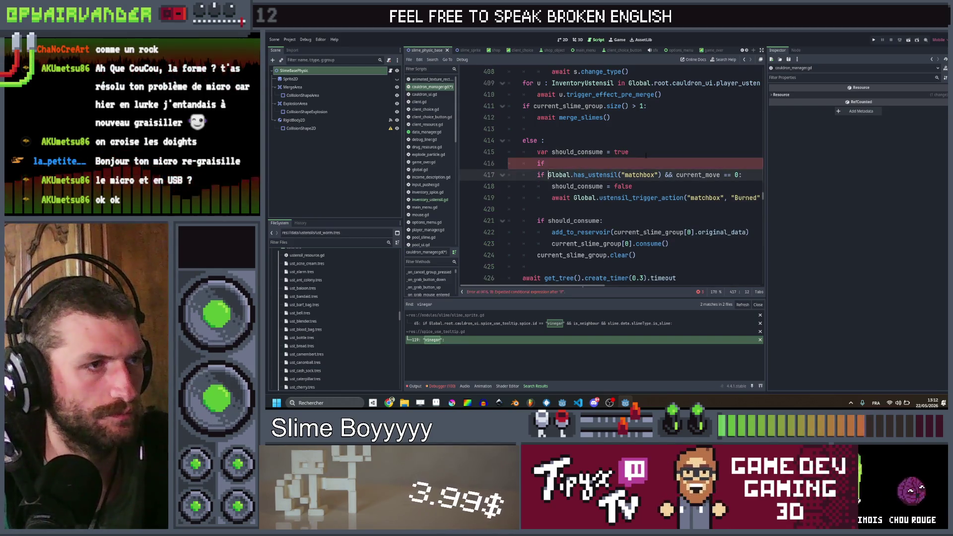
{"action": "key", "text": "ctrl+shift+Right"}
{"action": "key", "text": "ctrl+shift+Right"}
{"action": "key", "text": "ctrl+shift+Right"}
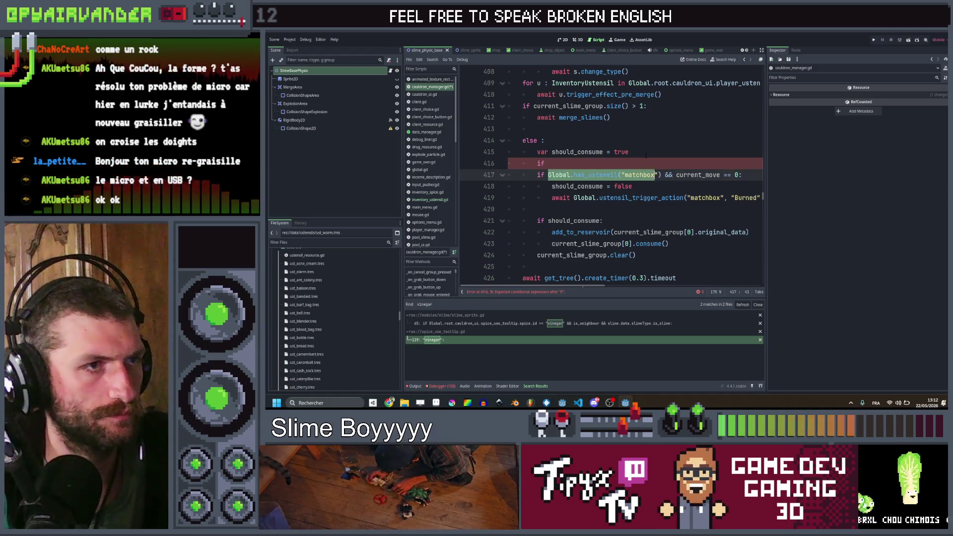
{"action": "key", "text": "ctrl+c"}
{"action": "key", "text": "Up"}
{"action": "key", "text": "ctrl+v"}
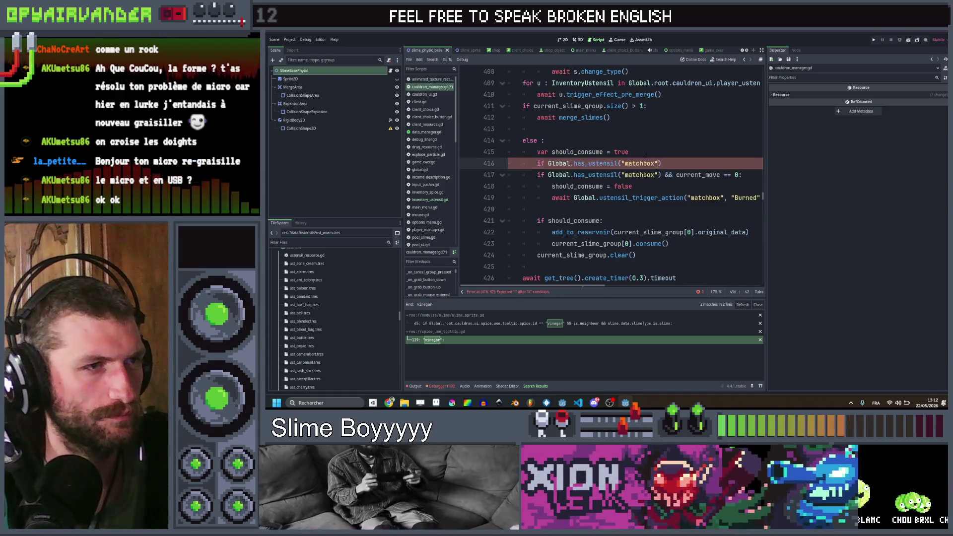
{"action": "key", "text": "Left"}
{"action": "key", "text": "ctrl+shift+Left"}
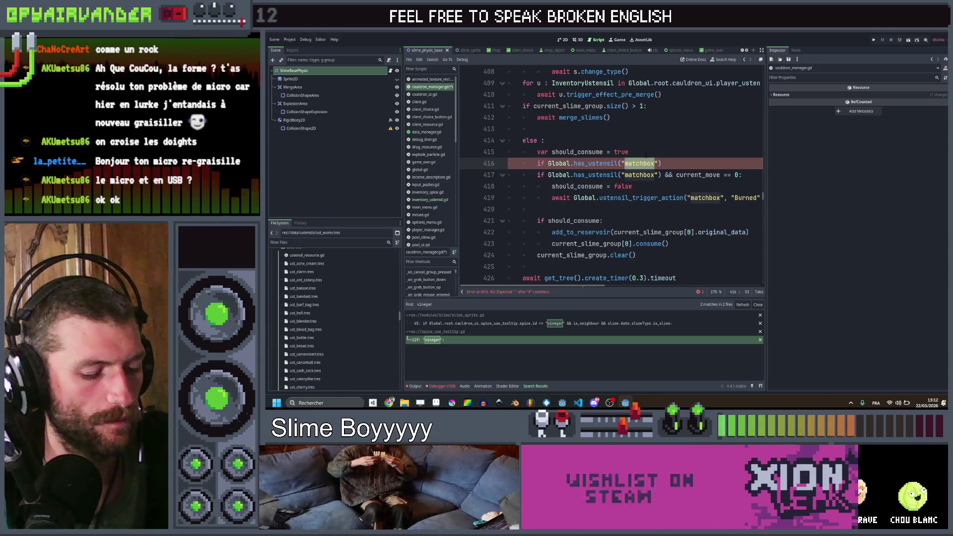
{"action": "type", "text": "sourcough"}
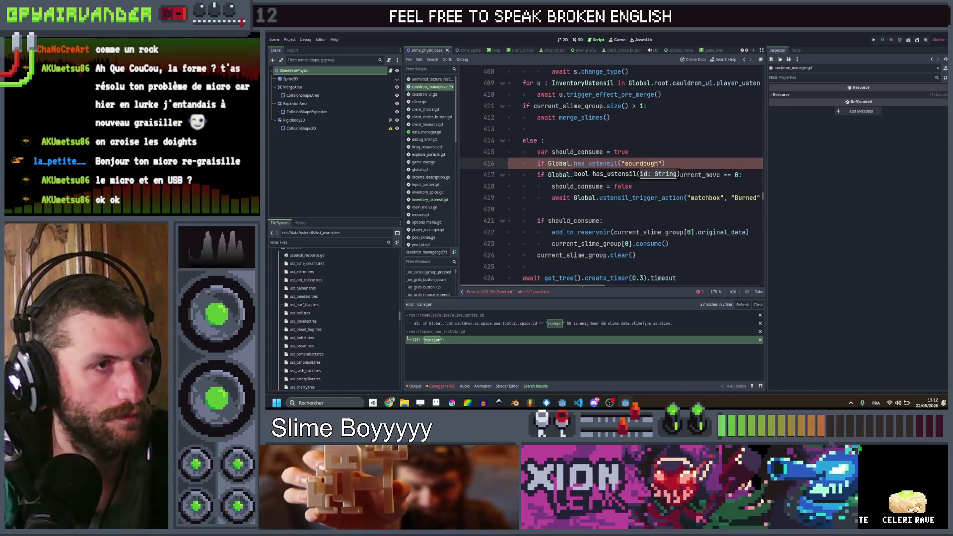
{"action": "key", "text": "End"}
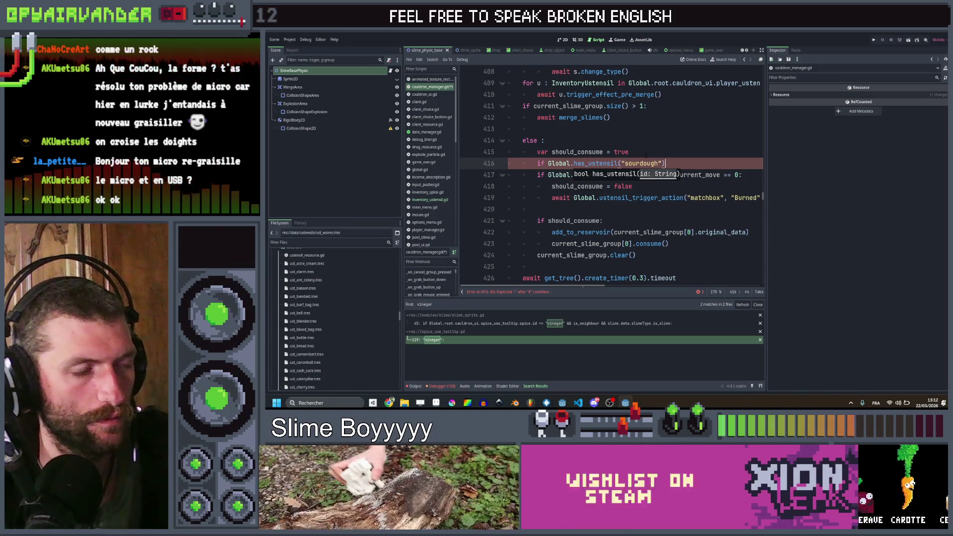
{"action": "type", "text": ":"}
{"action": "key", "text": "Return"}
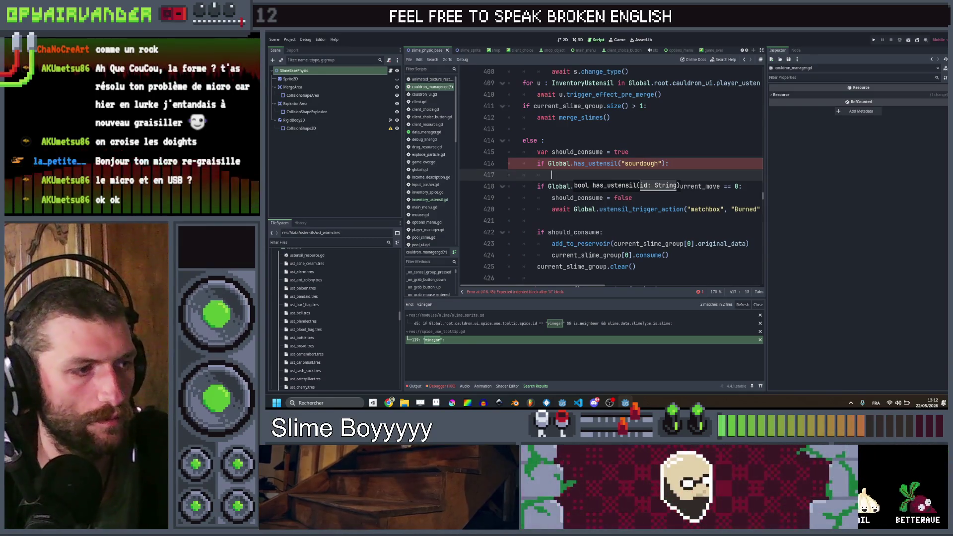
- Check Sourdough in the spreadsheet, then append && current_move == 0 to the sourdough condition
{"action": "mouse_move", "coordinate": [389, 403]}
{"action": "left_click", "coordinate": [390, 376]}
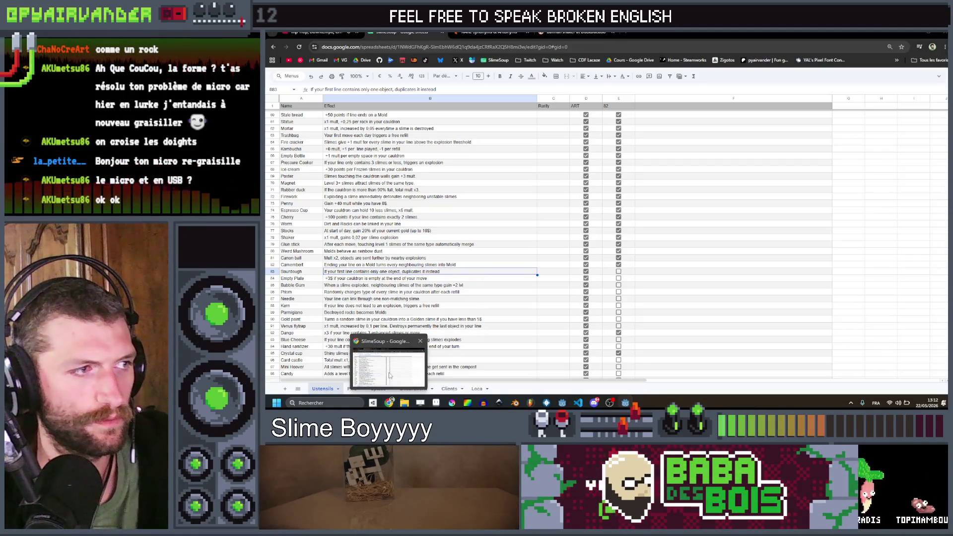
{"action": "left_click", "coordinate": [389, 375]}
{"action": "left_click_drag", "start_coordinate": [737, 186], "coordinate": [662, 186]}
{"action": "key", "text": "ctrl+c"}
{"action": "left_click", "coordinate": [664, 163]}
{"action": "key", "text": "ctrl+v"}
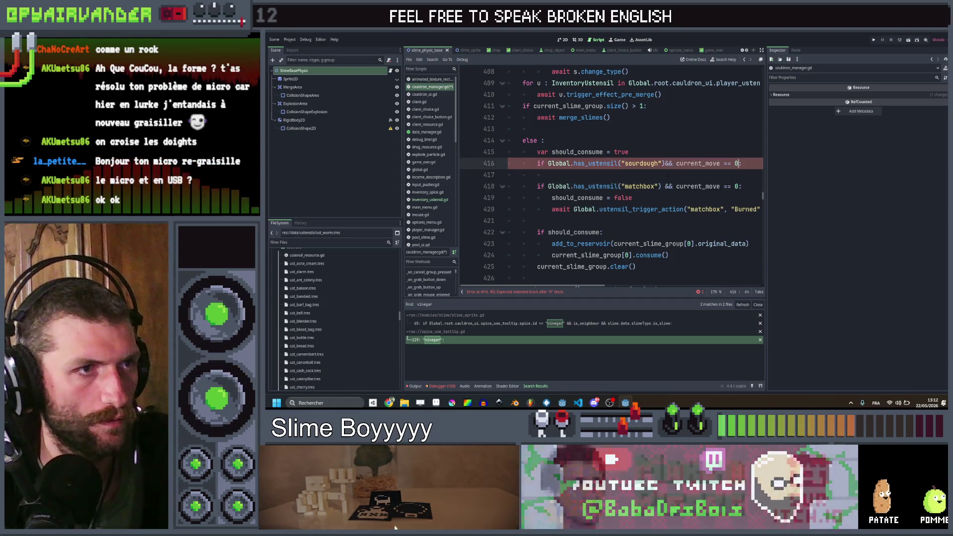
- Put a should_consume = false line under the sourdough check, then search project files for 'east'
{"action": "type", "text": ":"}
{"action": "key", "text": "Down"}
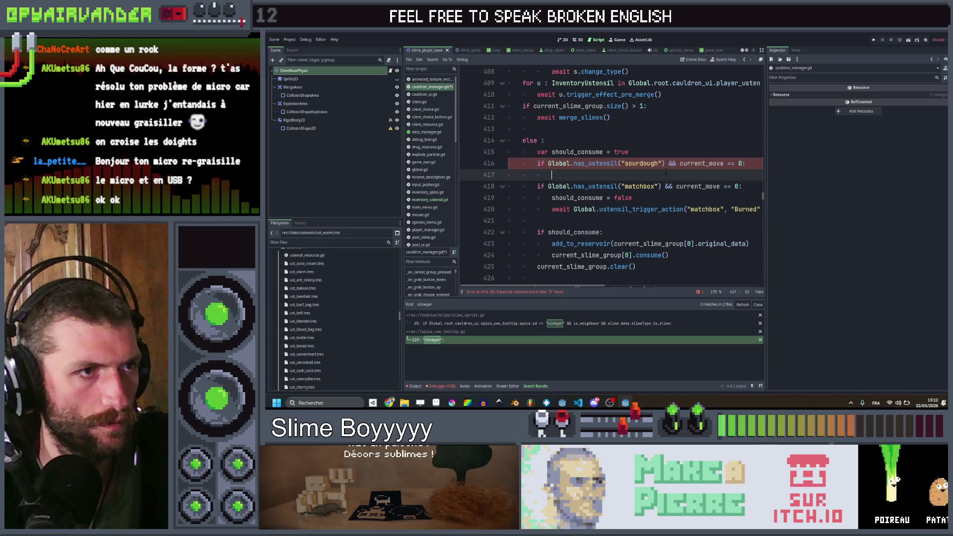
{"action": "key", "text": "Down"}
{"action": "key", "text": "Down"}
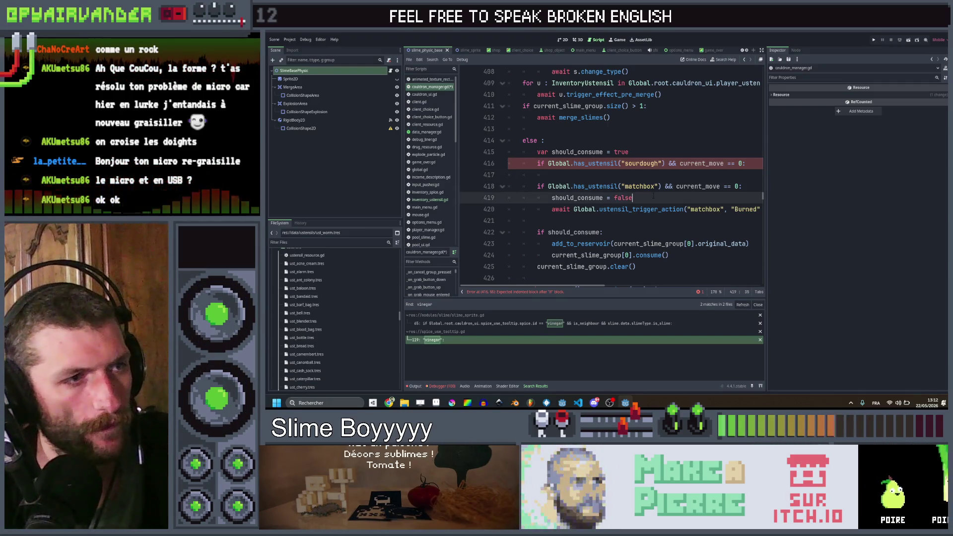
{"action": "key", "text": "ctrl+c"}
{"action": "key", "text": "Up"}
{"action": "key", "text": "Up"}
{"action": "key", "text": "ctrl+v"}
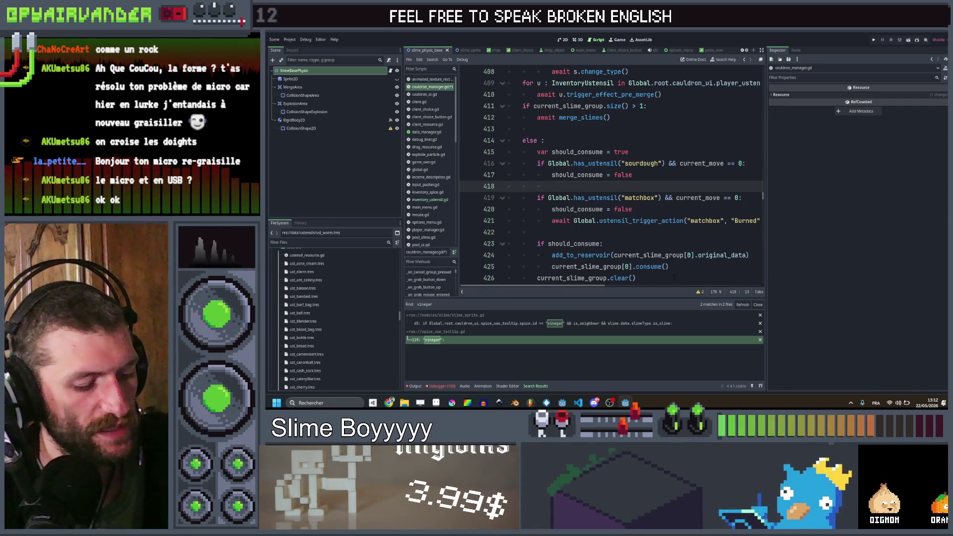
{"action": "key", "text": "ctrl+shift+f"}
{"action": "type", "text": "yeast"}
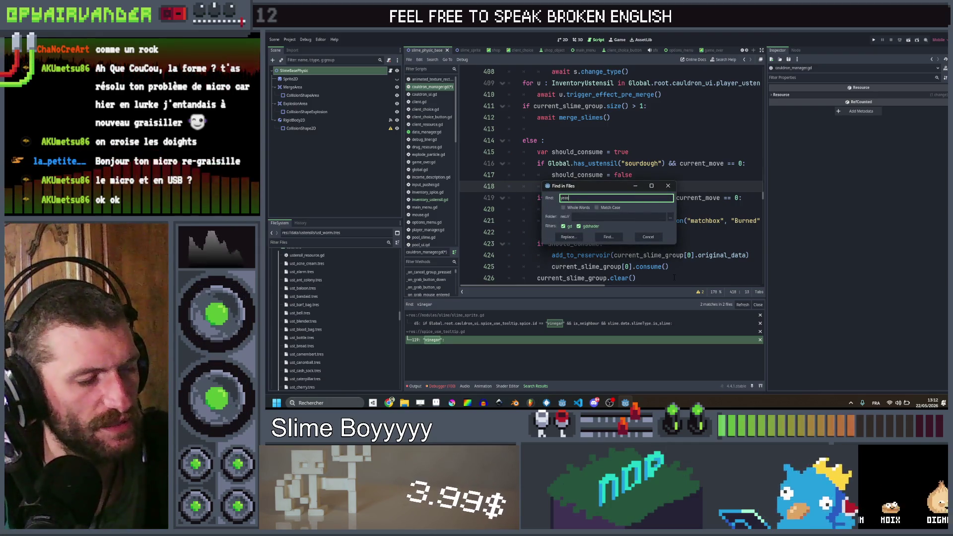
{"action": "key", "text": "Return"}
{"action": "left_click", "coordinate": [658, 174]}
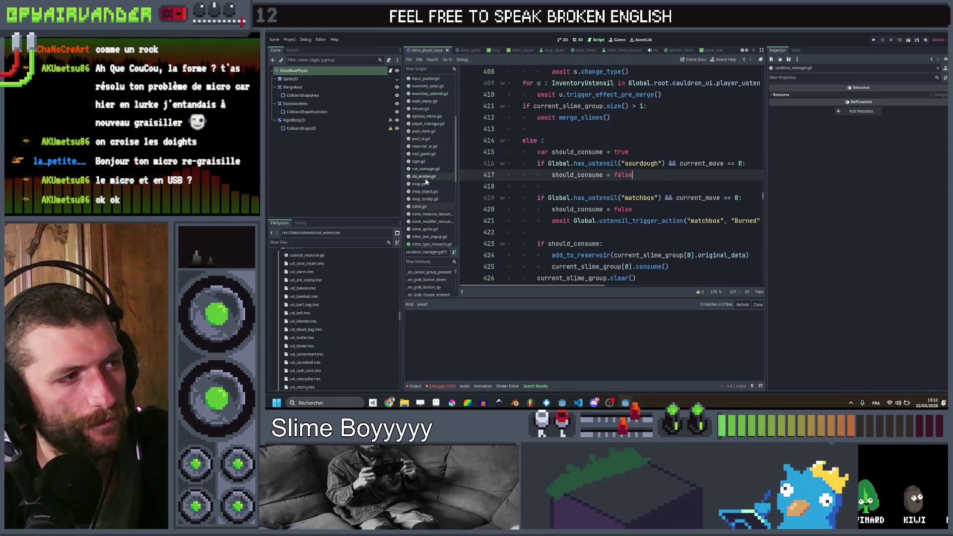
{"action": "scroll", "coordinate": [424, 198], "scroll_direction": "down", "scroll_amount": 5}
{"action": "left_click", "coordinate": [430, 217]}
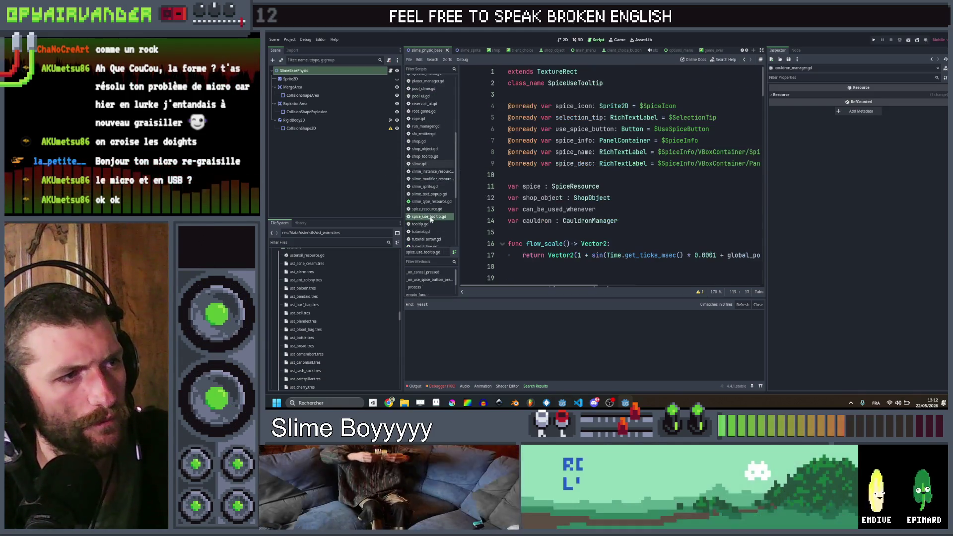
{"action": "scroll", "coordinate": [659, 185], "scroll_direction": "down", "scroll_amount": 18}
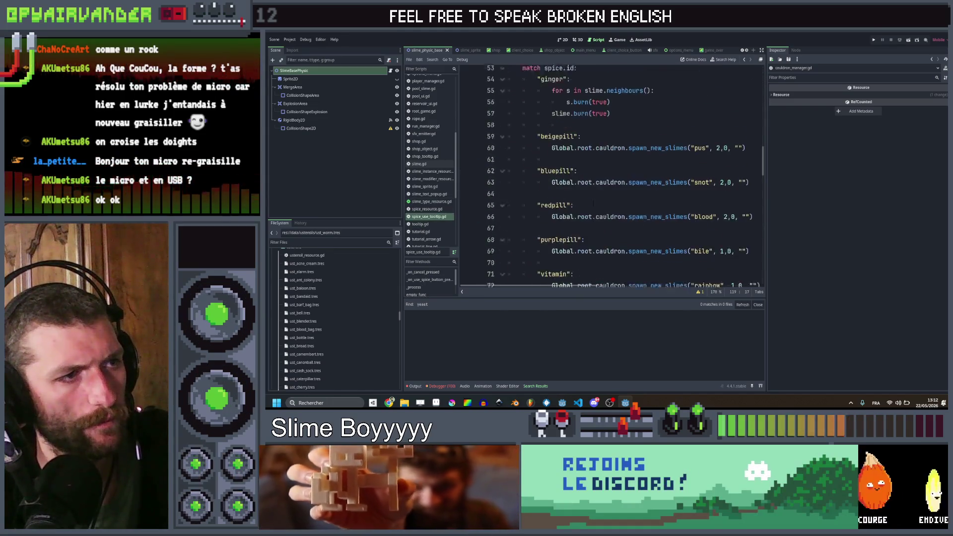
{"action": "scroll", "coordinate": [610, 174], "scroll_direction": "up", "scroll_amount": 2}
{"action": "scroll", "coordinate": [610, 173], "scroll_direction": "down", "scroll_amount": 11}
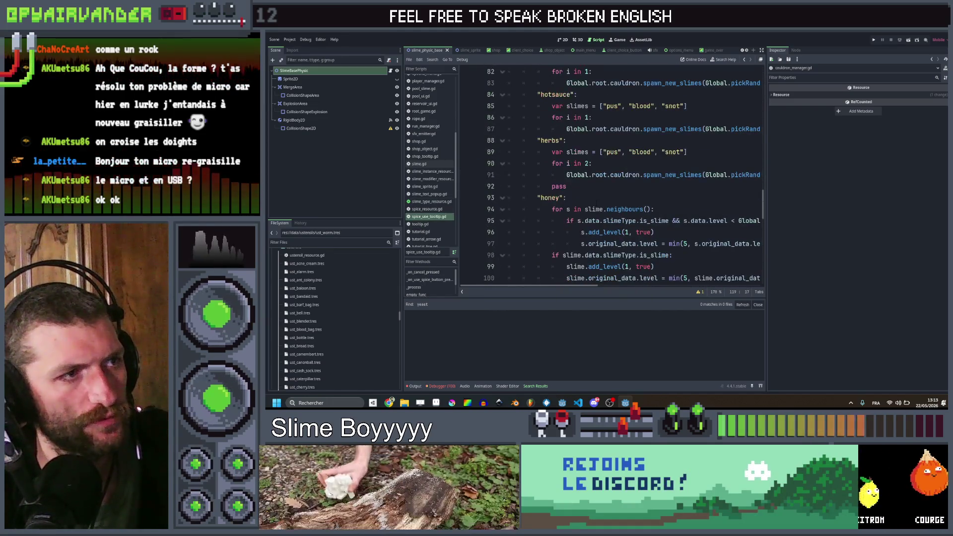
{"action": "scroll", "coordinate": [596, 203], "scroll_direction": "down", "scroll_amount": 8}
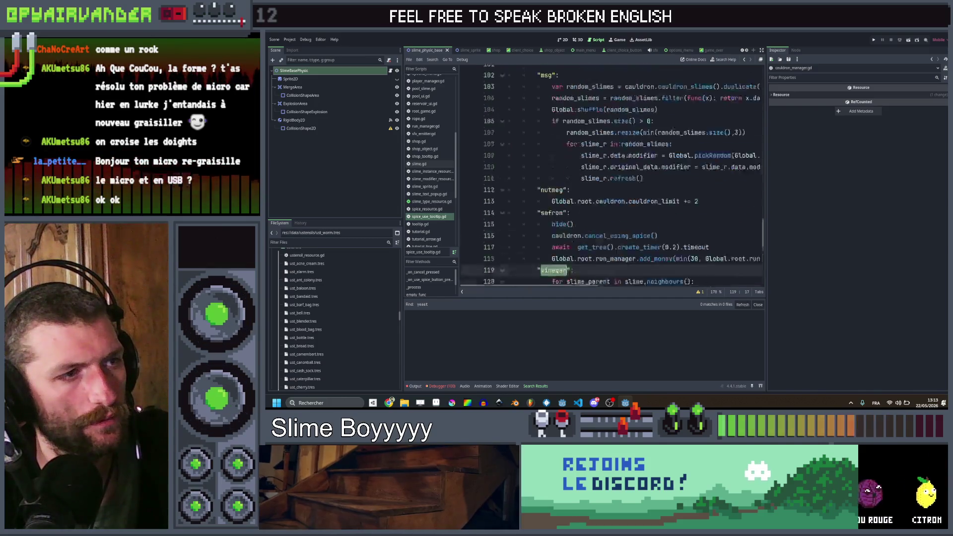
{"action": "scroll", "coordinate": [596, 202], "scroll_direction": "down", "scroll_amount": 7}
{"action": "scroll", "coordinate": [597, 203], "scroll_direction": "up", "scroll_amount": 7}
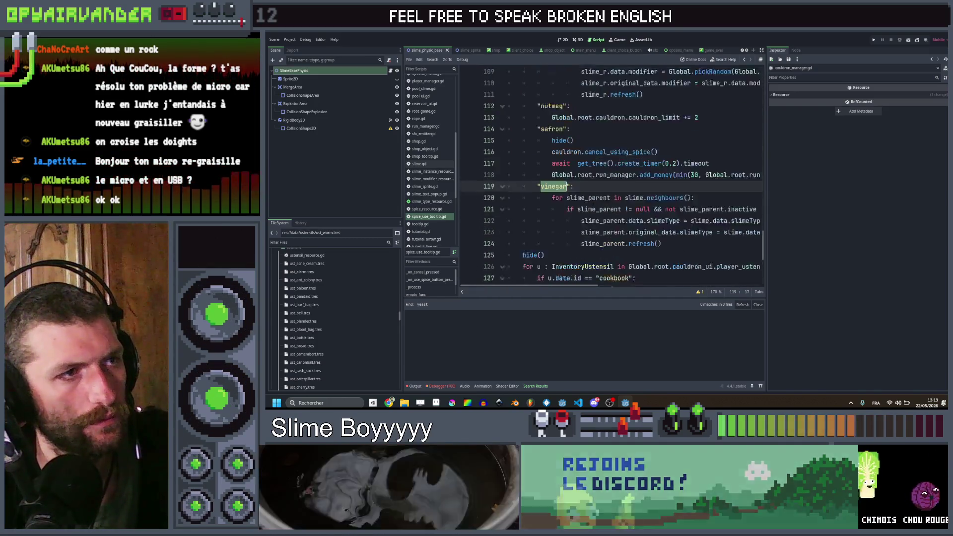
{"action": "scroll", "coordinate": [596, 203], "scroll_direction": "up", "scroll_amount": 8}
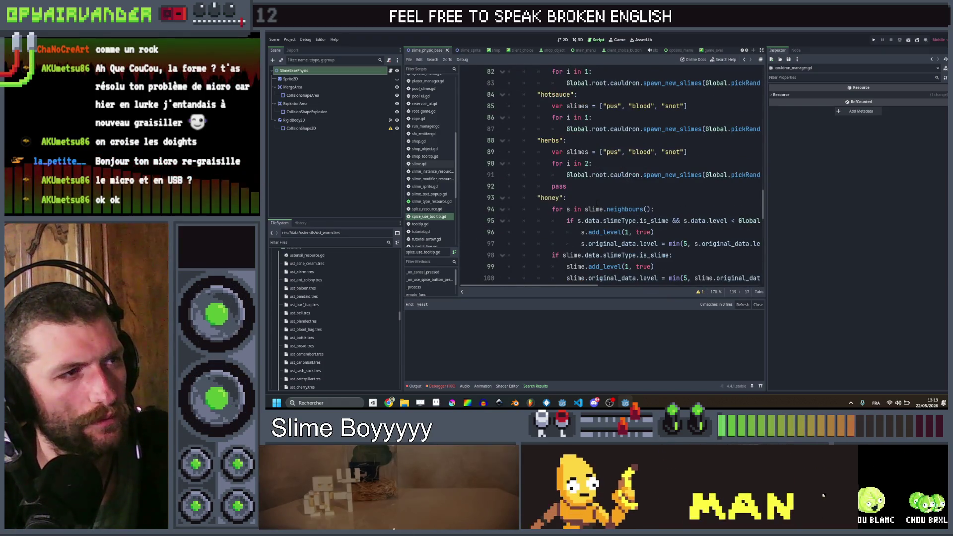
{"action": "scroll", "coordinate": [596, 203], "scroll_direction": "down", "scroll_amount": 4}
{"action": "scroll", "coordinate": [596, 202], "scroll_direction": "up", "scroll_amount": 10}
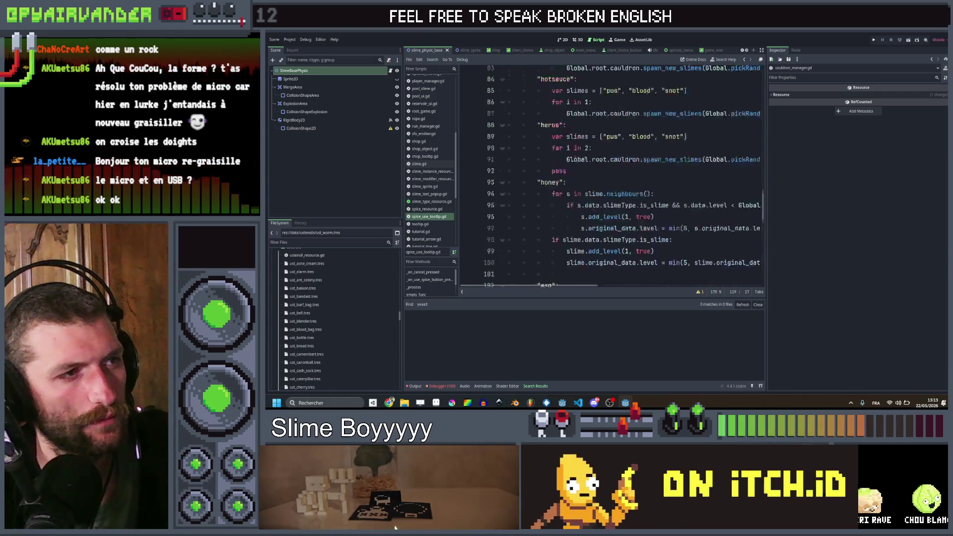
{"action": "scroll", "coordinate": [597, 203], "scroll_direction": "up", "scroll_amount": 5}
{"action": "scroll", "coordinate": [598, 203], "scroll_direction": "down", "scroll_amount": 5}
{"action": "scroll", "coordinate": [598, 203], "scroll_direction": "right", "scroll_amount": 5}
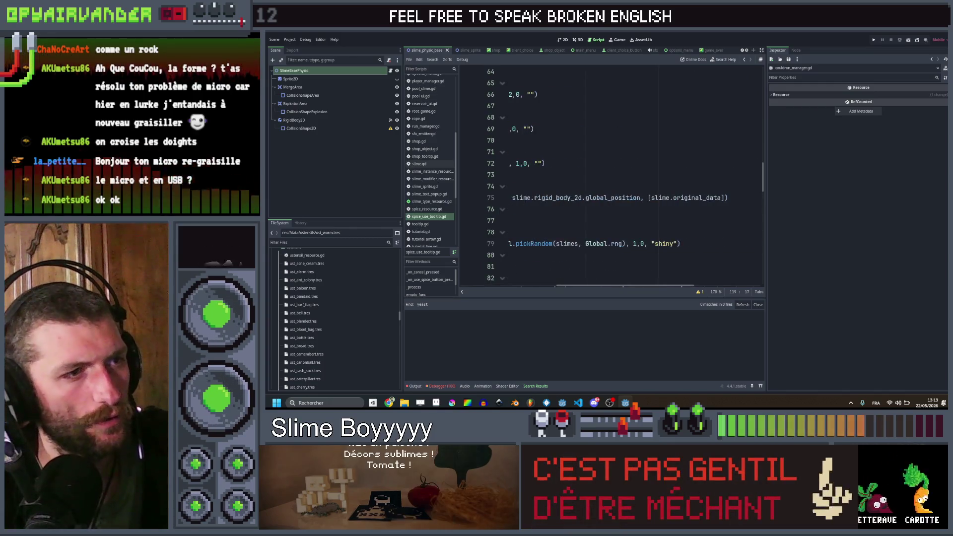
{"action": "scroll", "coordinate": [598, 202], "scroll_direction": "left", "scroll_amount": 4}
{"action": "scroll", "coordinate": [598, 199], "scroll_direction": "right", "scroll_amount": 5}
{"action": "left_click", "coordinate": [598, 198]}
{"action": "scroll", "coordinate": [598, 198], "scroll_direction": "left", "scroll_amount": 5}
{"action": "left_click", "coordinate": [562, 198]}
{"action": "double_click", "coordinate": [562, 197]}
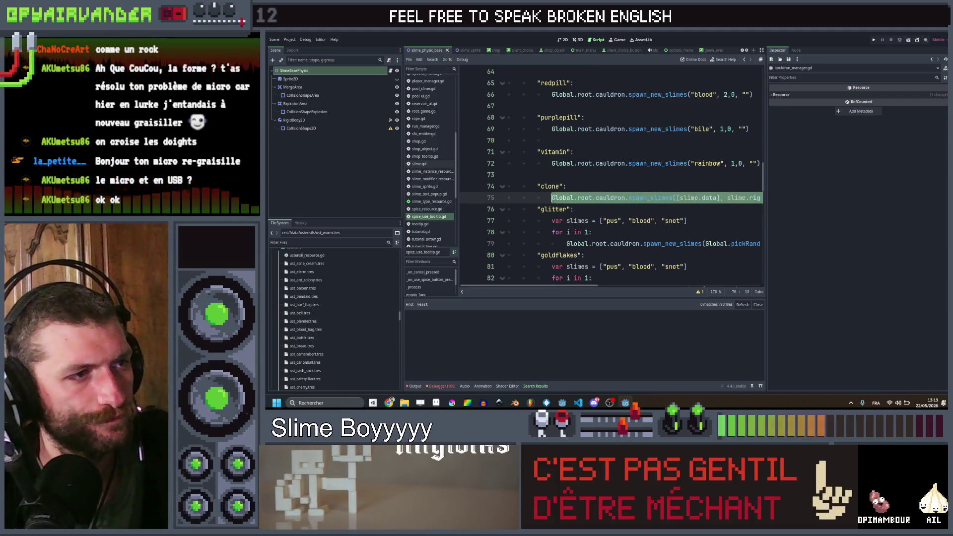
{"action": "left_click", "coordinate": [744, 60]}
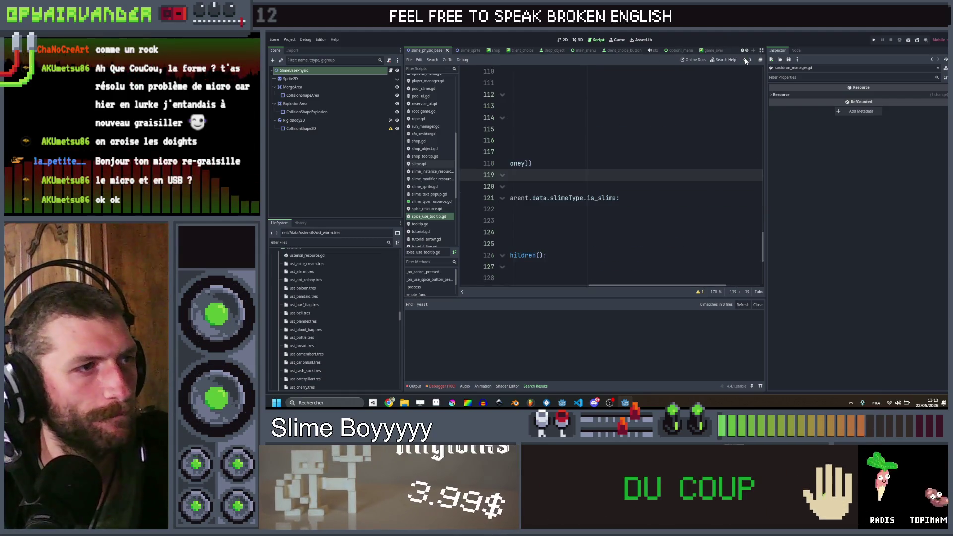
{"action": "left_click", "coordinate": [744, 59]}
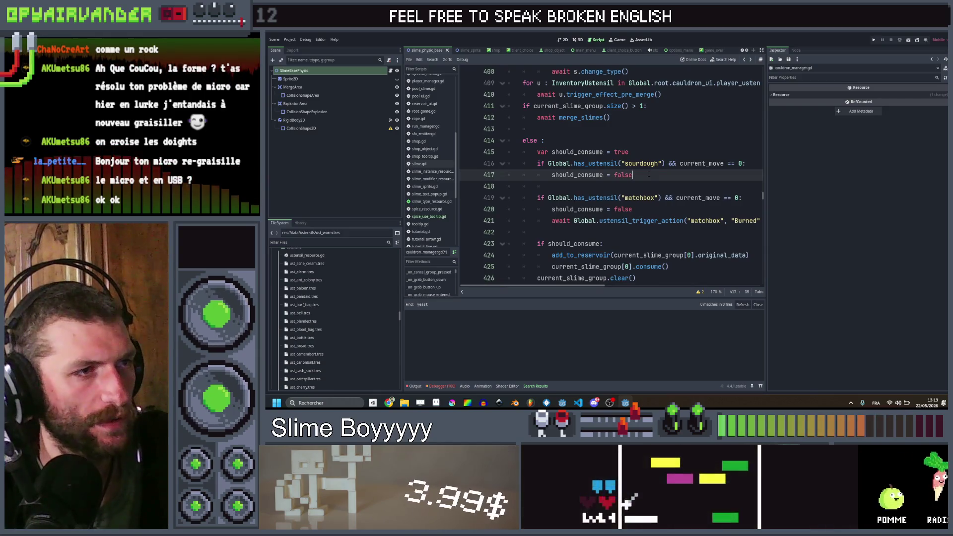
- Add a 'for u in Global.get_ustensils("sourdough"):' loop below should_consume = false
{"action": "key", "text": "Return"}
{"action": "type", "text": "for "}
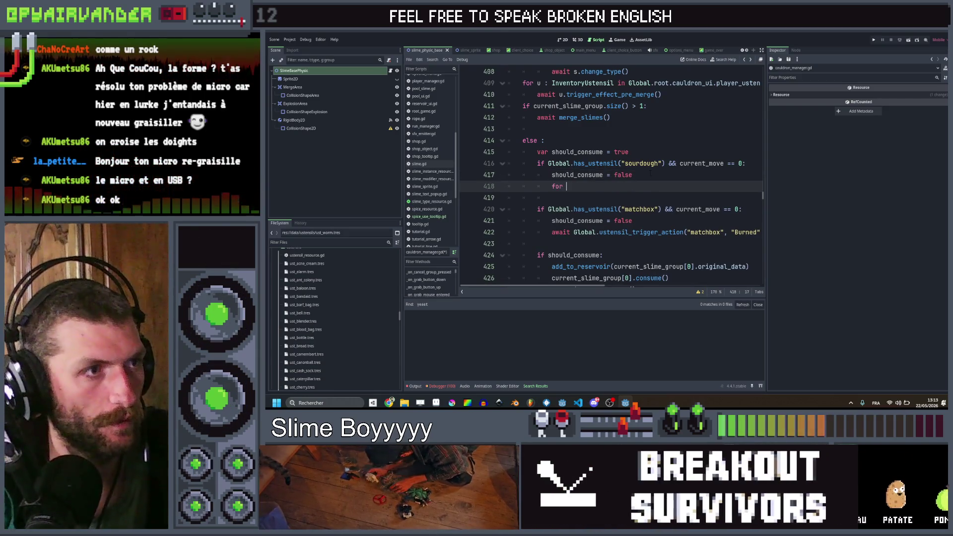
{"action": "type", "text": "u "}
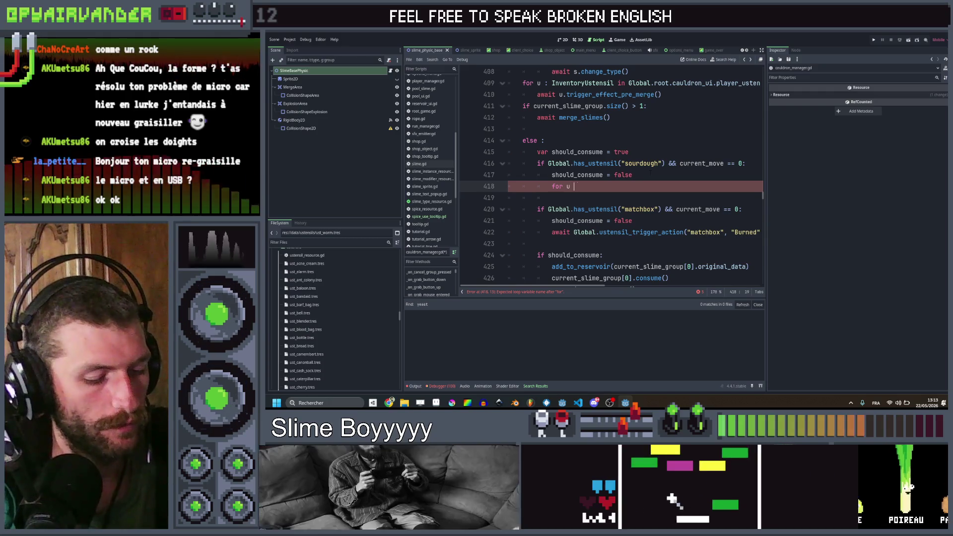
{"action": "type", "text": "in Global."}
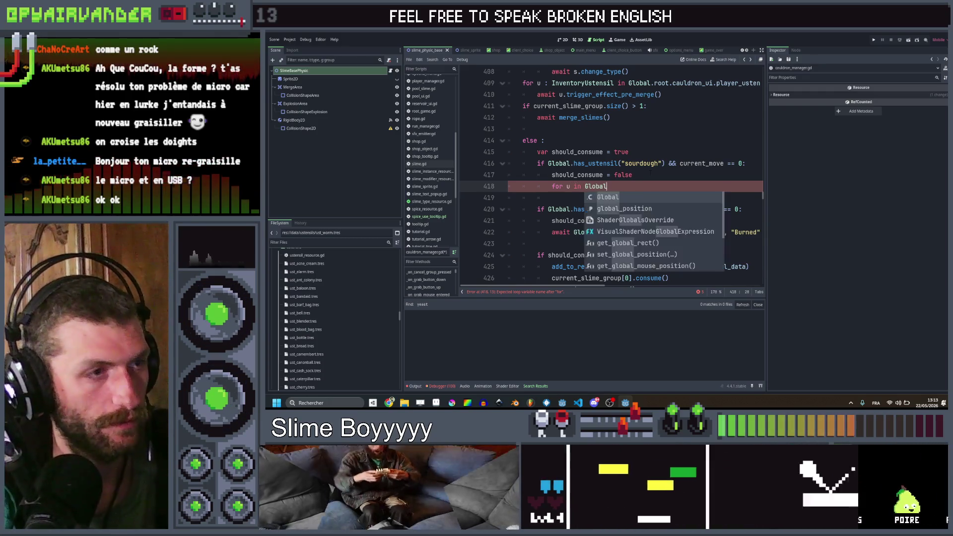
{"action": "type", "text": "get_u"}
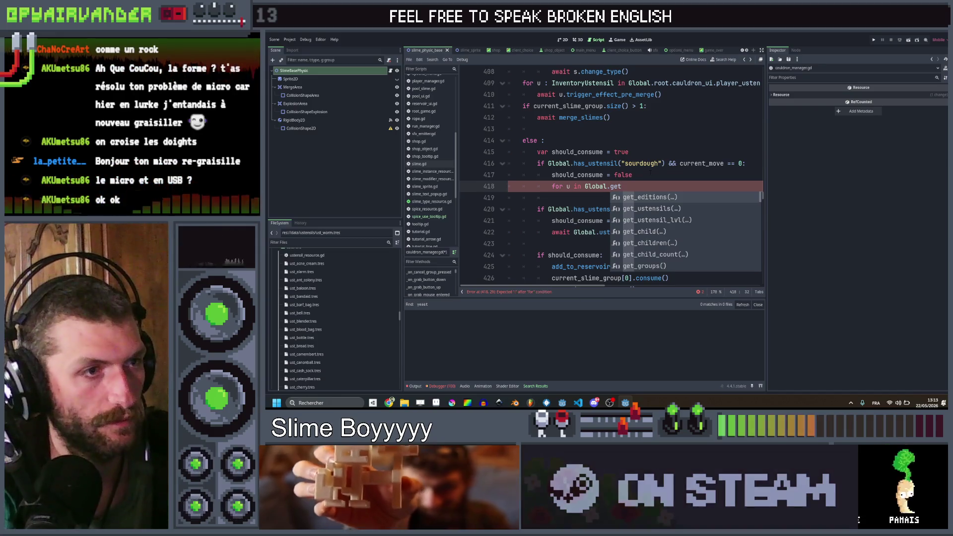
{"action": "key", "text": "Return"}
{"action": "type", "text": "\"sourdoug"}
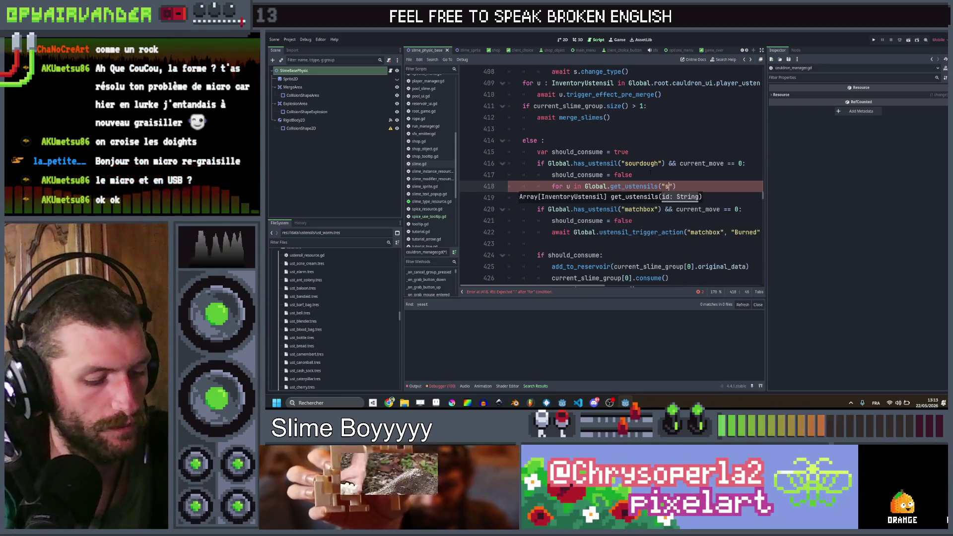
{"action": "type", "text": "h\")"}
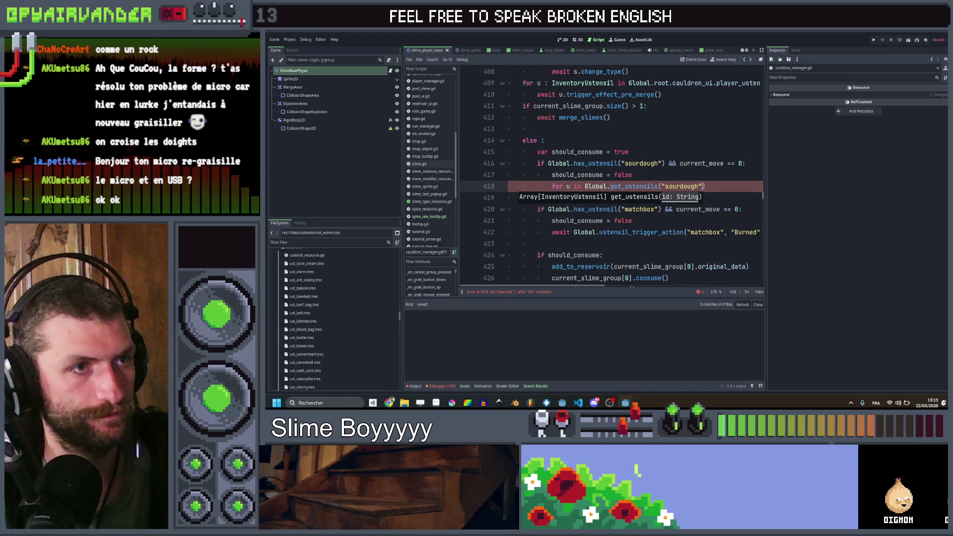
{"action": "type", "text": ":"}
{"action": "key", "text": "Return"}
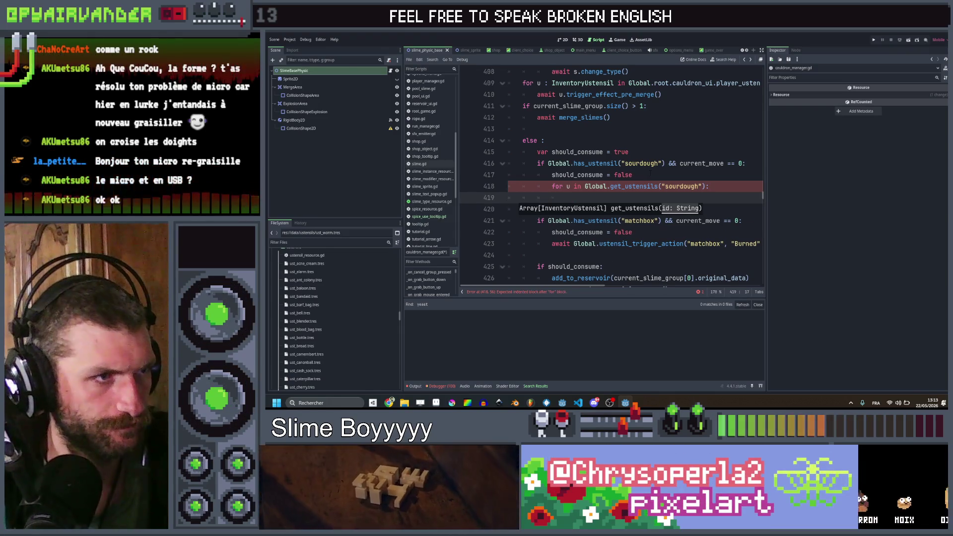
- Paste the spawn_slimes call into the loop, passing current_slime_group[0] instead of slime
{"action": "type", "text": "Global.root.cauldron.spawn_slimes([slime.data], slime.rigid_body_2d.global_position, [slime.original_data])"}
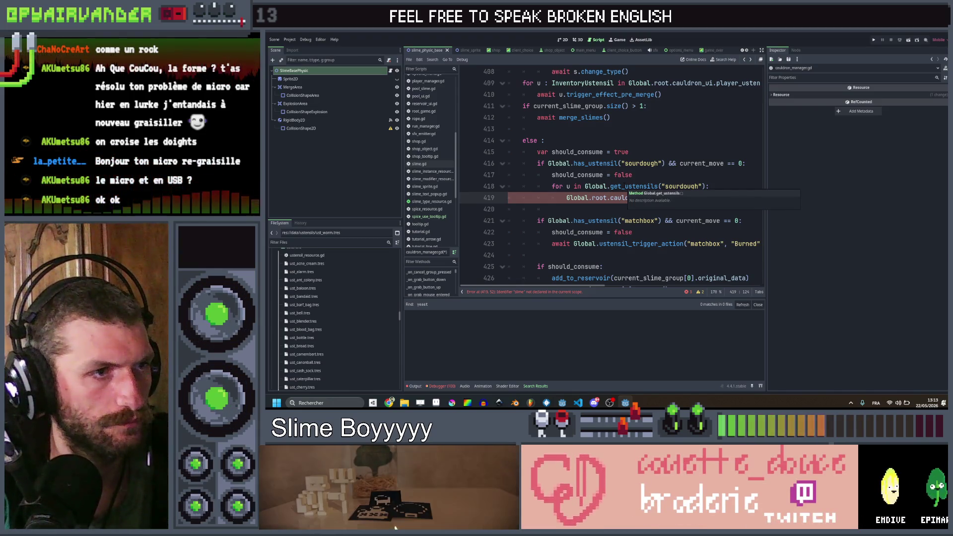
{"action": "scroll", "coordinate": [627, 191], "scroll_direction": "down", "scroll_amount": 1}
{"action": "scroll", "coordinate": [627, 191], "scroll_direction": "right", "scroll_amount": 3}
{"action": "scroll", "coordinate": [627, 191], "scroll_direction": "right", "scroll_amount": 4}
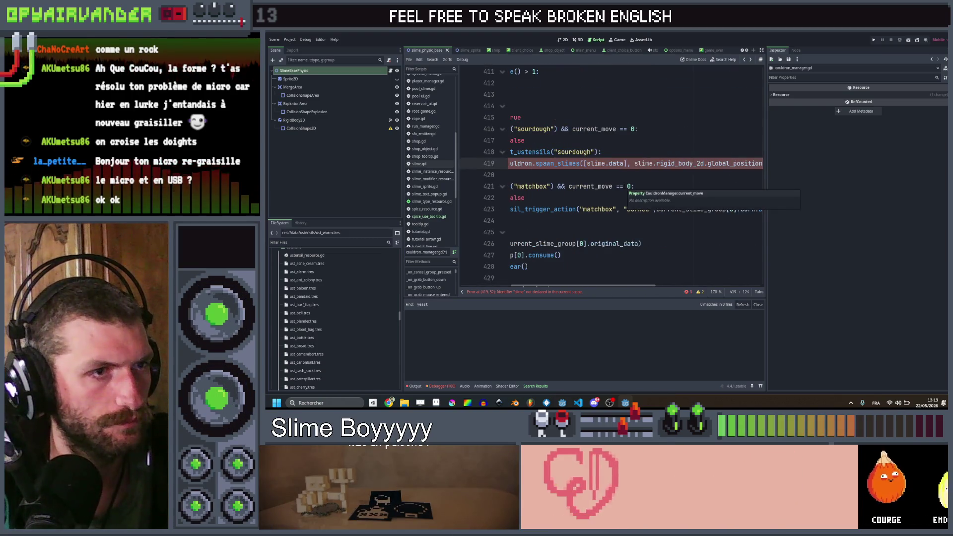
{"action": "left_click_drag", "start_coordinate": [584, 209], "coordinate": [664, 209]}
{"action": "key", "text": "ctrl+c"}
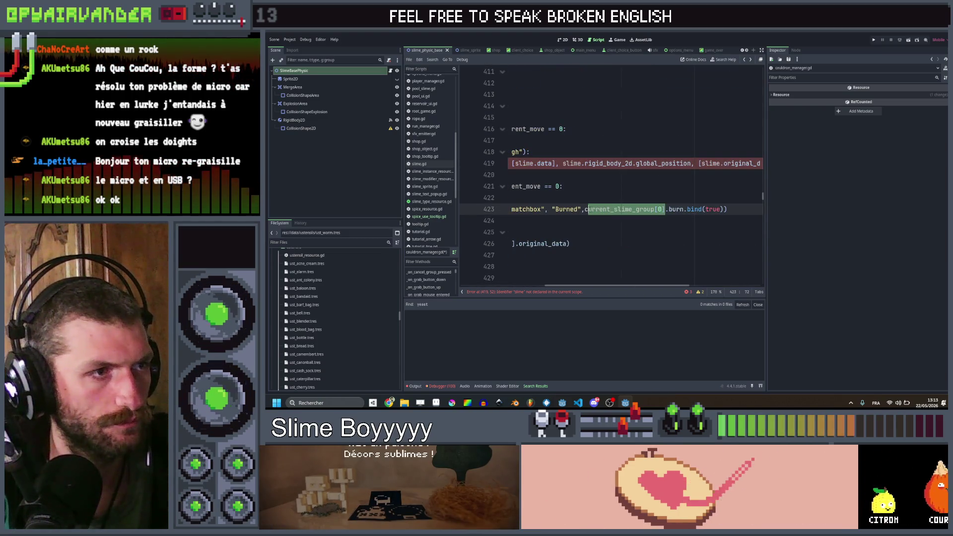
{"action": "scroll", "coordinate": [635, 164], "scroll_direction": "left", "scroll_amount": 4}
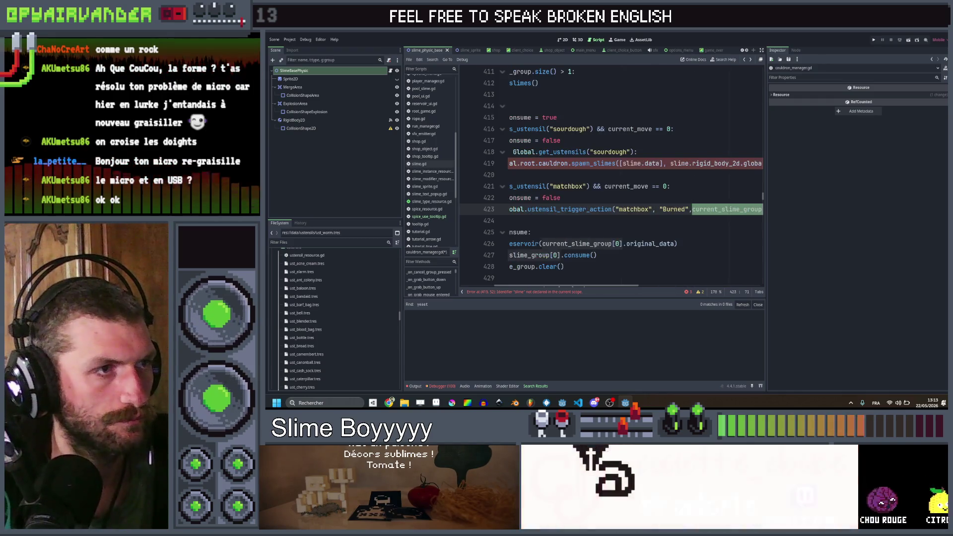
{"action": "double_click", "coordinate": [631, 163]}
{"action": "key", "text": "ctrl+v"}
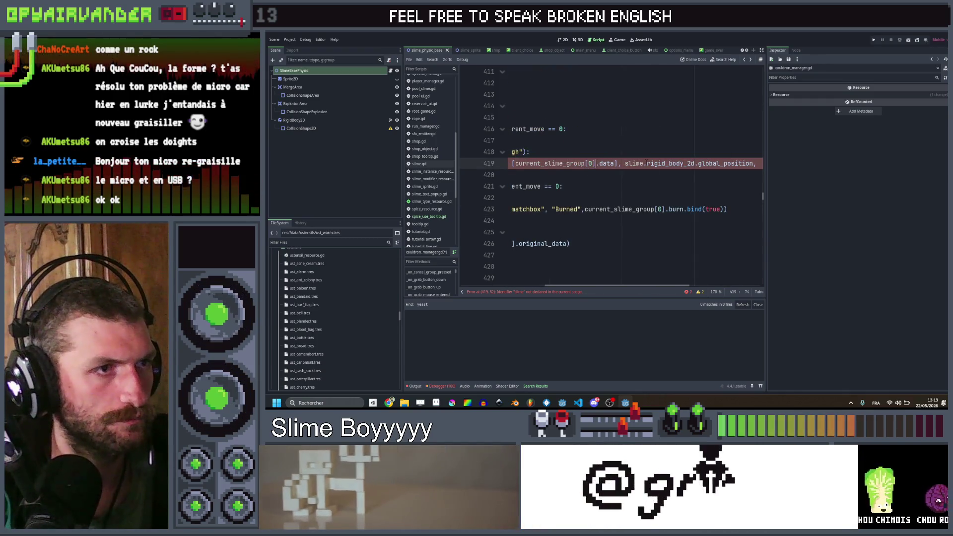
{"action": "scroll", "coordinate": [635, 163], "scroll_direction": "right", "scroll_amount": 4}
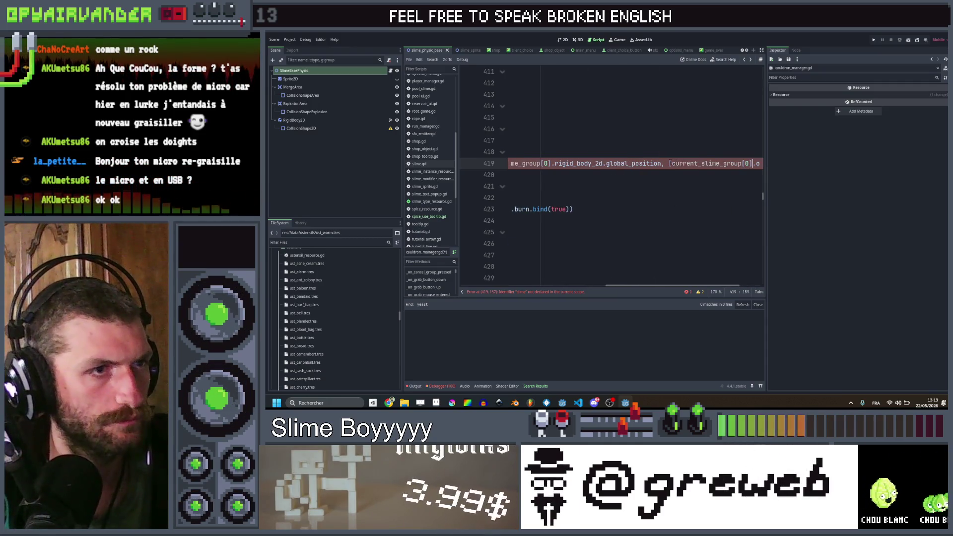
{"action": "scroll", "coordinate": [669, 163], "scroll_direction": "right", "scroll_amount": 1}
{"action": "scroll", "coordinate": [635, 174], "scroll_direction": "left", "scroll_amount": 10}
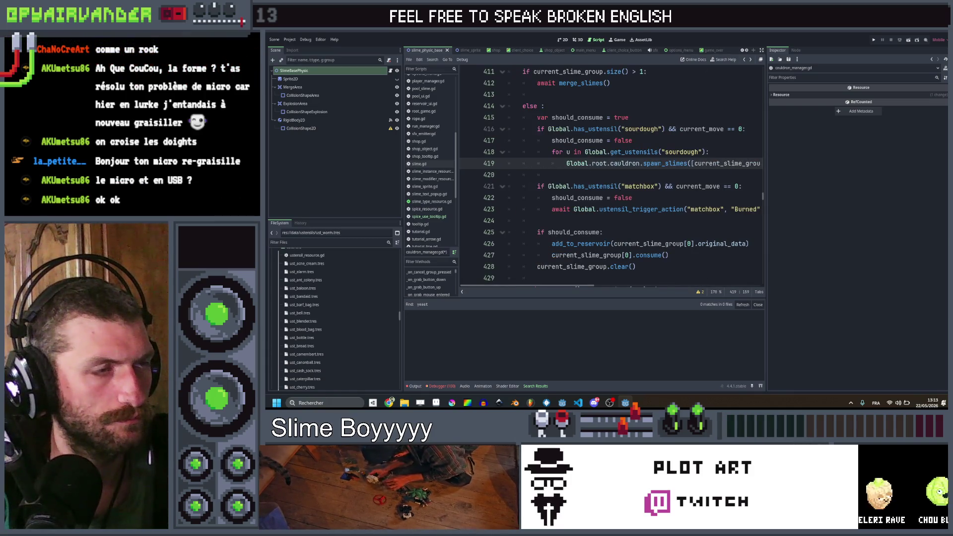
{"action": "scroll", "coordinate": [604, 175], "scroll_direction": "right", "scroll_amount": 3}
{"action": "scroll", "coordinate": [604, 175], "scroll_direction": "left", "scroll_amount": 3}
- Add u.bump("CLONE", Global.empty_func, Color.WHITE) inside the loop body
{"action": "left_click", "coordinate": [604, 175]}
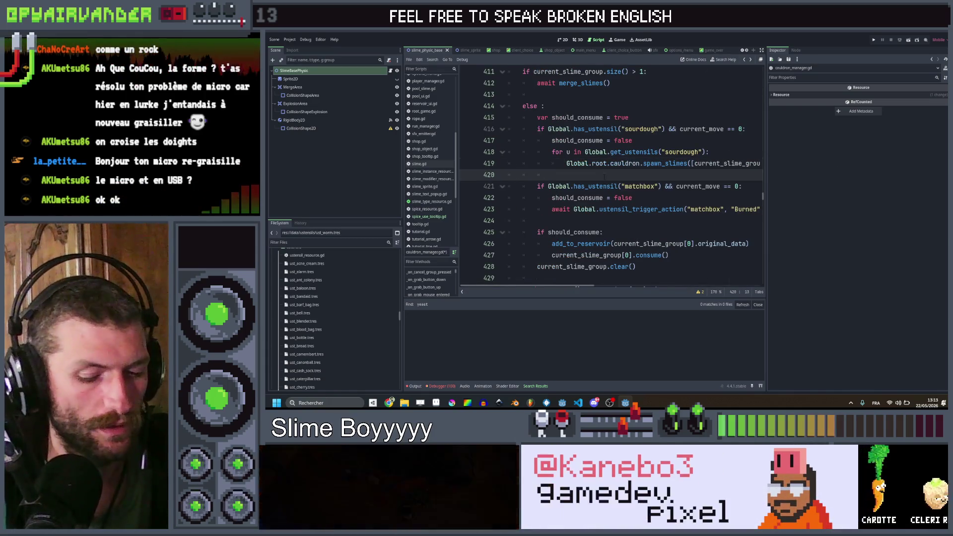
{"action": "key", "text": "Tab"}
{"action": "key", "text": "Return"}
{"action": "key", "text": "Up"}
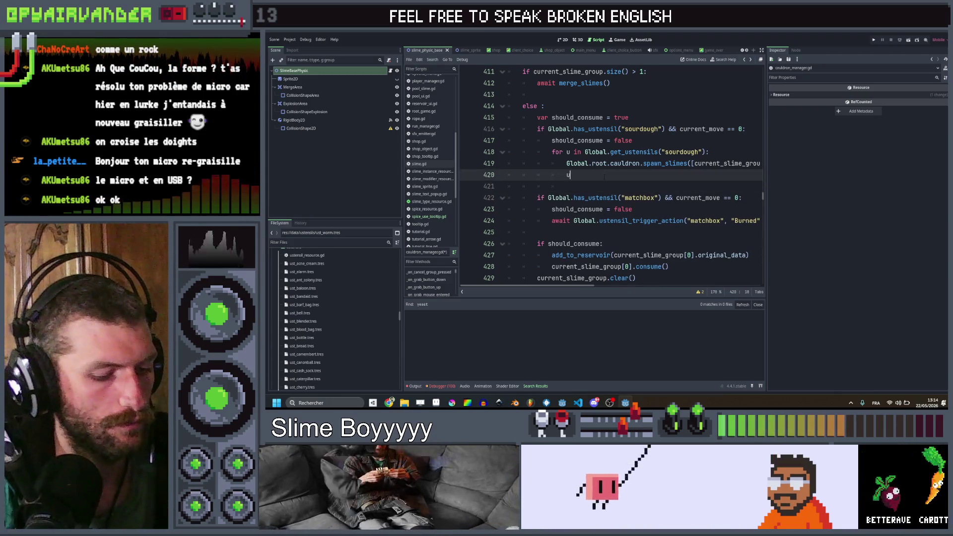
{"action": "type", "text": ".bum"}
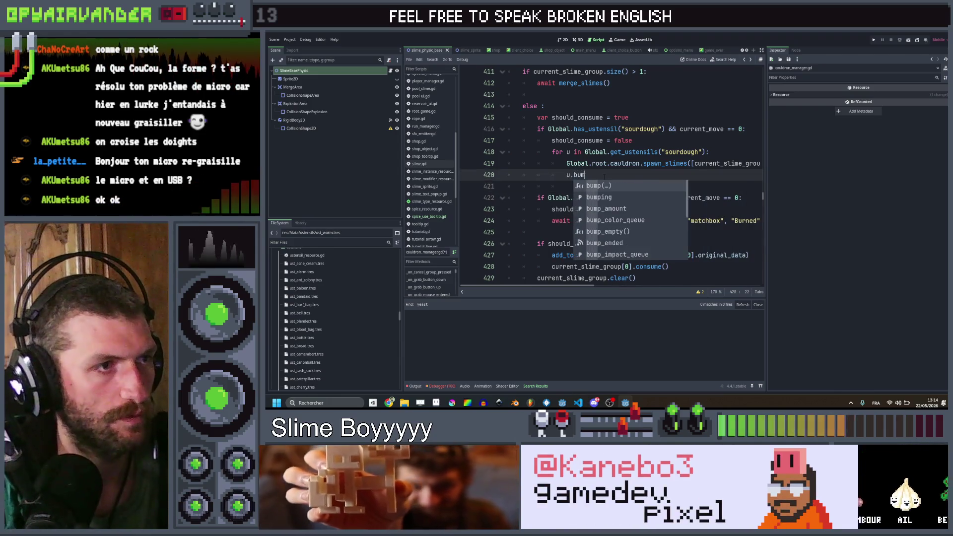
{"action": "key", "text": "Return"}
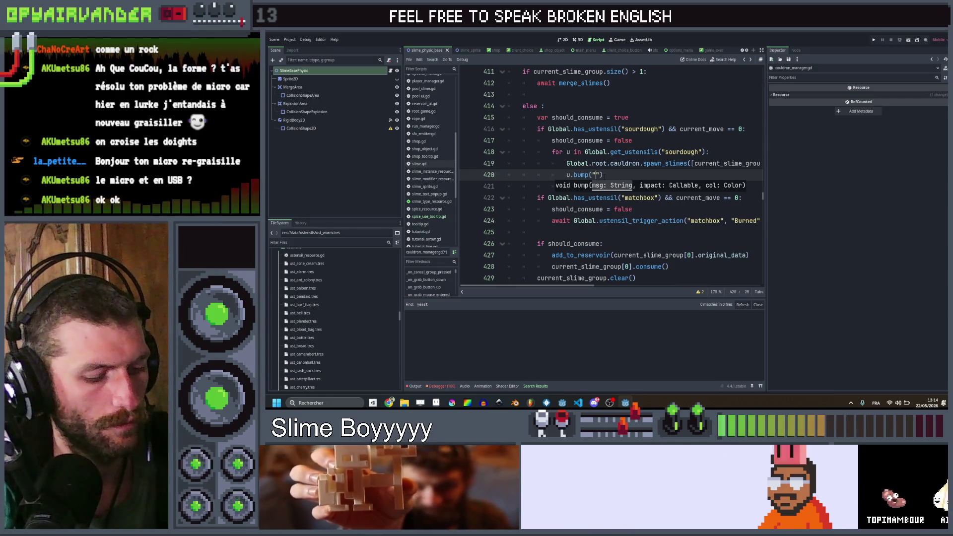
{"action": "type", "text": "CLONE\""}
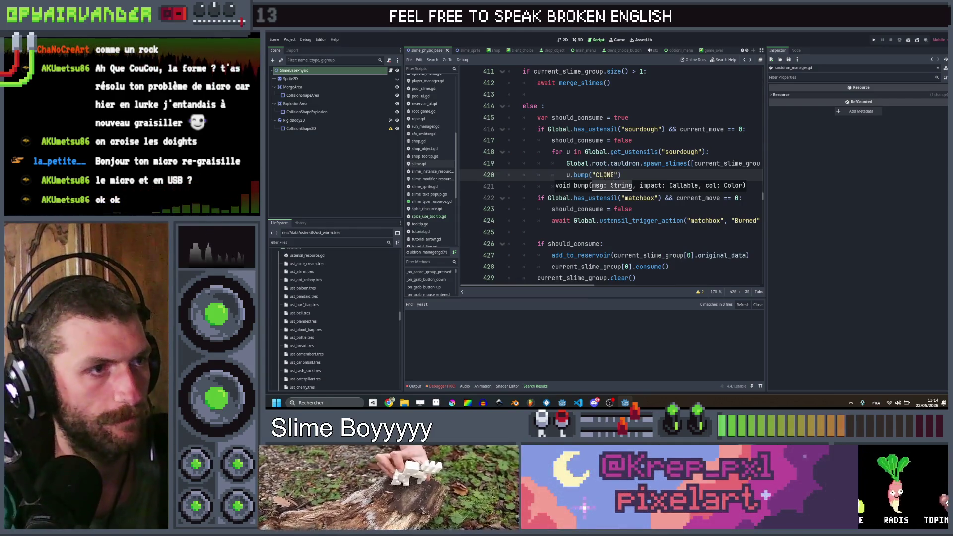
{"action": "type", "text": ", Globa"}
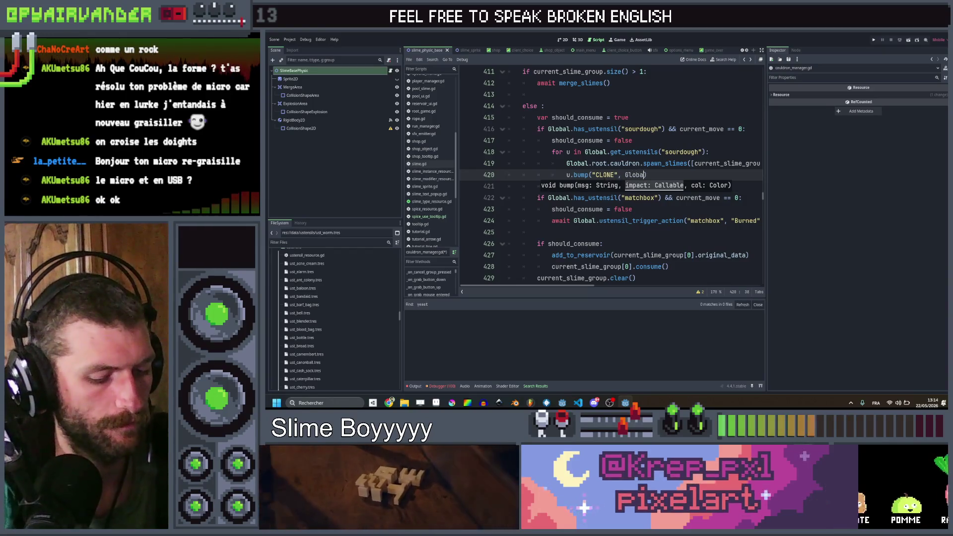
{"action": "type", "text": "l.emp"}
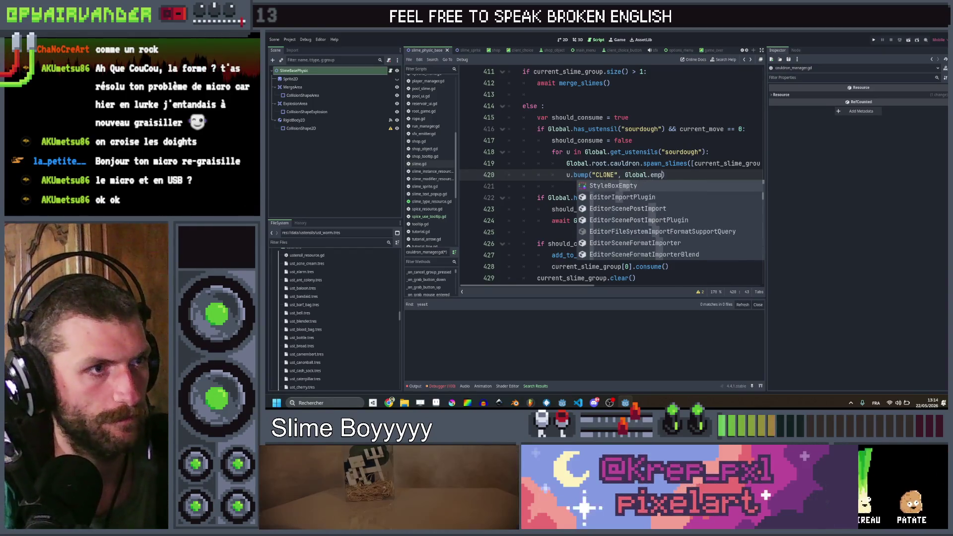
{"action": "type", "text": "ty"}
{"action": "key", "text": "Return"}
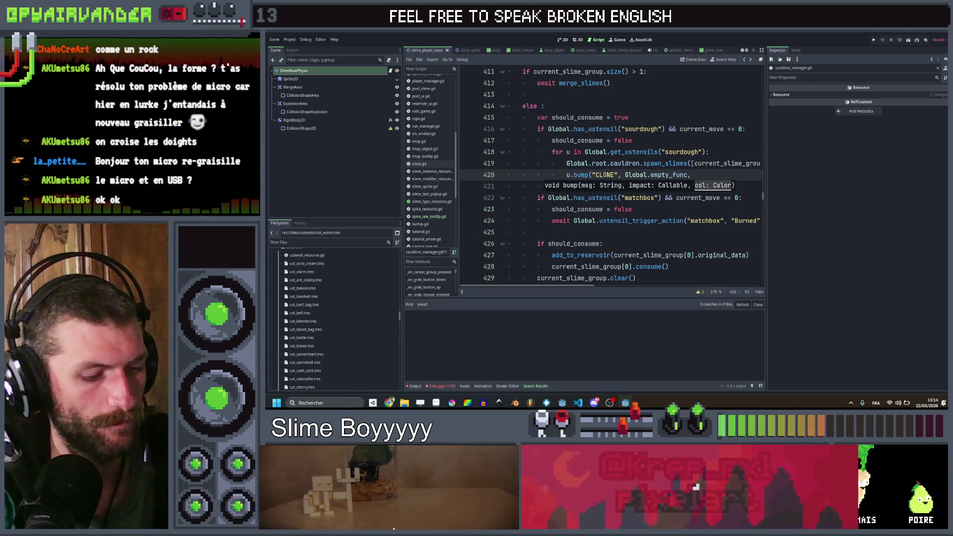
{"action": "type", "text": "Color.gre"}
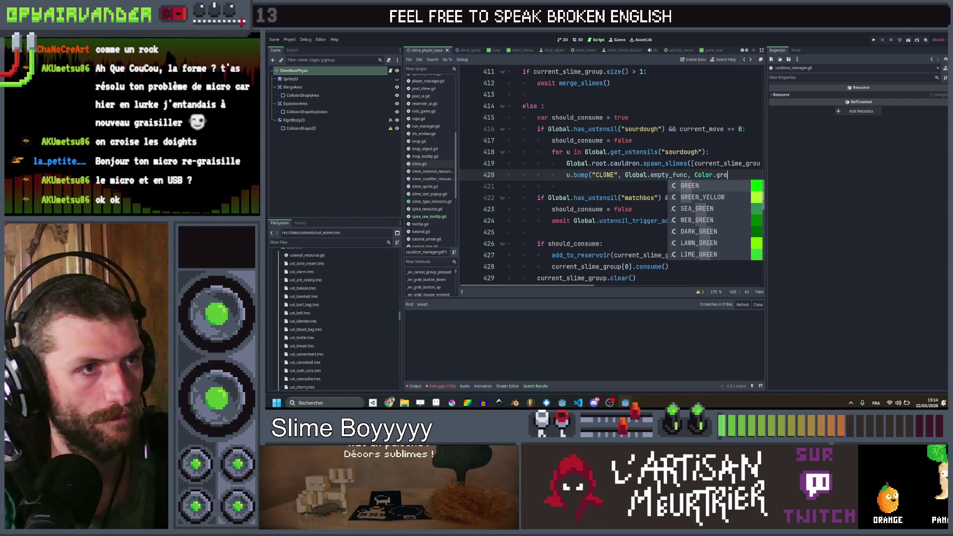
{"action": "key", "text": "Return"}
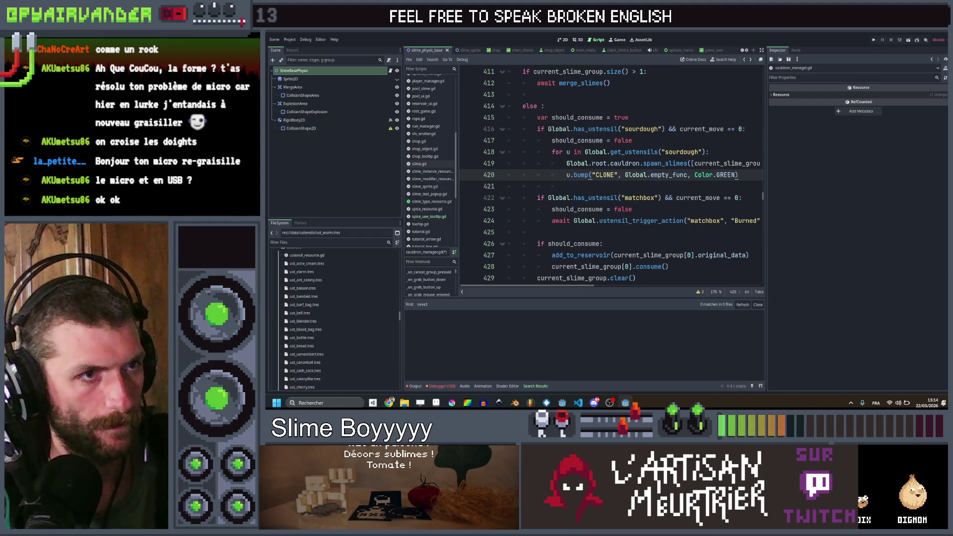
{"action": "type", "text": "WHITE"}
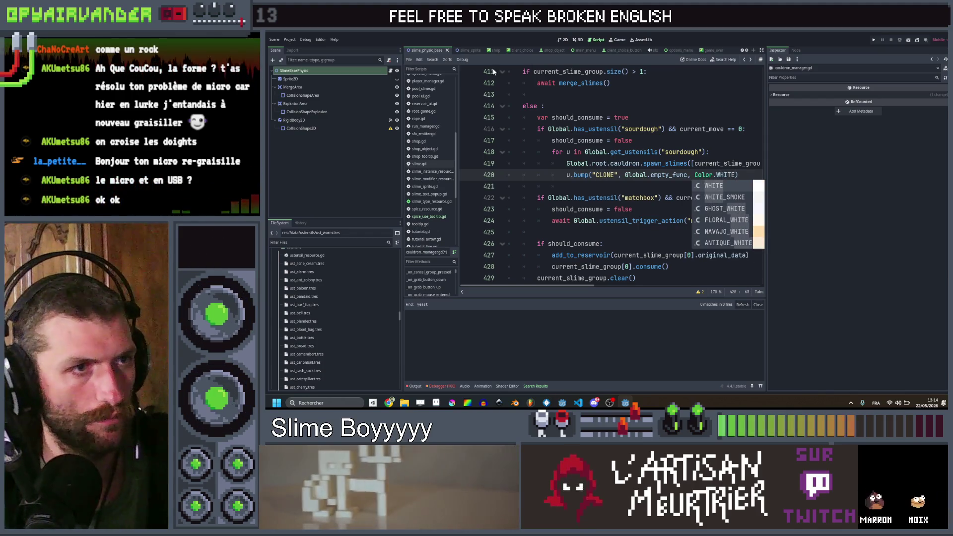
{"action": "left_click", "coordinate": [633, 141]}
- Save the edited cauldron_manager.gd script
{"action": "key", "text": "ctrl+s"}
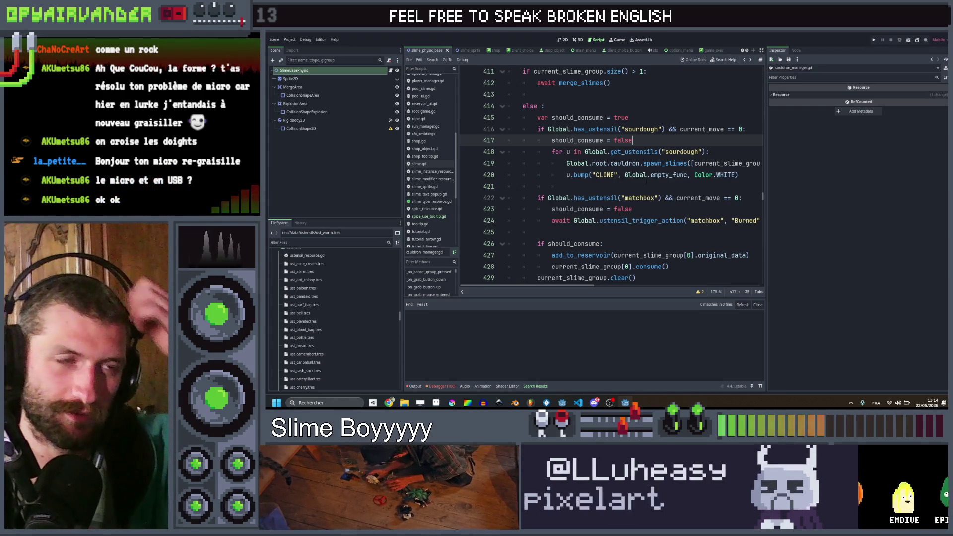
{"action": "left_click", "coordinate": [645, 184]}
{"action": "scroll", "coordinate": [644, 182], "scroll_direction": "right", "scroll_amount": 5}
{"action": "scroll", "coordinate": [645, 181], "scroll_direction": "right", "scroll_amount": 5}
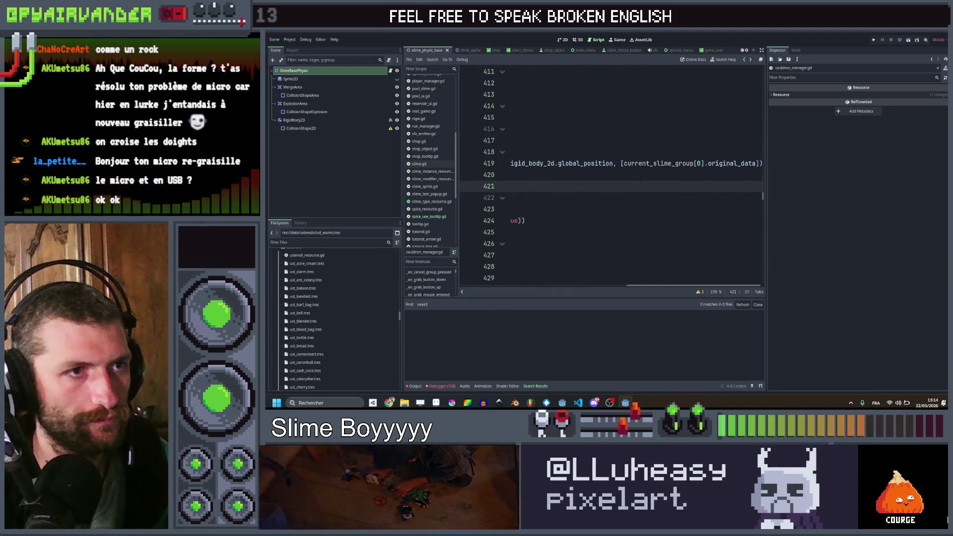
{"action": "scroll", "coordinate": [641, 180], "scroll_direction": "left", "scroll_amount": 10}
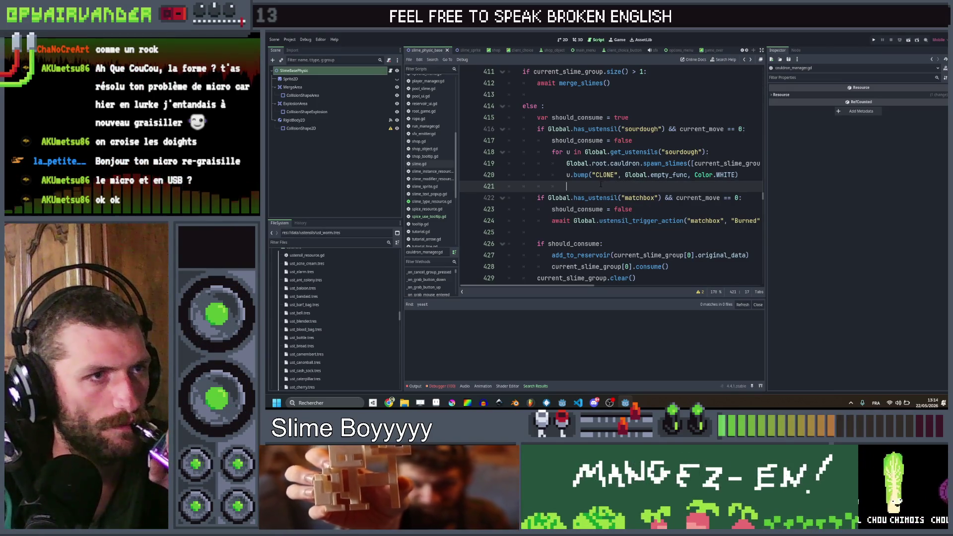
- Duplicate ust_slingshot.tres as a new resource named ust_sourdough.tres
{"action": "scroll", "coordinate": [601, 185], "scroll_direction": "right", "scroll_amount": 5}
{"action": "scroll", "coordinate": [600, 185], "scroll_direction": "left", "scroll_amount": 5}
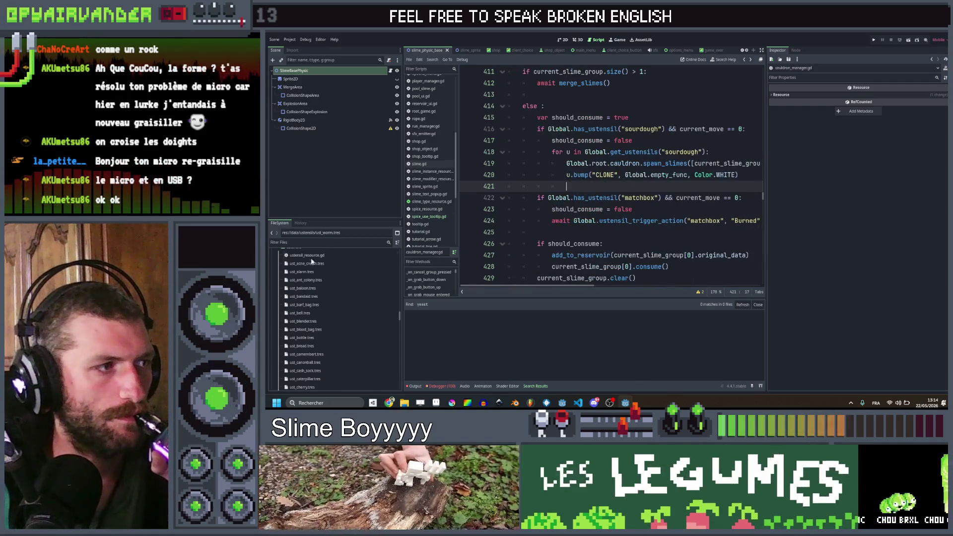
{"action": "scroll", "coordinate": [322, 337], "scroll_direction": "down", "scroll_amount": 5}
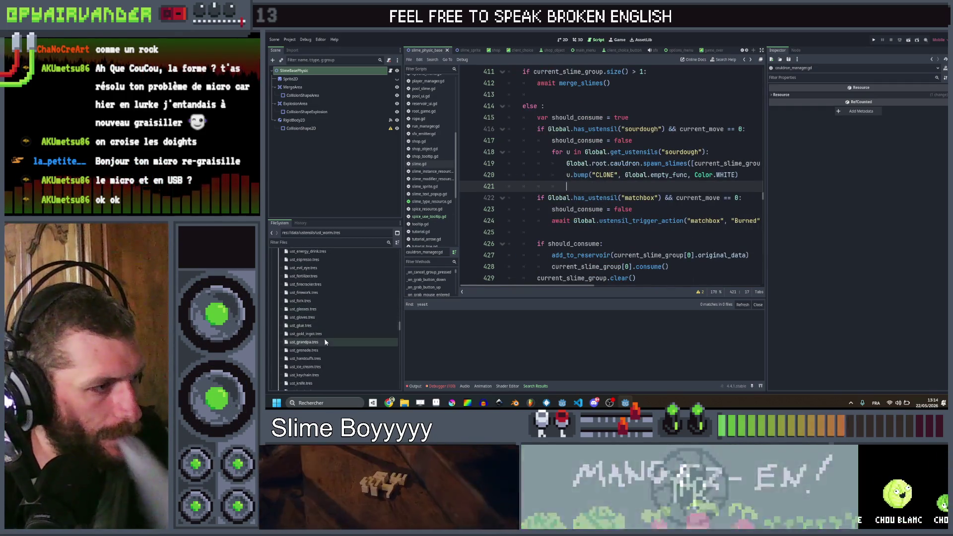
{"action": "scroll", "coordinate": [320, 348], "scroll_direction": "down", "scroll_amount": 3}
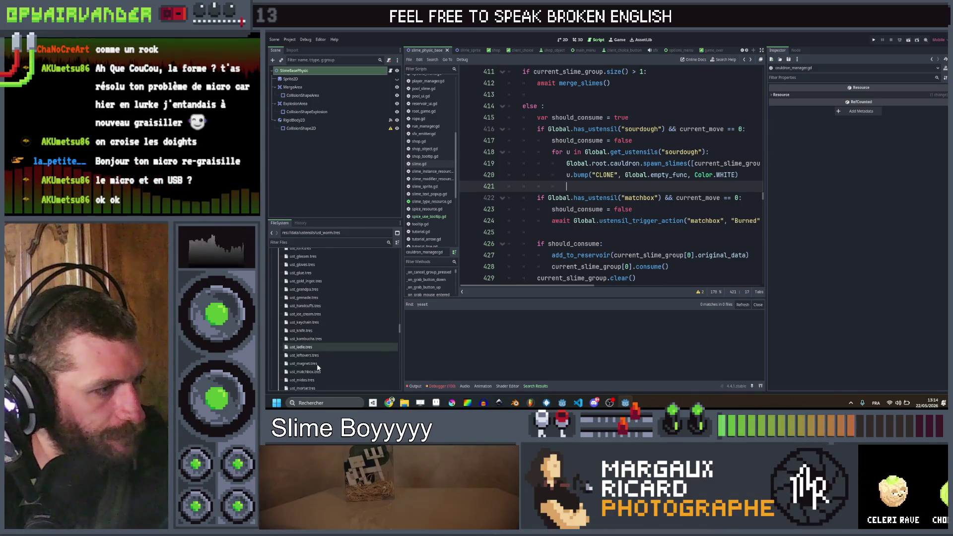
{"action": "left_click", "coordinate": [316, 363]}
{"action": "scroll", "coordinate": [317, 366], "scroll_direction": "down", "scroll_amount": 8}
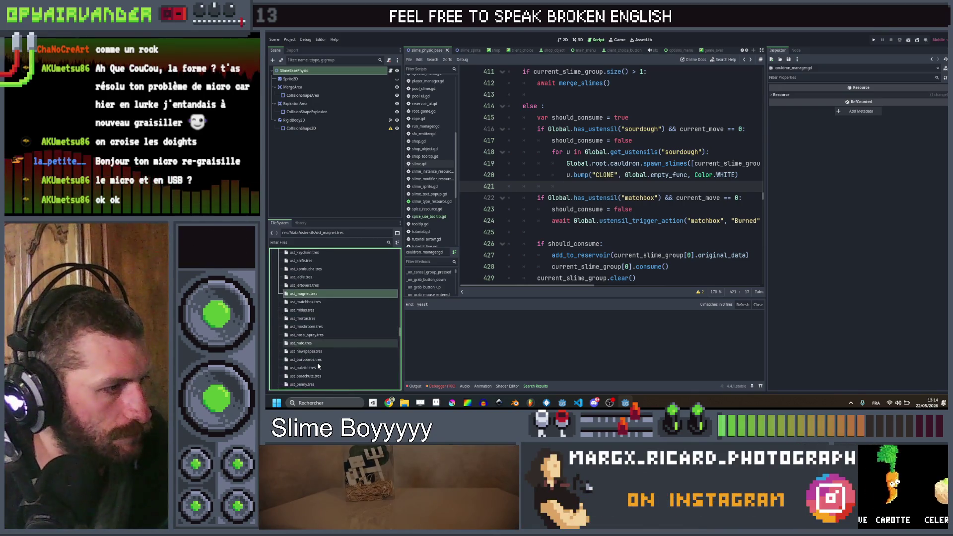
{"action": "left_click", "coordinate": [311, 343]}
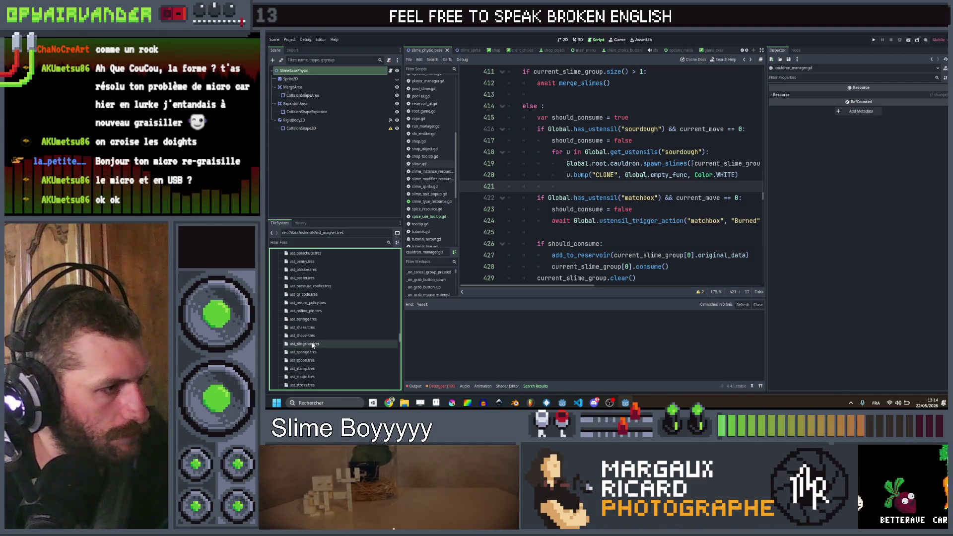
{"action": "key", "text": "ctrl+d"}
{"action": "key", "text": "BackSpace"}
{"action": "key", "text": "BackSpace"}
{"action": "key", "text": "BackSpace"}
{"action": "type", "text": "sour"}
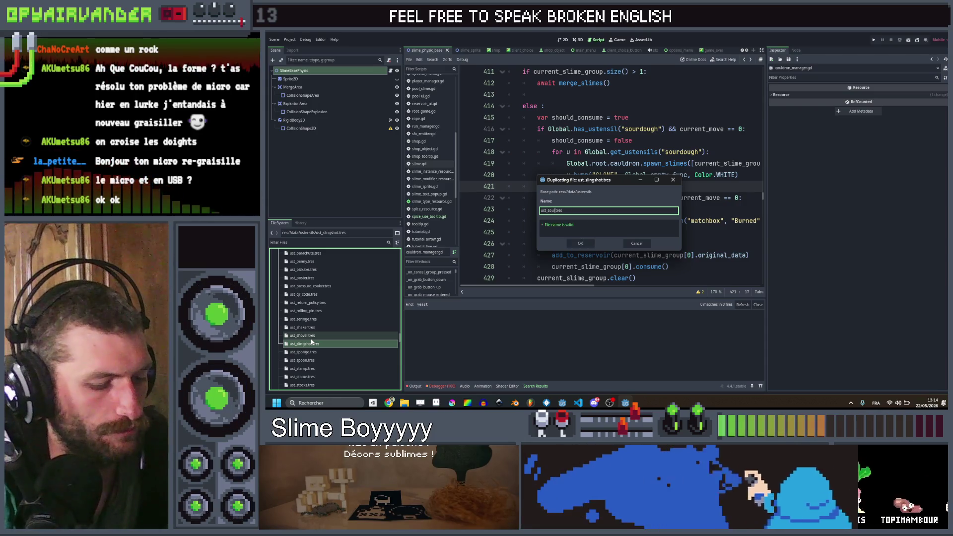
{"action": "type", "text": "dough"}
{"action": "key", "text": "Return"}
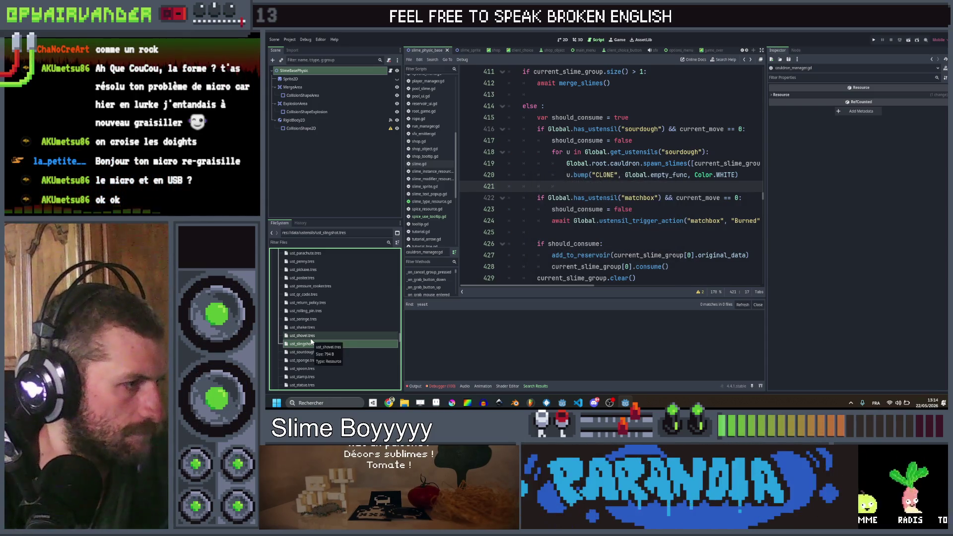
- Open ust_sourdough.tres in the Inspector and select its ID field
{"action": "scroll", "coordinate": [311, 341], "scroll_direction": "down", "scroll_amount": 2}
{"action": "left_click", "coordinate": [311, 320]}
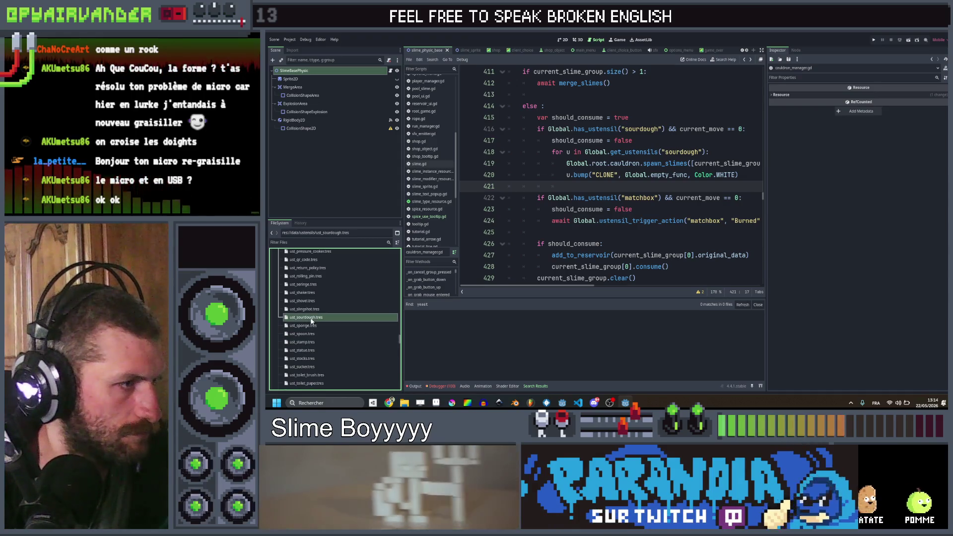
{"action": "left_click", "coordinate": [873, 95]}
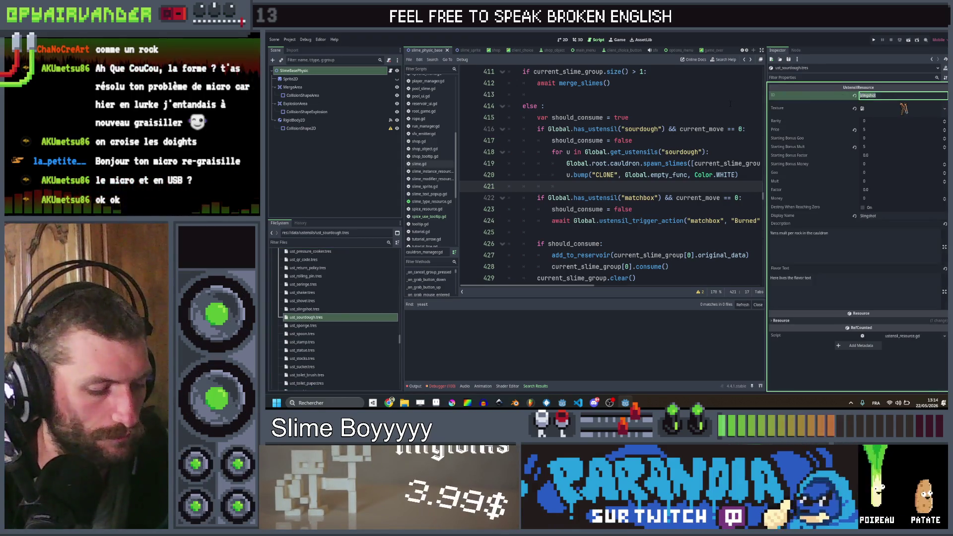
- Set the ID to sourdough and quick-load the sourdough image as the texture
{"action": "type", "text": "sourdough"}
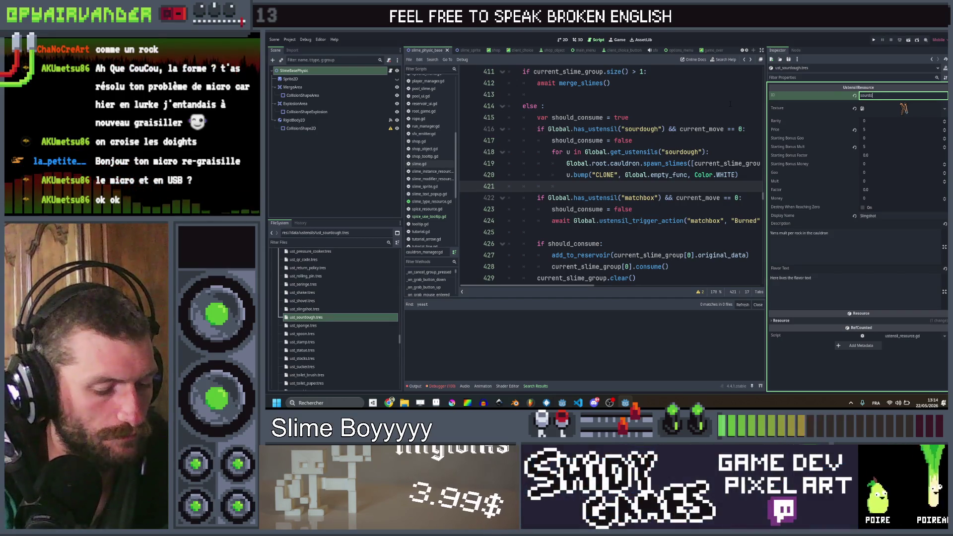
{"action": "scroll", "coordinate": [610, 174], "scroll_direction": "right", "scroll_amount": 5}
{"action": "left_click", "coordinate": [944, 108]}
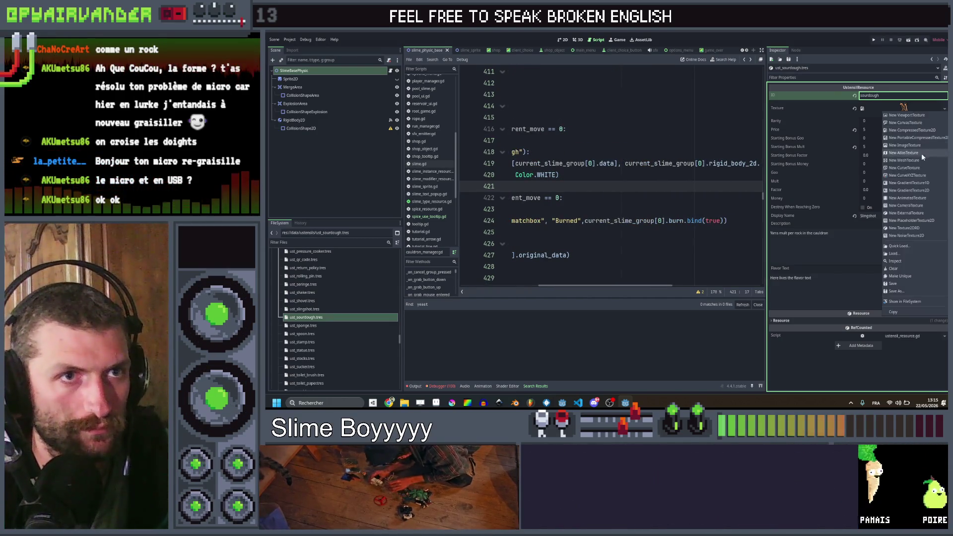
{"action": "left_click", "coordinate": [909, 246]}
{"action": "type", "text": "sourd"}
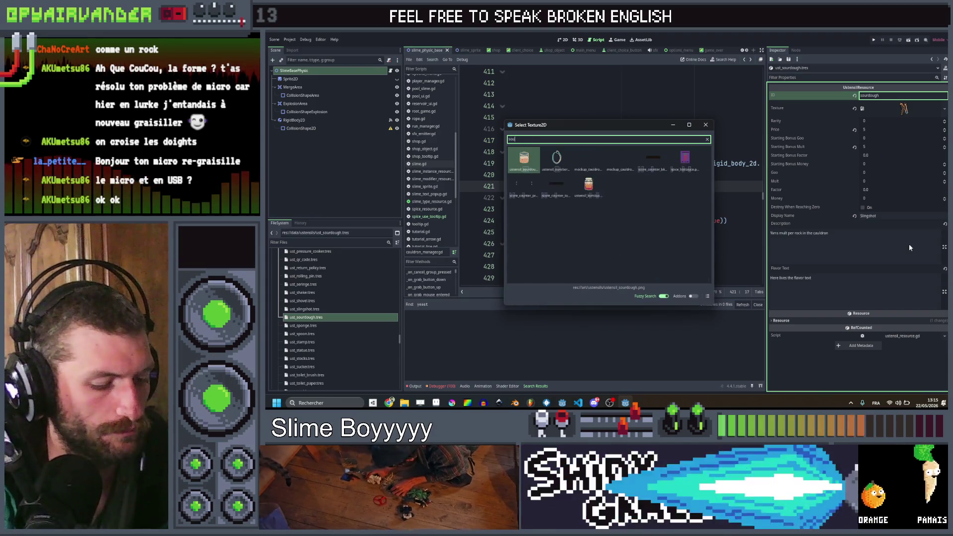
{"action": "key", "text": "Return"}
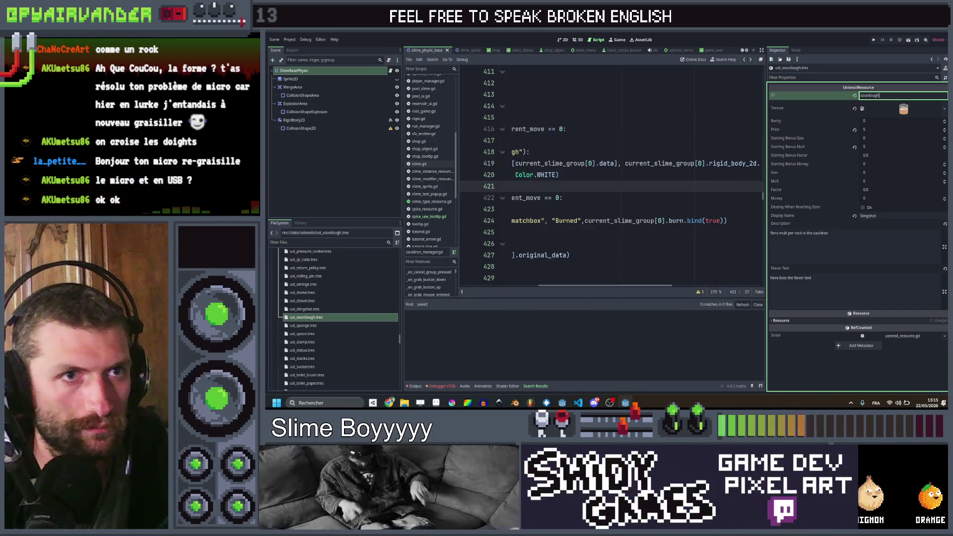
- Set Starting Bonus Mult to 0 and the Display Name to Sourdough
{"action": "left_click", "coordinate": [891, 146]}
{"action": "type", "text": "0"}
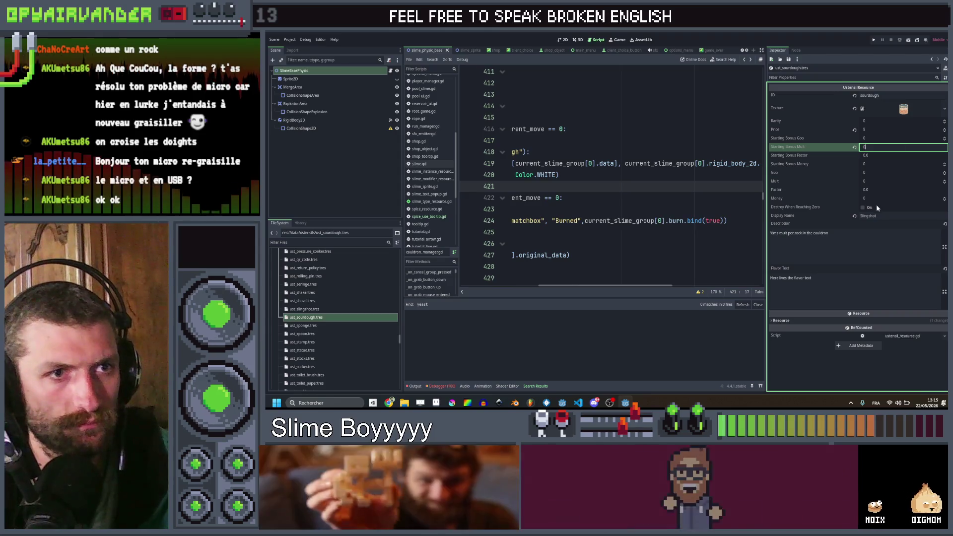
{"action": "left_click", "coordinate": [883, 217]}
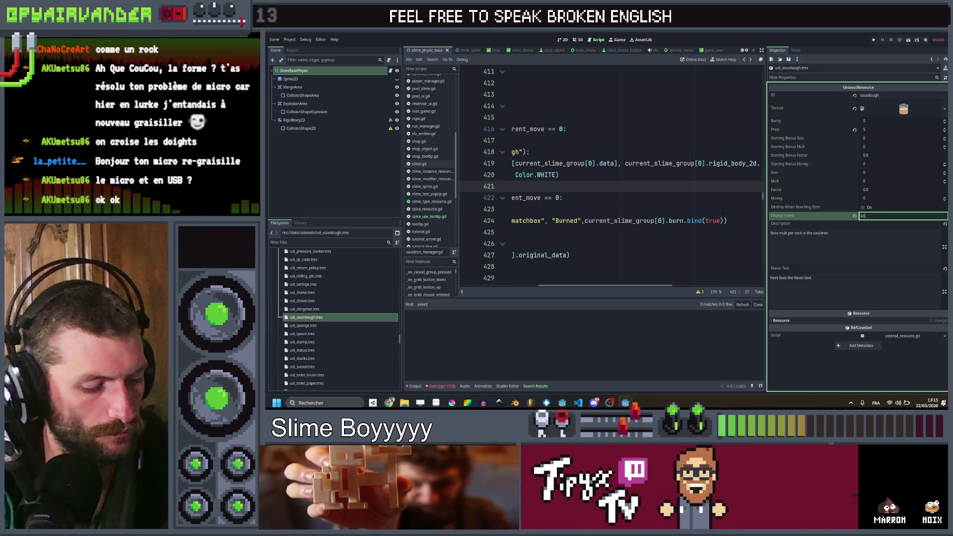
{"action": "type", "text": "Starter"}
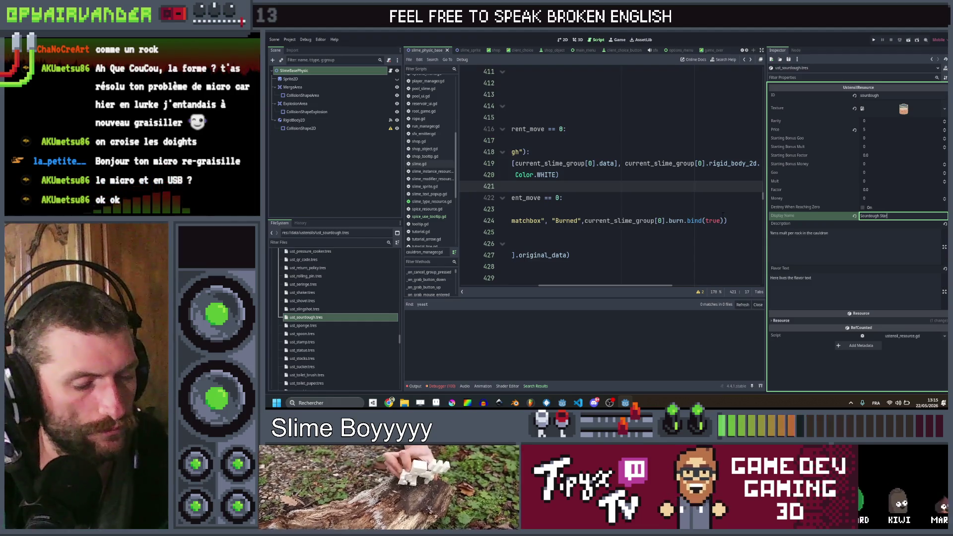
{"action": "key", "text": "BackSpace"}
{"action": "key", "text": "BackSpace"}
{"action": "key", "text": "BackSpace"}
{"action": "left_click", "coordinate": [844, 237]}
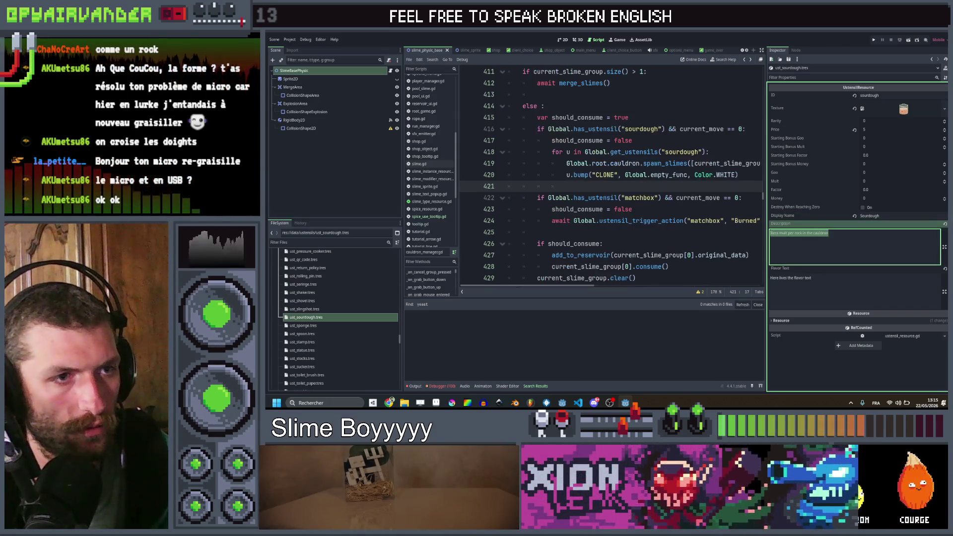
- Copy the Sourdough effect text from the design spreadsheet
{"action": "key", "text": "alt+Tab"}
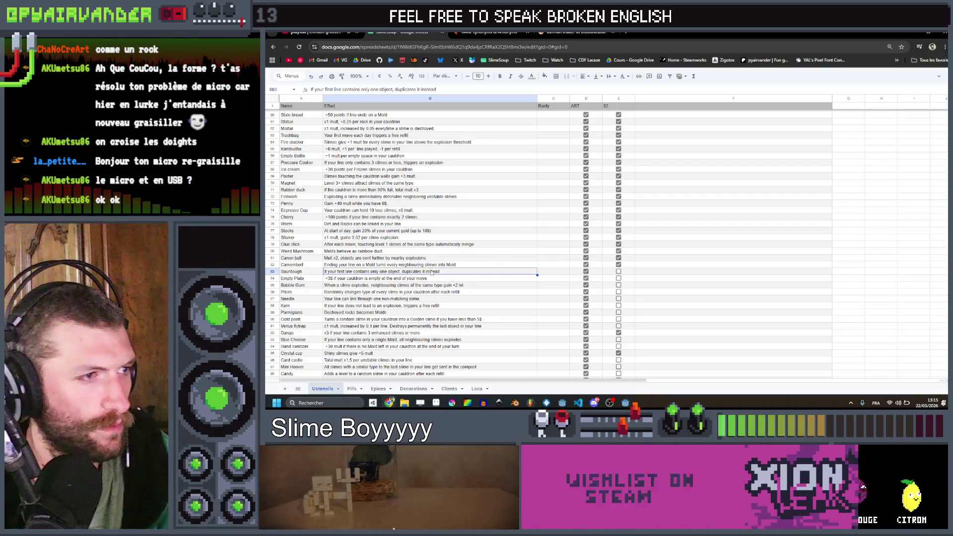
{"action": "key", "text": "Return"}
{"action": "key", "text": "ctrl+a"}
{"action": "key", "text": "ctrl+c"}
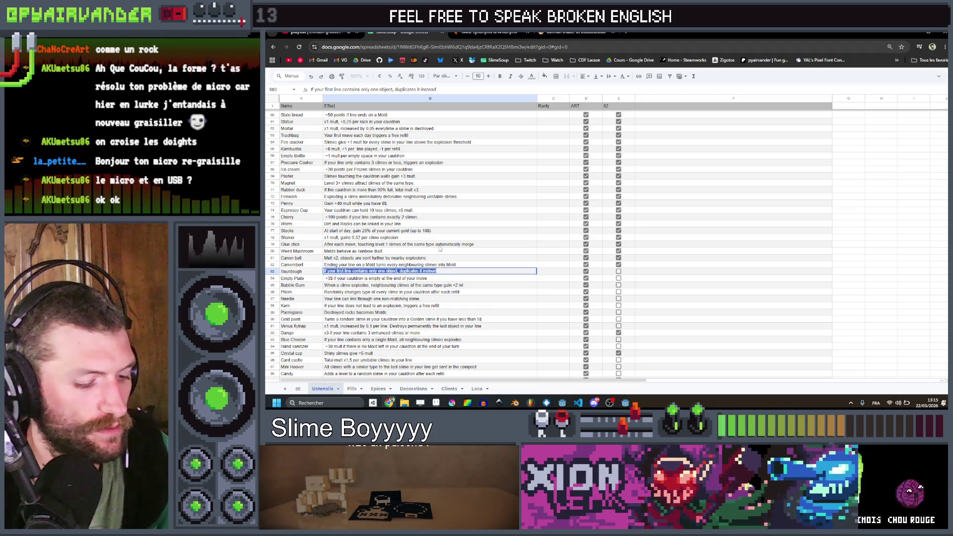
{"action": "key", "text": "alt+Tab"}
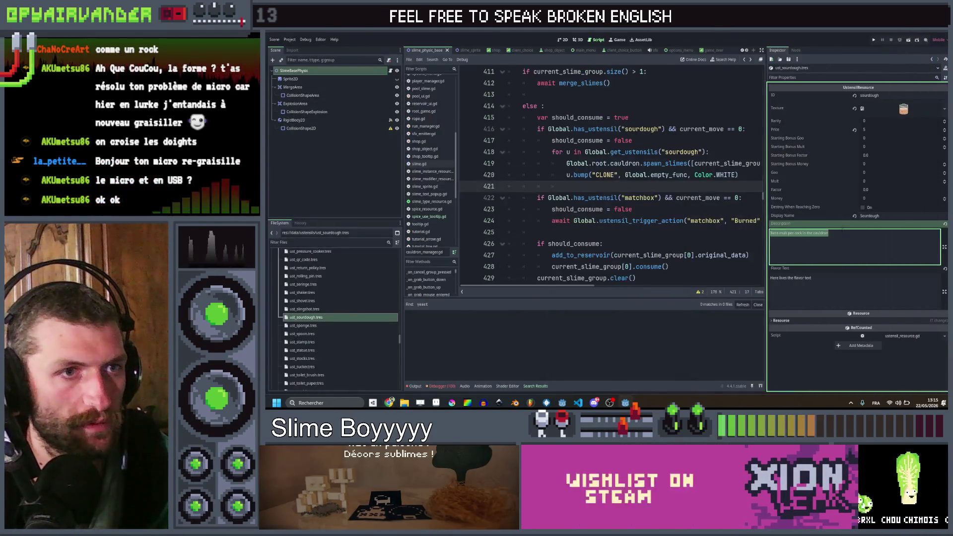
- Set the description to 'If your first line of the day contains only one object, duplicates it instead of consuming it'
{"action": "key", "text": "ctrl+a"}
{"action": "key", "text": "ctrl+v"}
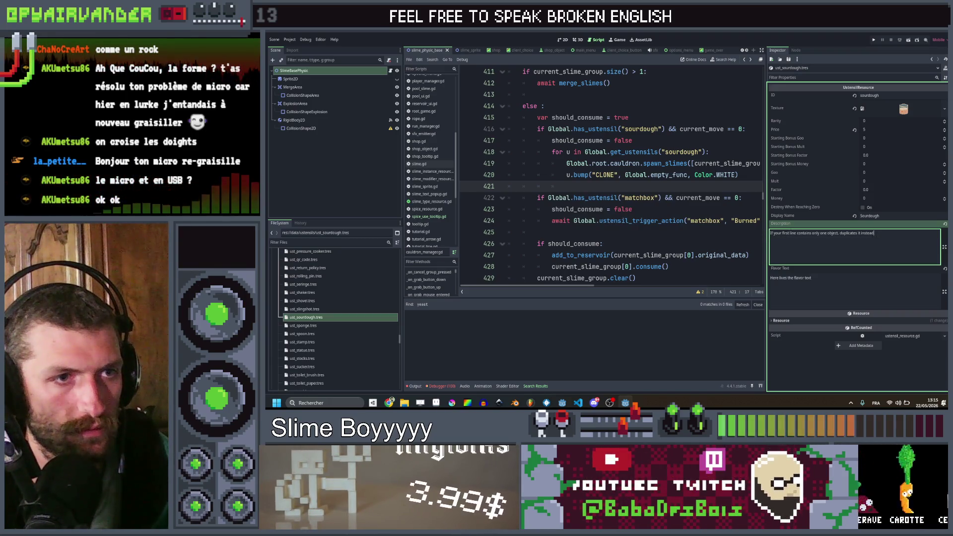
{"action": "type", "text": "each day"}
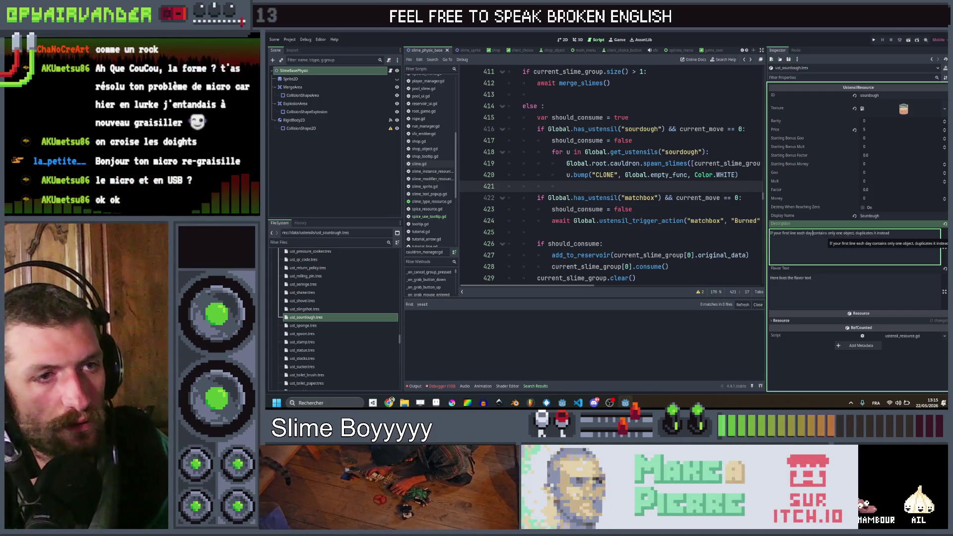
{"action": "key", "text": "BackSpace"}
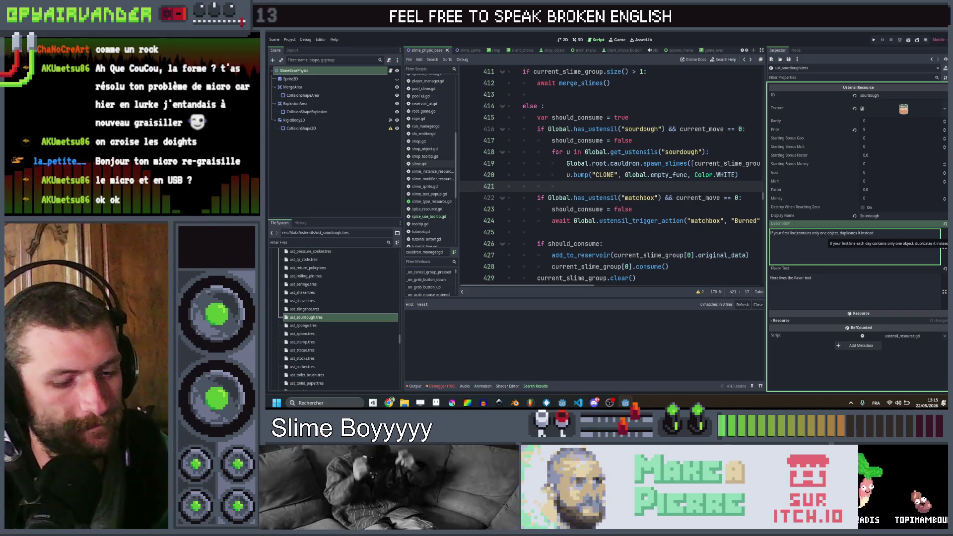
{"action": "type", "text": "day"}
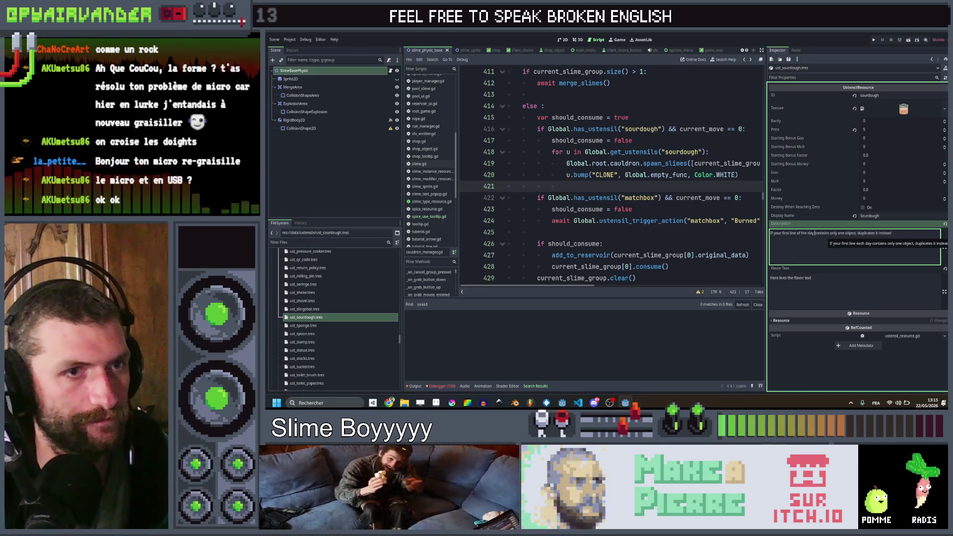
{"action": "left_click", "coordinate": [893, 233]}
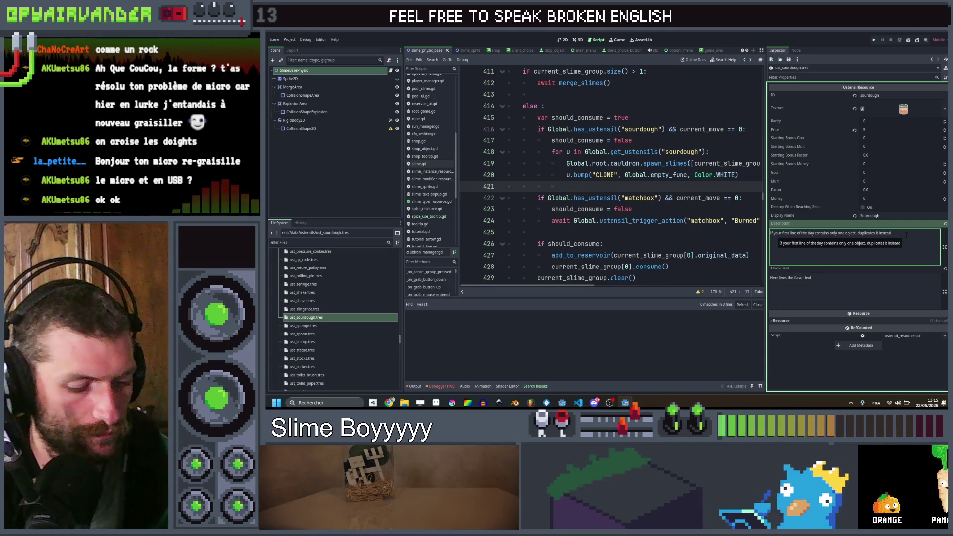
{"action": "type", "text": "ofcons"}
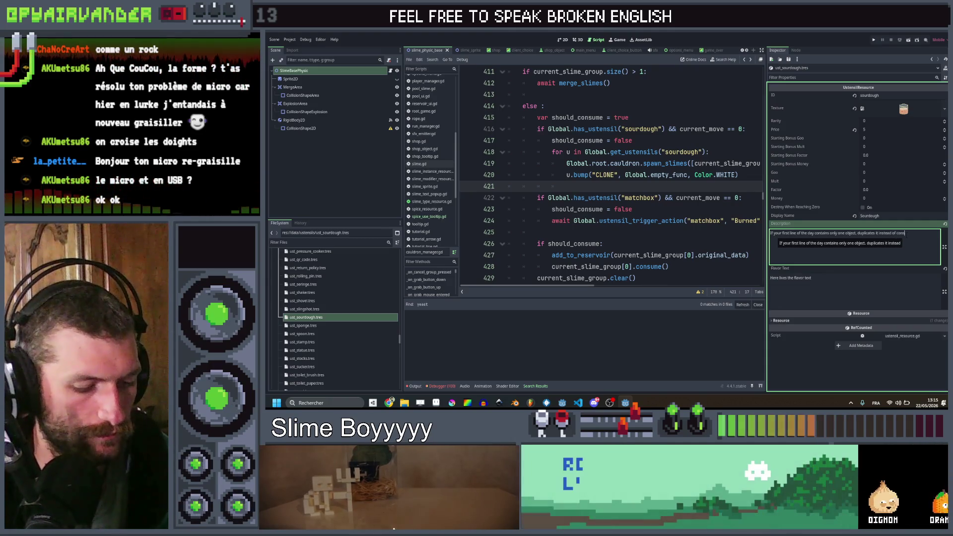
{"action": "type", "text": "uming it"}
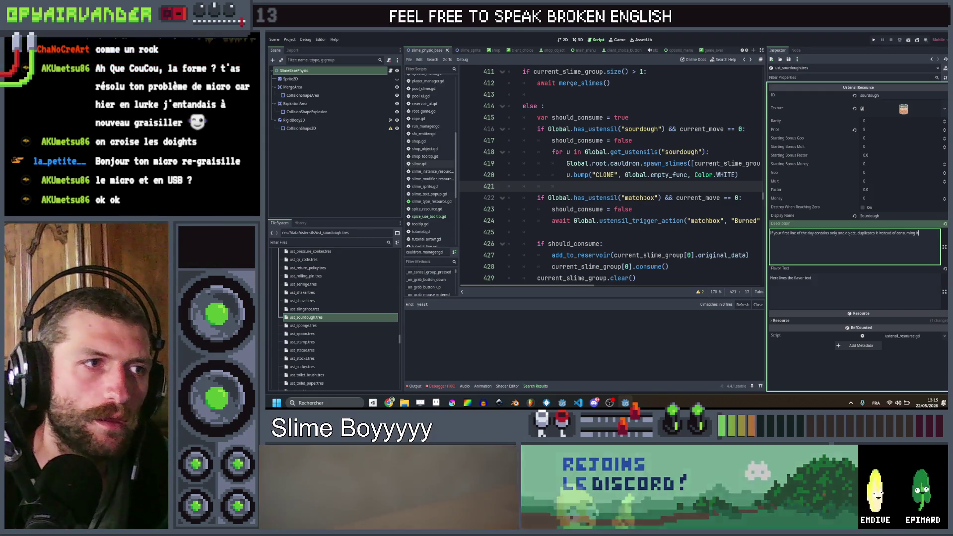
{"action": "scroll", "coordinate": [312, 343], "scroll_direction": "up", "scroll_amount": 3}
{"action": "scroll", "coordinate": [312, 343], "scroll_direction": "up", "scroll_amount": 8}
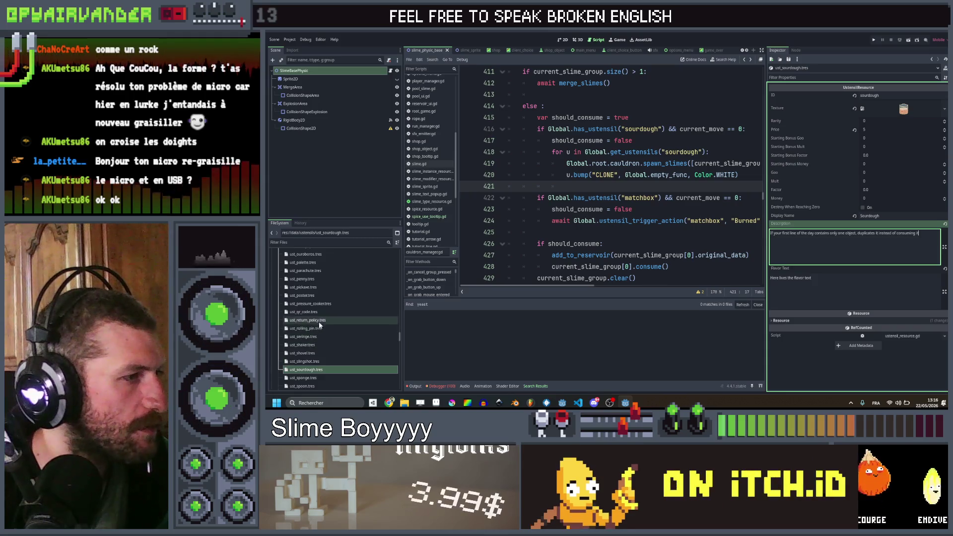
- Open ust_matchbox.tres and edit its description, adding 'of the day' and typing 'object'
{"action": "left_click", "coordinate": [319, 285]}
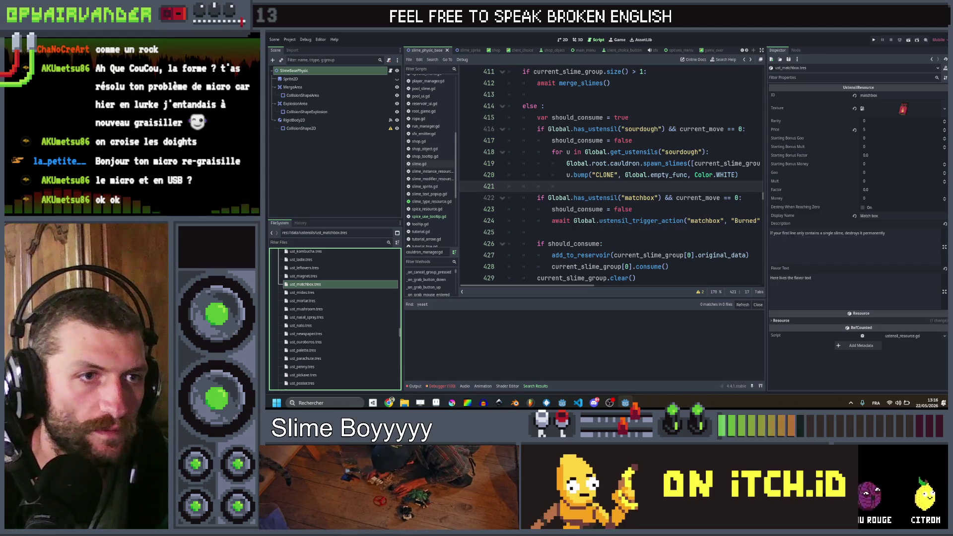
{"action": "left_click", "coordinate": [795, 238]}
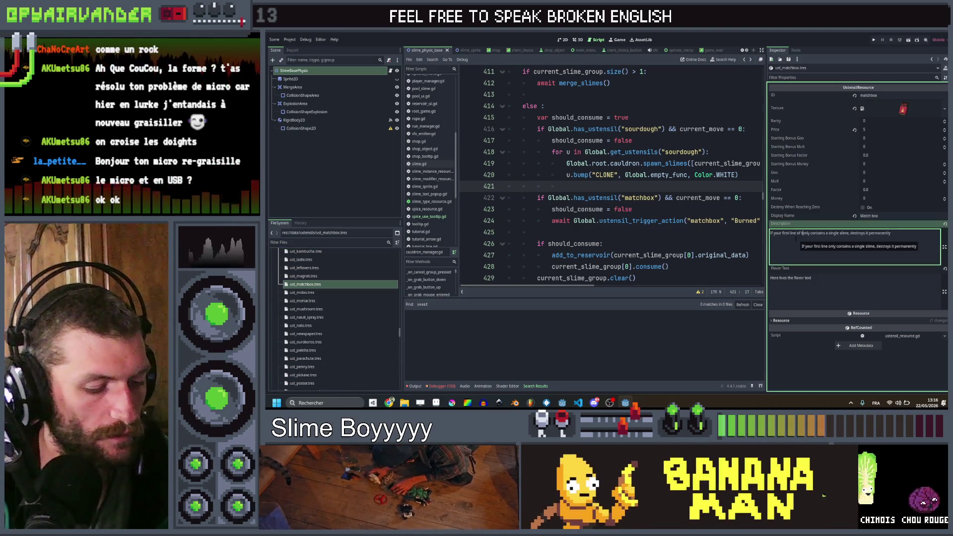
{"action": "type", "text": "day"}
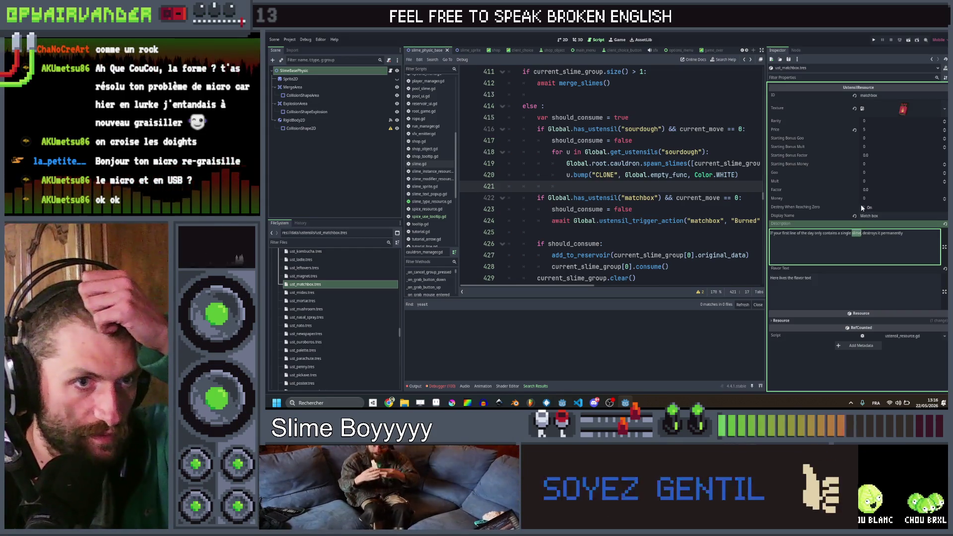
{"action": "type", "text": "object,"}
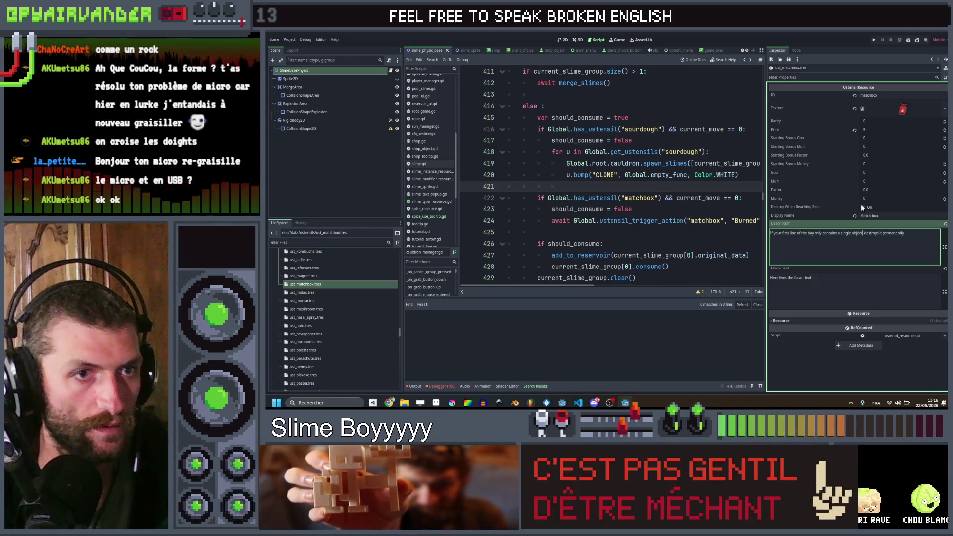
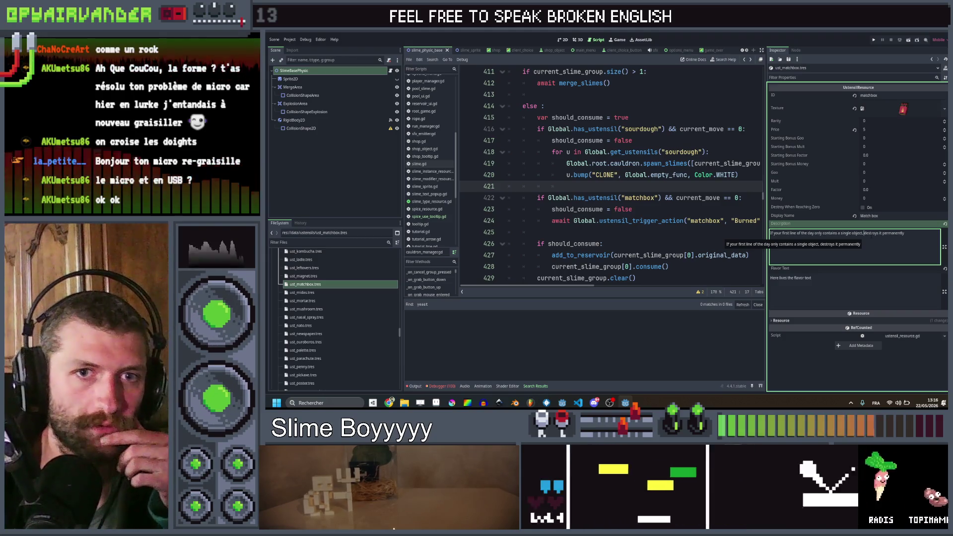
- Append ' and gain %s' after 'permanently' in the Match box utensil description
{"action": "type", "text": "gain"}
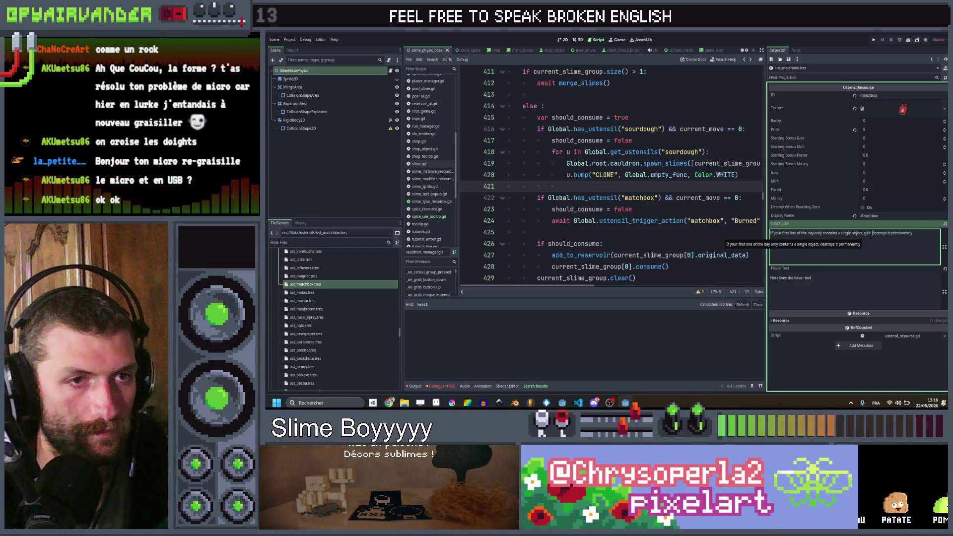
{"action": "key", "text": "BackSpace"}
{"action": "key", "text": "BackSpace"}
{"action": "key", "text": "BackSpace"}
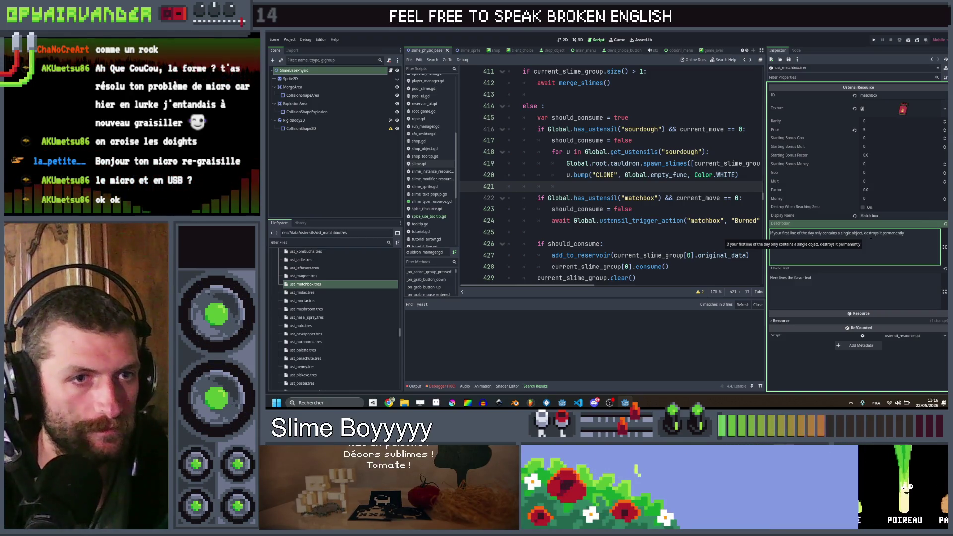
{"action": "type", "text": " and"}
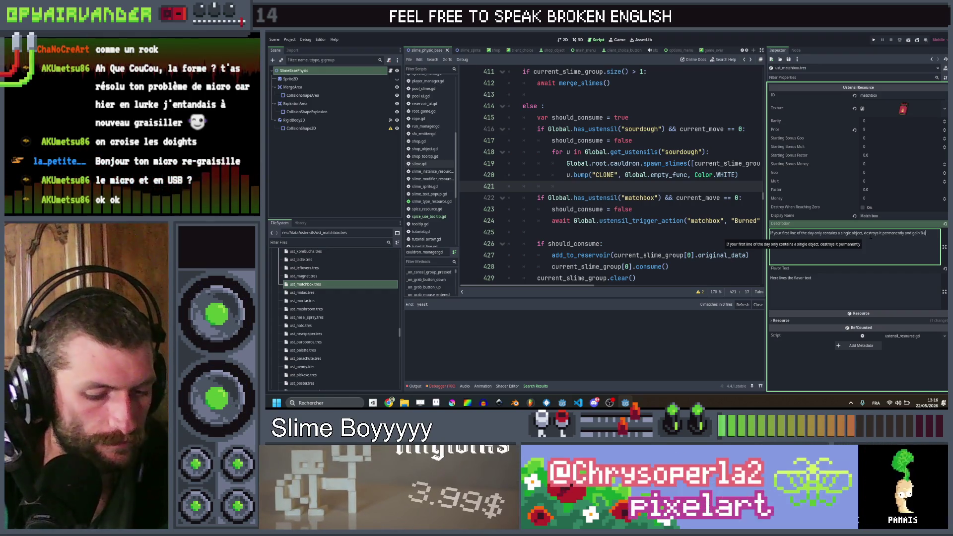
{"action": "type", "text": " gain %s"}
{"action": "left_click", "coordinate": [672, 216]}
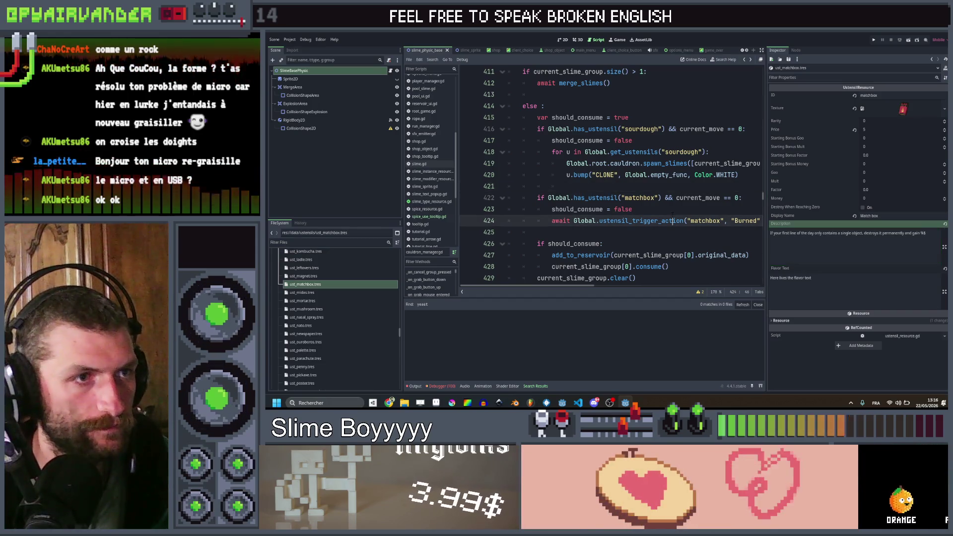
- Add await before the sourdough u.bump call on line 420
{"action": "left_click", "coordinate": [673, 210]}
{"action": "scroll", "coordinate": [673, 210], "scroll_direction": "right", "scroll_amount": 3}
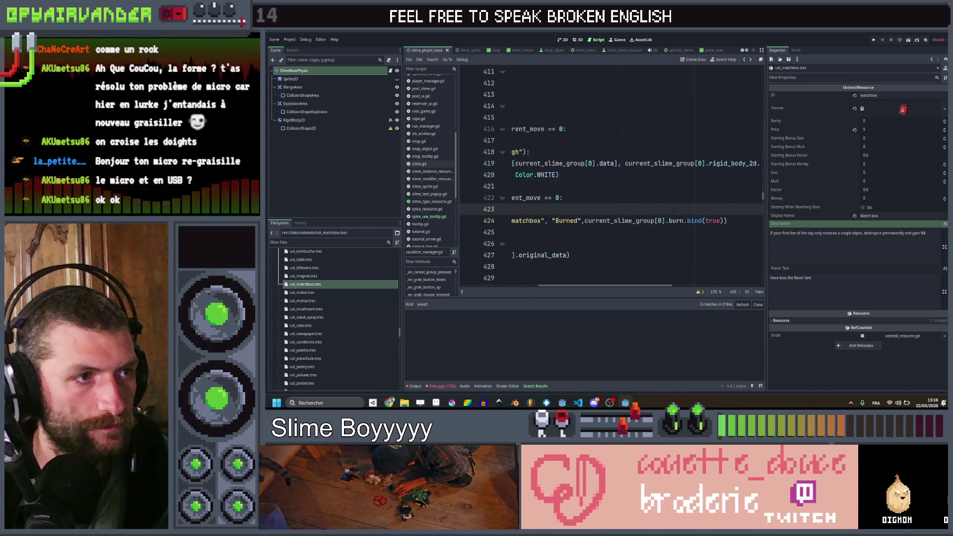
{"action": "scroll", "coordinate": [673, 210], "scroll_direction": "left", "scroll_amount": 3}
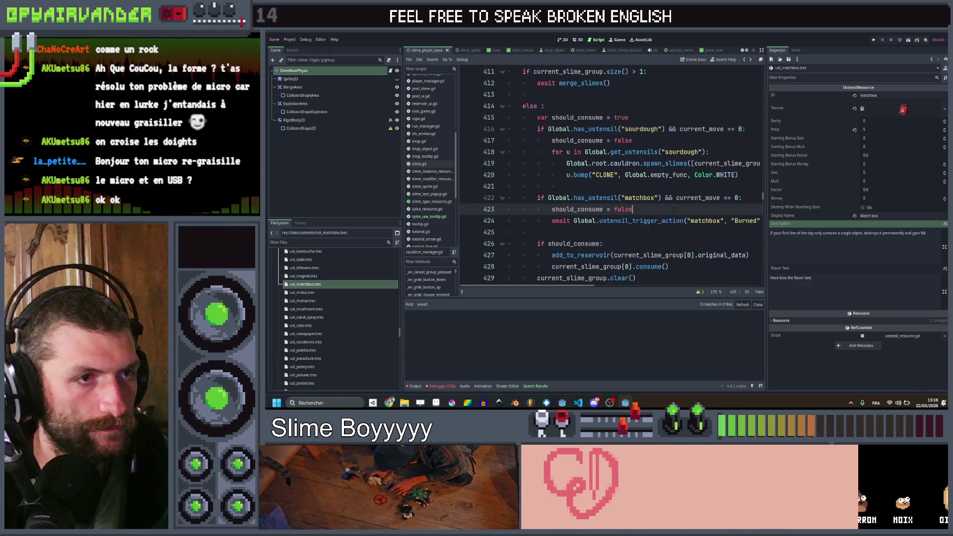
{"action": "scroll", "coordinate": [674, 210], "scroll_direction": "right", "scroll_amount": 5}
{"action": "scroll", "coordinate": [674, 211], "scroll_direction": "left", "scroll_amount": 3}
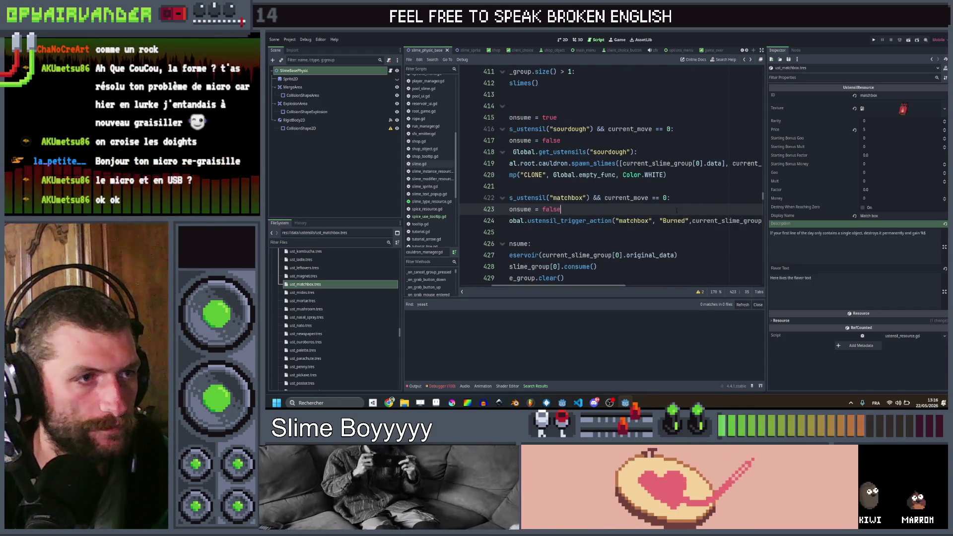
{"action": "scroll", "coordinate": [675, 211], "scroll_direction": "left", "scroll_amount": 3}
{"action": "scroll", "coordinate": [675, 211], "scroll_direction": "right", "scroll_amount": 5}
{"action": "scroll", "coordinate": [676, 210], "scroll_direction": "left", "scroll_amount": 3}
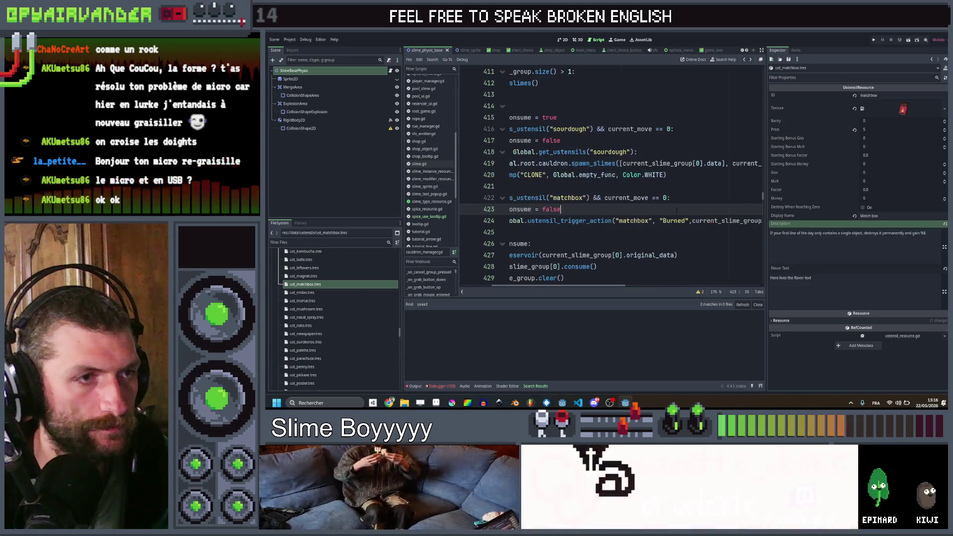
{"action": "scroll", "coordinate": [676, 211], "scroll_direction": "left", "scroll_amount": 3}
{"action": "scroll", "coordinate": [676, 211], "scroll_direction": "right", "scroll_amount": 5}
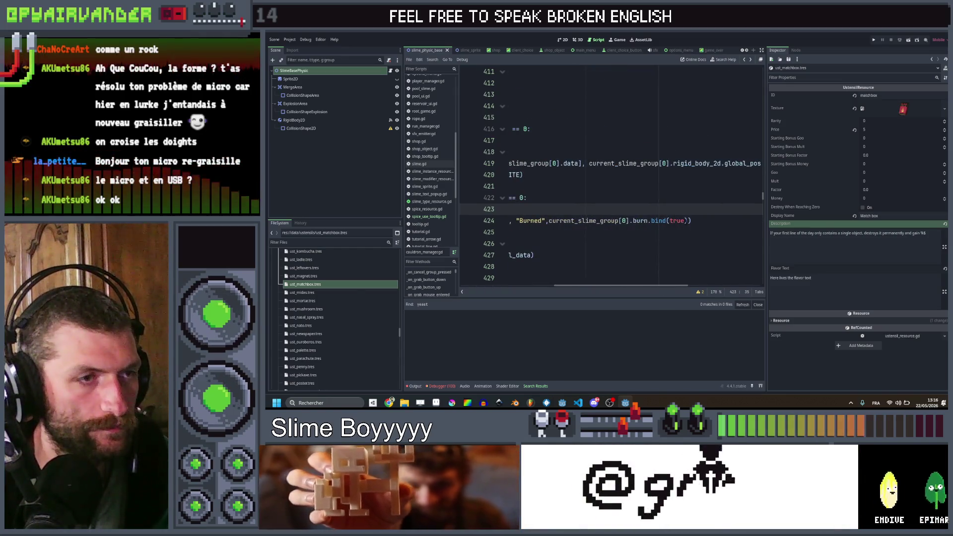
{"action": "left_click", "coordinate": [676, 220]}
{"action": "scroll", "coordinate": [577, 222], "scroll_direction": "left", "scroll_amount": 3}
{"action": "scroll", "coordinate": [576, 222], "scroll_direction": "left", "scroll_amount": 3}
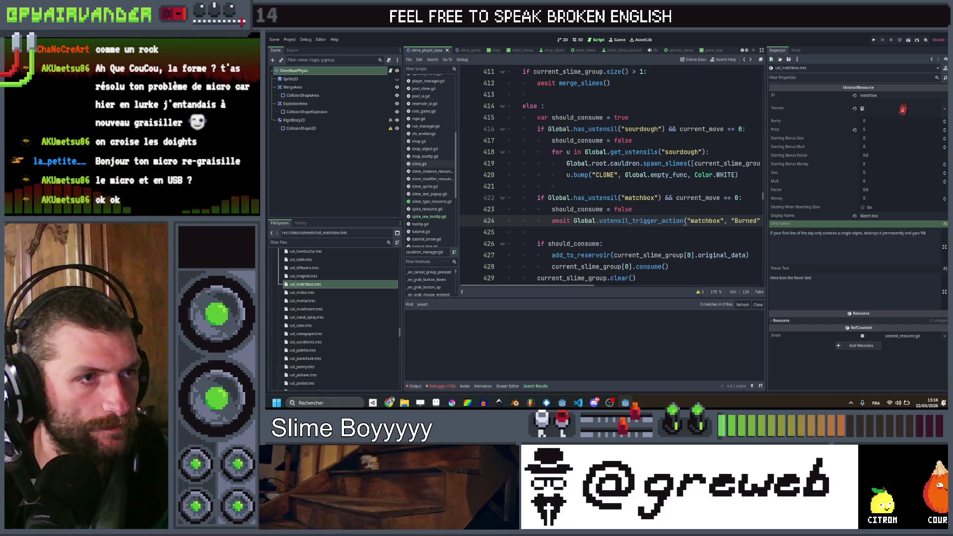
{"action": "left_click", "coordinate": [566, 175]}
{"action": "type", "text": "wait"}
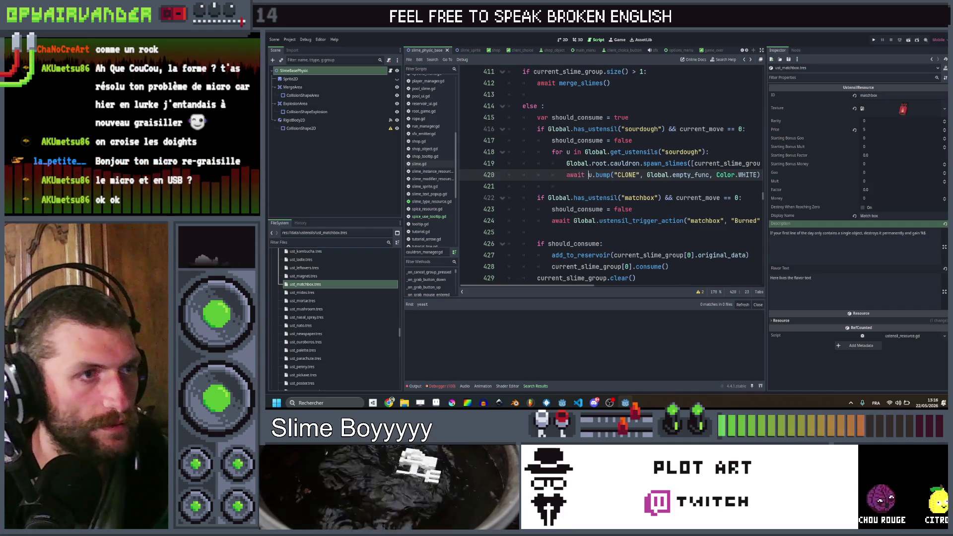
- Duplicate the matchbox trigger line and replace its "Burned" text with Global.moneyTxt(2)
{"action": "scroll", "coordinate": [577, 186], "scroll_direction": "right", "scroll_amount": 3}
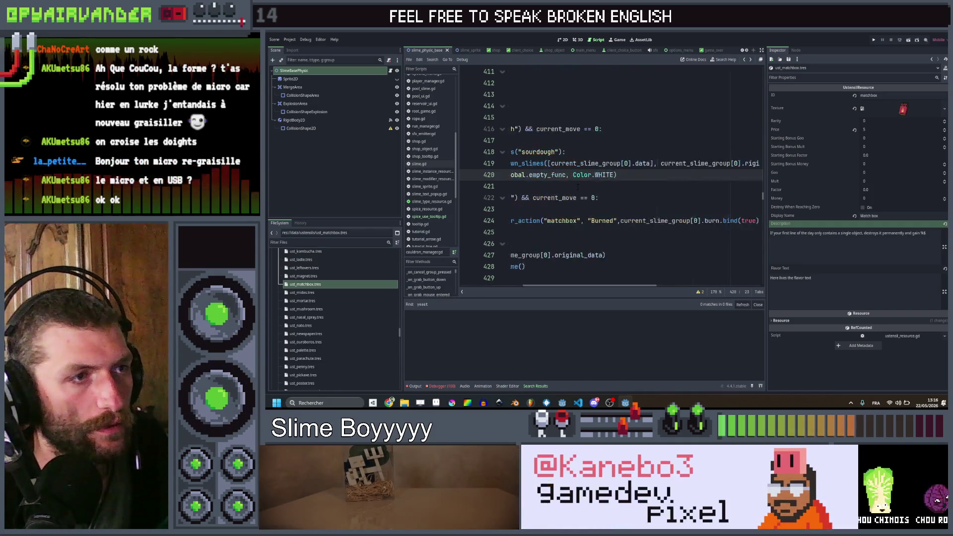
{"action": "scroll", "coordinate": [577, 187], "scroll_direction": "left", "scroll_amount": 4}
{"action": "scroll", "coordinate": [645, 214], "scroll_direction": "right", "scroll_amount": 6}
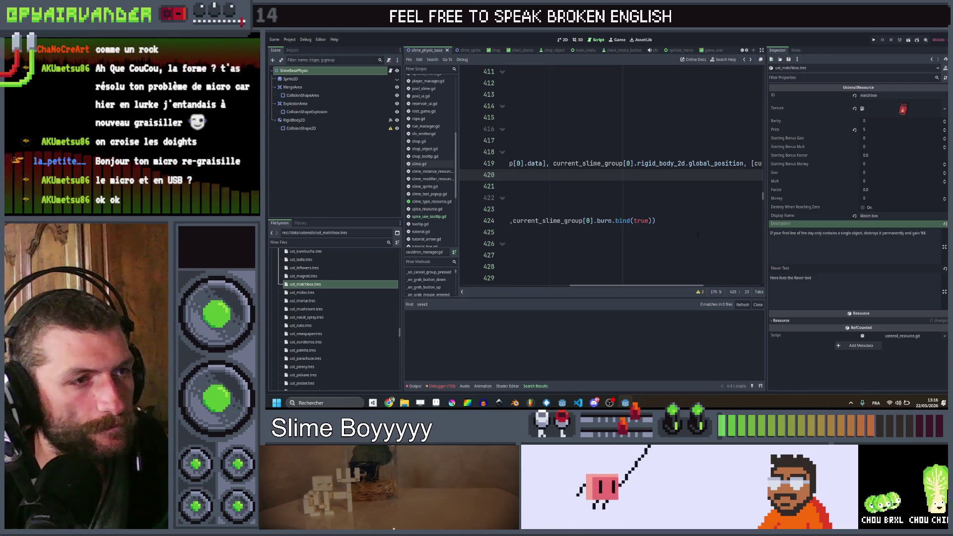
{"action": "left_click", "coordinate": [685, 221]}
{"action": "scroll", "coordinate": [685, 221], "scroll_direction": "left", "scroll_amount": 6}
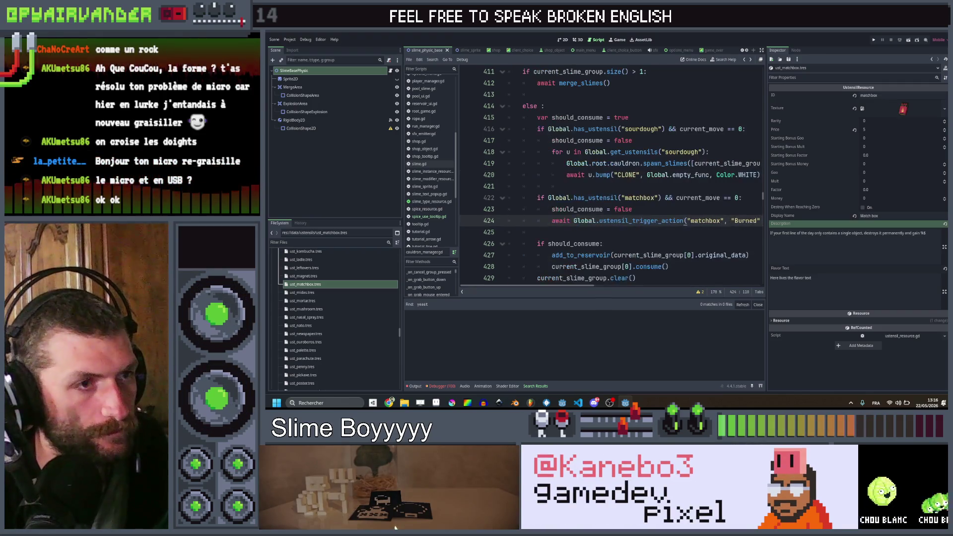
{"action": "key", "text": "ctrl+shift+d"}
{"action": "scroll", "coordinate": [577, 233], "scroll_direction": "right", "scroll_amount": 3}
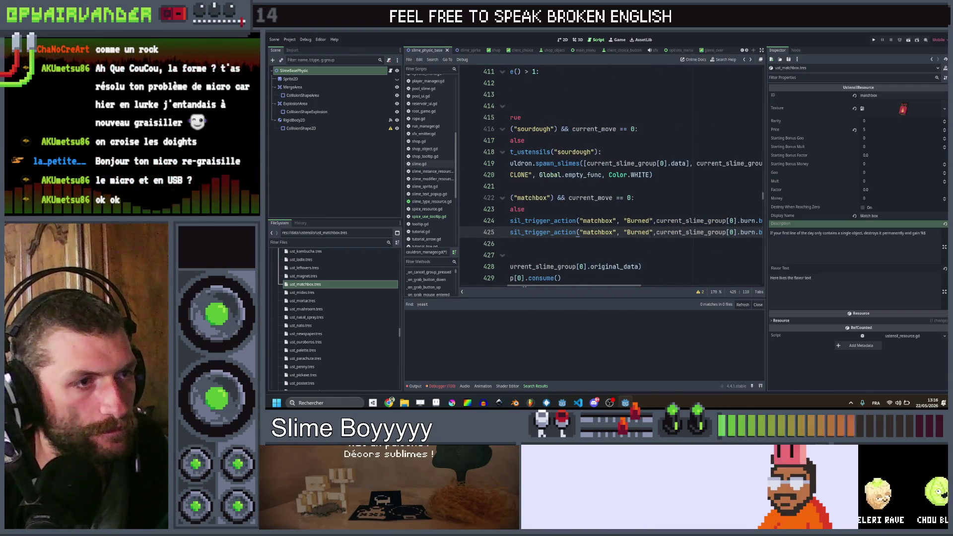
{"action": "key", "text": "shift+Left"}
{"action": "key", "text": "shift+Left"}
{"action": "scroll", "coordinate": [610, 199], "scroll_direction": "left", "scroll_amount": 5}
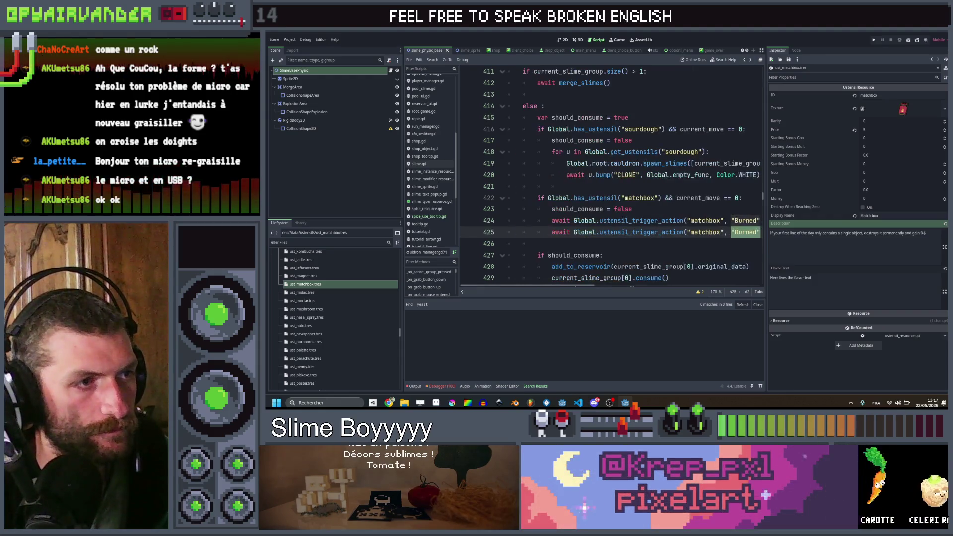
{"action": "scroll", "coordinate": [611, 173], "scroll_direction": "right", "scroll_amount": 3}
{"action": "type", "text": "6"}
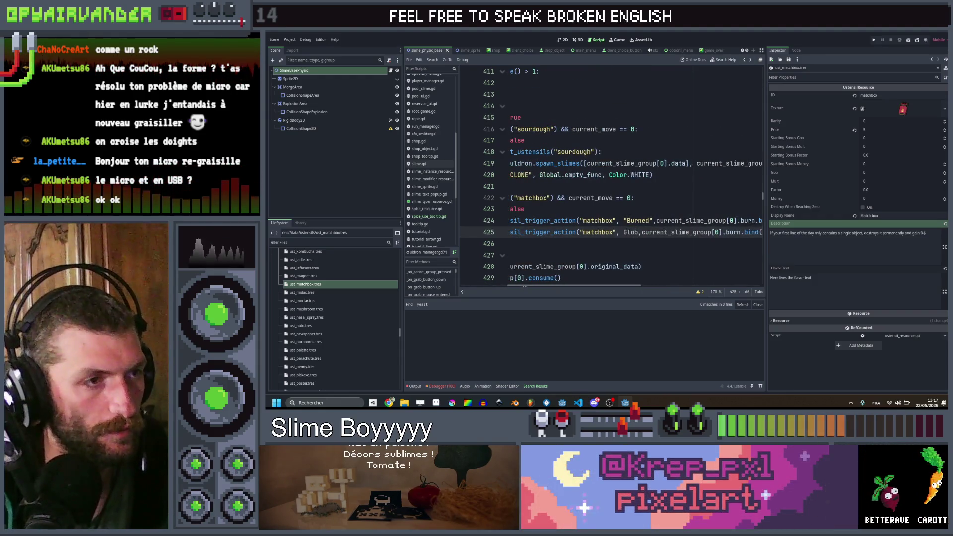
{"action": "type", "text": "al.mon"}
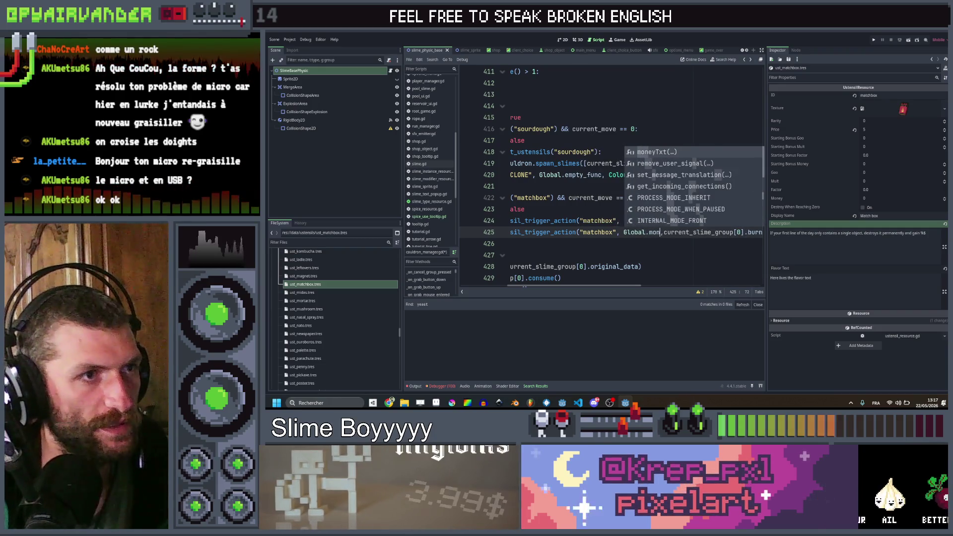
{"action": "key", "text": "Return"}
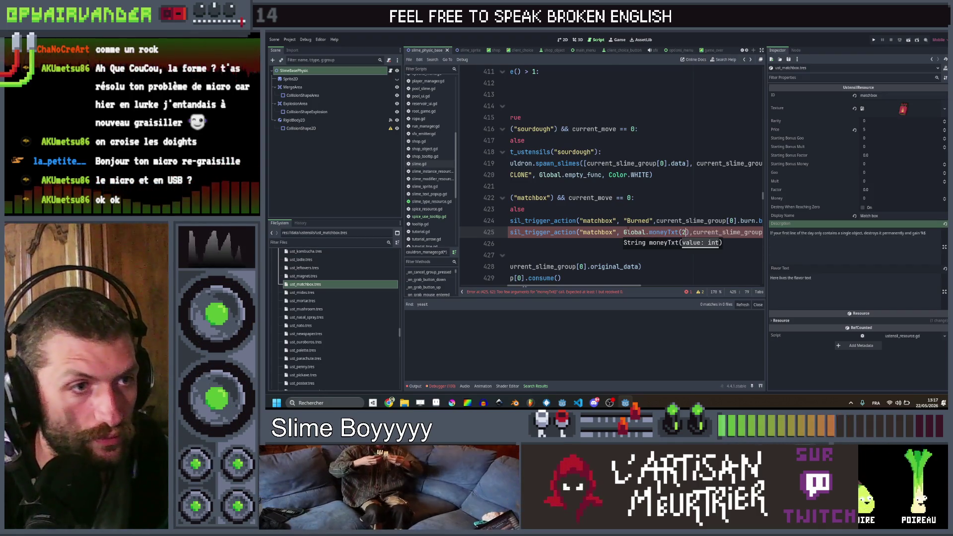
- Replace the copy's burn callback with Global.root.run_manager.add_money.bind
{"action": "scroll", "coordinate": [626, 229], "scroll_direction": "right", "scroll_amount": 3}
{"action": "left_click_drag", "start_coordinate": [689, 232], "coordinate": [556, 232]}
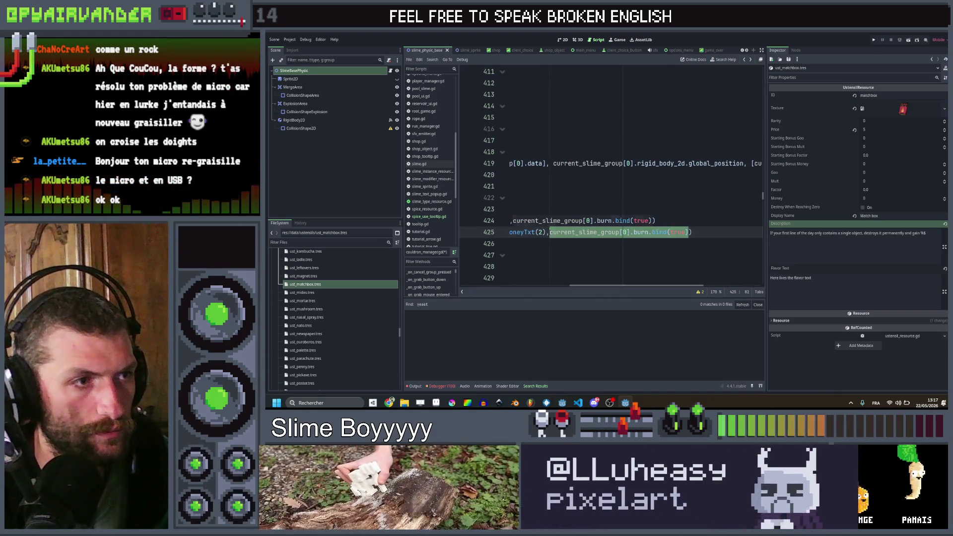
{"action": "type", "text": "Glob"}
{"action": "type", "text": "al.ru"}
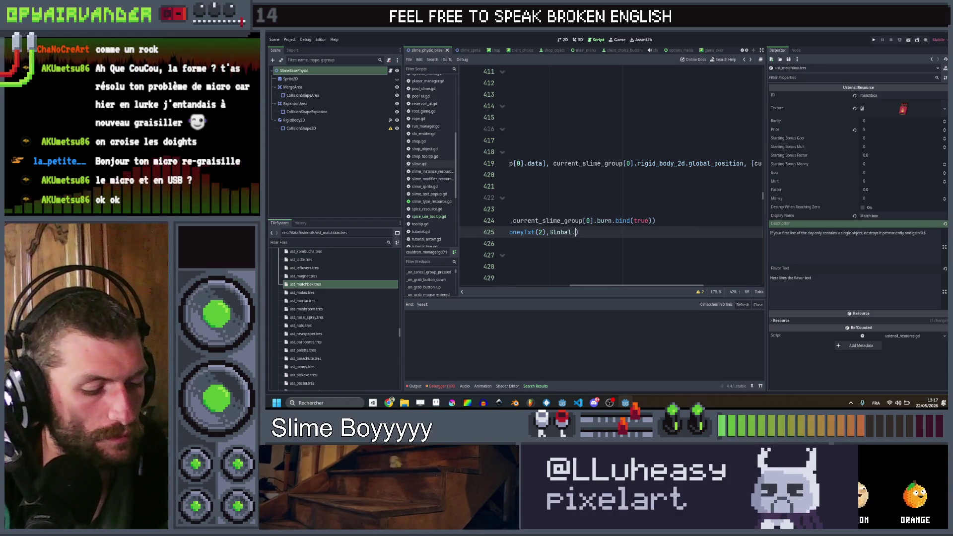
{"action": "key", "text": "BackSpace"}
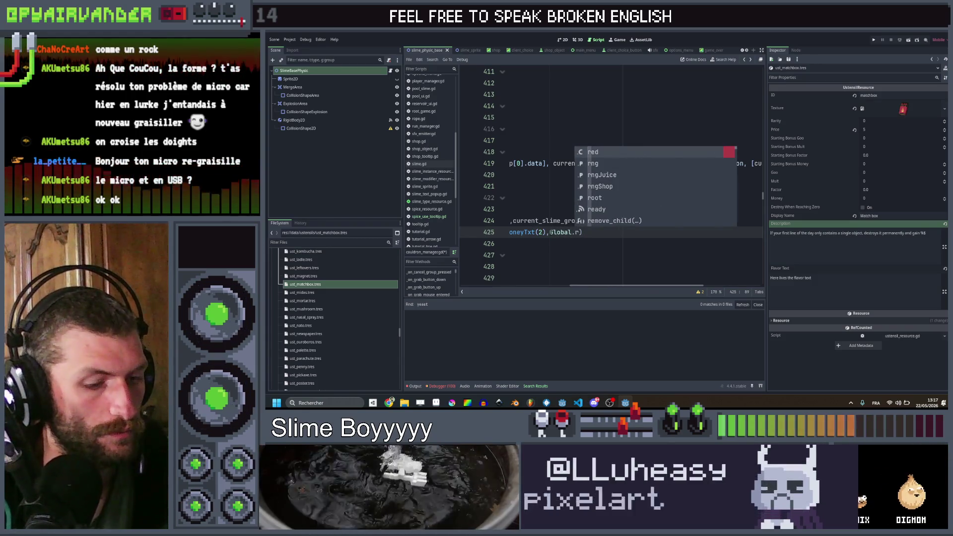
{"action": "type", "text": "oot.ru"}
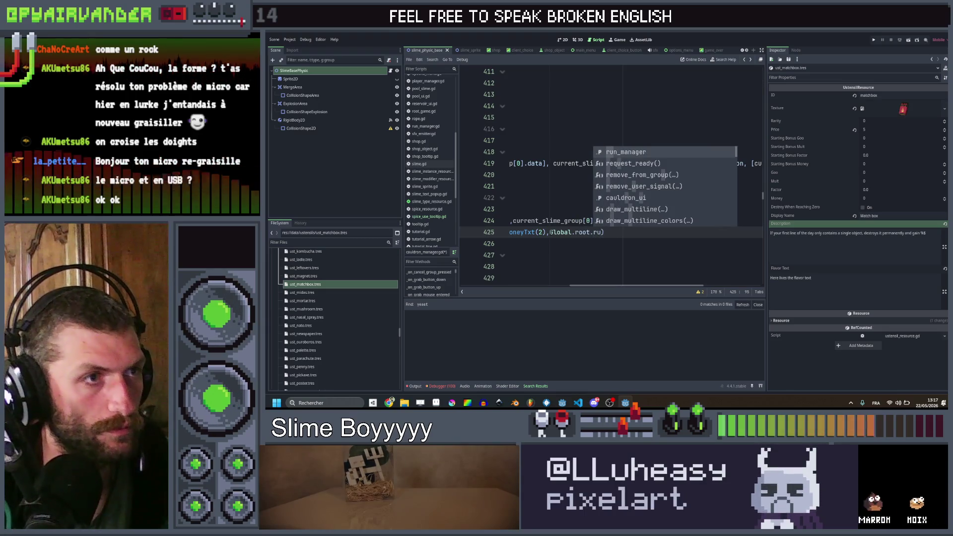
{"action": "key", "text": "Return"}
{"action": "type", "text": ".add"}
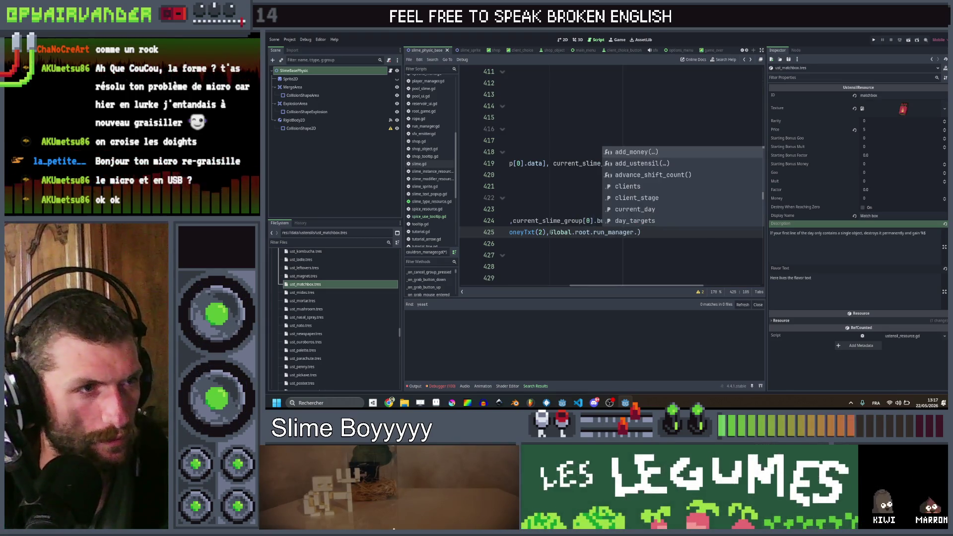
{"action": "key", "text": "Return"}
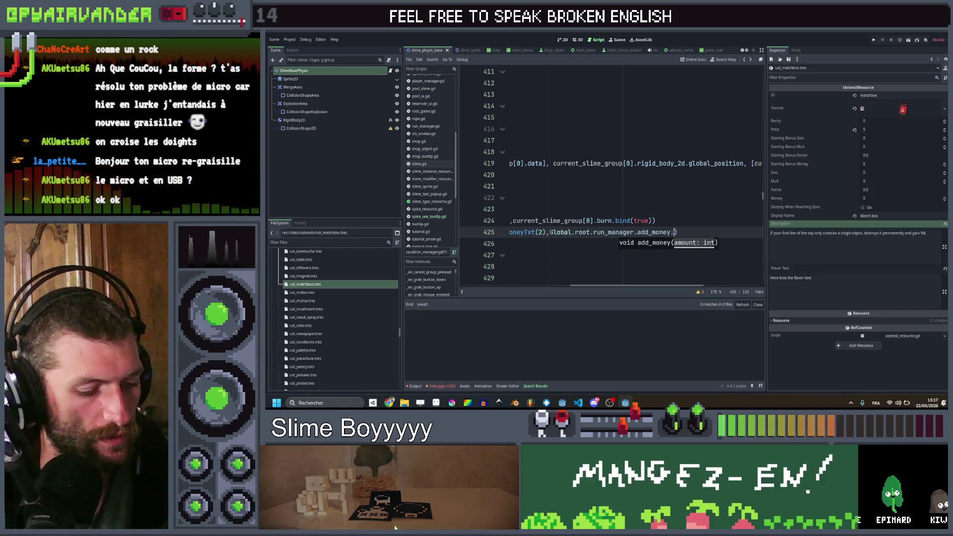
{"action": "type", "text": ".bin"}
{"action": "key", "text": "Return"}
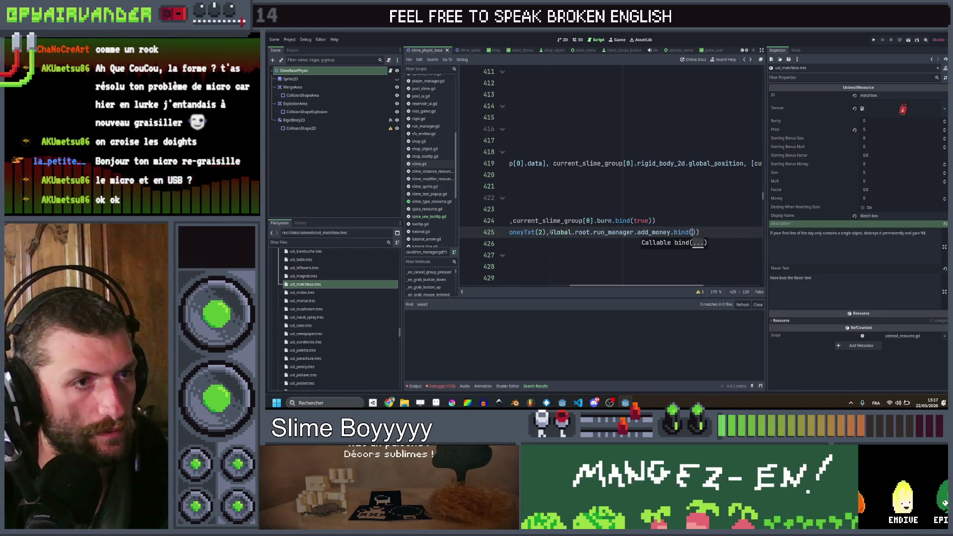
- Complete the bind(2) argument and set the matchbox resource's Money value to 2
{"action": "type", "text": "2"}
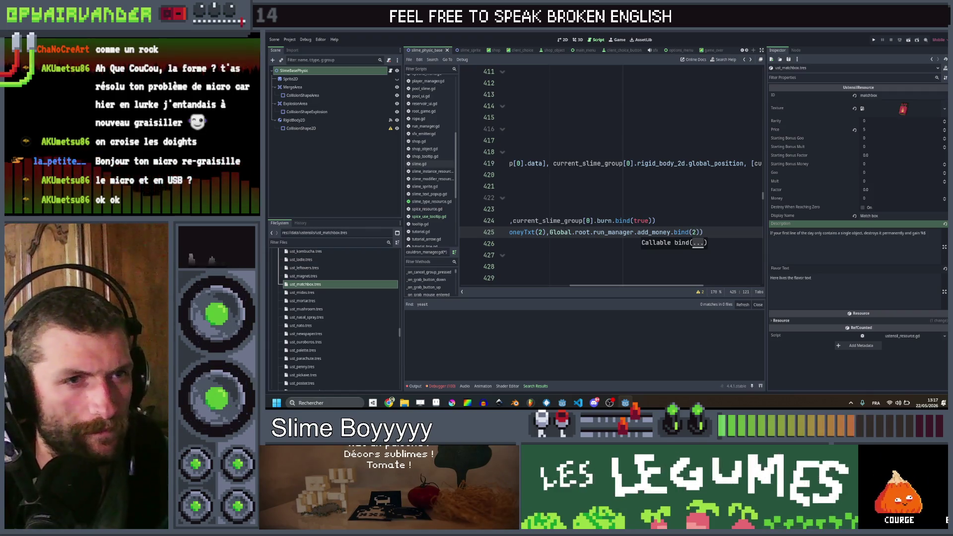
{"action": "left_click", "coordinate": [888, 198]}
{"action": "type", "text": "2"}
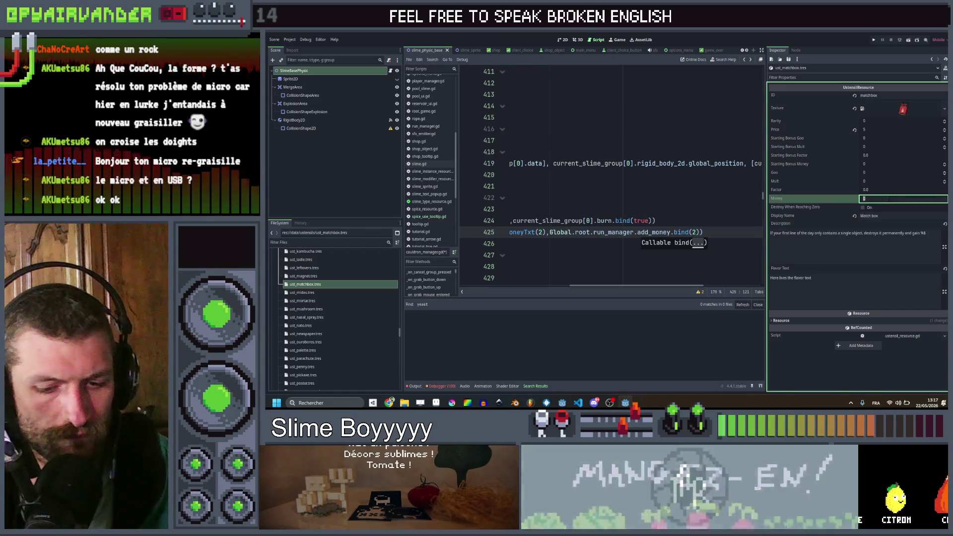
{"action": "left_click", "coordinate": [685, 210]}
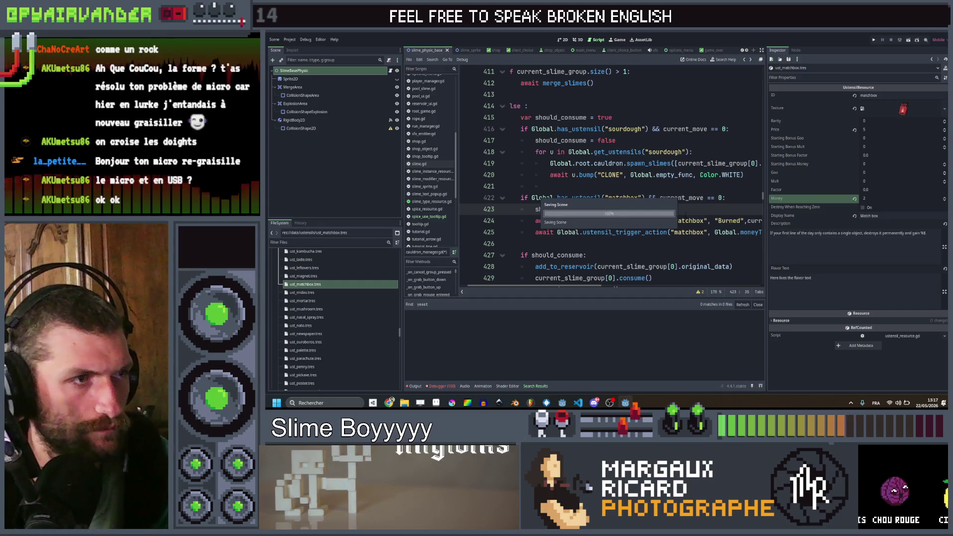
- Delete the leftover characters after should_consume = false on line 423
{"action": "scroll", "coordinate": [686, 213], "scroll_direction": "right", "scroll_amount": 6}
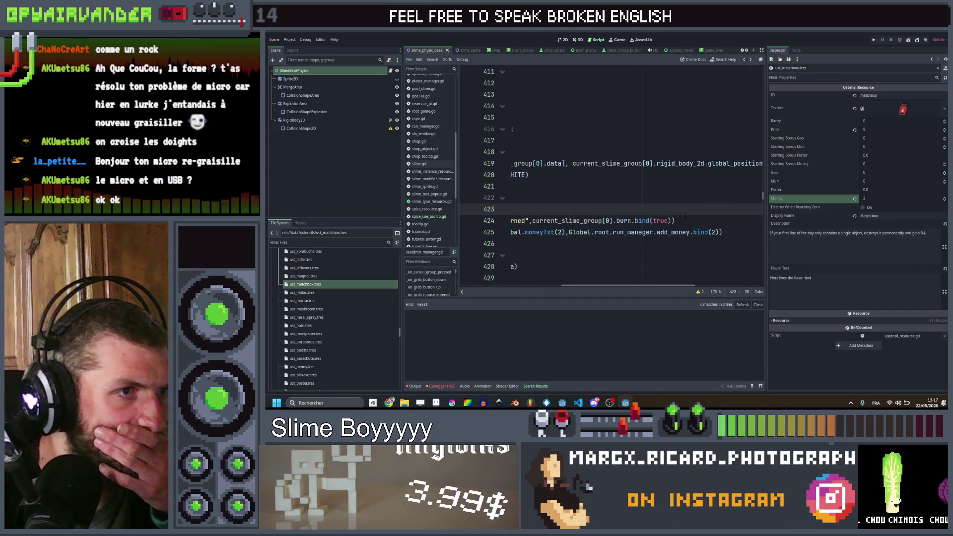
{"action": "scroll", "coordinate": [686, 210], "scroll_direction": "left", "scroll_amount": 6}
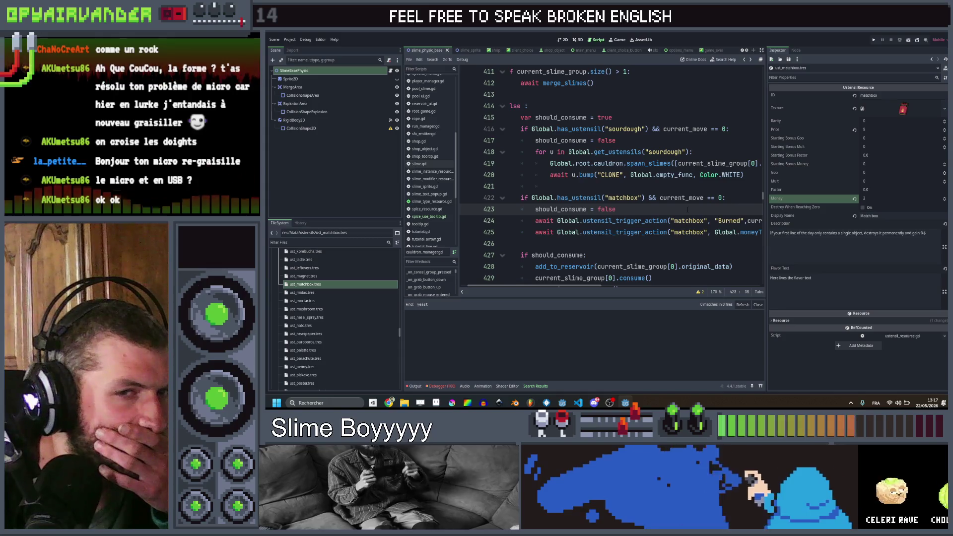
{"action": "scroll", "coordinate": [687, 209], "scroll_direction": "right", "scroll_amount": 5}
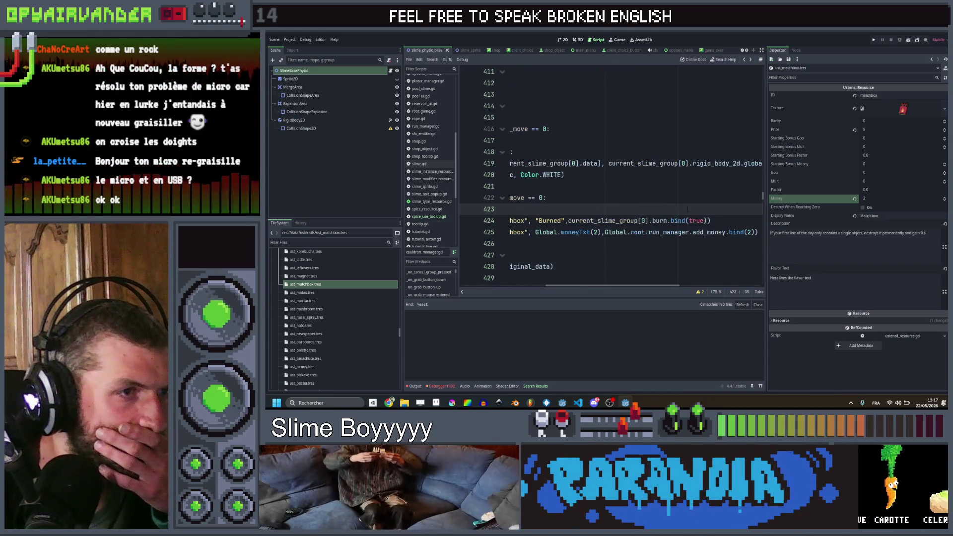
{"action": "scroll", "coordinate": [687, 210], "scroll_direction": "left", "scroll_amount": 5}
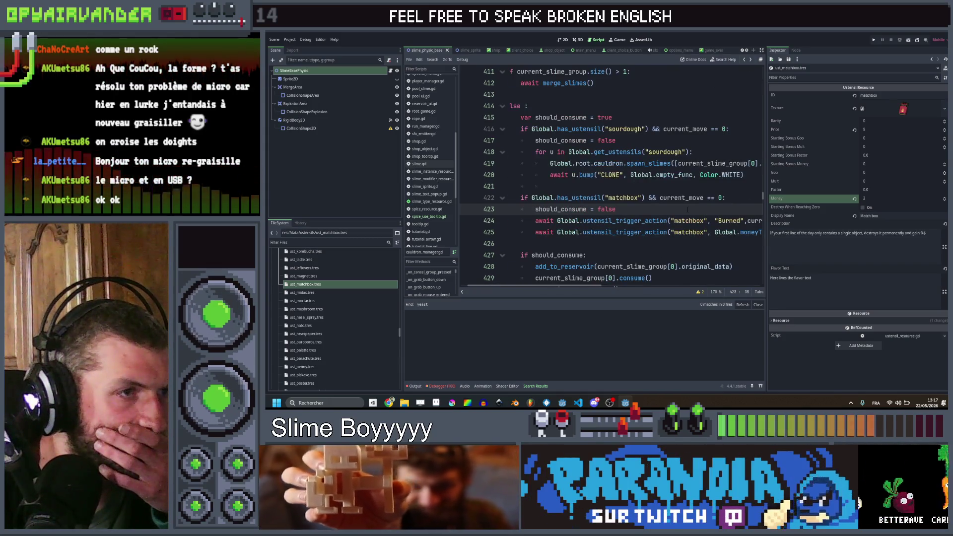
{"action": "scroll", "coordinate": [687, 209], "scroll_direction": "right", "scroll_amount": 5}
{"action": "scroll", "coordinate": [687, 209], "scroll_direction": "right", "scroll_amount": 4}
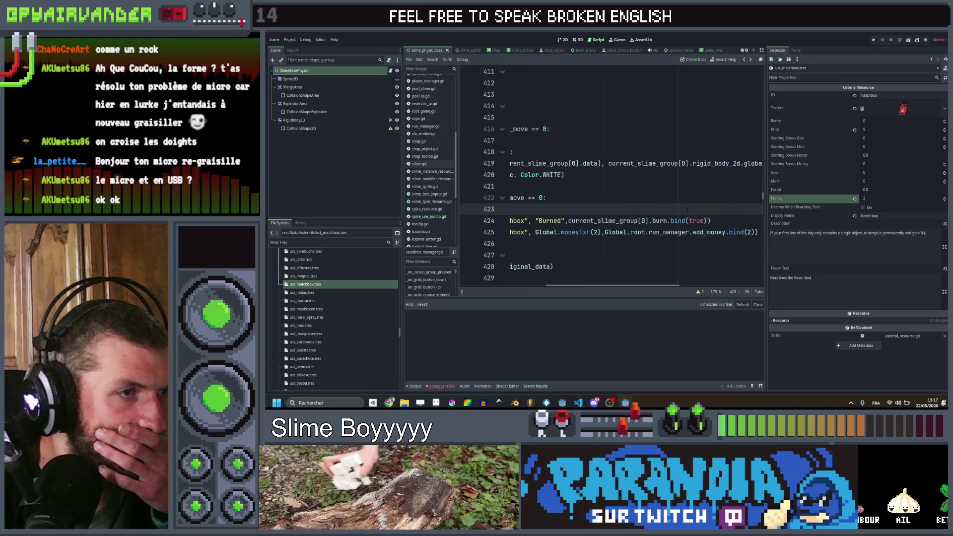
{"action": "scroll", "coordinate": [687, 209], "scroll_direction": "left", "scroll_amount": 6}
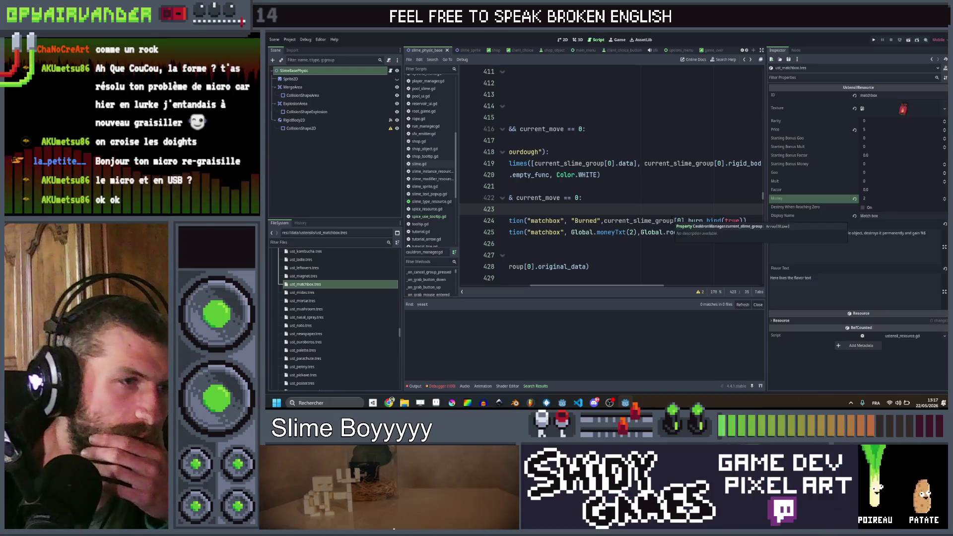
{"action": "key", "text": "BackSpace"}
{"action": "key", "text": "BackSpace"}
{"action": "key", "text": "BackSpace"}
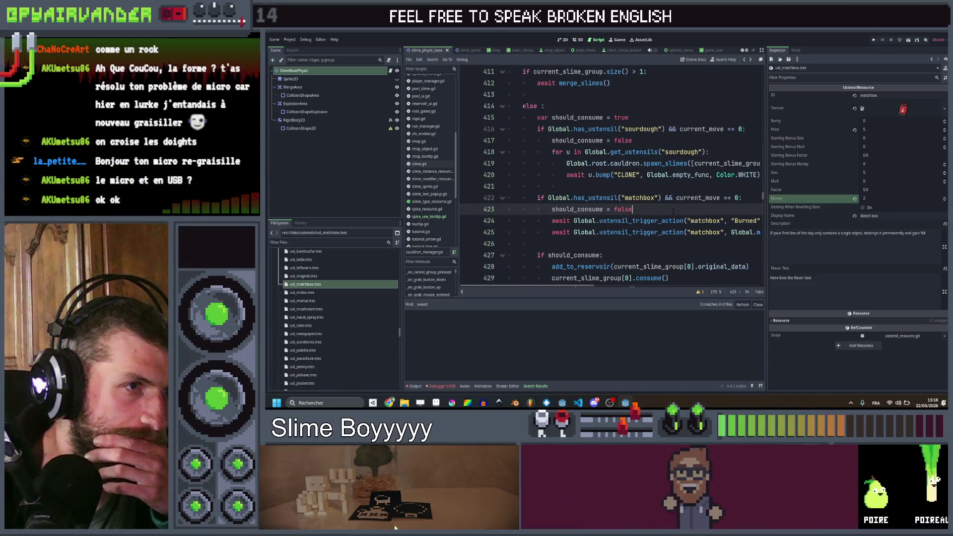
{"action": "scroll", "coordinate": [672, 211], "scroll_direction": "right", "scroll_amount": 10}
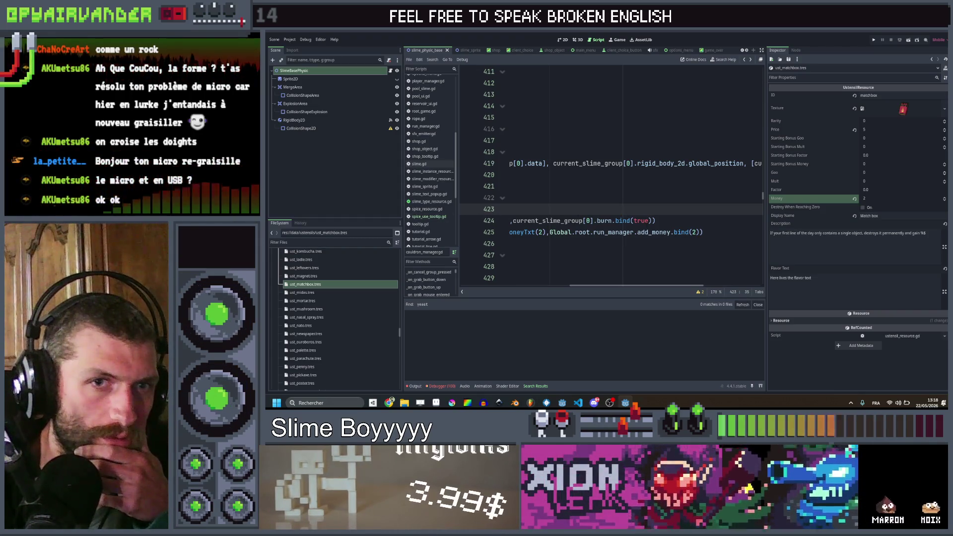
{"action": "scroll", "coordinate": [611, 173], "scroll_direction": "left", "scroll_amount": 10}
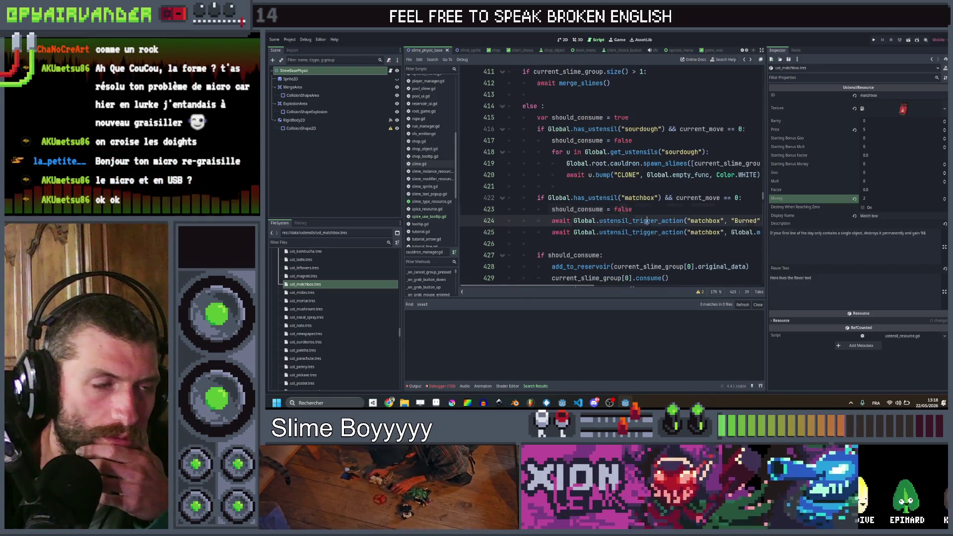
{"action": "left_click", "coordinate": [646, 220]}
{"action": "scroll", "coordinate": [610, 174], "scroll_direction": "right", "scroll_amount": 10}
{"action": "scroll", "coordinate": [610, 174], "scroll_direction": "left", "scroll_amount": 10}
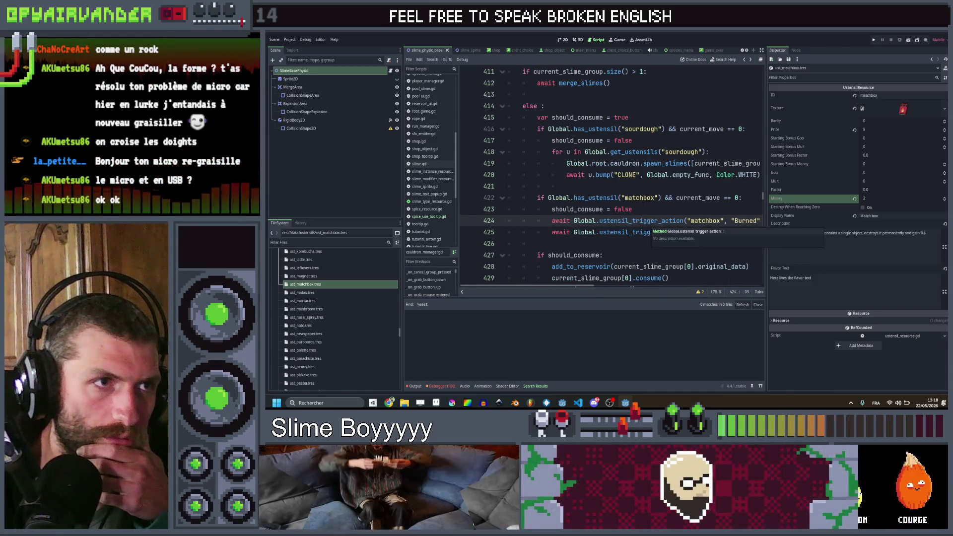
{"action": "scroll", "coordinate": [660, 184], "scroll_direction": "right", "scroll_amount": 8}
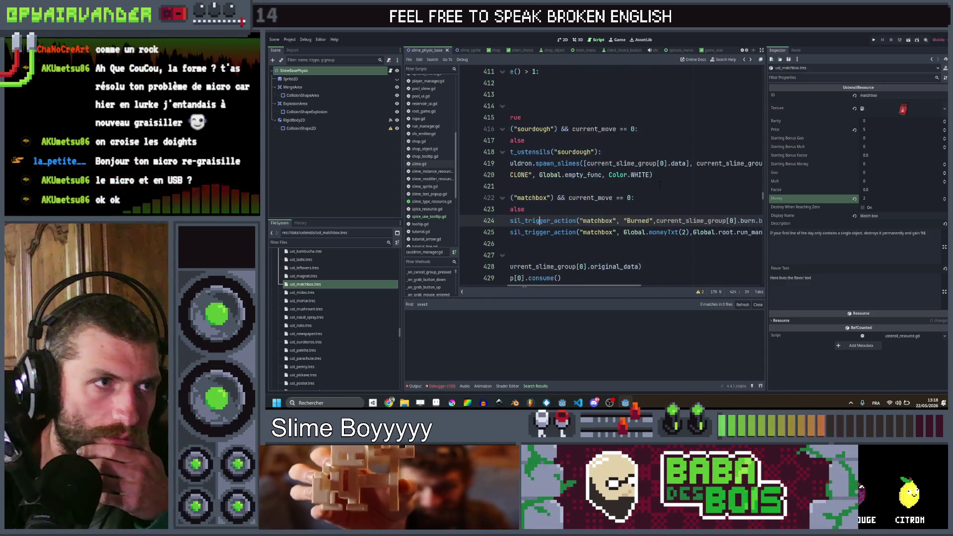
{"action": "mouse_move", "coordinate": [671, 173]}
{"action": "left_mouse_down"}
{"action": "mouse_move", "coordinate": [548, 144]}
{"action": "mouse_move", "coordinate": [553, 154]}
{"action": "left_mouse_up"}
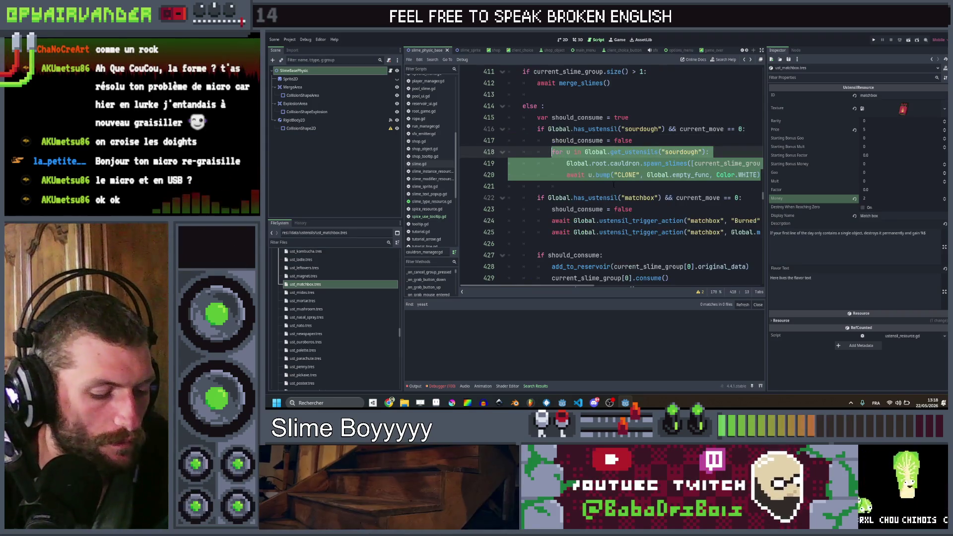
- Paste the sourdough loop below should_consume = false and rename sourdough to matchbox
{"action": "left_click", "coordinate": [664, 210]}
{"action": "key", "text": "Return"}
{"action": "key", "text": "ctrl+v"}
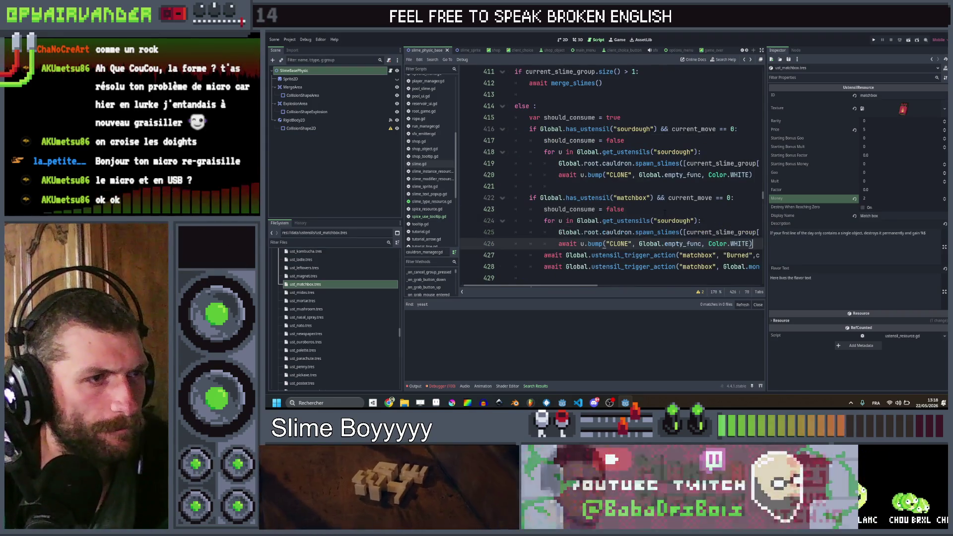
{"action": "double_click", "coordinate": [625, 255]}
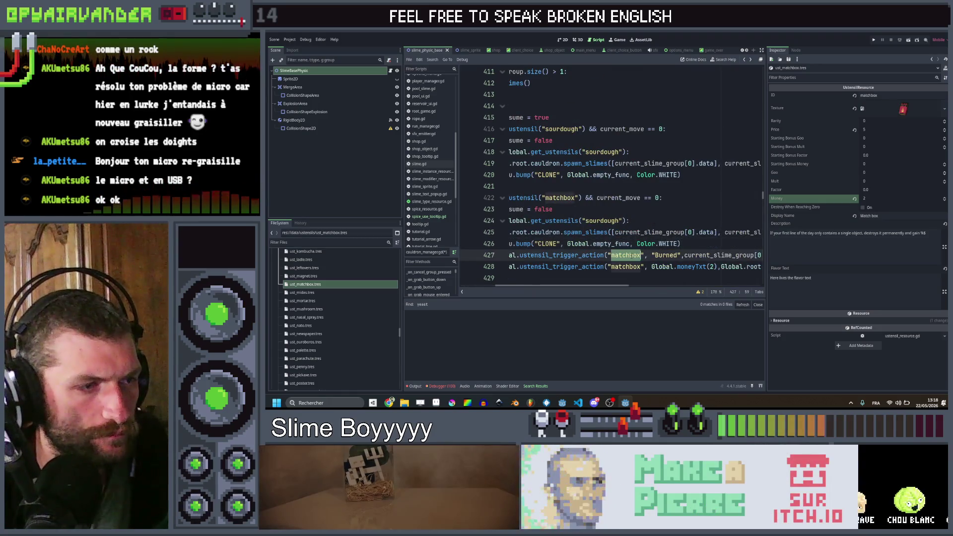
{"action": "double_click", "coordinate": [595, 221]}
{"action": "type", "text": "matchbox"}
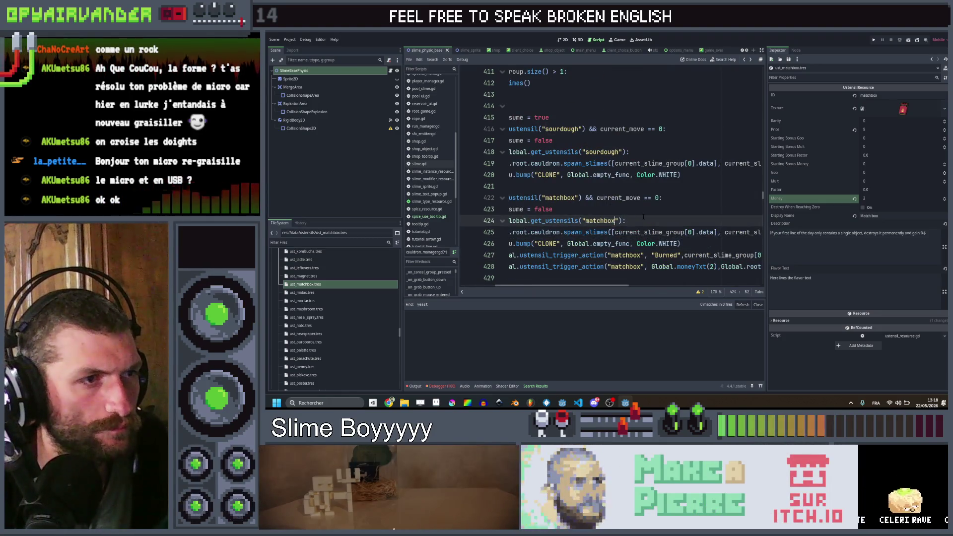
{"action": "scroll", "coordinate": [643, 217], "scroll_direction": "left", "scroll_amount": 3}
{"action": "scroll", "coordinate": [610, 173], "scroll_direction": "right", "scroll_amount": 2}
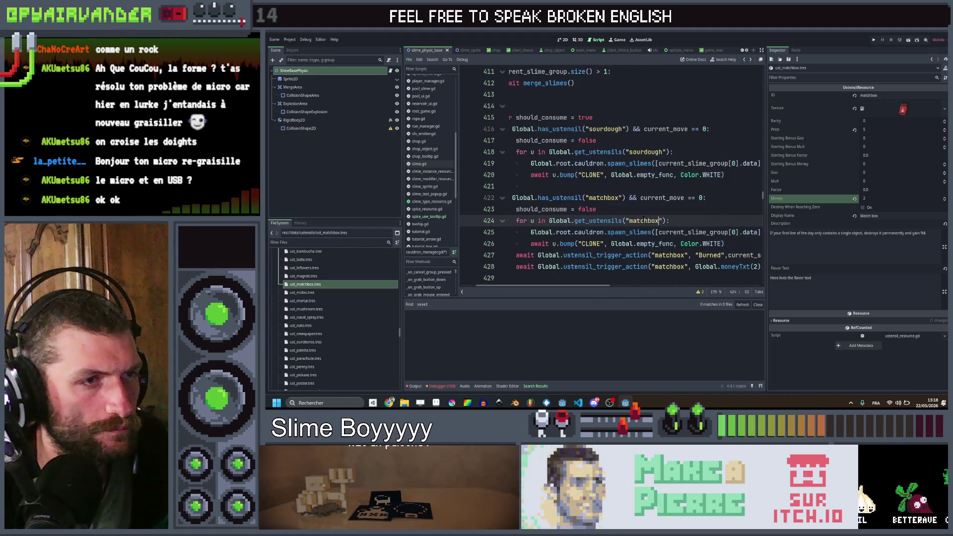
{"action": "scroll", "coordinate": [610, 174], "scroll_direction": "right", "scroll_amount": 3}
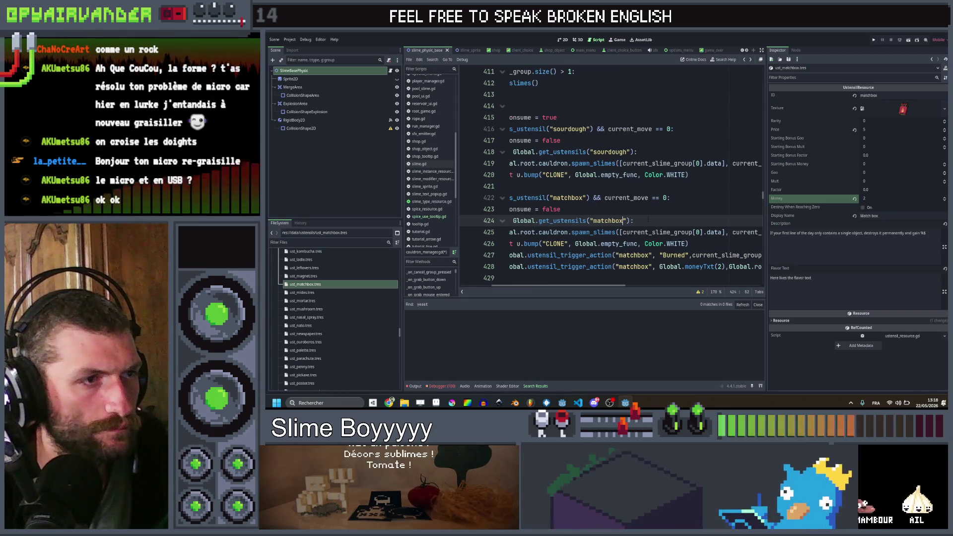
{"action": "scroll", "coordinate": [610, 173], "scroll_direction": "right", "scroll_amount": 5}
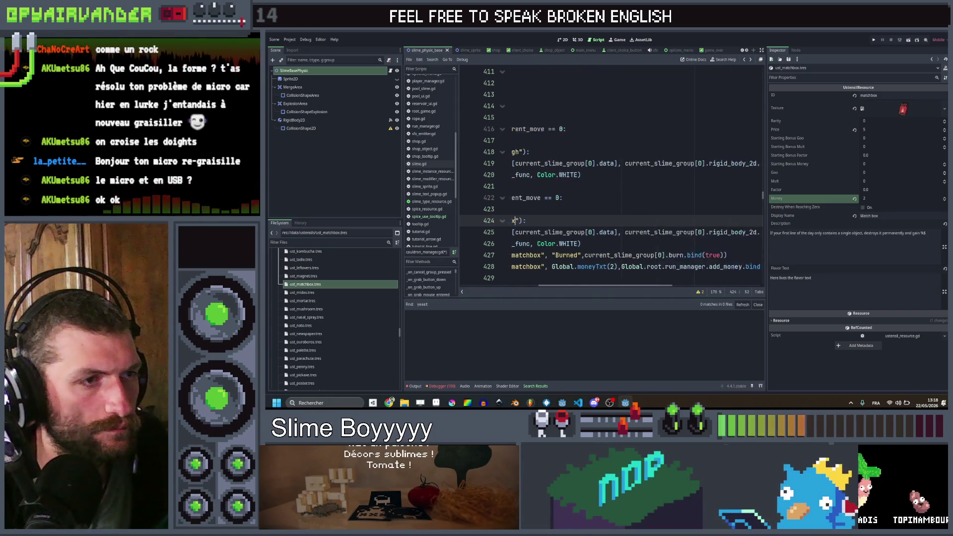
{"action": "scroll", "coordinate": [610, 174], "scroll_direction": "left", "scroll_amount": 8}
- Change the pasted bump call's CLONE argument to BURN
{"action": "left_click", "coordinate": [669, 255]}
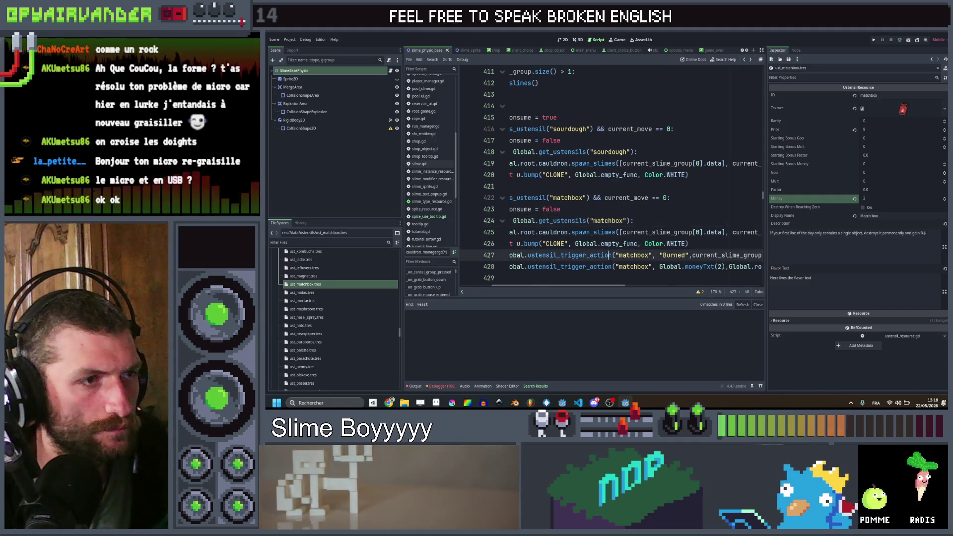
{"action": "scroll", "coordinate": [610, 174], "scroll_direction": "left", "scroll_amount": 6}
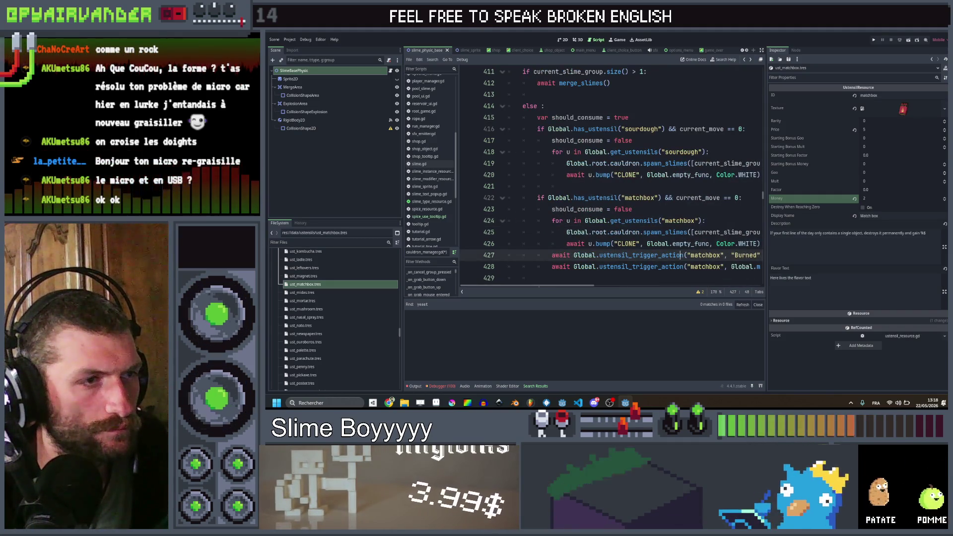
{"action": "double_click", "coordinate": [626, 243]}
{"action": "type", "text": "BUR"}
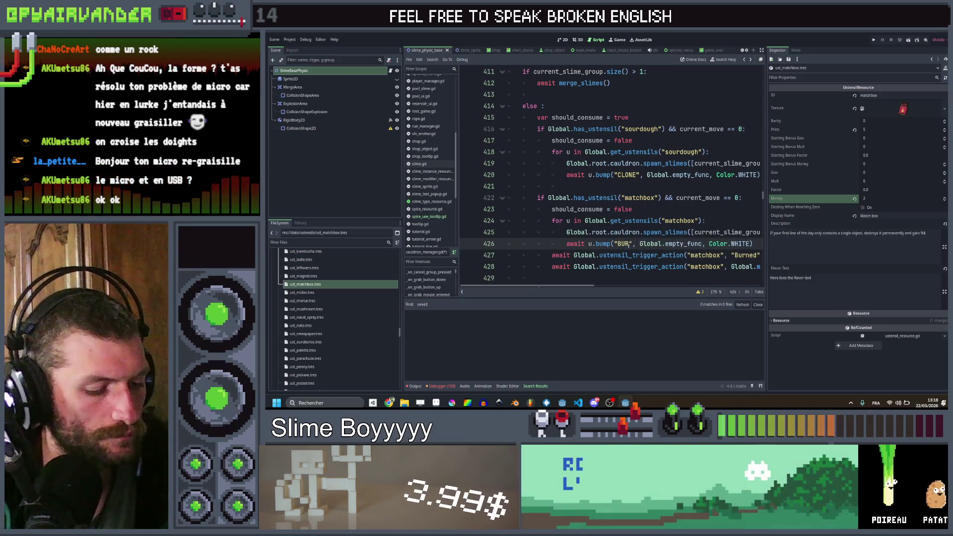
{"action": "scroll", "coordinate": [611, 173], "scroll_direction": "right", "scroll_amount": 6}
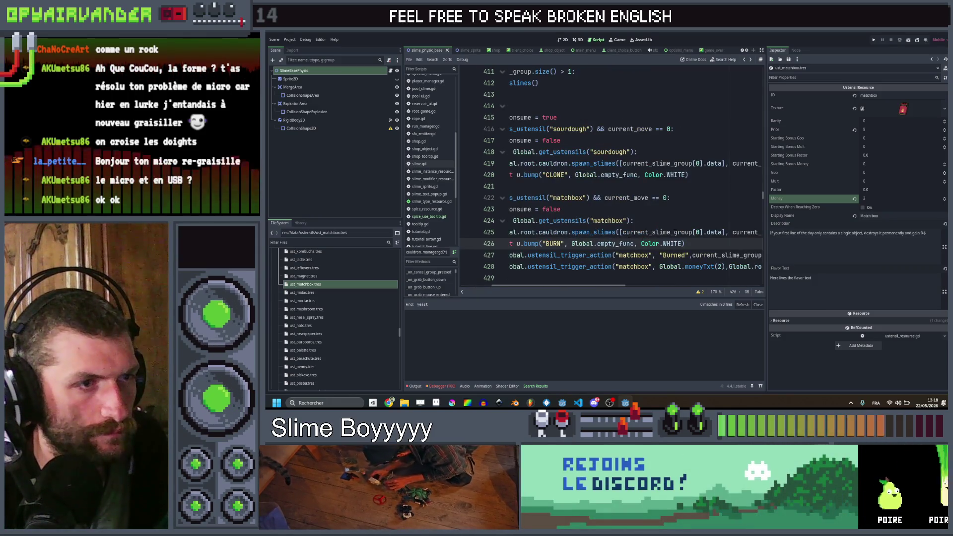
{"action": "scroll", "coordinate": [611, 174], "scroll_direction": "left", "scroll_amount": 4}
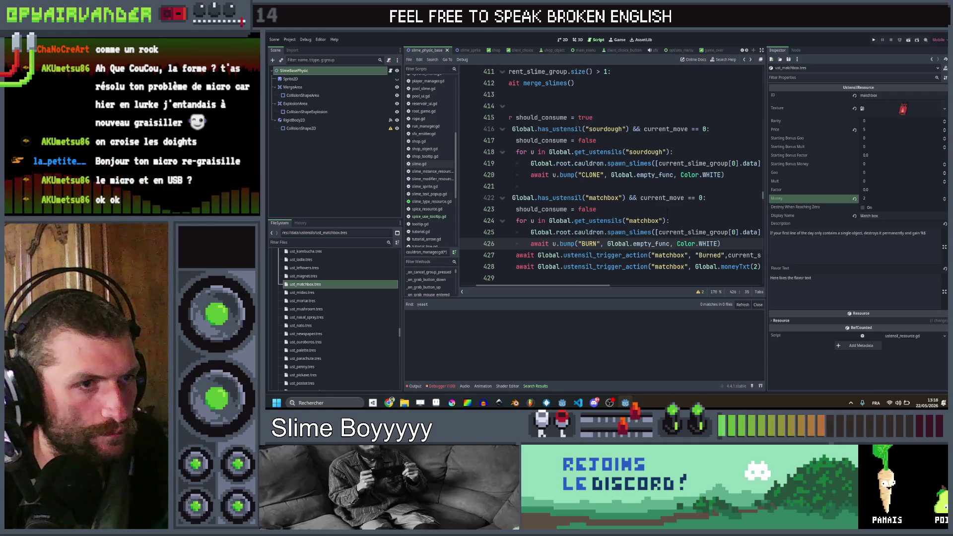
{"action": "scroll", "coordinate": [611, 173], "scroll_direction": "right", "scroll_amount": 5}
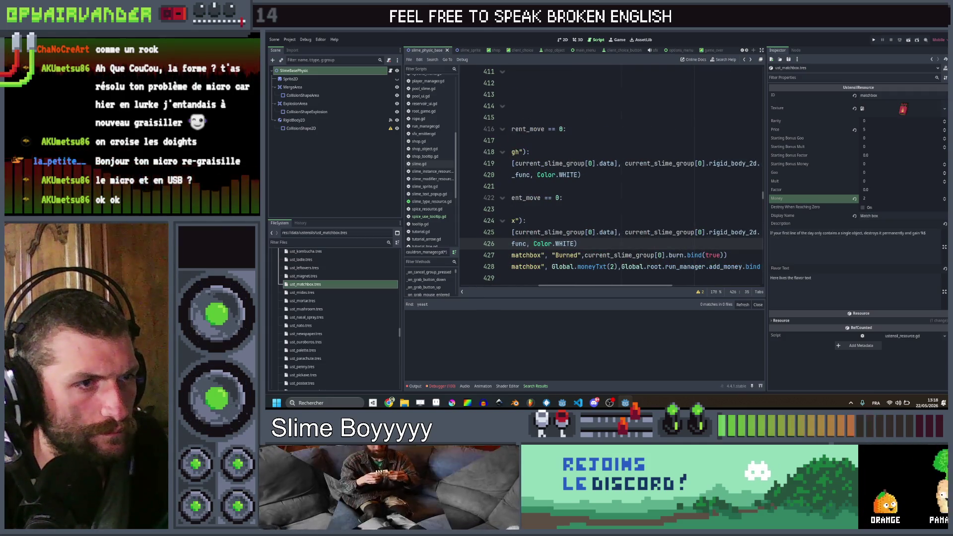
{"action": "scroll", "coordinate": [610, 173], "scroll_direction": "left", "scroll_amount": 6}
{"action": "scroll", "coordinate": [610, 174], "scroll_direction": "right", "scroll_amount": 4}
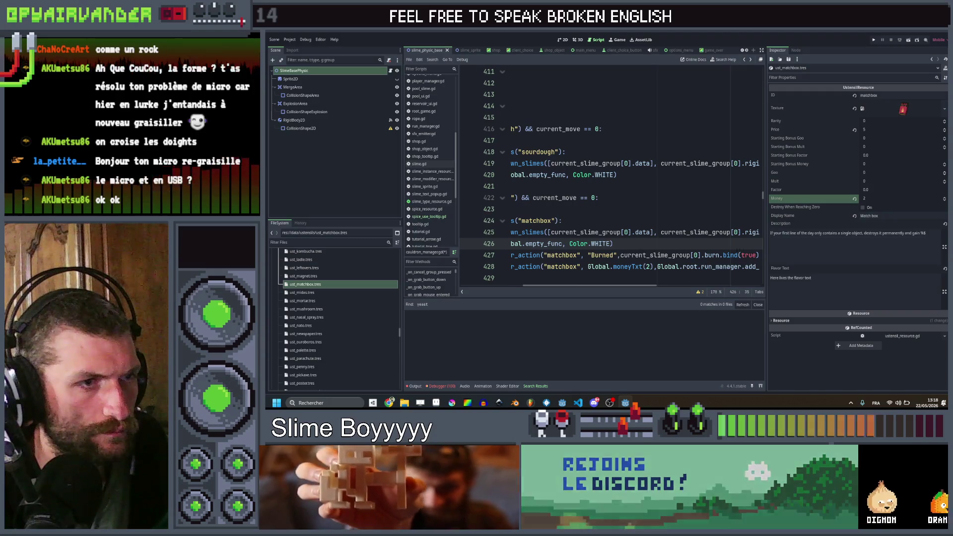
{"action": "left_click_drag", "start_coordinate": [699, 255], "coordinate": [622, 255]}
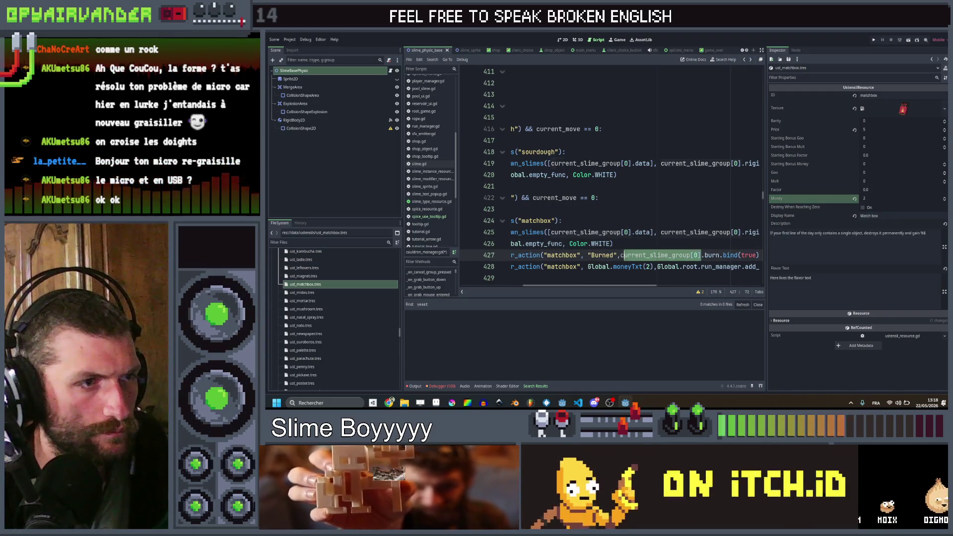
{"action": "scroll", "coordinate": [610, 173], "scroll_direction": "left", "scroll_amount": 4}
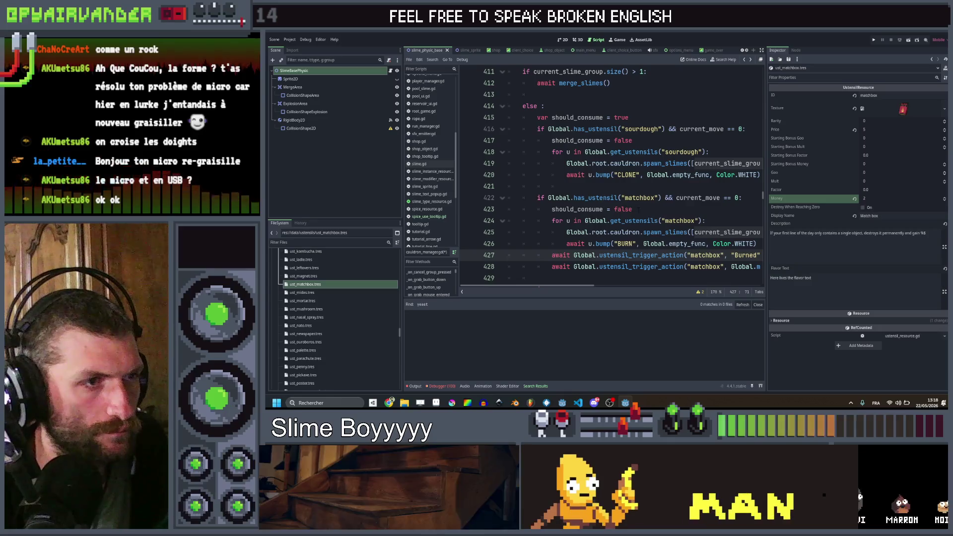
{"action": "left_click", "coordinate": [637, 209]}
- Add a current_slime_group[0].burn(true) line below should_consume = false
{"action": "key", "text": "Return"}
{"action": "type", "text": "current_slime_group[0]"}
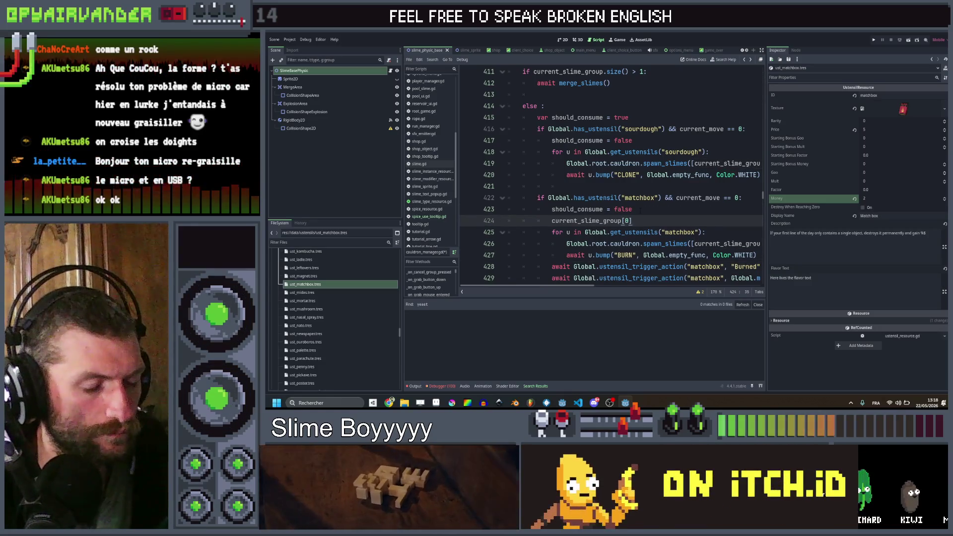
{"action": "type", "text": ".burn"}
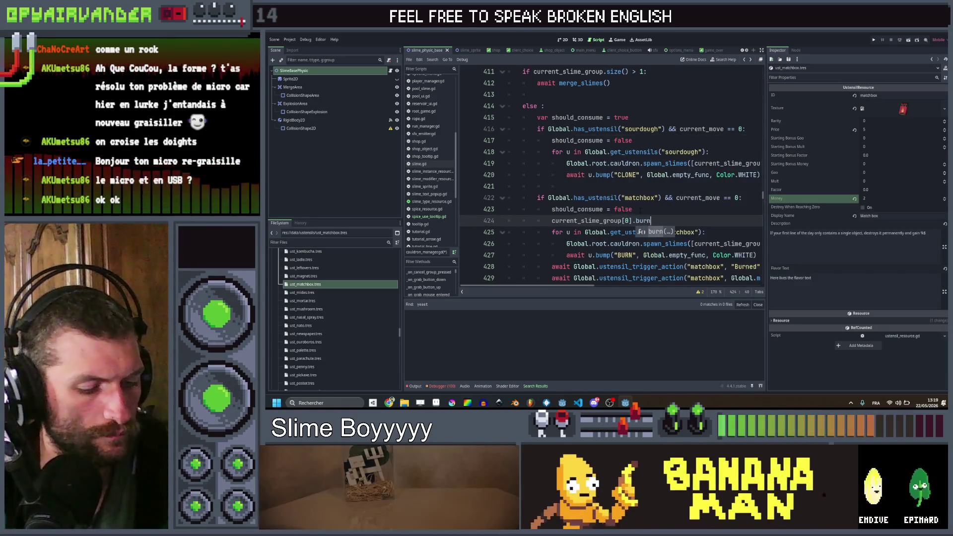
{"action": "type", "text": "(true)"}
{"action": "left_click", "coordinate": [599, 243]}
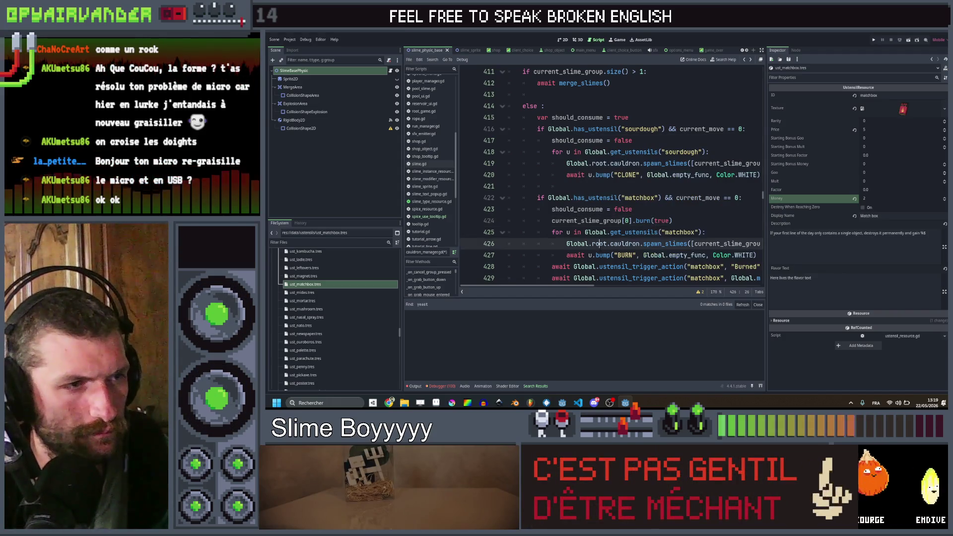
{"action": "scroll", "coordinate": [573, 256], "scroll_direction": "down", "scroll_amount": 1}
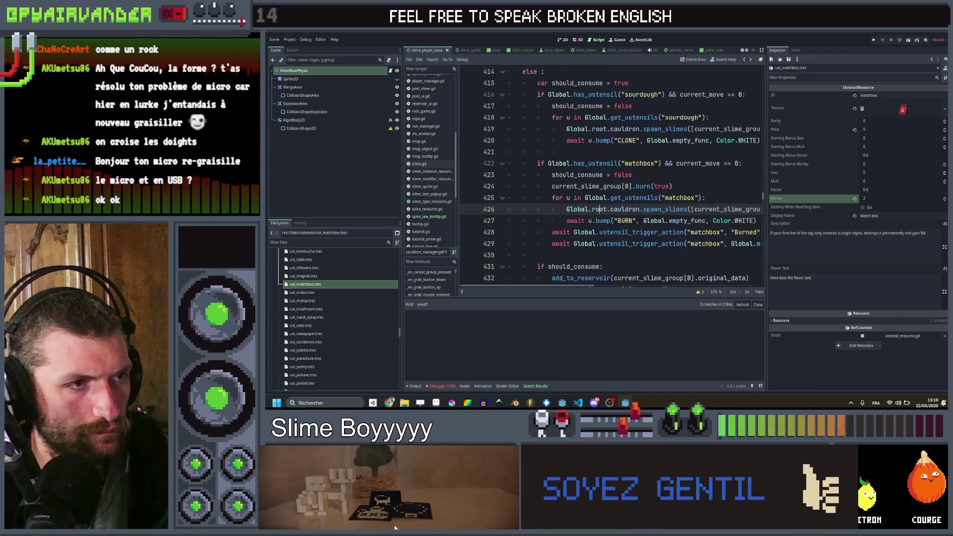
- Duplicate the await u.bump("BURN") line inside the matchbox loop
{"action": "left_click", "coordinate": [552, 244]}
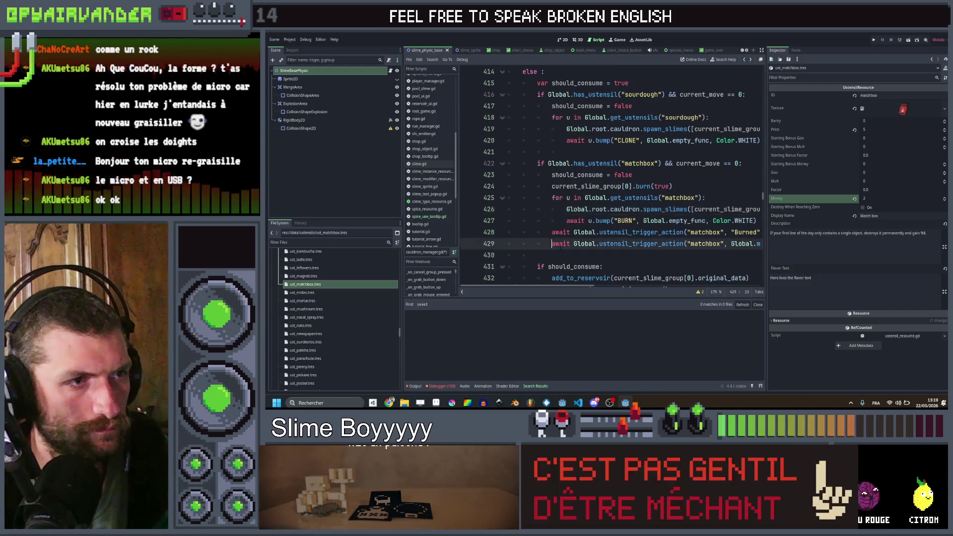
{"action": "left_click", "coordinate": [585, 220]}
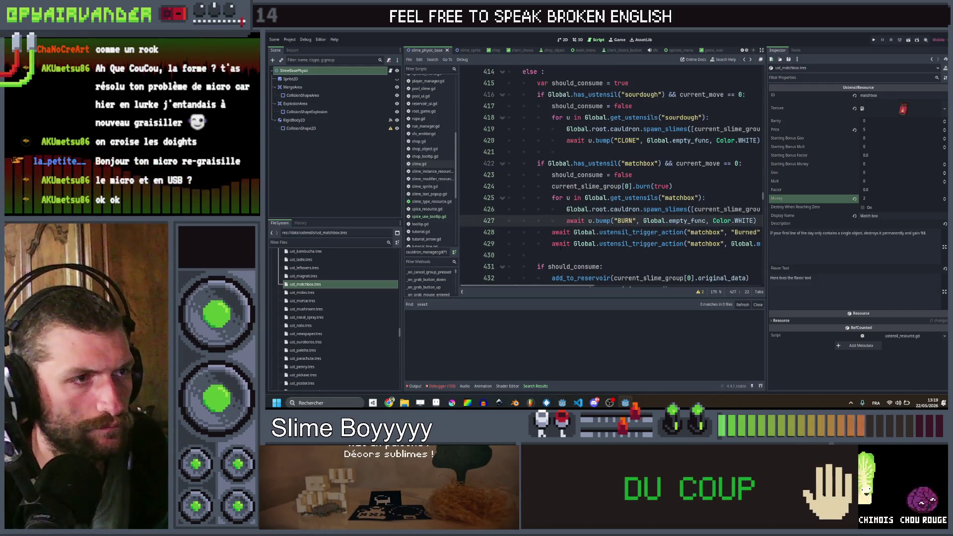
{"action": "key", "text": "ctrl+shift+d"}
{"action": "scroll", "coordinate": [611, 174], "scroll_direction": "right", "scroll_amount": 3}
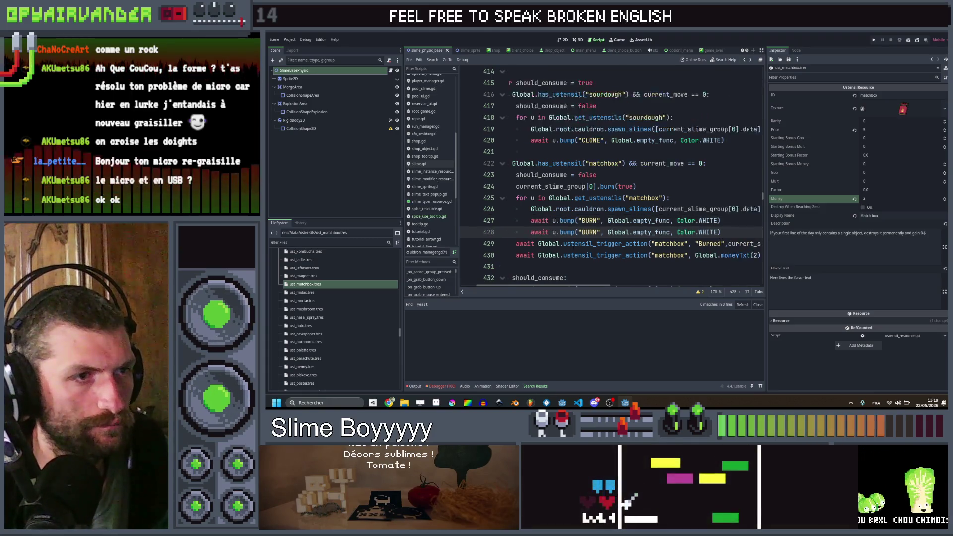
- Replace the second bump's BURN and empty_func arguments with the moneyTxt(2) and add_money.bind(2) arguments
{"action": "scroll", "coordinate": [611, 173], "scroll_direction": "left", "scroll_amount": 3}
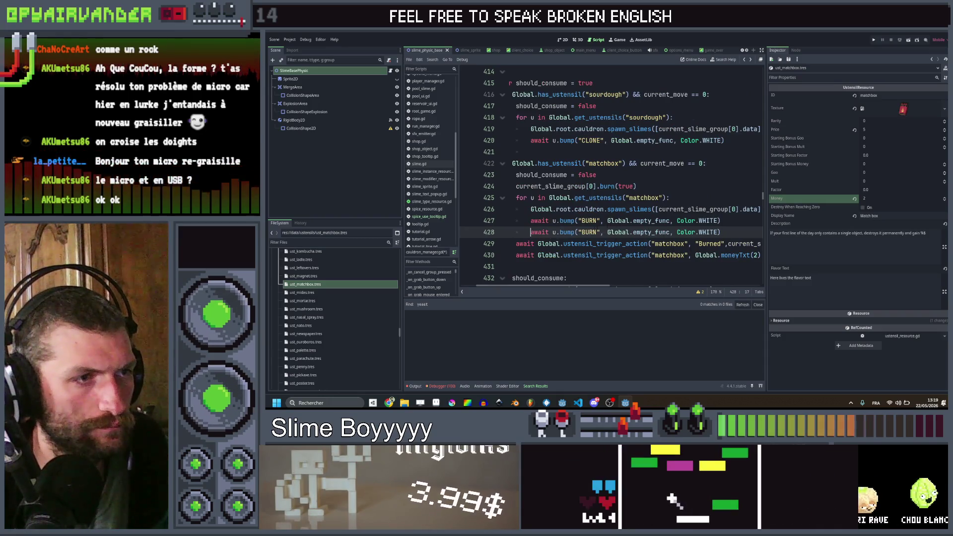
{"action": "left_click", "coordinate": [599, 232]}
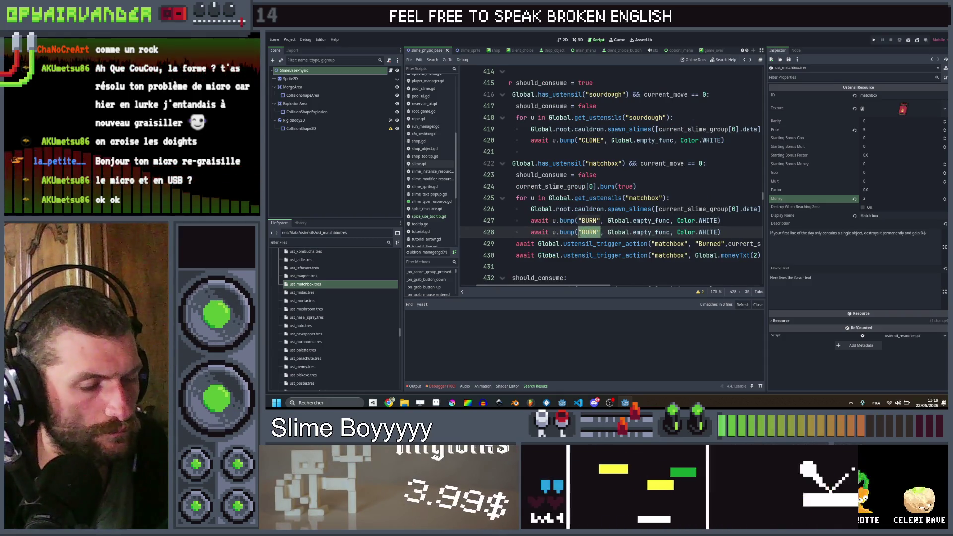
{"action": "scroll", "coordinate": [610, 174], "scroll_direction": "right", "scroll_amount": 3}
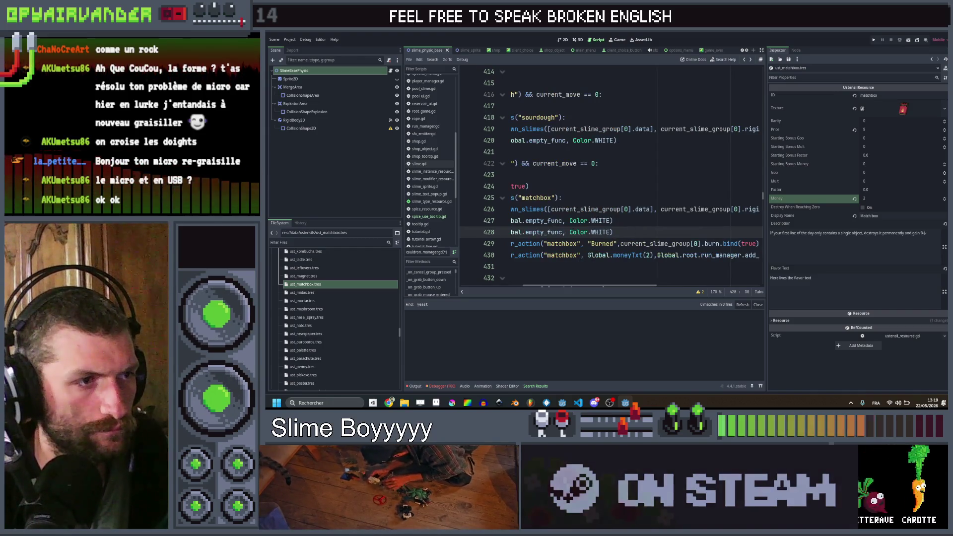
{"action": "left_click_drag", "start_coordinate": [596, 255], "coordinate": [756, 255]}
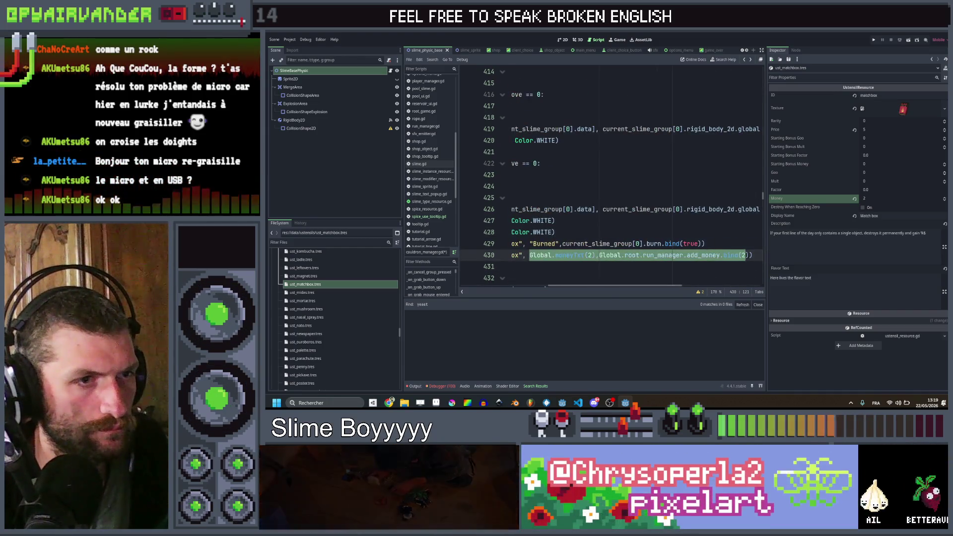
{"action": "scroll", "coordinate": [610, 173], "scroll_direction": "left", "scroll_amount": 3}
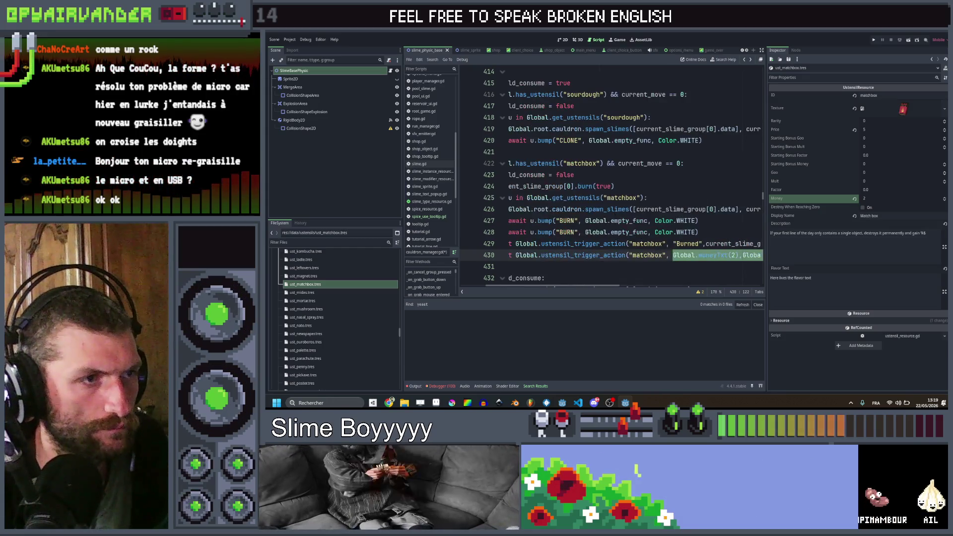
{"action": "left_click_drag", "start_coordinate": [647, 232], "coordinate": [604, 232]}
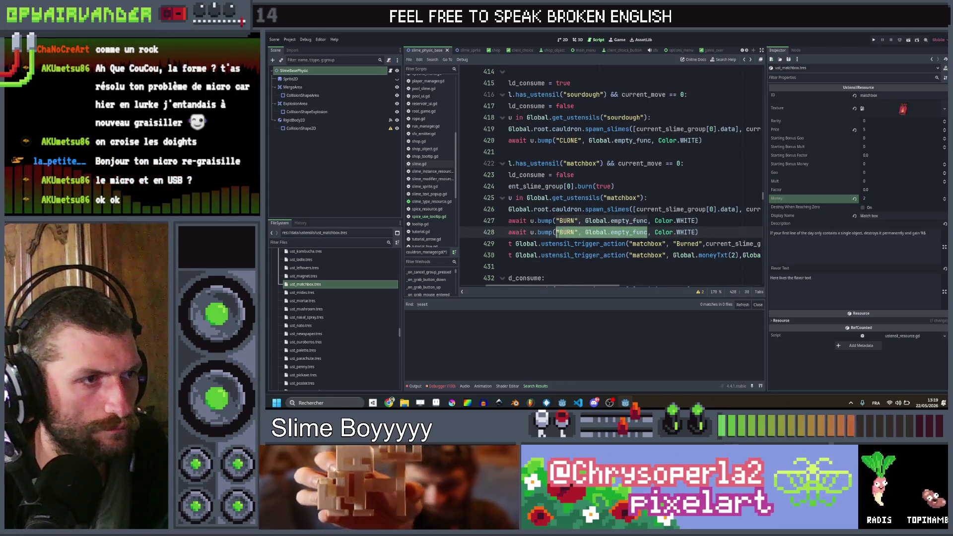
{"action": "type", "text": "Global.moneyTxt(2),Global.root.run_manager.add_money.bind(2)"}
- Change that bump's Color.WHITE to Global.yellow and save the script
{"action": "key", "text": "End"}
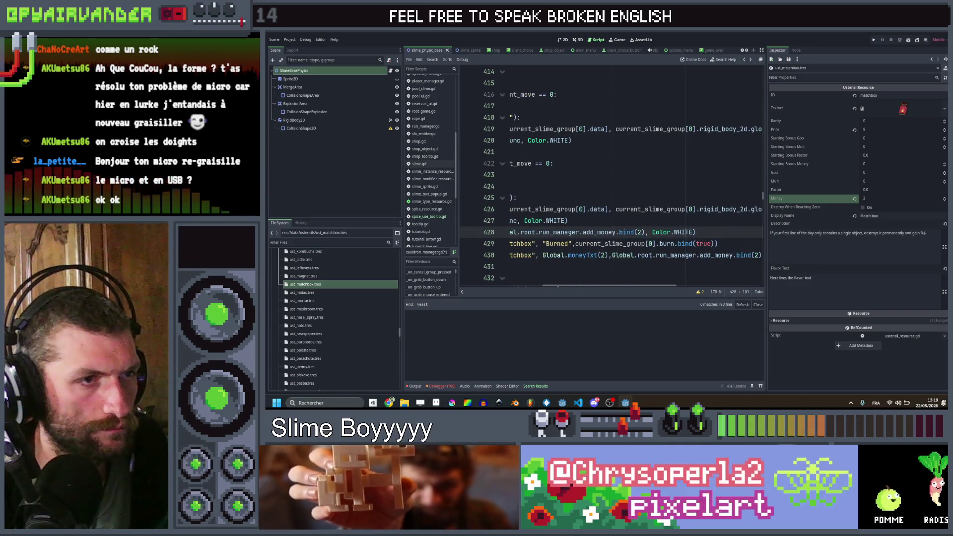
{"action": "key", "text": "Left"}
{"action": "key", "text": "ctrl+shift+Left"}
{"action": "key", "text": "ctrl+shift+Left"}
{"action": "key", "text": "ctrl+shift+Left"}
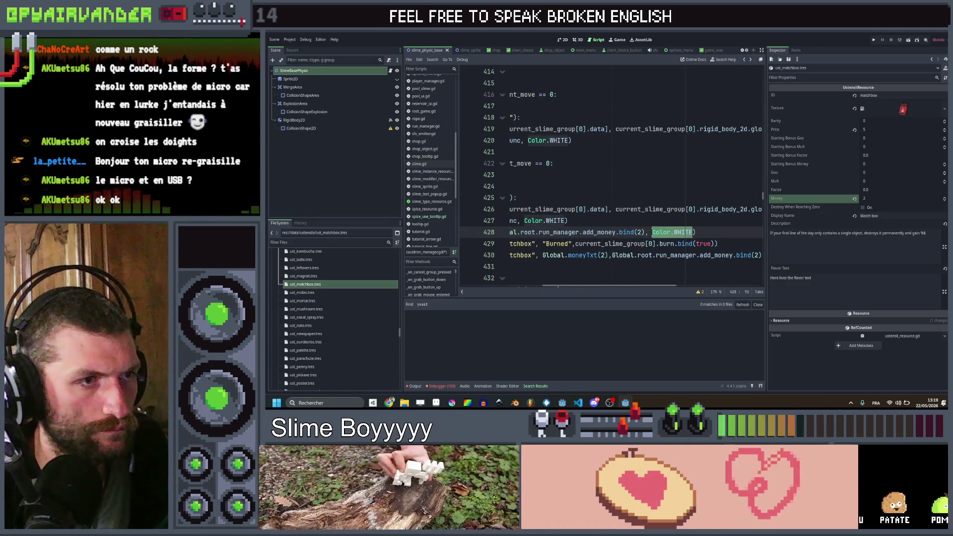
{"action": "type", "text": "Global."}
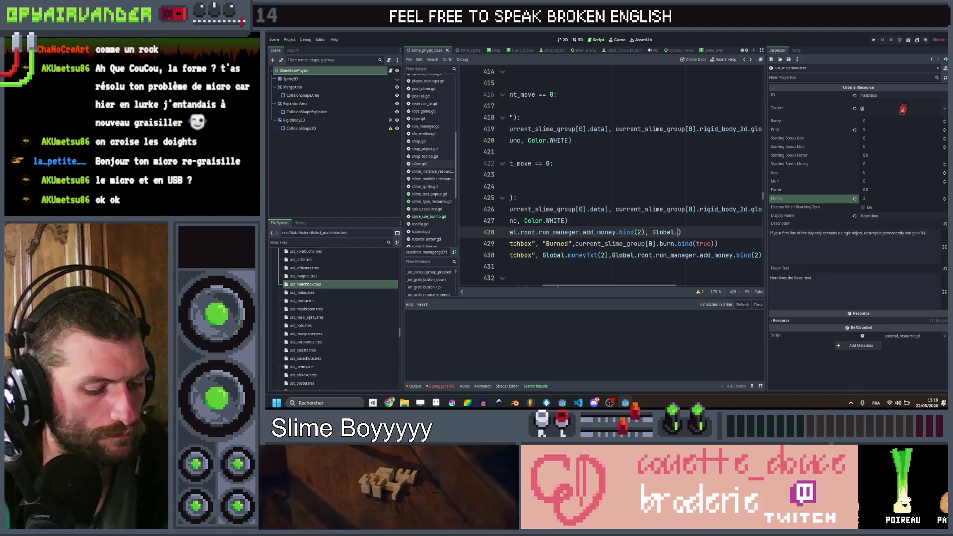
{"action": "type", "text": "yellow"}
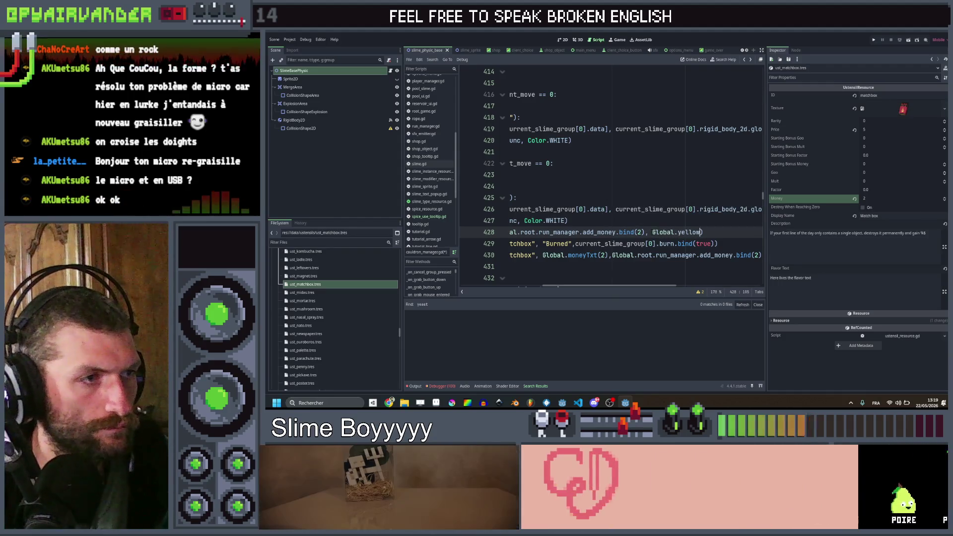
{"action": "key", "text": "ctrl+s"}
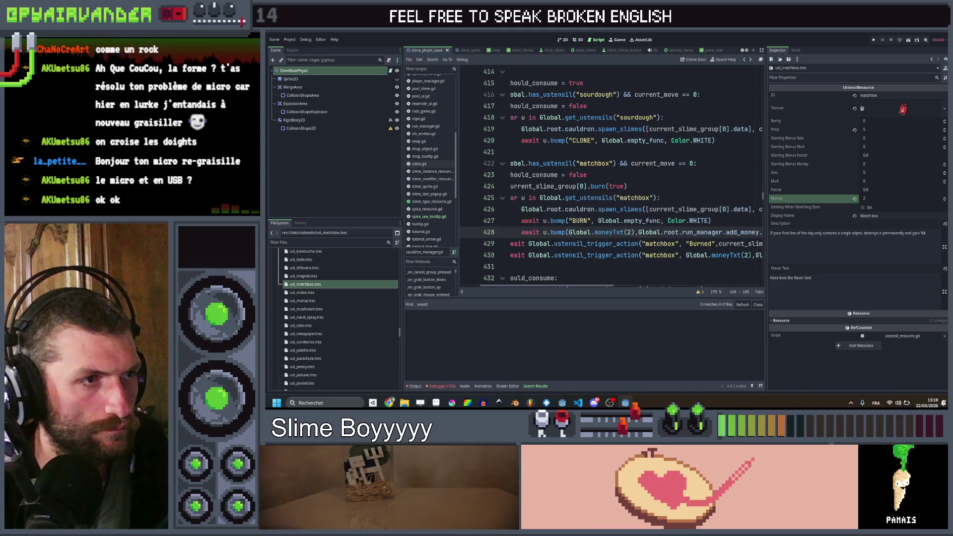
- Delete the spawn_slimes line and the two trigger_action lines from the matchbox branch
{"action": "left_click", "coordinate": [644, 209]}
{"action": "key", "text": "ctrl+shift+k"}
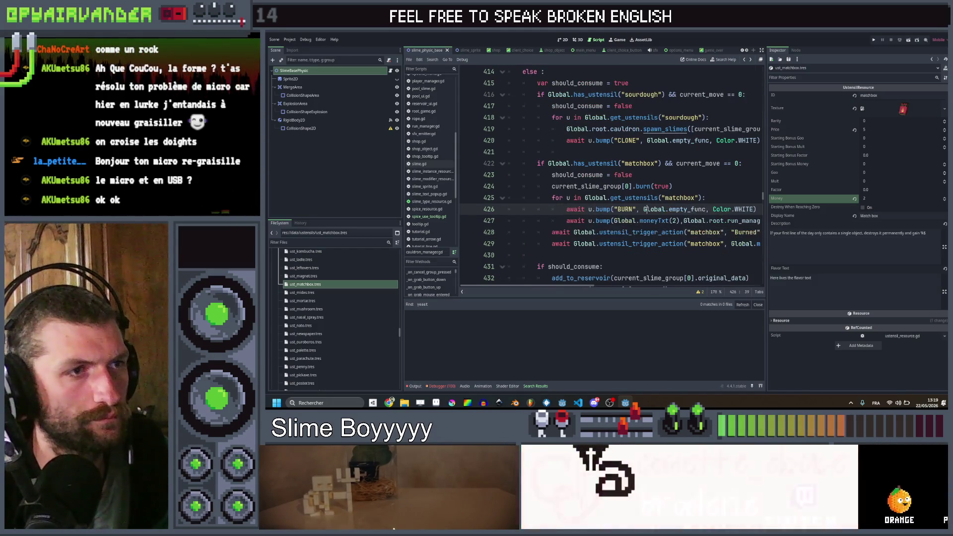
{"action": "left_click", "coordinate": [616, 233]}
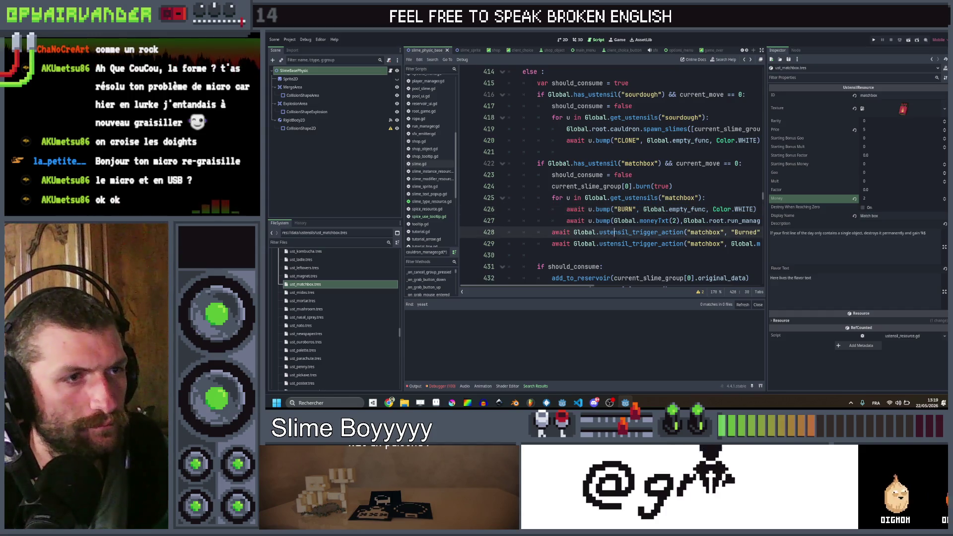
{"action": "key", "text": "ctrl+shift+k"}
{"action": "key", "text": "ctrl+shift+k"}
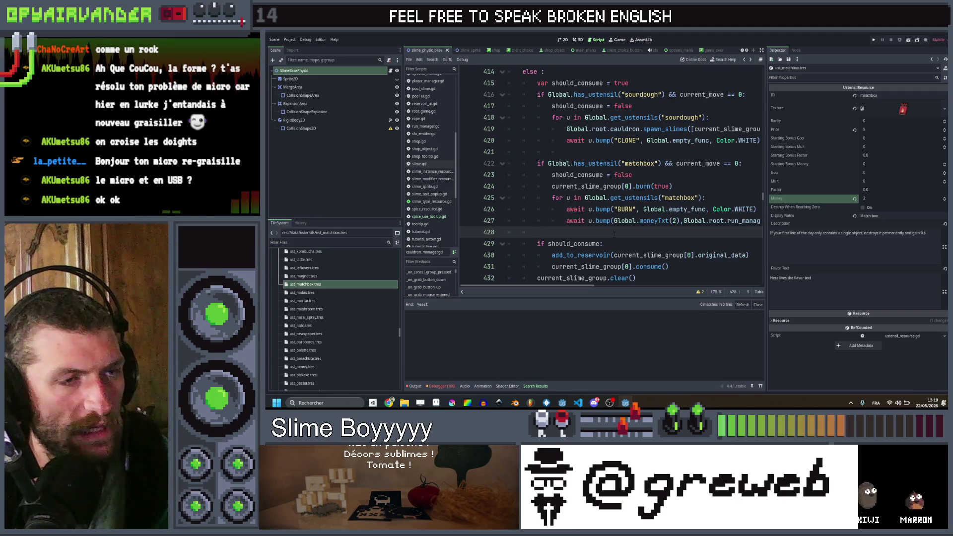
{"action": "scroll", "coordinate": [614, 234], "scroll_direction": "down", "scroll_amount": 3}
{"action": "scroll", "coordinate": [614, 235], "scroll_direction": "up", "scroll_amount": 3}
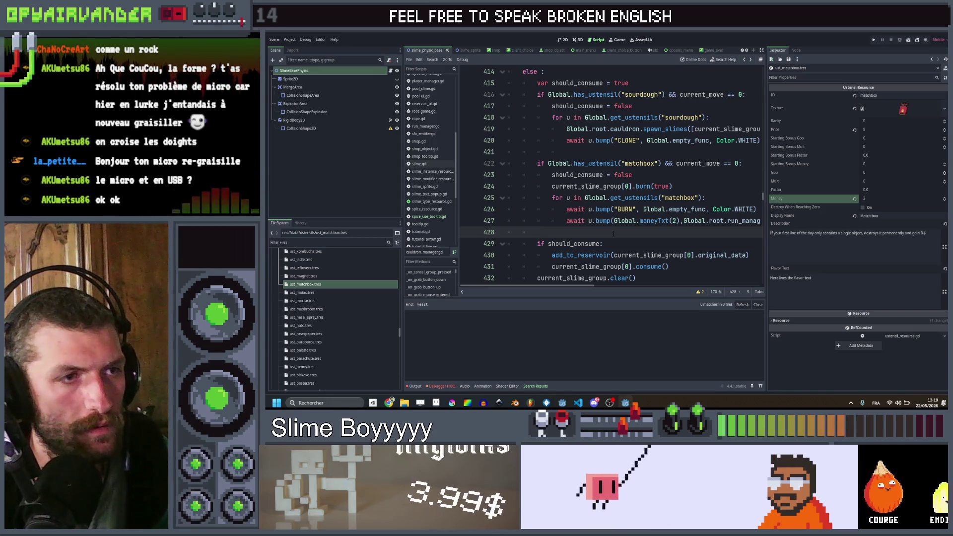
{"action": "scroll", "coordinate": [614, 234], "scroll_direction": "right", "scroll_amount": 3}
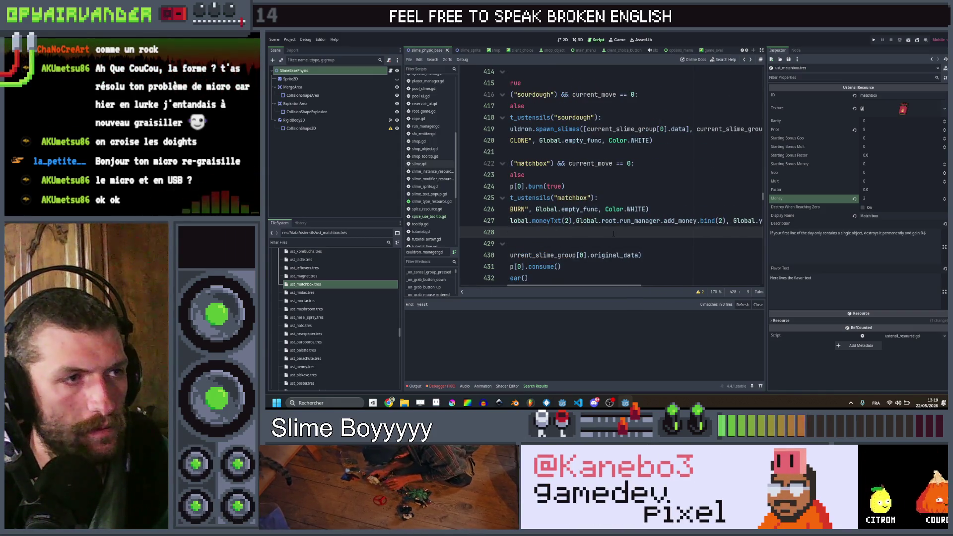
{"action": "scroll", "coordinate": [613, 234], "scroll_direction": "left", "scroll_amount": 3}
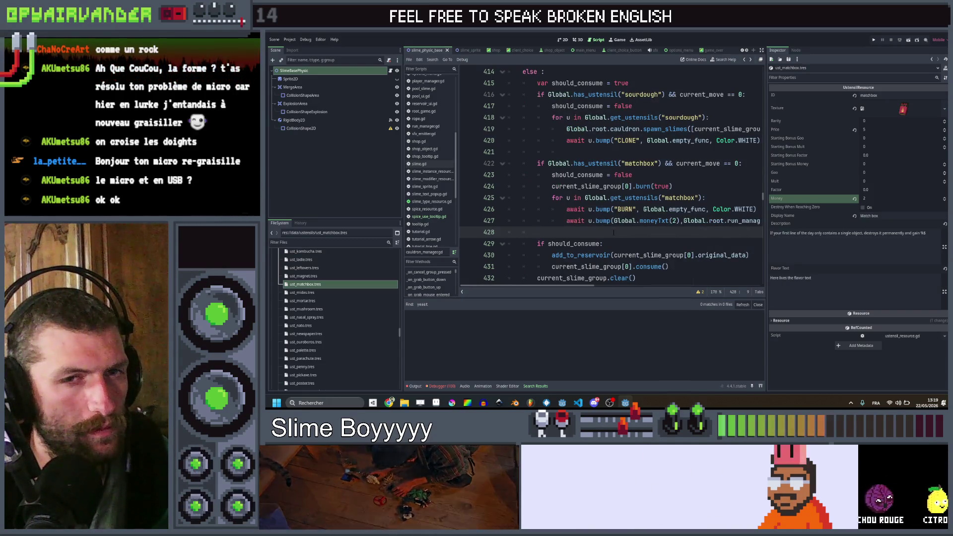
{"action": "scroll", "coordinate": [614, 232], "scroll_direction": "right", "scroll_amount": 5}
{"action": "scroll", "coordinate": [609, 232], "scroll_direction": "left", "scroll_amount": 5}
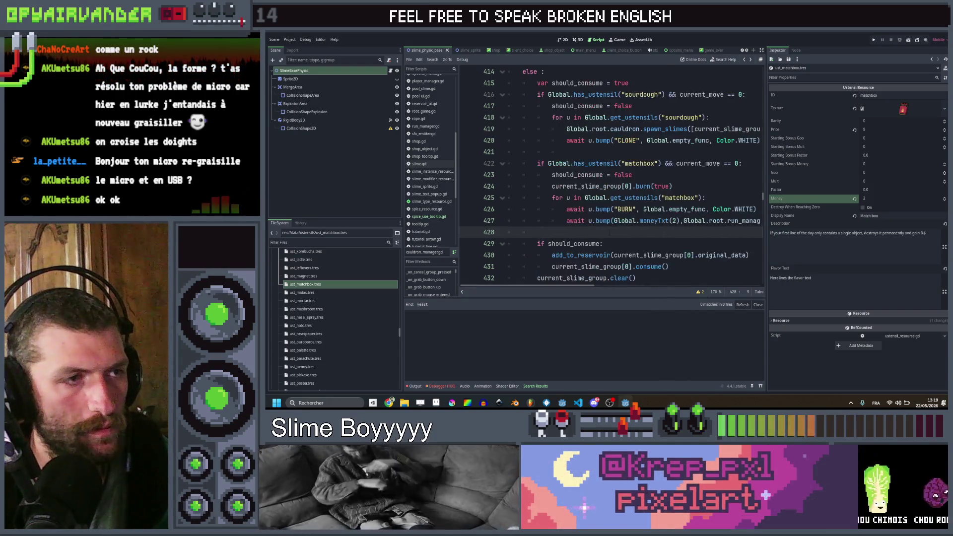
{"action": "scroll", "coordinate": [609, 232], "scroll_direction": "right", "scroll_amount": 5}
{"action": "scroll", "coordinate": [610, 232], "scroll_direction": "left", "scroll_amount": 5}
{"action": "scroll", "coordinate": [609, 232], "scroll_direction": "right", "scroll_amount": 3}
{"action": "scroll", "coordinate": [609, 232], "scroll_direction": "left", "scroll_amount": 3}
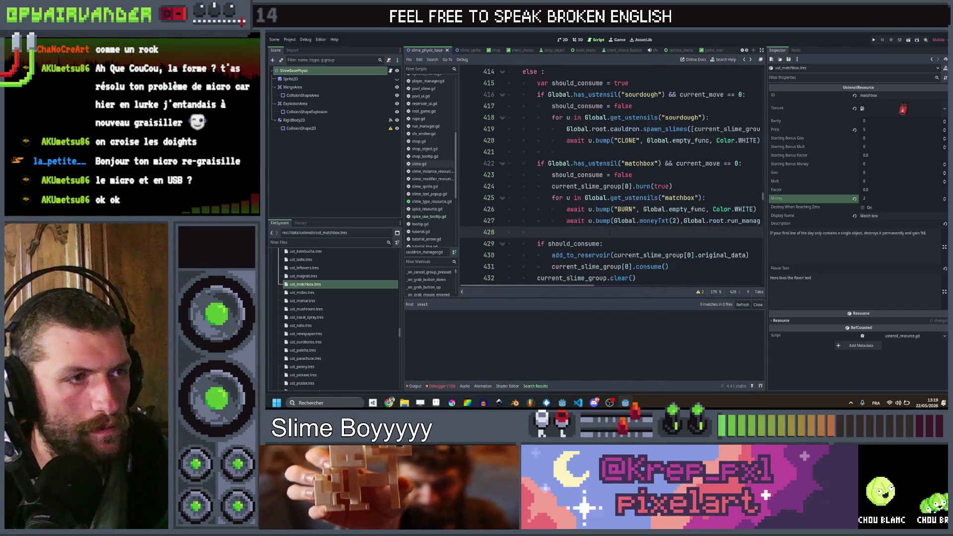
{"action": "left_click", "coordinate": [689, 186]}
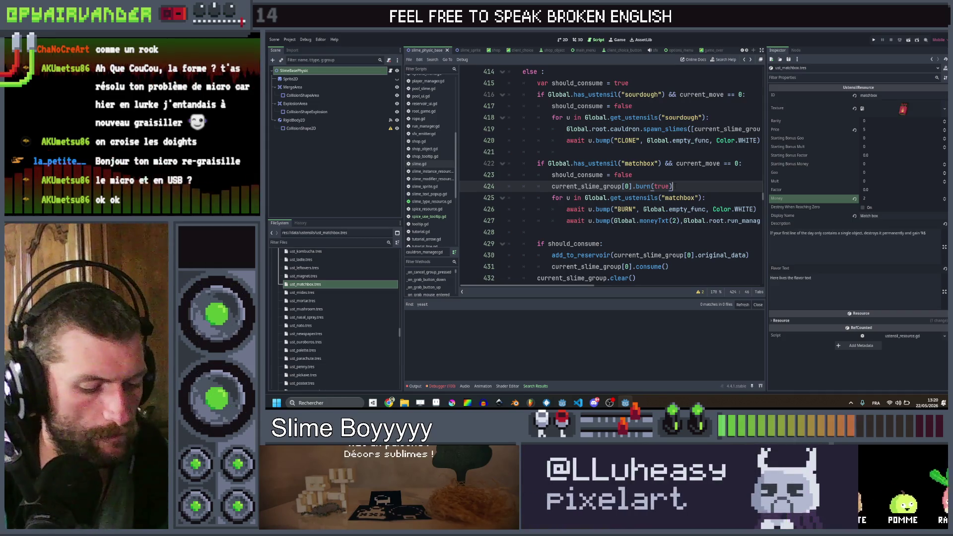
{"action": "key", "text": "Return"}
{"action": "type", "text": "var burne"}
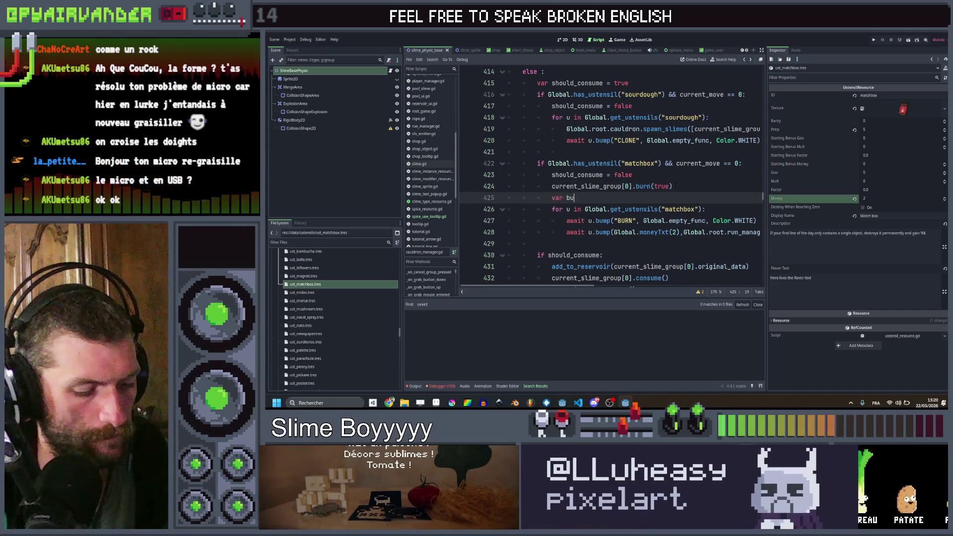
{"action": "type", "text": "d = false"}
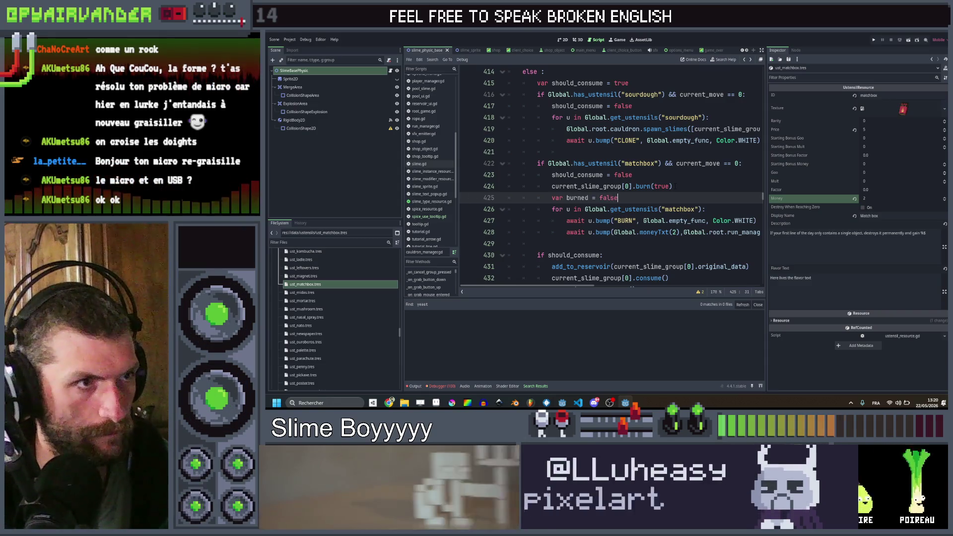
- Wrap the BURN bump in an 'if not burned :' check that sets burned = true
{"action": "left_click", "coordinate": [722, 210]}
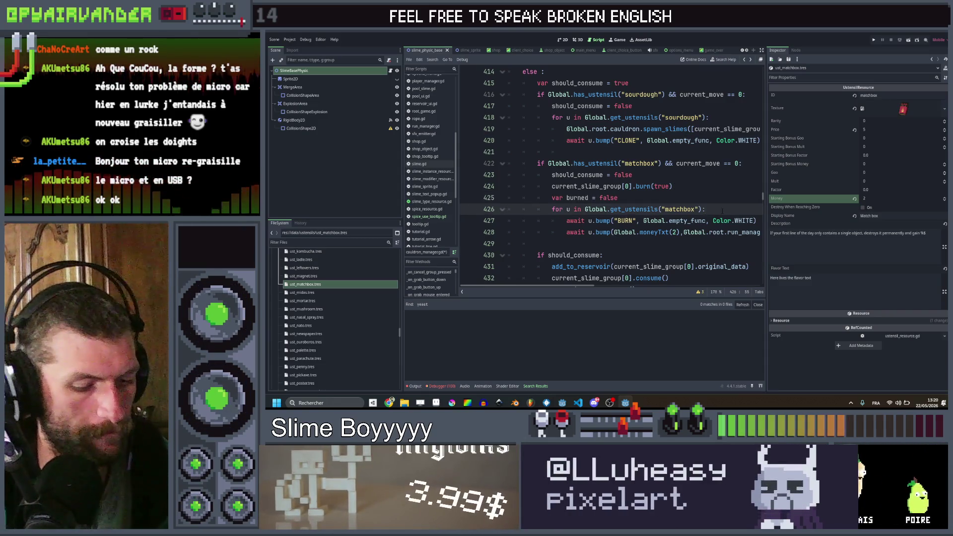
{"action": "key", "text": "Return"}
{"action": "type", "text": "if not bu"}
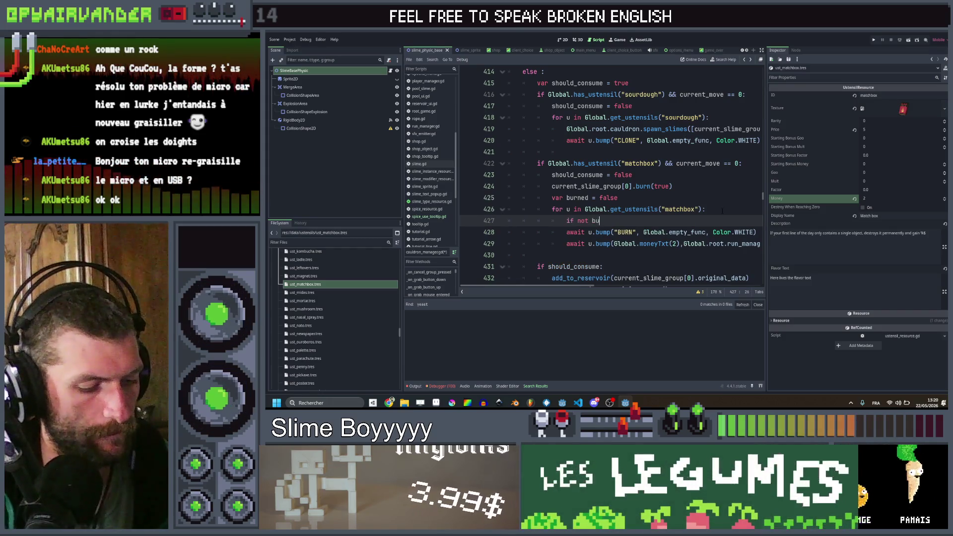
{"action": "type", "text": "rned :"}
{"action": "key", "text": "Down"}
{"action": "key", "text": "Home"}
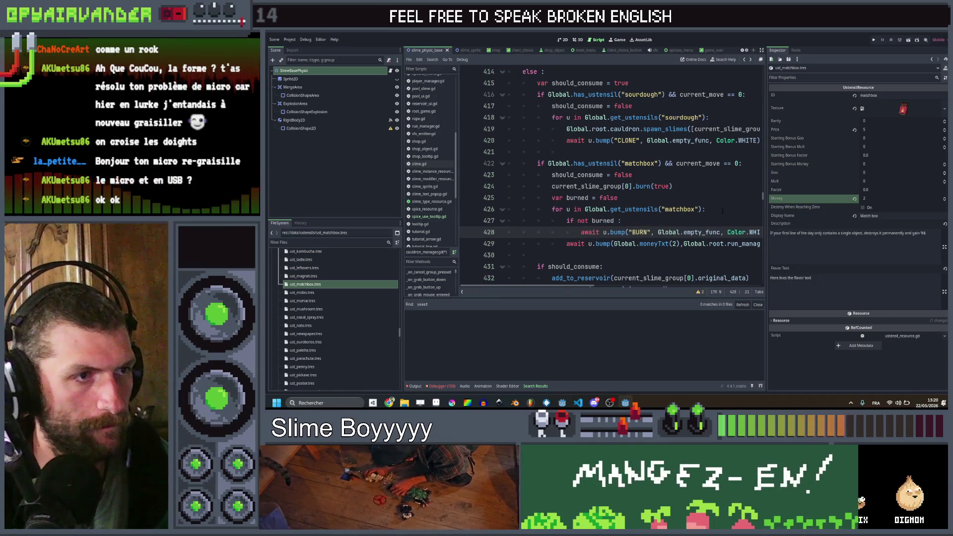
{"action": "key", "text": "Return"}
{"action": "key", "text": "Up"}
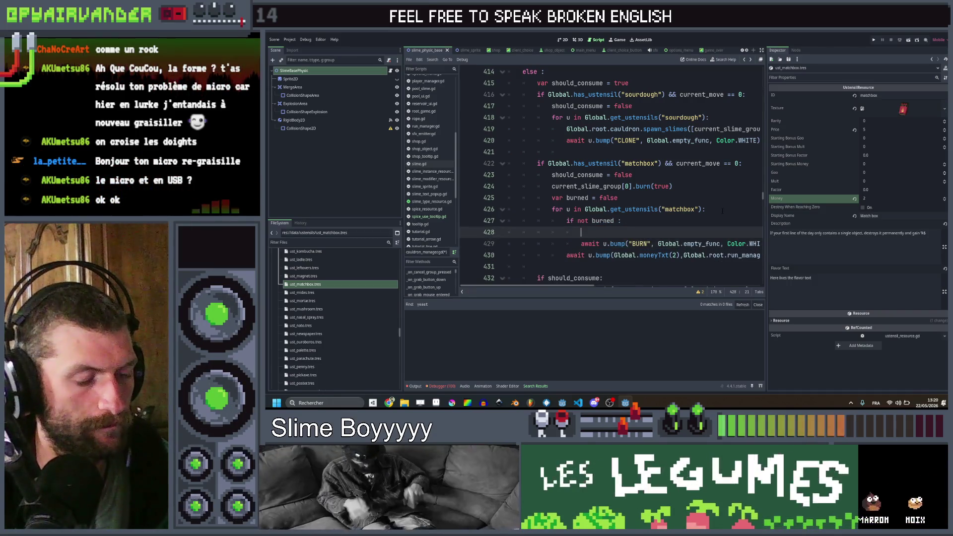
{"action": "type", "text": "burned = true"}
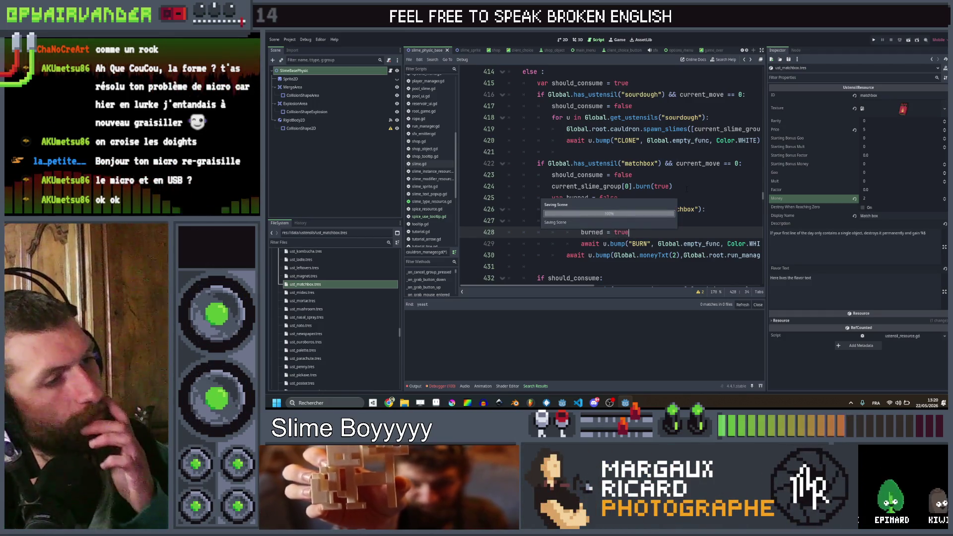
- Replace both fixed 2s on line 430 with u.data.money and save
{"action": "scroll", "coordinate": [679, 219], "scroll_direction": "right", "scroll_amount": 3}
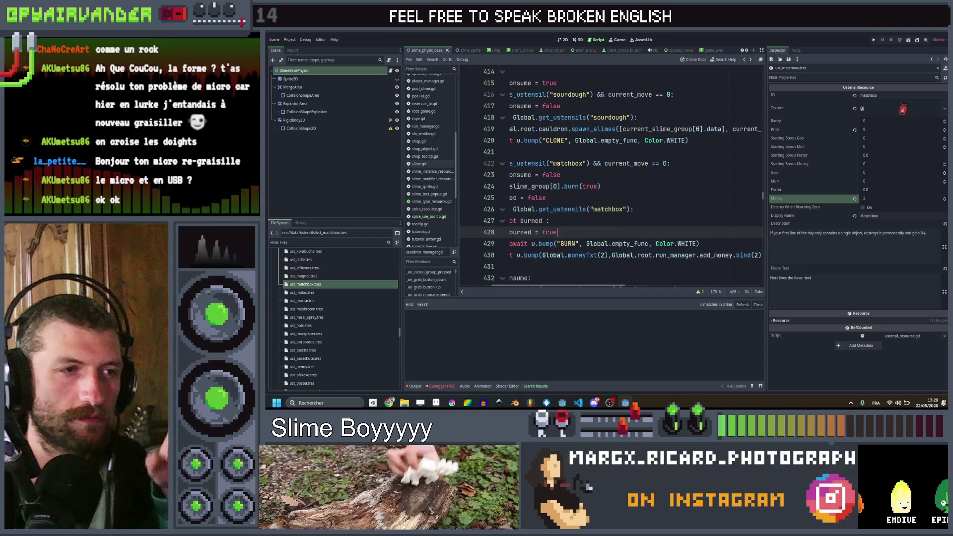
{"action": "scroll", "coordinate": [671, 207], "scroll_direction": "right", "scroll_amount": 3}
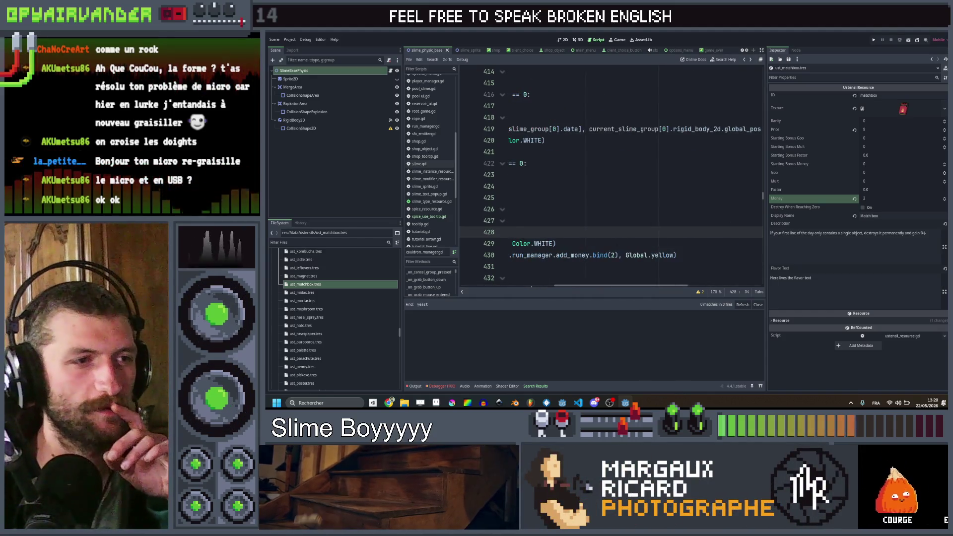
{"action": "scroll", "coordinate": [671, 207], "scroll_direction": "left", "scroll_amount": 6}
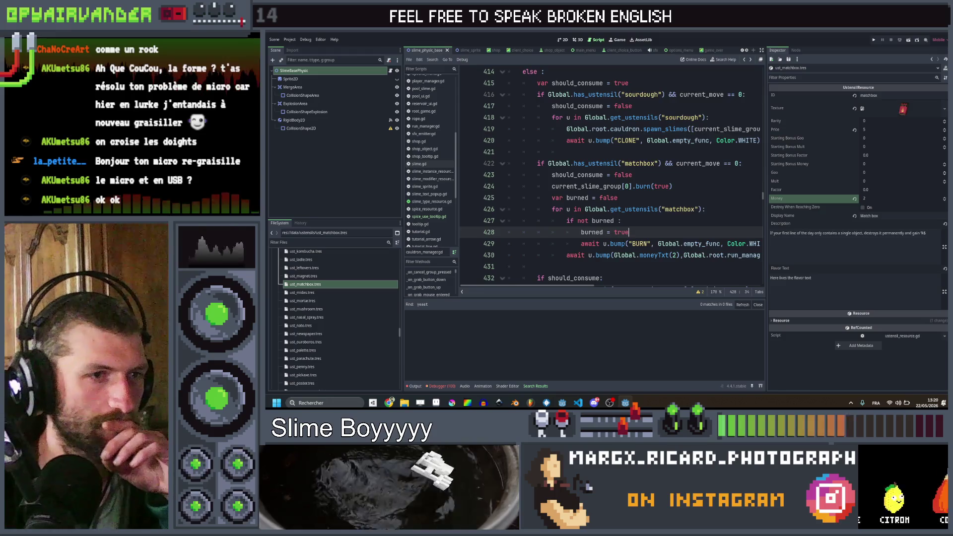
{"action": "scroll", "coordinate": [616, 236], "scroll_direction": "right", "scroll_amount": 5}
{"action": "scroll", "coordinate": [615, 236], "scroll_direction": "left", "scroll_amount": 5}
{"action": "scroll", "coordinate": [615, 235], "scroll_direction": "right", "scroll_amount": 3}
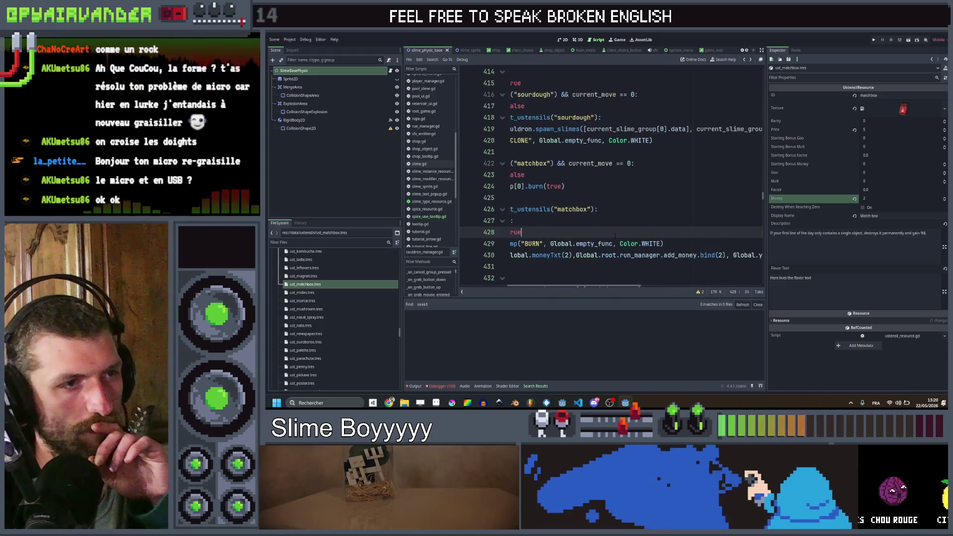
{"action": "scroll", "coordinate": [615, 236], "scroll_direction": "left", "scroll_amount": 3}
{"action": "left_click", "coordinate": [671, 255]}
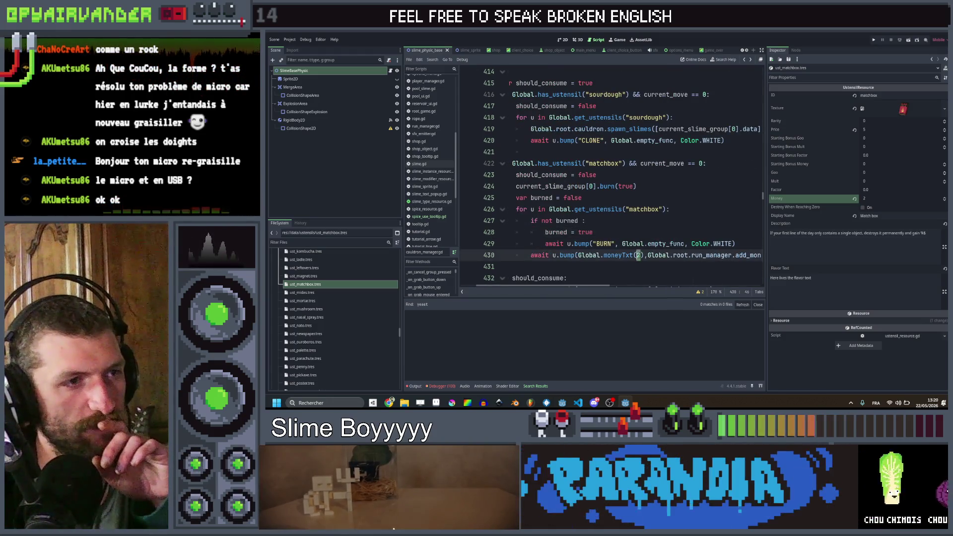
{"action": "scroll", "coordinate": [616, 235], "scroll_direction": "right", "scroll_amount": 5}
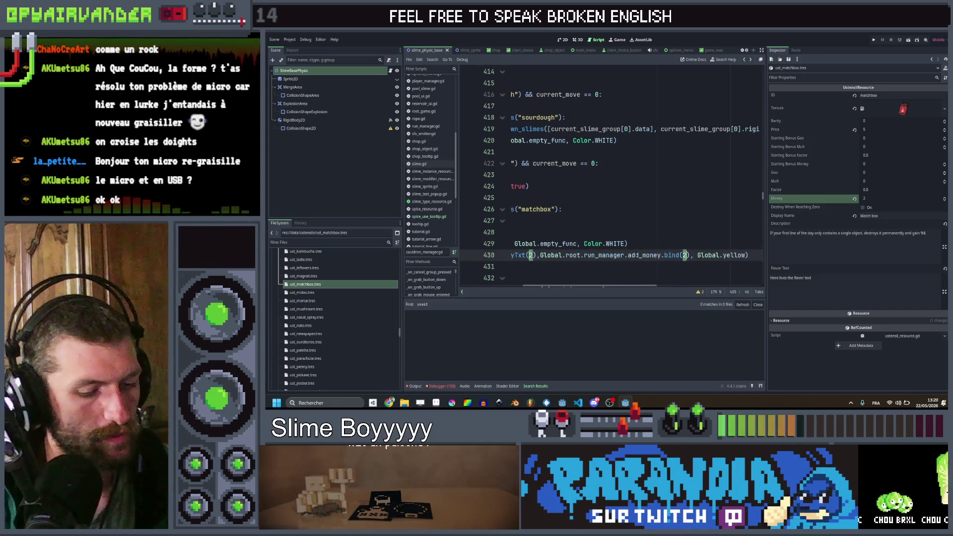
{"action": "type", "text": ".data."}
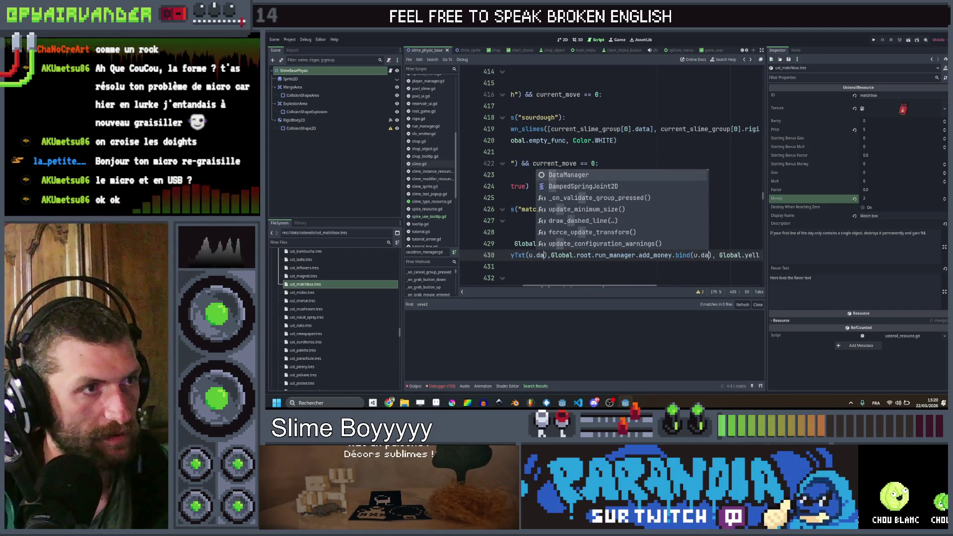
{"action": "type", "text": "money"}
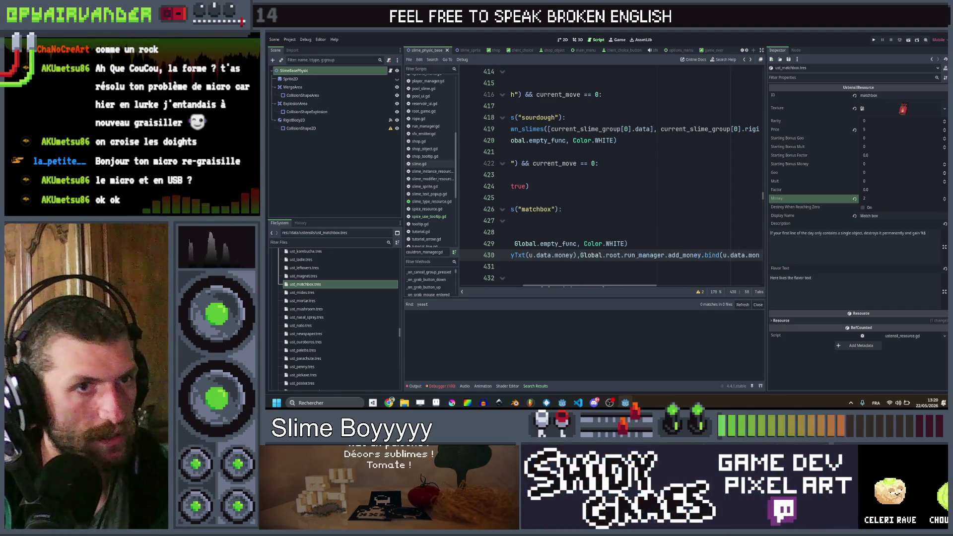
{"action": "key", "text": "ctrl+s"}
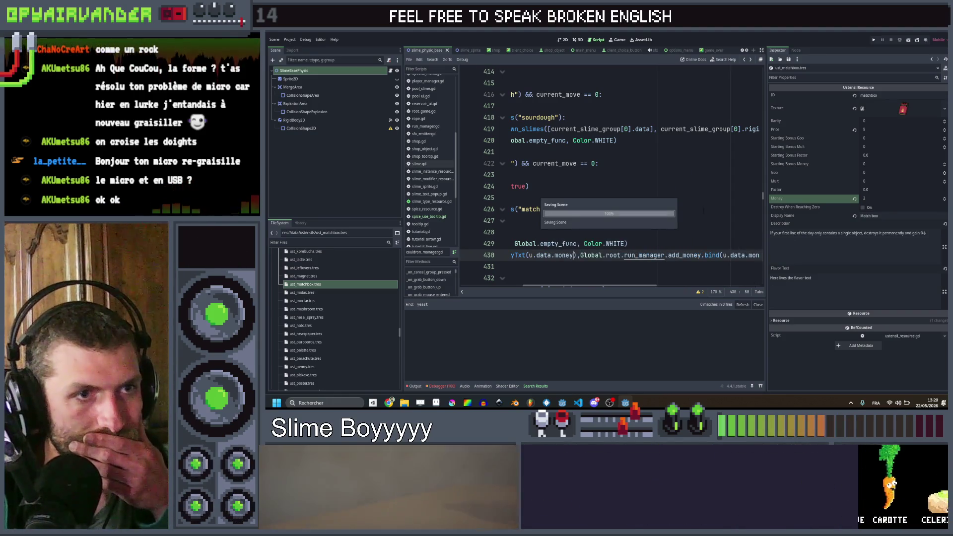
- Switch to the utensil design spreadsheet in Chrome
{"action": "left_click", "coordinate": [690, 231]}
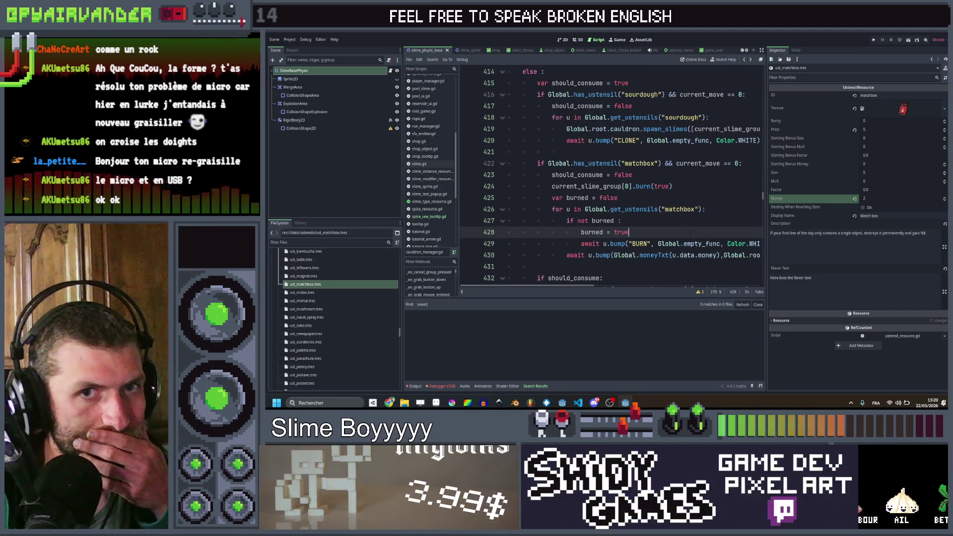
{"action": "scroll", "coordinate": [689, 232], "scroll_direction": "right", "scroll_amount": 2}
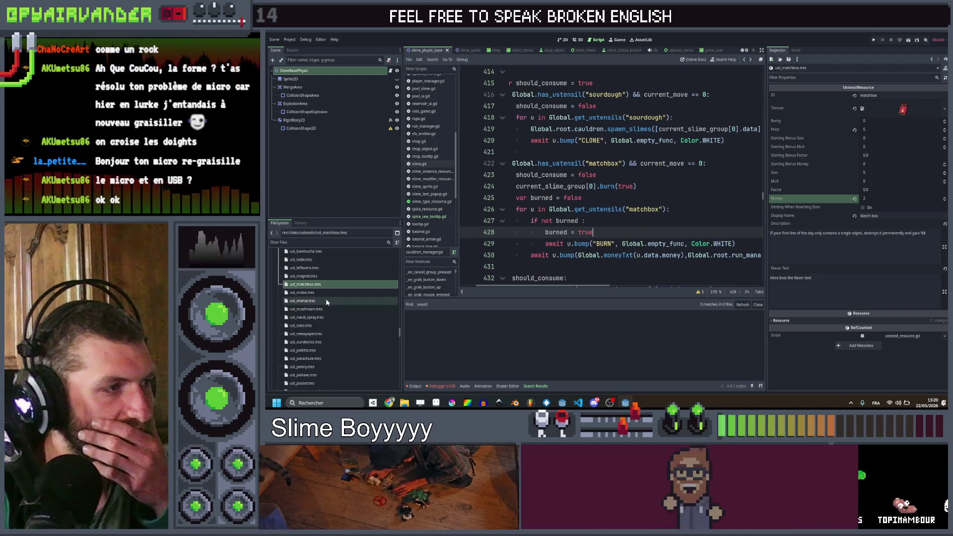
{"action": "mouse_move", "coordinate": [389, 402]}
{"action": "left_click", "coordinate": [389, 357]}
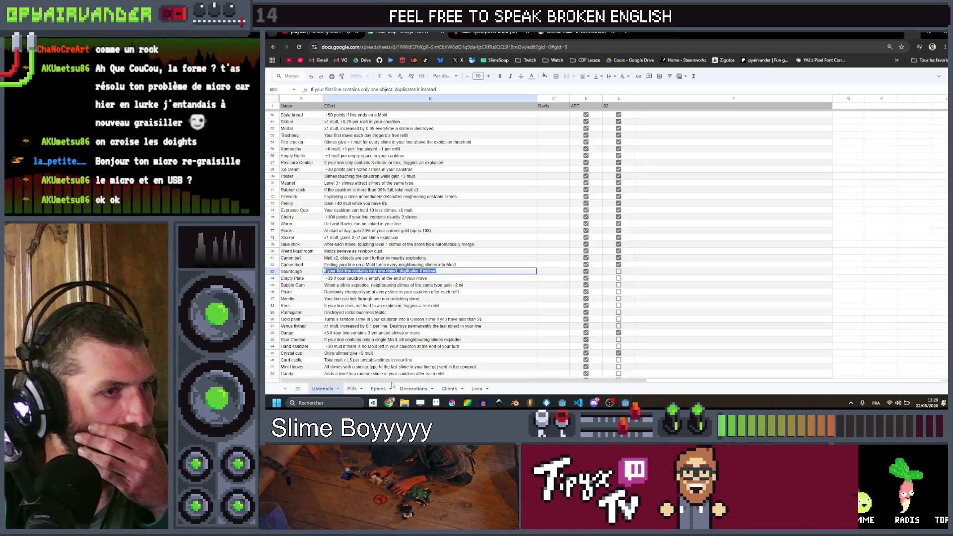
- Tick Sourdough's done box, review the Bubble Gum and Empty Plate effects, and return to Godot
{"action": "left_click", "coordinate": [618, 271]}
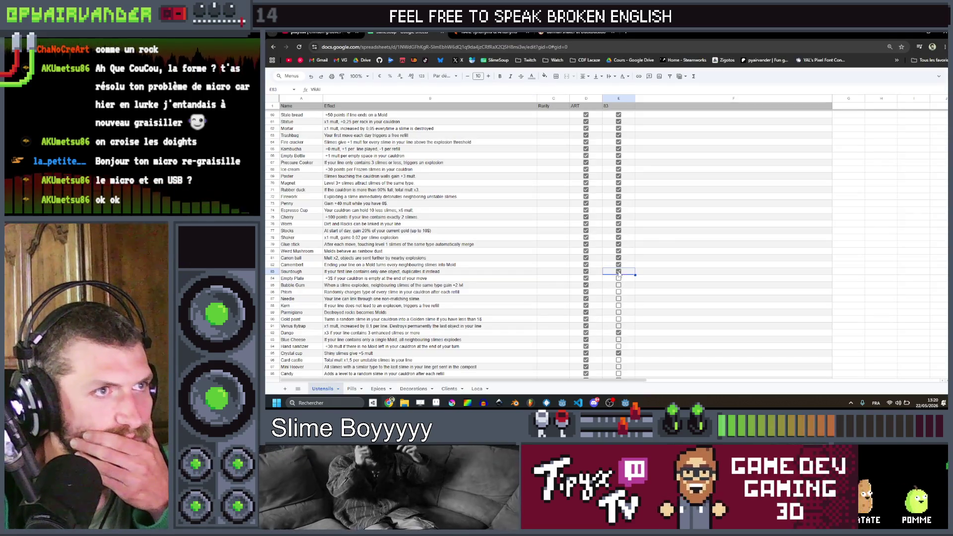
{"action": "left_click", "coordinate": [670, 248]}
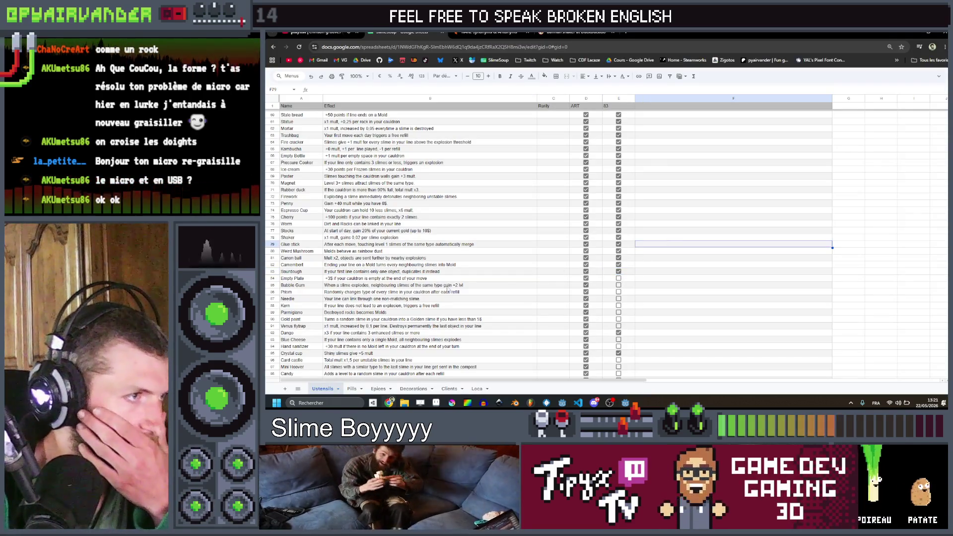
{"action": "left_click", "coordinate": [448, 286]}
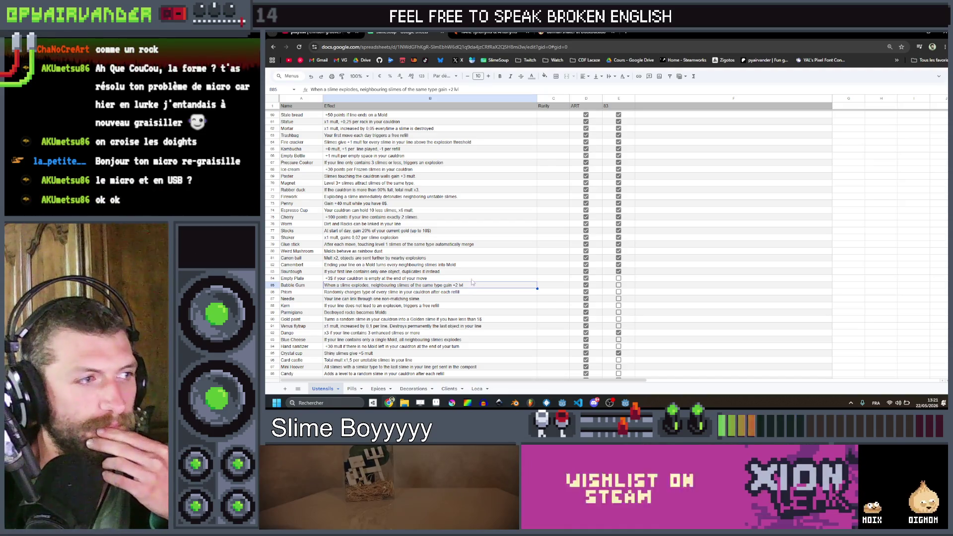
{"action": "left_click", "coordinate": [472, 276]}
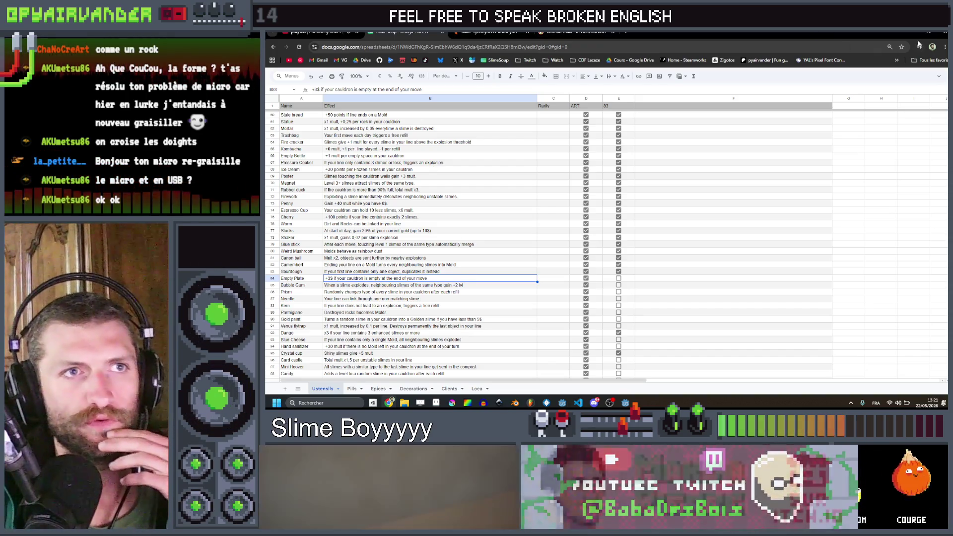
{"action": "key", "text": "alt+Tab"}
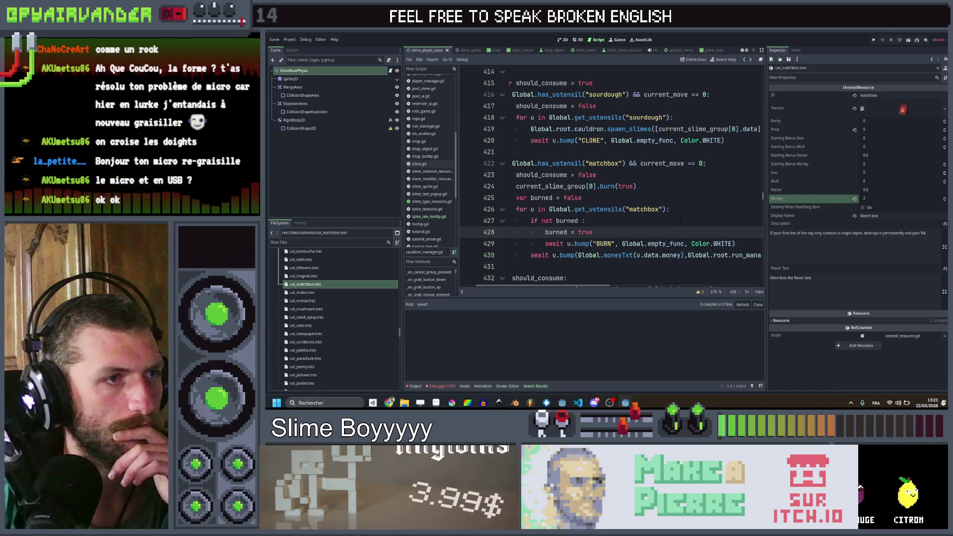
{"action": "scroll", "coordinate": [680, 222], "scroll_direction": "right", "scroll_amount": 3}
{"action": "key", "text": "Down"}
{"action": "key", "text": "Down"}
{"action": "key", "text": "End"}
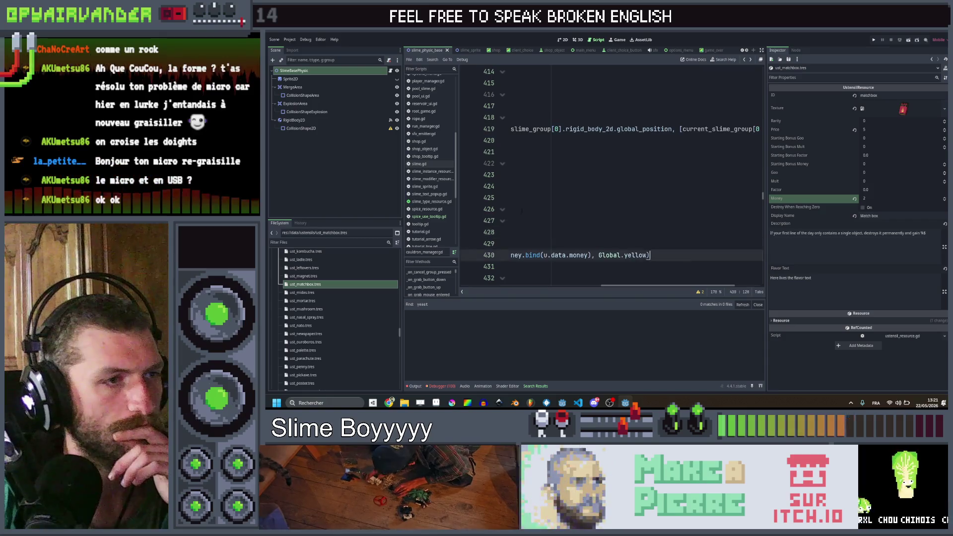
{"action": "key", "text": "shift+Up"}
{"action": "key", "text": "shift+Up"}
{"action": "key", "text": "shift+Up"}
{"action": "key", "text": "shift+Home"}
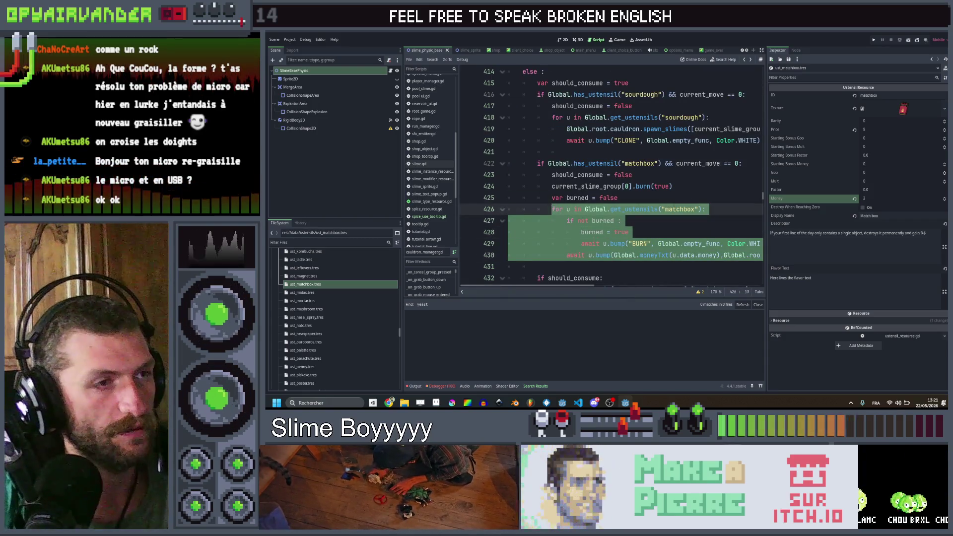
{"action": "left_click", "coordinate": [697, 188]}
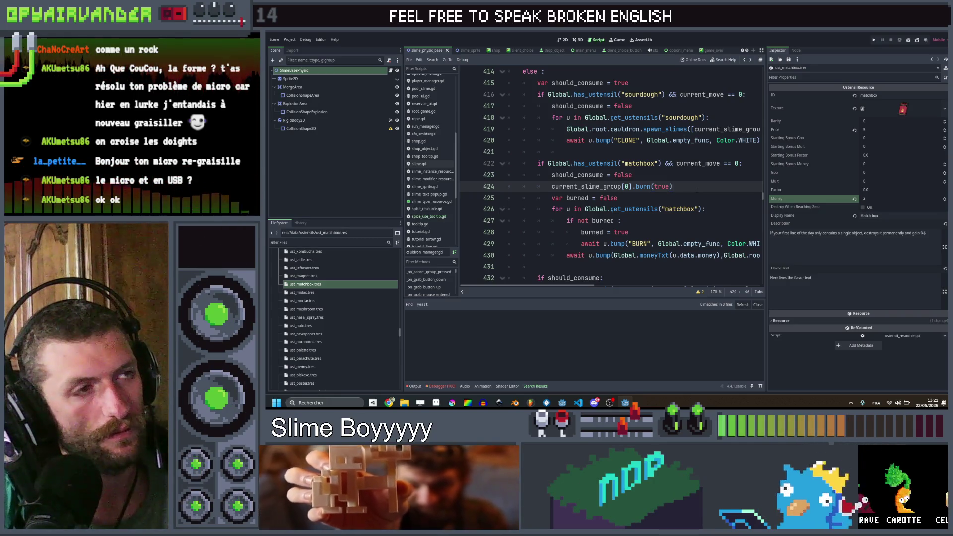
{"action": "scroll", "coordinate": [697, 188], "scroll_direction": "up", "scroll_amount": 7}
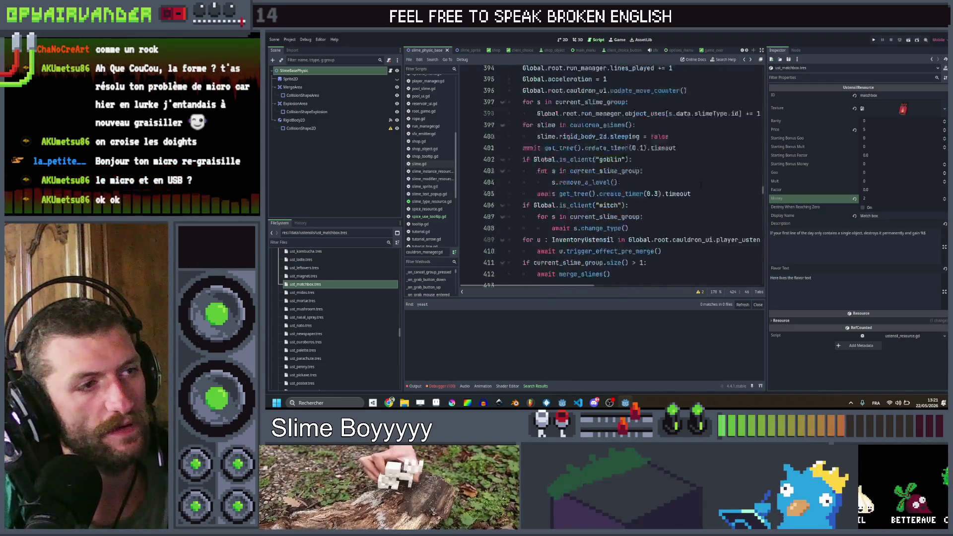
{"action": "scroll", "coordinate": [700, 184], "scroll_direction": "down", "scroll_amount": 13}
{"action": "scroll", "coordinate": [702, 185], "scroll_direction": "down", "scroll_amount": 3}
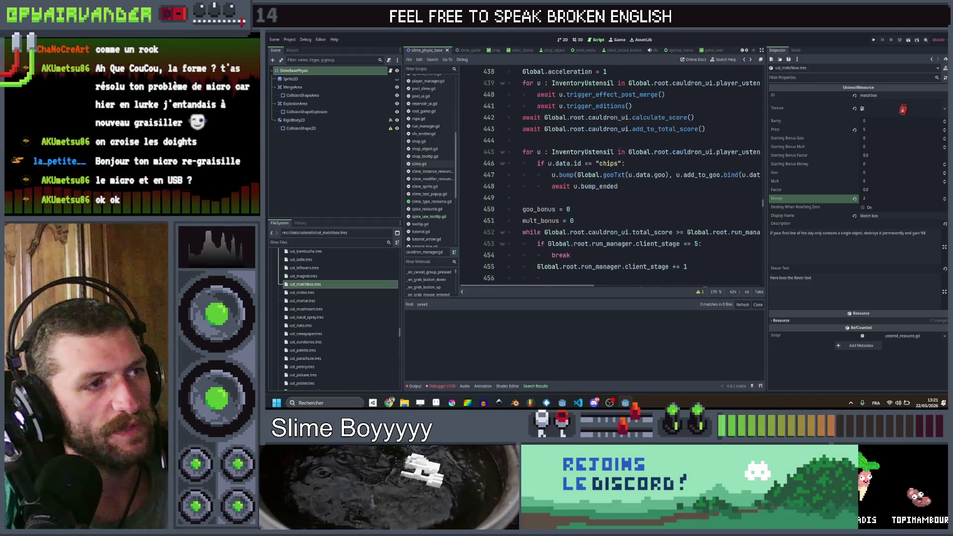
{"action": "scroll", "coordinate": [611, 174], "scroll_direction": "up", "scroll_amount": 2}
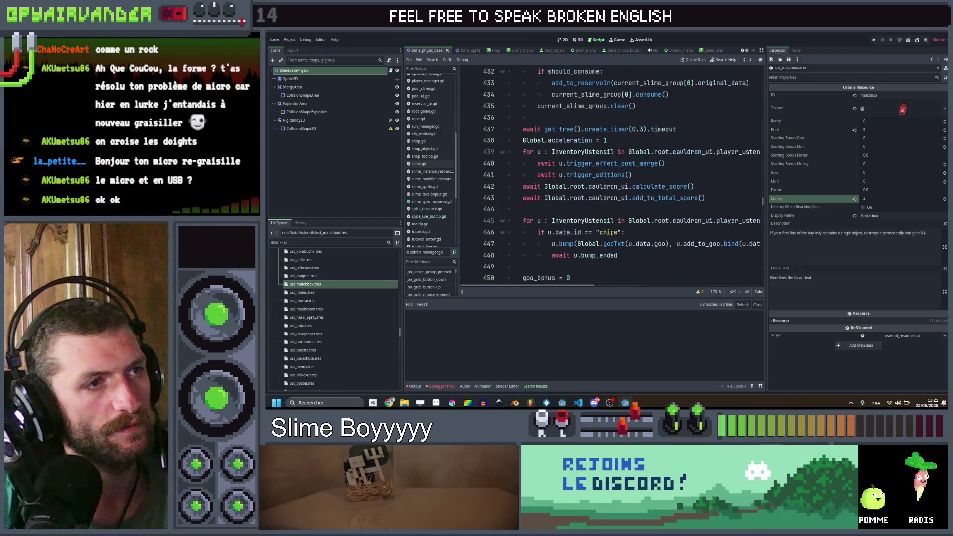
{"action": "left_click", "coordinate": [527, 210]}
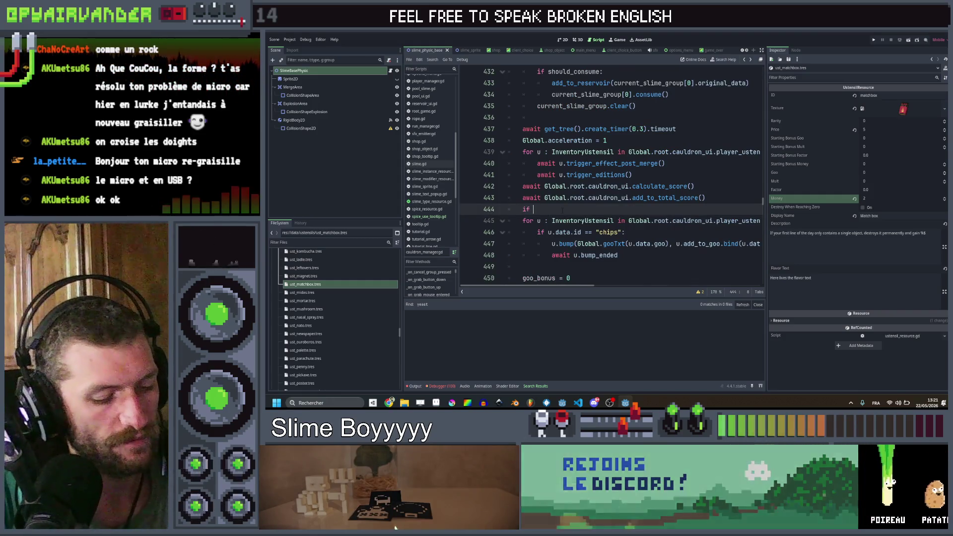
- Add an 'if cauldron_slimes().size() == 0:' block and paste the copied loop under it
{"action": "type", "text": "if caul"}
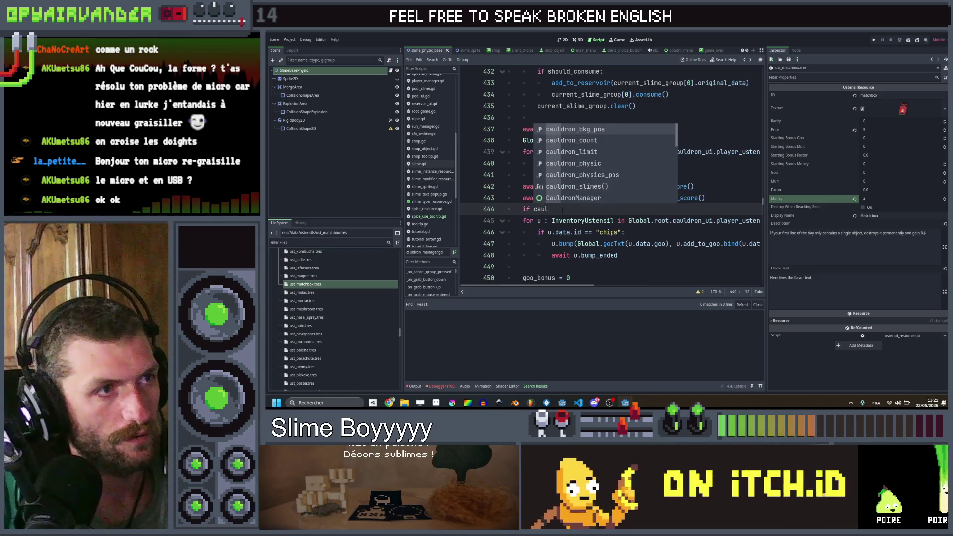
{"action": "key", "text": "Down"}
{"action": "key", "text": "Return"}
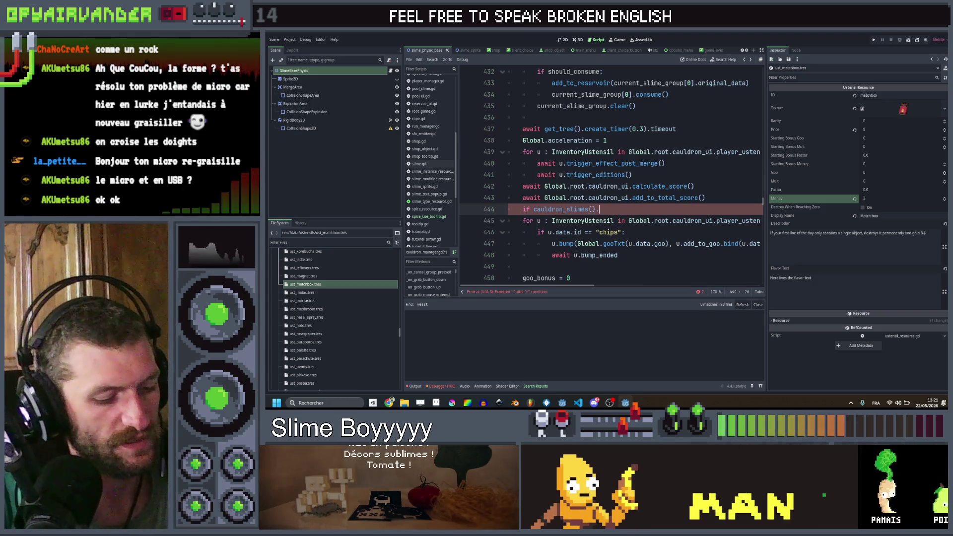
{"action": "type", "text": "size"}
{"action": "key", "text": "Return"}
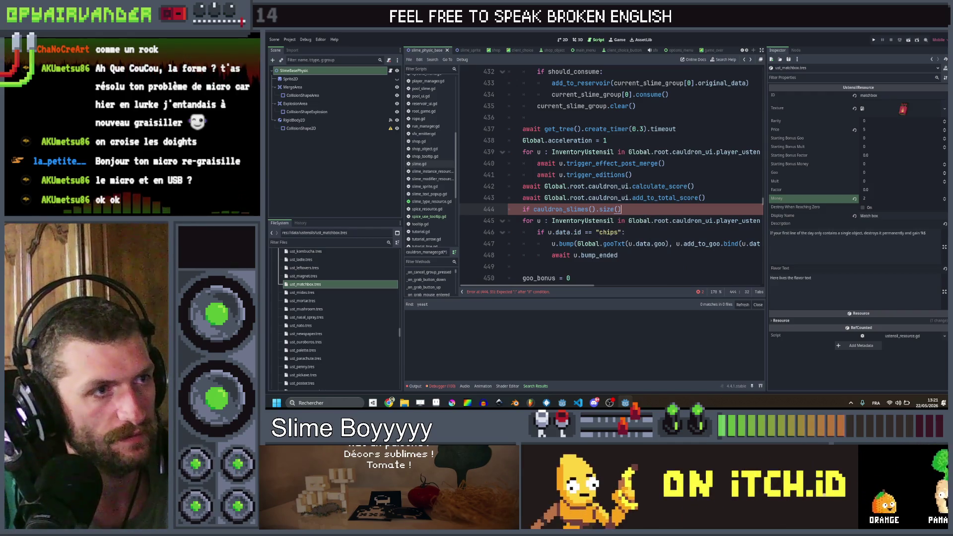
{"action": "type", "text": " == 0"}
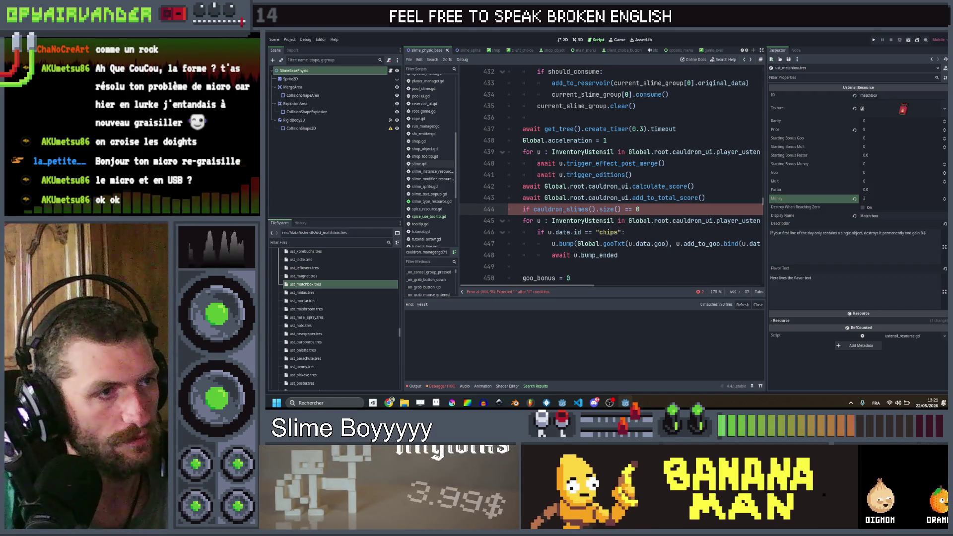
{"action": "type", "text": ":"}
{"action": "key", "text": "Return"}
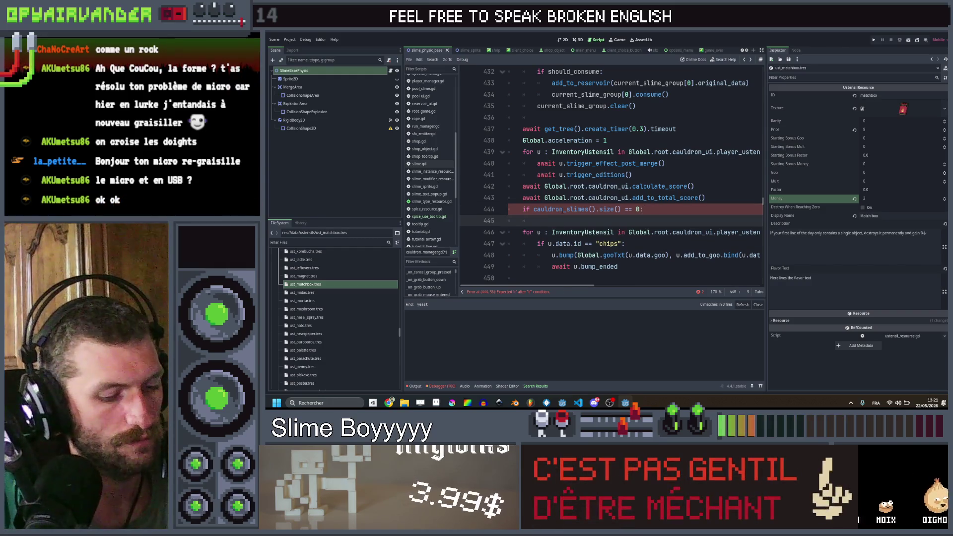
{"action": "key", "text": "ctrl+v"}
- Strip the burned check and BURN bump lines, and change 'matchbox' to 'plate' on line 445
{"action": "scroll", "coordinate": [562, 211], "scroll_direction": "left", "scroll_amount": 5}
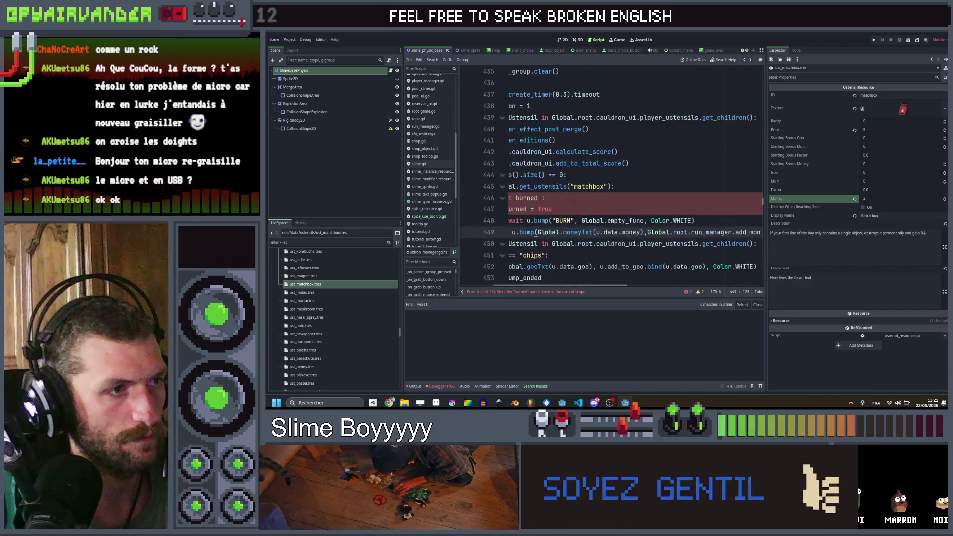
{"action": "left_click", "coordinate": [623, 208]}
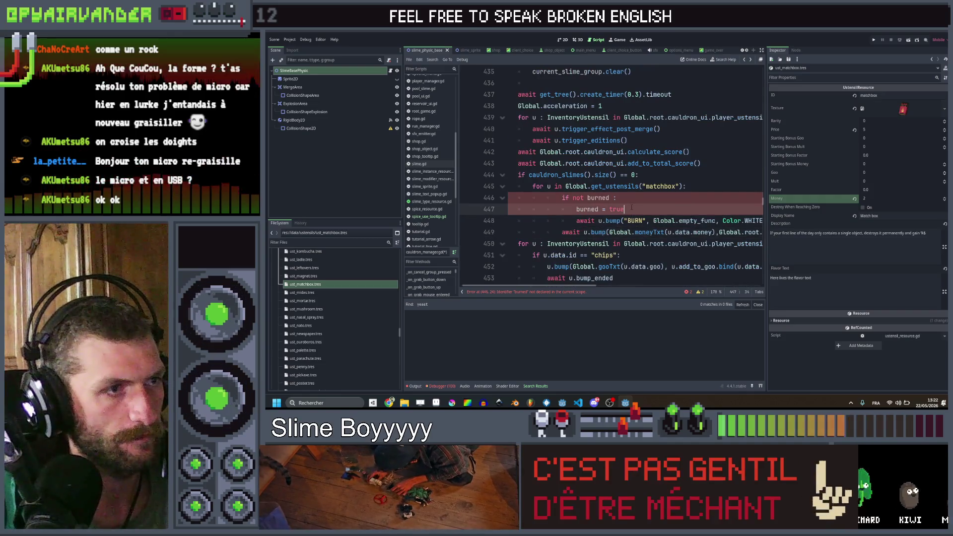
{"action": "key", "text": "ctrl+shift+k"}
{"action": "key", "text": "Up"}
{"action": "key", "text": "ctrl+shift+k"}
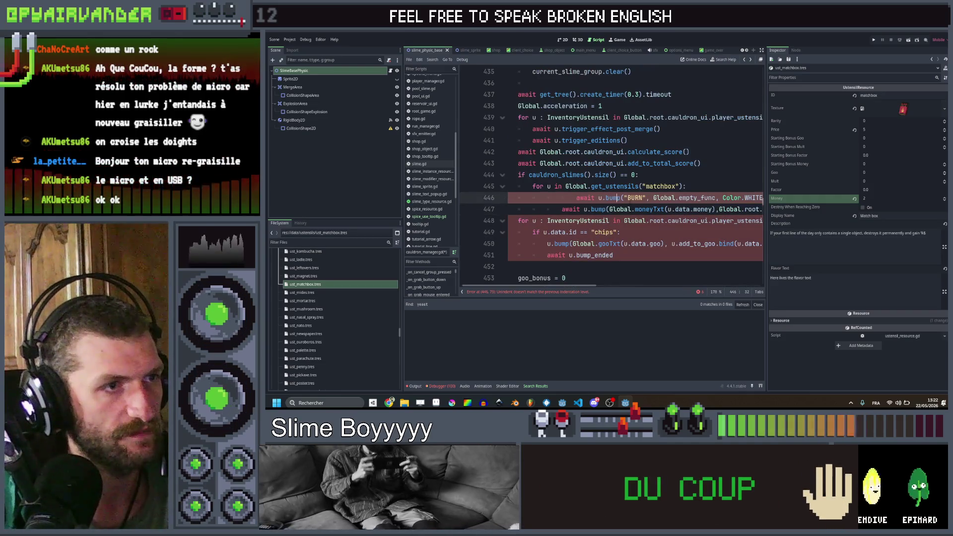
{"action": "key", "text": "ctrl+shift+k"}
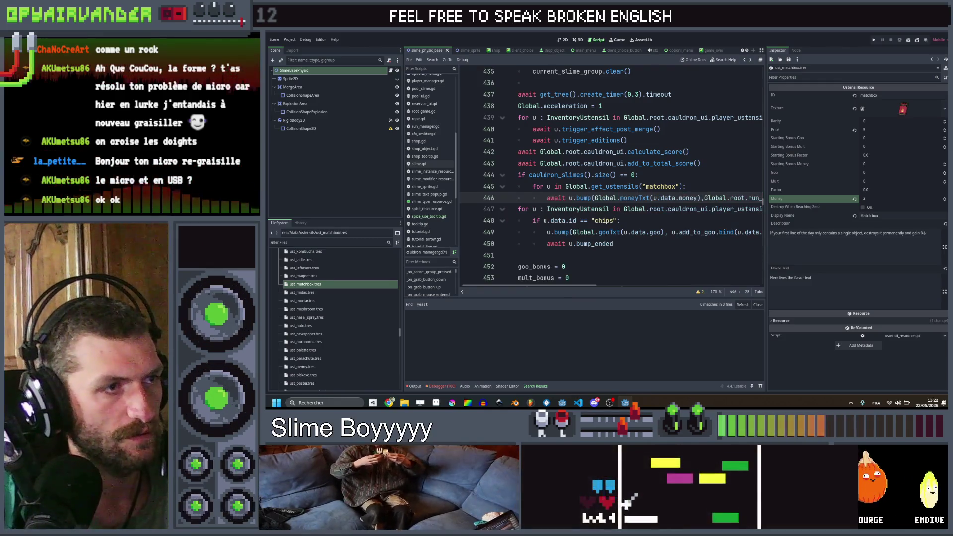
{"action": "double_click", "coordinate": [665, 186]}
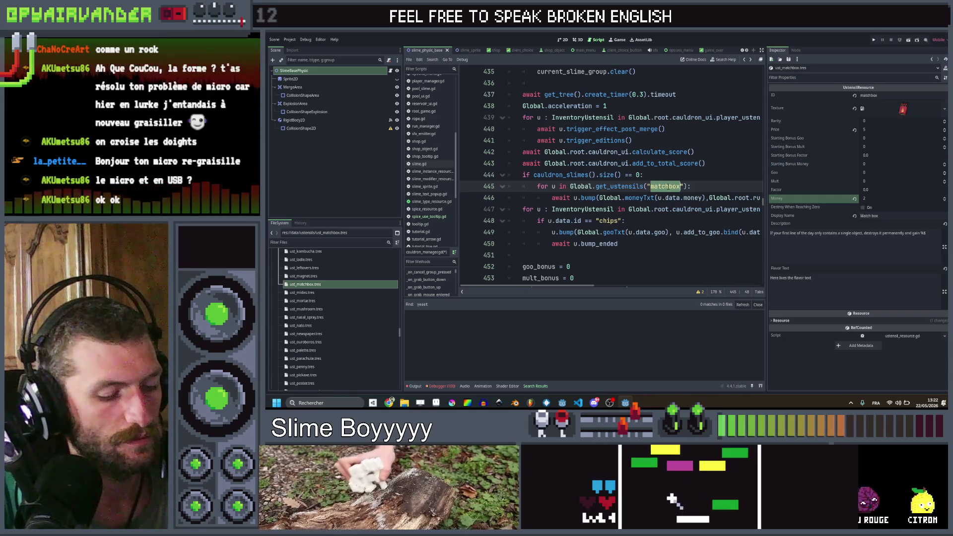
{"action": "type", "text": "plate"}
{"action": "key", "text": "Up"}
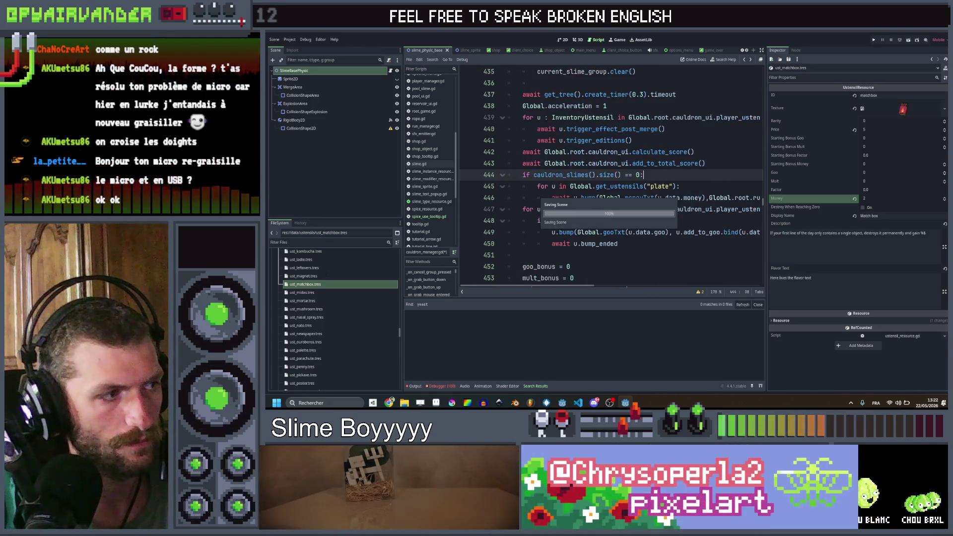
- Duplicate ust_poster.tres as ust_plate.tres
{"action": "scroll", "coordinate": [317, 350], "scroll_direction": "down", "scroll_amount": 1}
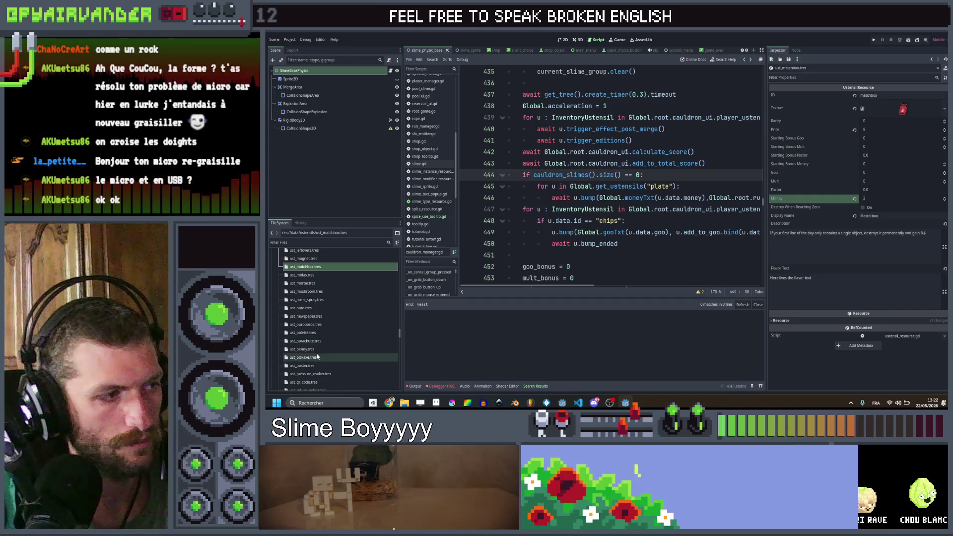
{"action": "key", "text": "ctrl+d"}
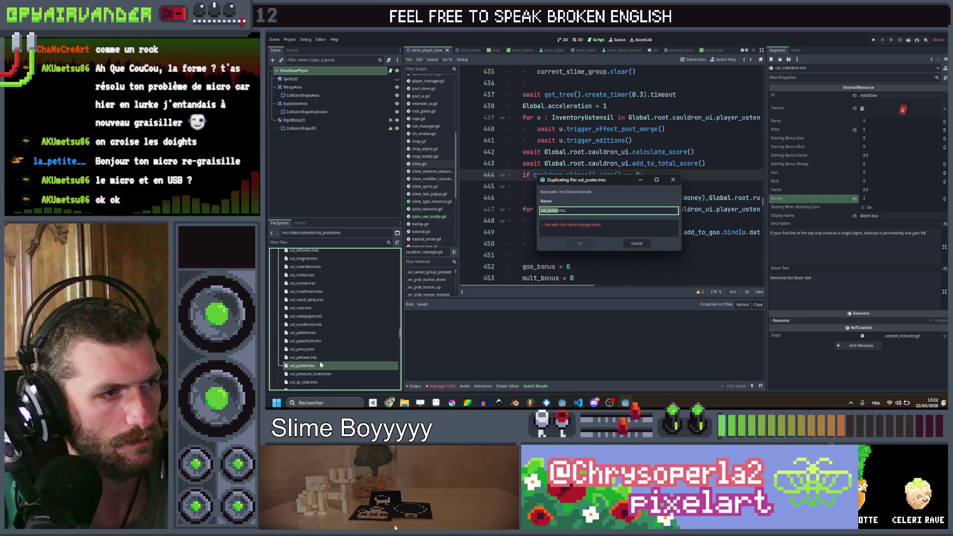
{"action": "type", "text": "pla"}
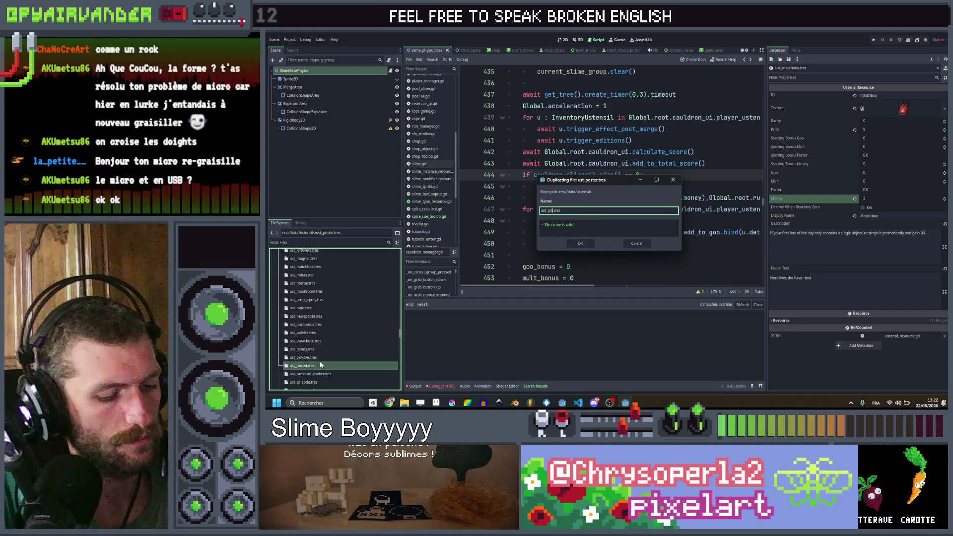
{"action": "key", "text": "Return"}
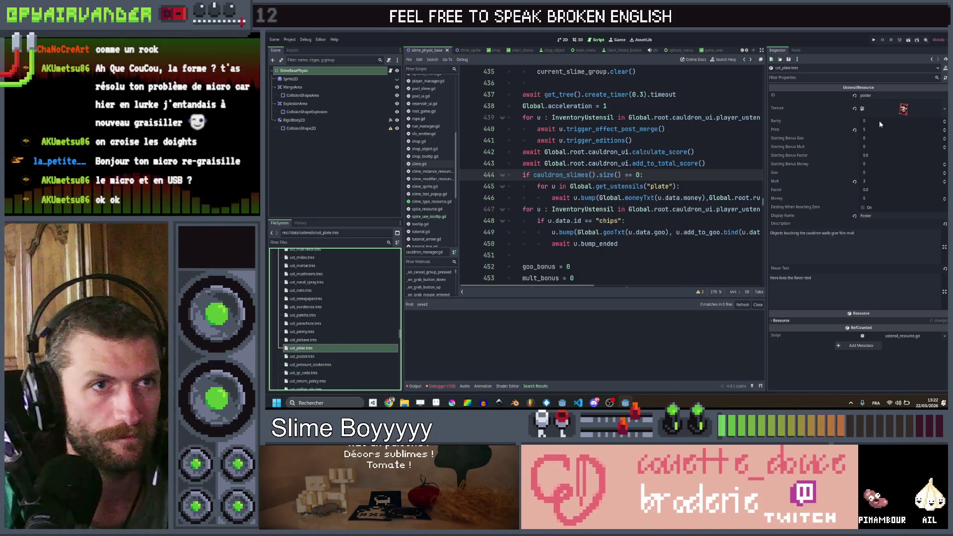
- Set the resource ID to 'plate', quick-load the plate texture, and name it Empty Plate
{"action": "left_click", "coordinate": [876, 96]}
{"action": "type", "text": "p"}
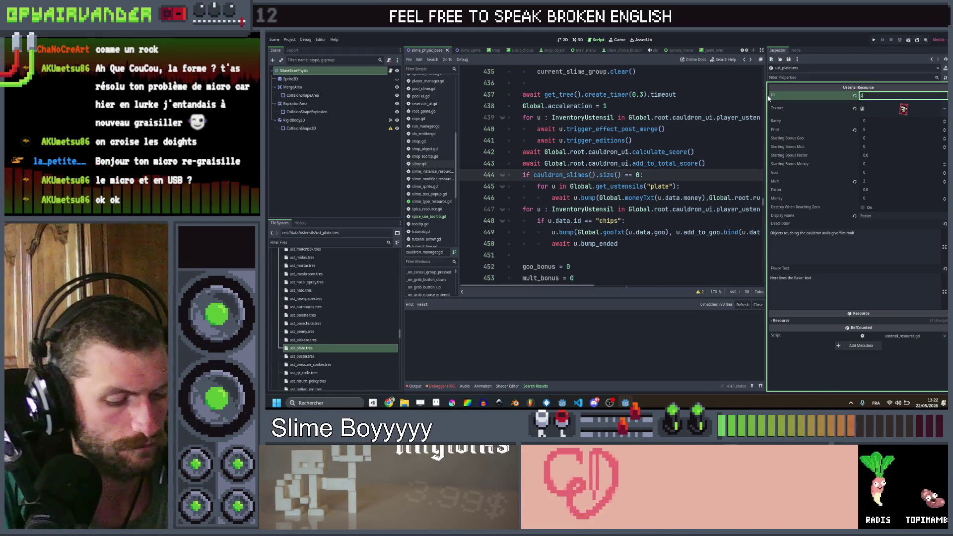
{"action": "type", "text": "late"}
{"action": "right_click", "coordinate": [915, 111]}
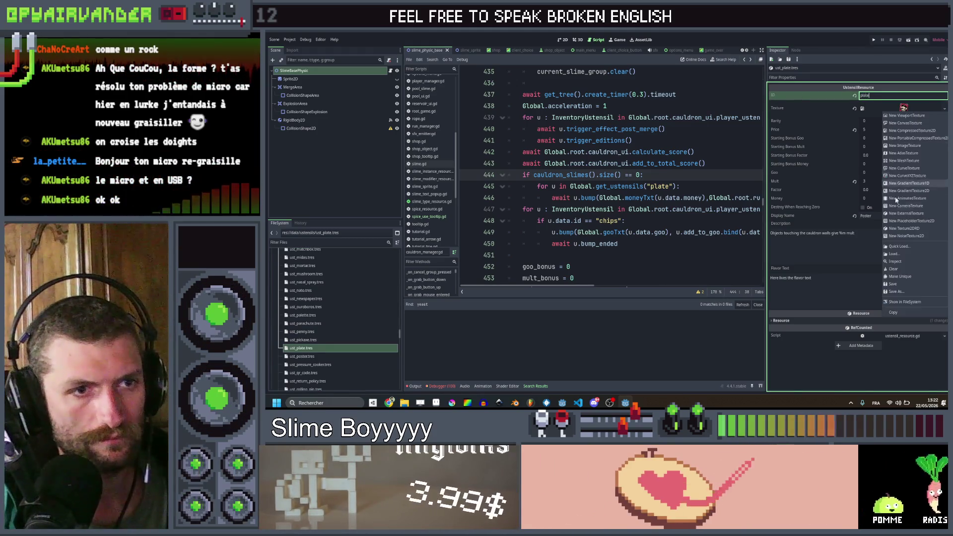
{"action": "left_click", "coordinate": [896, 244]}
{"action": "type", "text": "pl"}
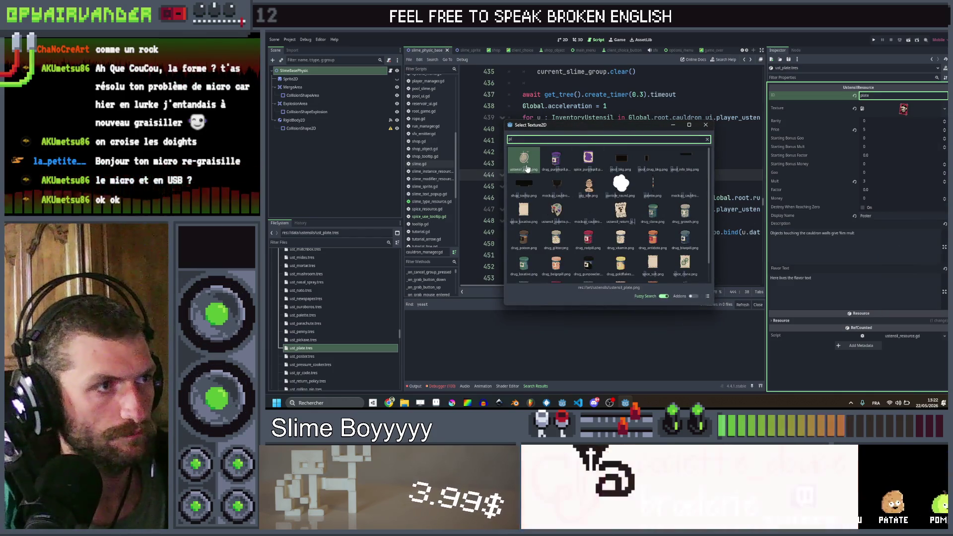
{"action": "key", "text": "Return"}
{"action": "double_click", "coordinate": [876, 216]}
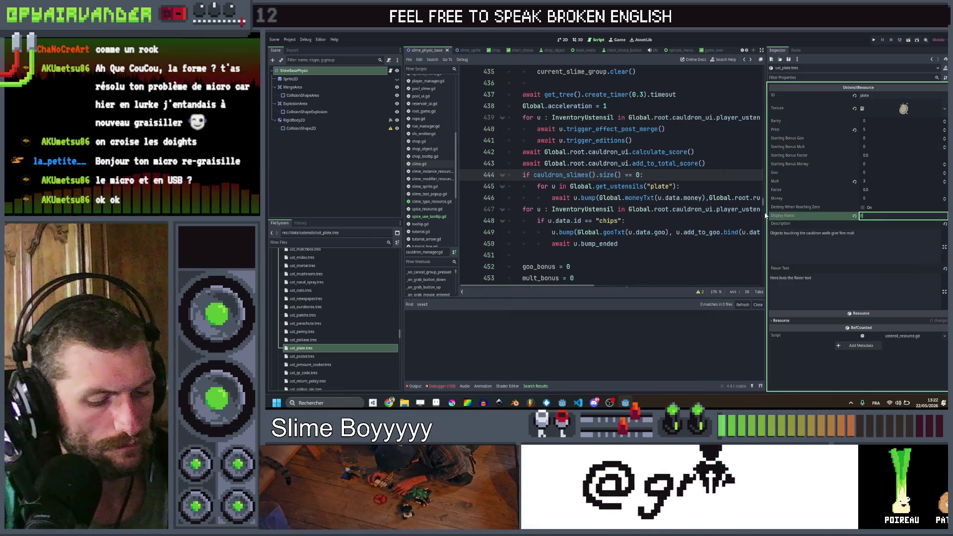
{"action": "type", "text": "ty Plate"}
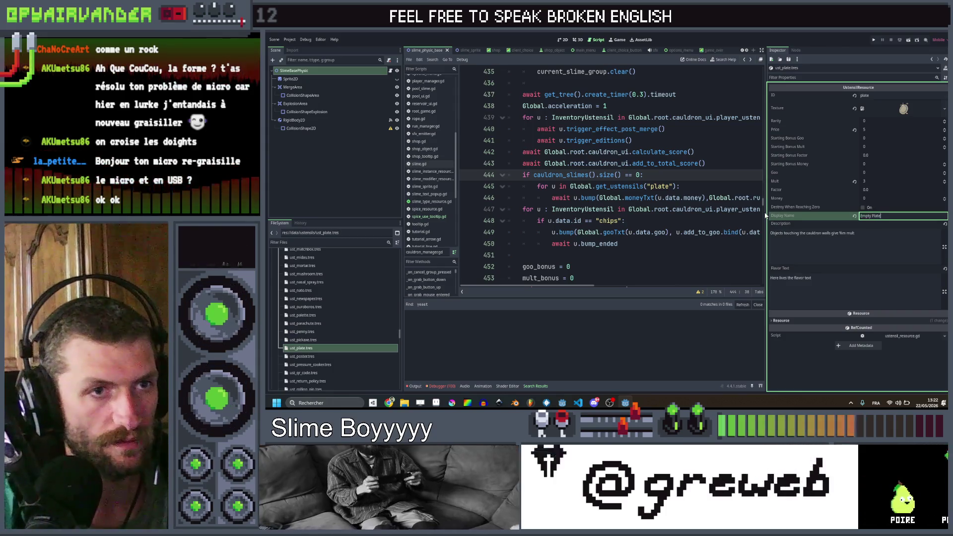
{"action": "type", "text": "0"}
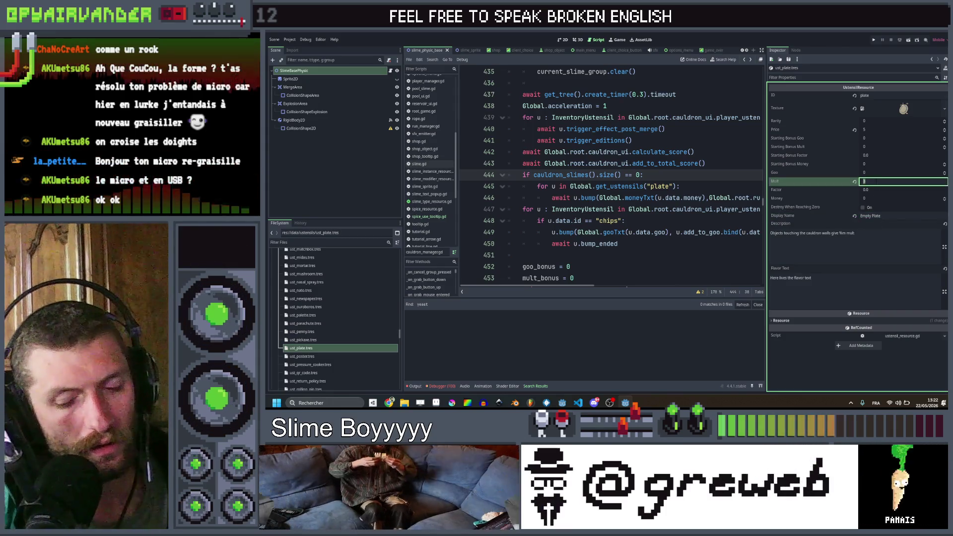
{"action": "left_click", "coordinate": [870, 198]}
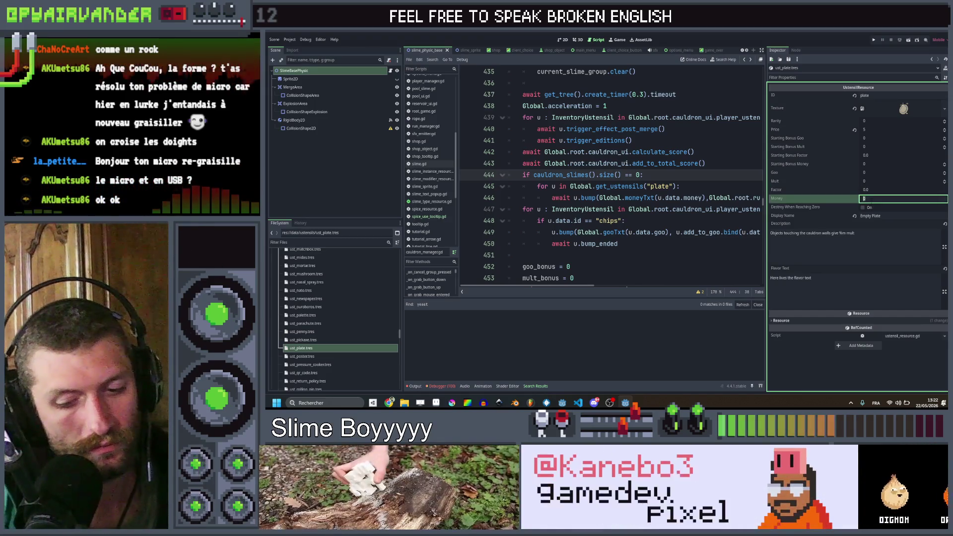
- Set Money to 5 and the description to '%s if your cauldron is empty at the end of your move'
{"action": "key", "text": "Tab"}
{"action": "key", "text": "Tab"}
{"action": "key", "text": "Tab"}
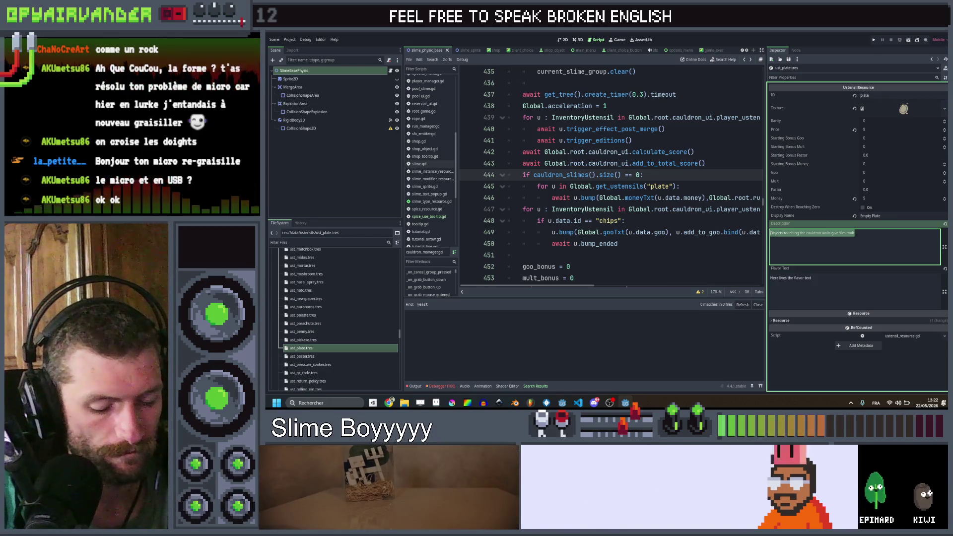
{"action": "type", "text": "%s"}
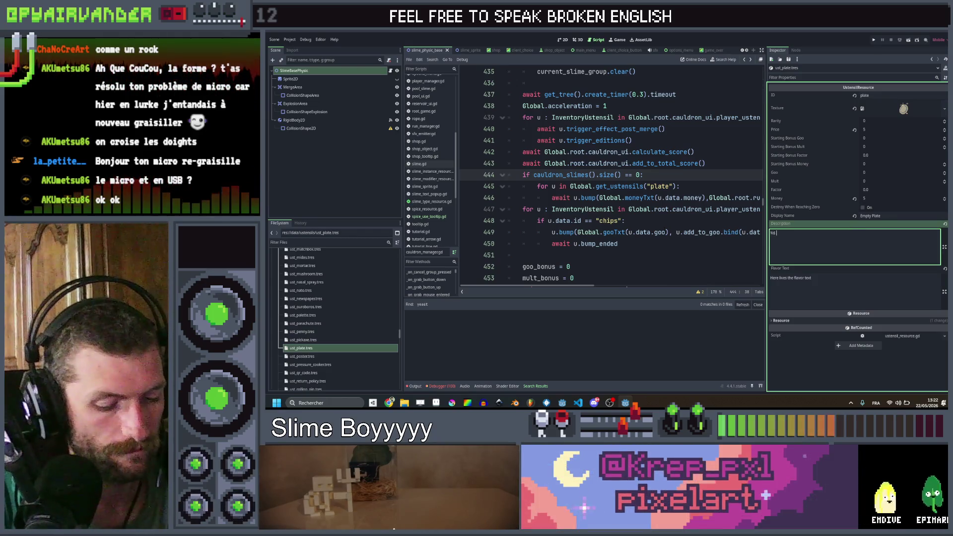
{"action": "type", "text": "our cauld"}
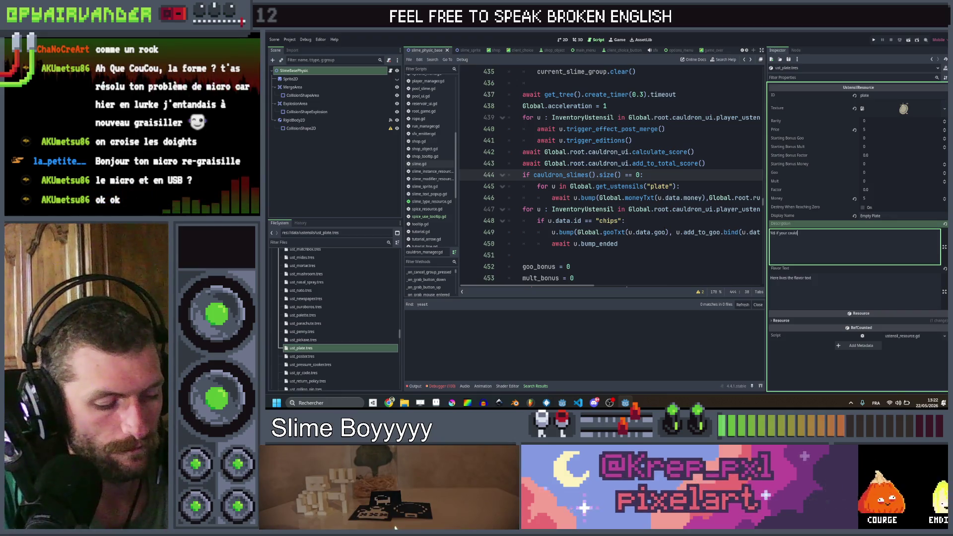
{"action": "type", "text": "ron is empty at the "}
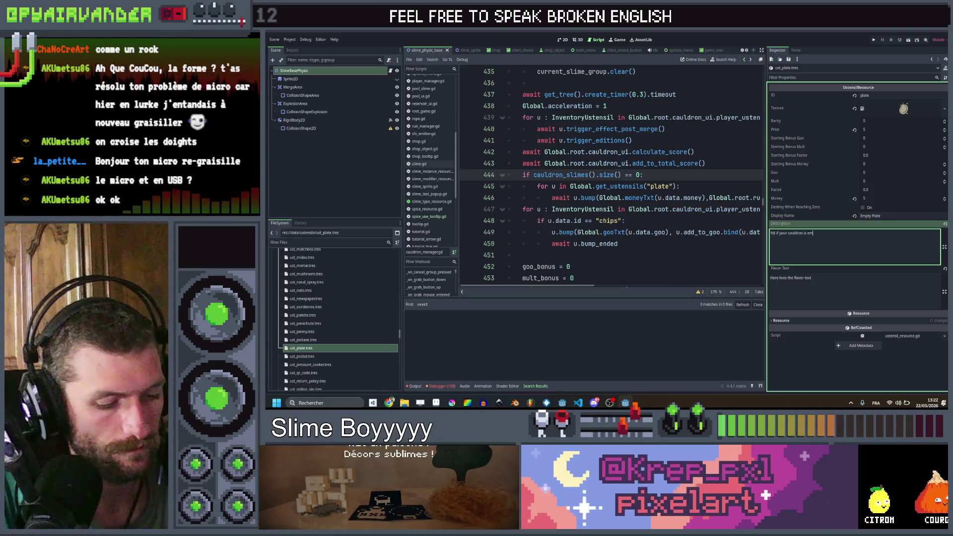
{"action": "type", "text": "end of your mou"}
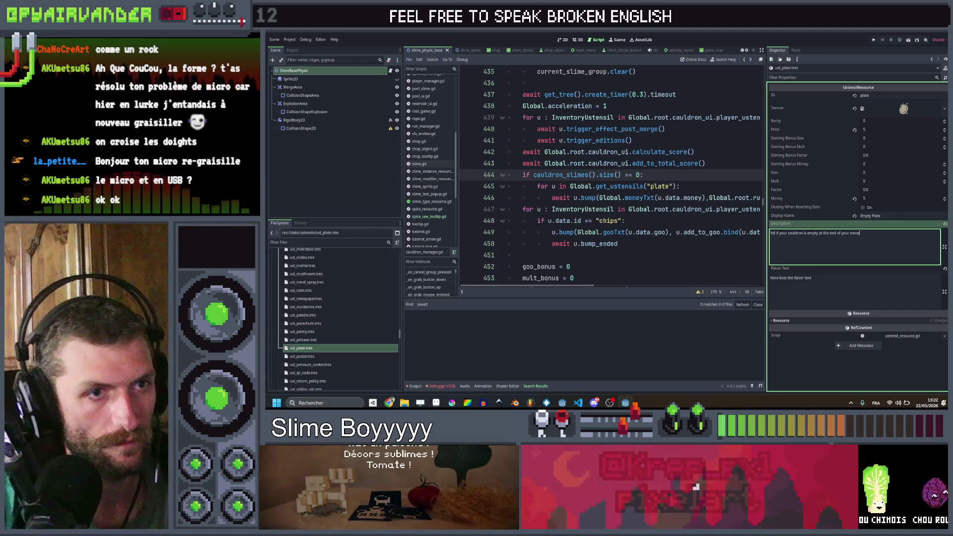
{"action": "type", "text": "e"}
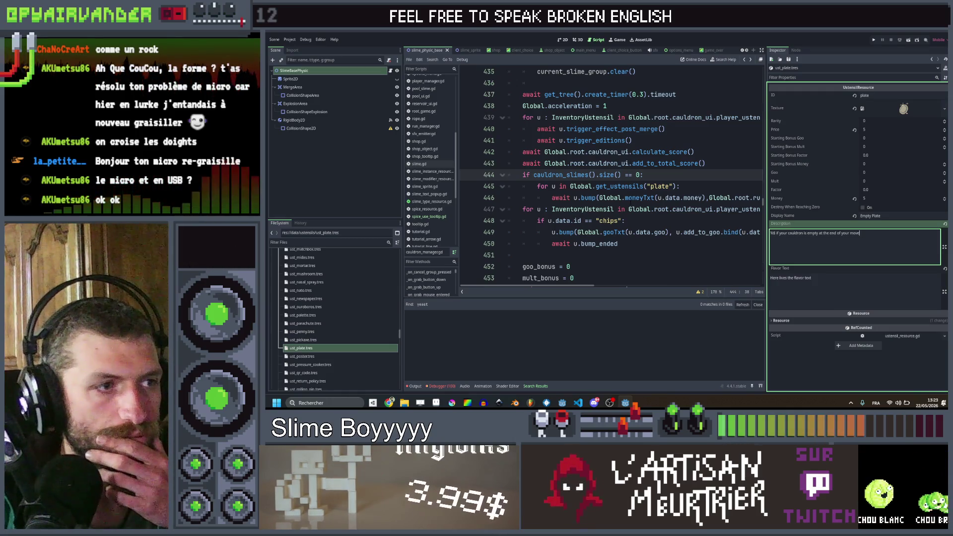
{"action": "scroll", "coordinate": [639, 197], "scroll_direction": "down", "scroll_amount": 6}
{"action": "scroll", "coordinate": [639, 197], "scroll_direction": "down", "scroll_amount": 8}
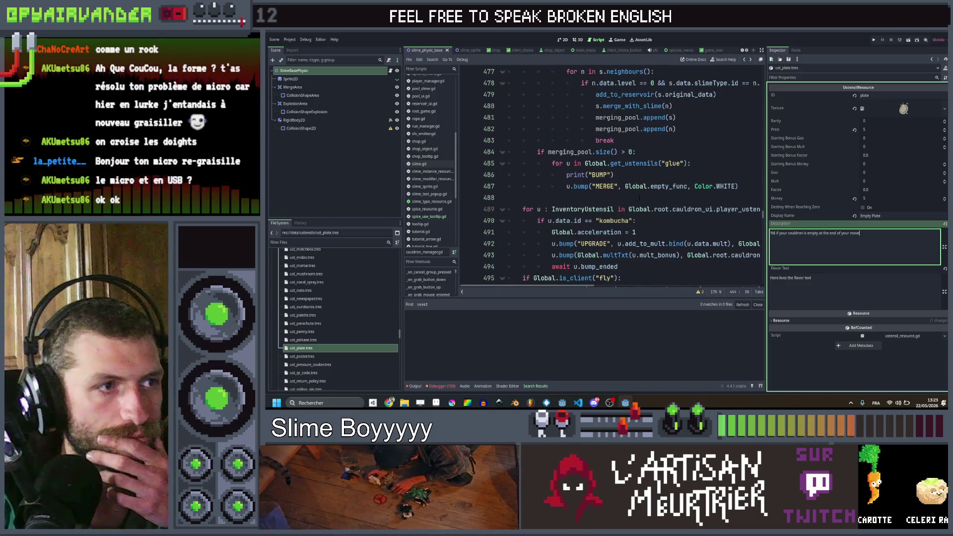
{"action": "scroll", "coordinate": [639, 198], "scroll_direction": "down", "scroll_amount": 4}
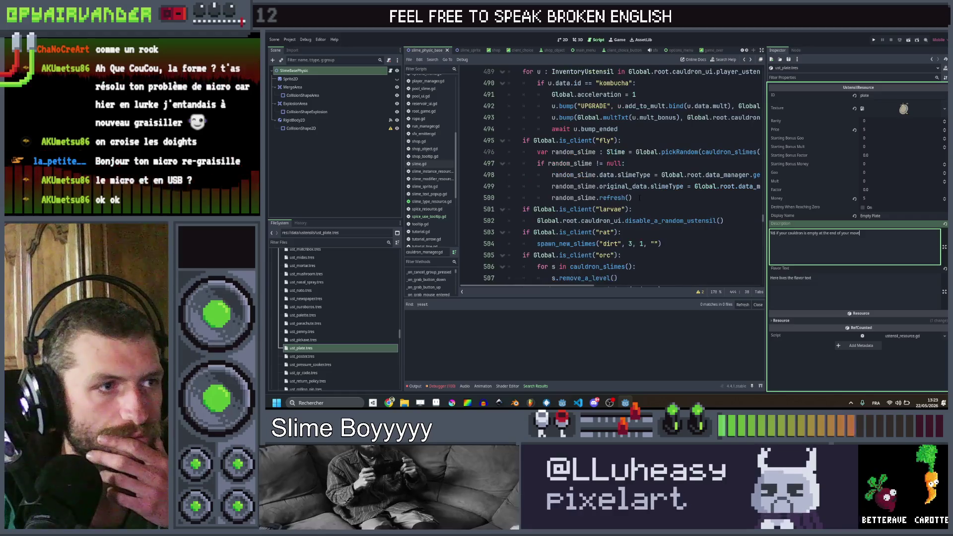
- Add blank lines before and after the plate money block on lines 443–446, then save
{"action": "scroll", "coordinate": [639, 197], "scroll_direction": "up", "scroll_amount": 15}
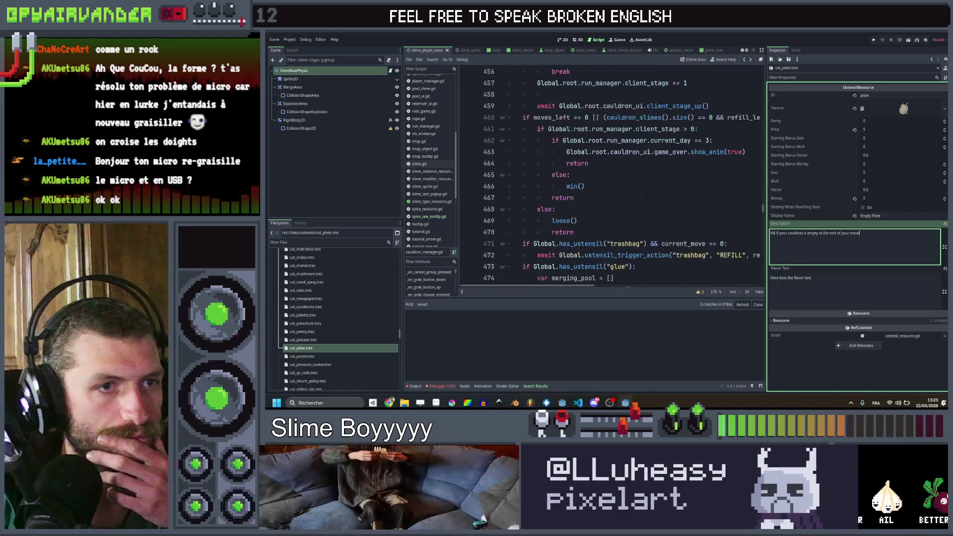
{"action": "scroll", "coordinate": [647, 191], "scroll_direction": "up", "scroll_amount": 3}
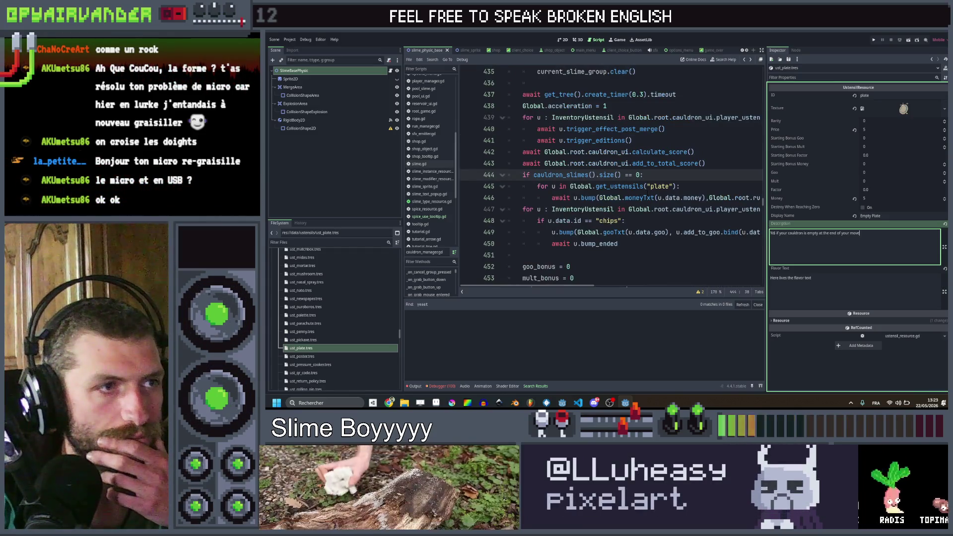
{"action": "left_click", "coordinate": [744, 198]}
{"action": "key", "text": "Return"}
{"action": "key", "text": "BackSpace"}
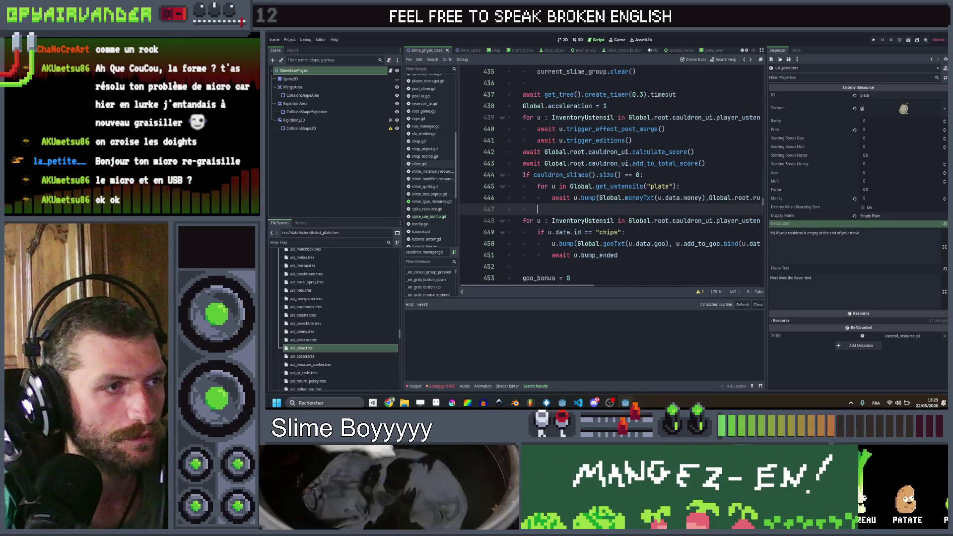
{"action": "key", "text": "BackSpace"}
{"action": "left_click", "coordinate": [710, 163]}
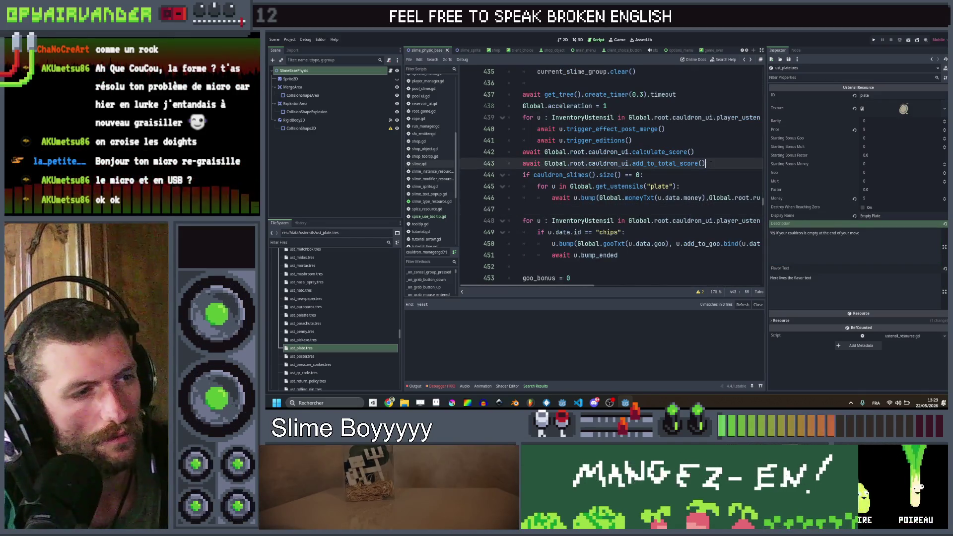
{"action": "key", "text": "Return"}
{"action": "key", "text": "ctrl+s"}
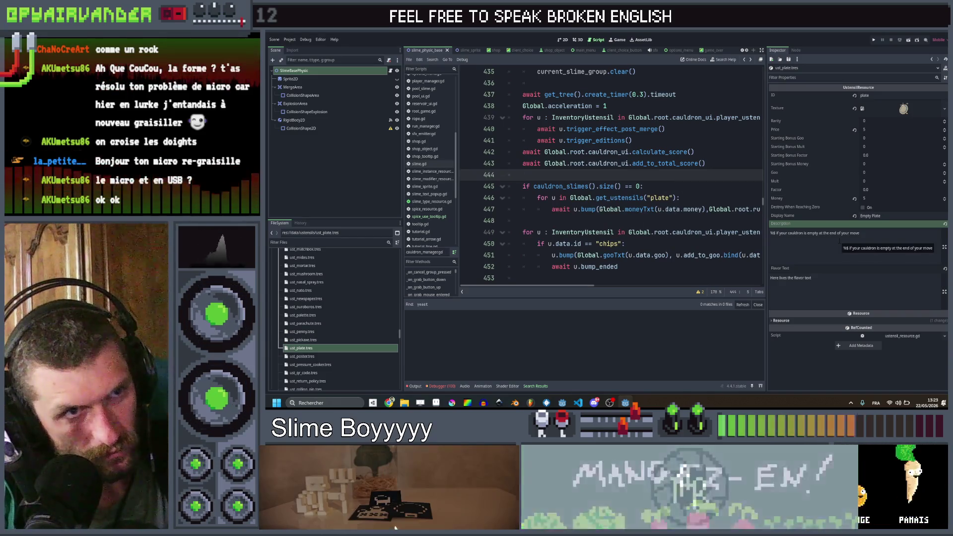
- Tick the E84 done checkbox for Empty Plate in the Ustensils sheet
{"action": "mouse_move", "coordinate": [389, 402]}
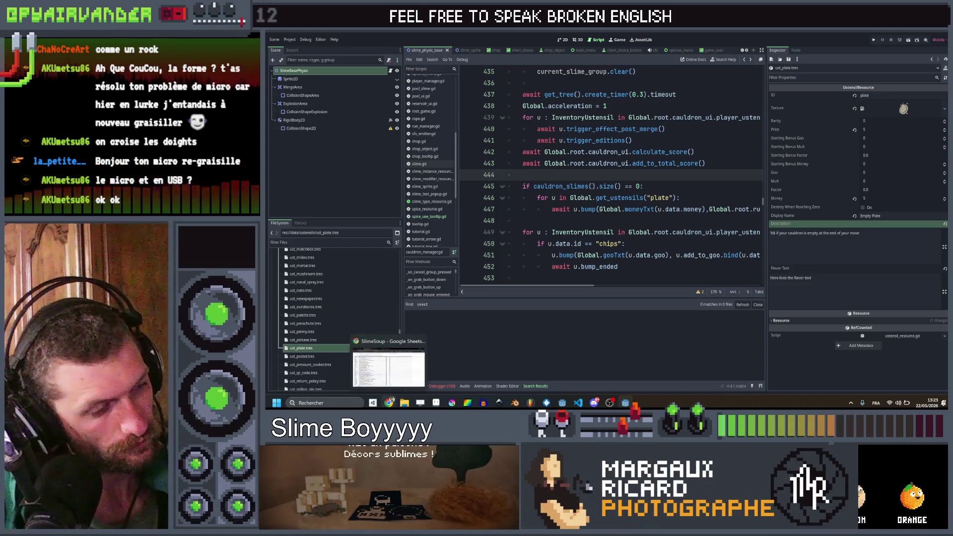
{"action": "left_click", "coordinate": [389, 377]}
{"action": "left_click", "coordinate": [619, 279]}
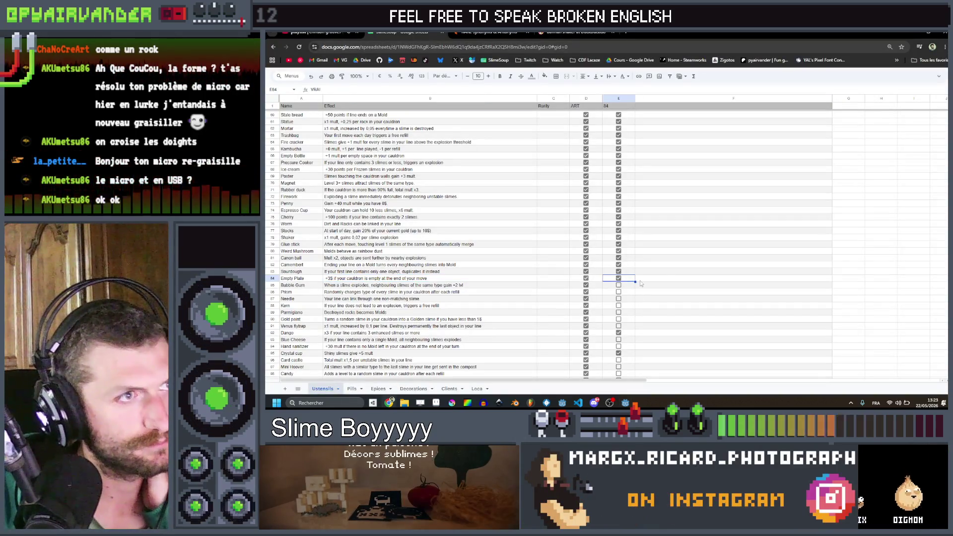
{"action": "left_click", "coordinate": [745, 286]}
{"action": "scroll", "coordinate": [746, 287], "scroll_direction": "down", "scroll_amount": 3}
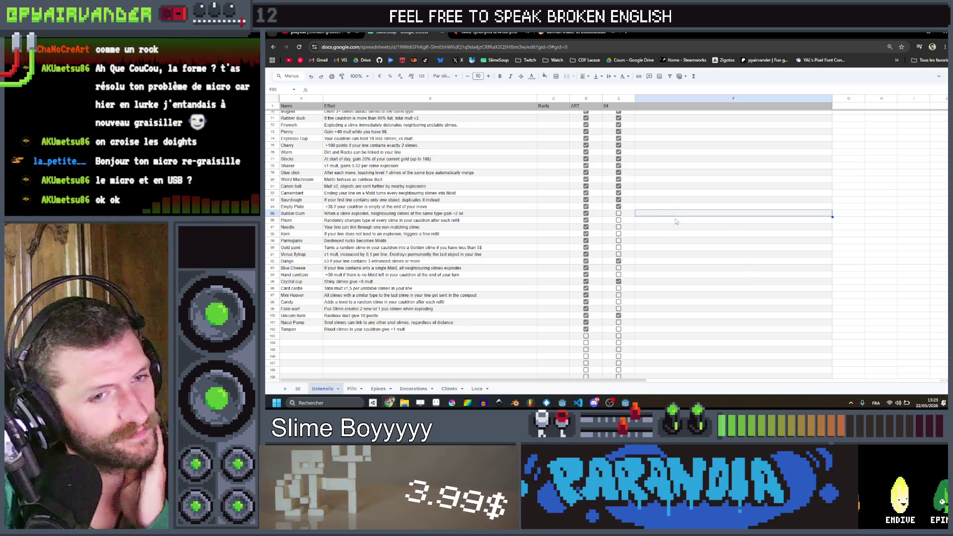
{"action": "left_click", "coordinate": [386, 213]}
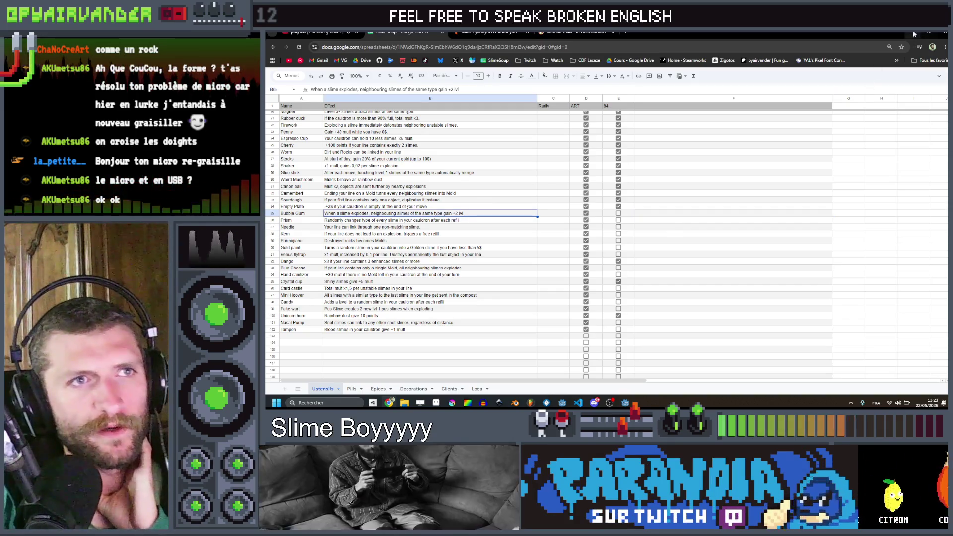
{"action": "key", "text": "alt+Tab"}
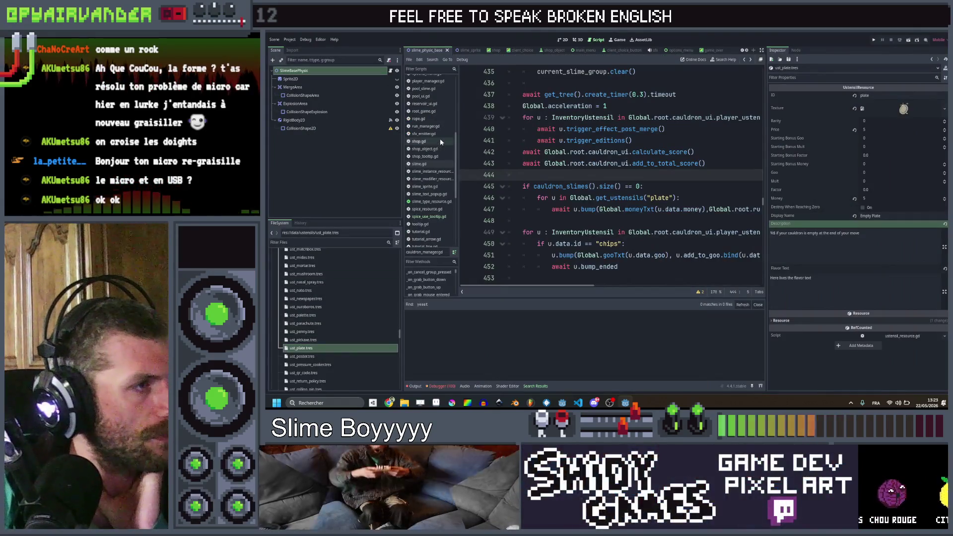
- Jump to the merge_slimes definition from cauldron_manager.gd
{"action": "scroll", "coordinate": [643, 178], "scroll_direction": "up", "scroll_amount": 9}
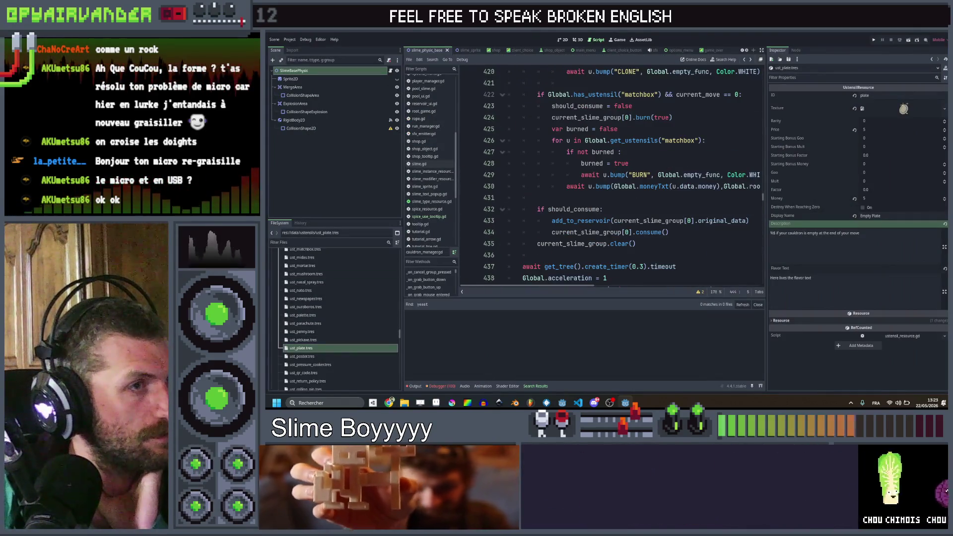
{"action": "scroll", "coordinate": [644, 177], "scroll_direction": "up", "scroll_amount": 3}
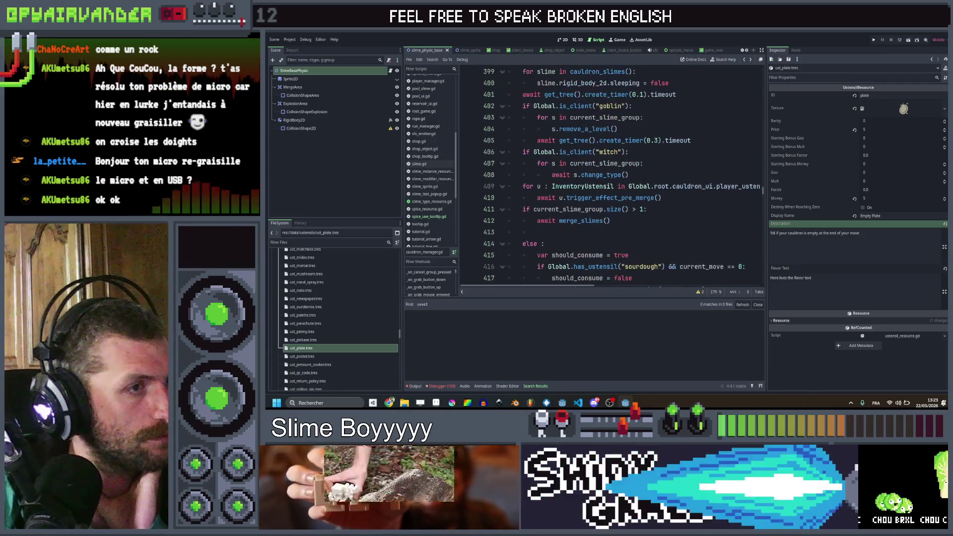
{"action": "scroll", "coordinate": [644, 178], "scroll_direction": "down", "scroll_amount": 8}
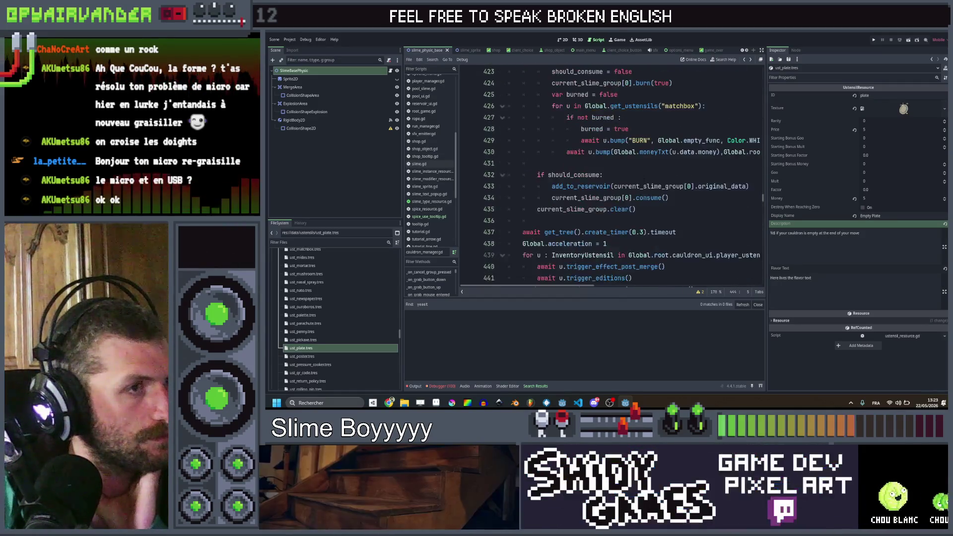
{"action": "scroll", "coordinate": [643, 180], "scroll_direction": "down", "scroll_amount": 8}
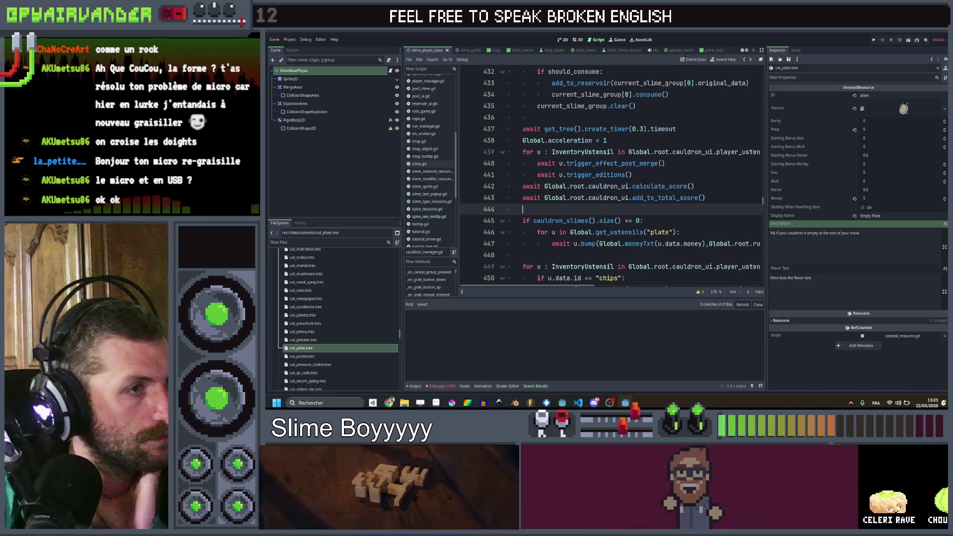
{"action": "scroll", "coordinate": [610, 173], "scroll_direction": "up", "scroll_amount": 7}
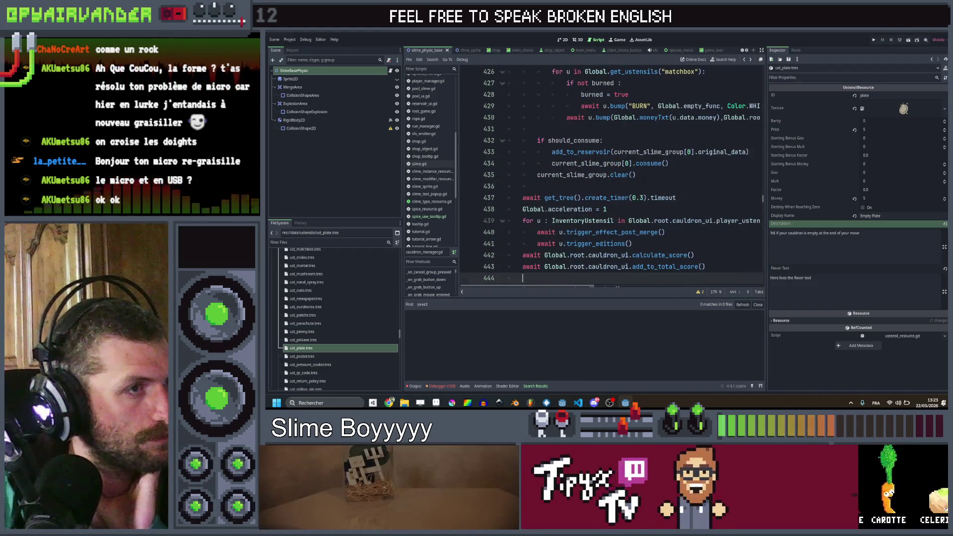
{"action": "scroll", "coordinate": [643, 180], "scroll_direction": "up", "scroll_amount": 8}
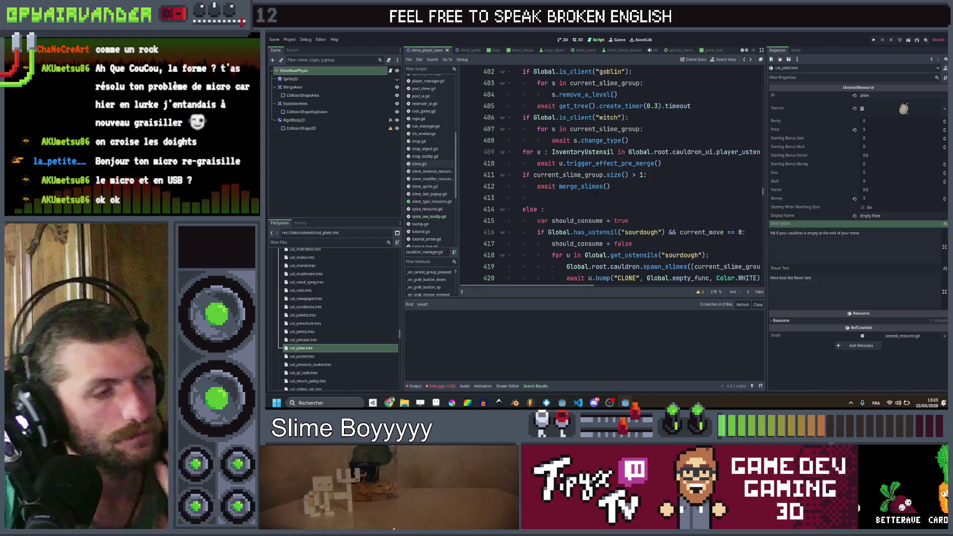
{"action": "left_click", "coordinate": [589, 186], "text": "ctrl"}
- Open explode() in slime.gd and select the grenade check on lines 253–254
{"action": "scroll", "coordinate": [589, 186], "scroll_direction": "down", "scroll_amount": 10}
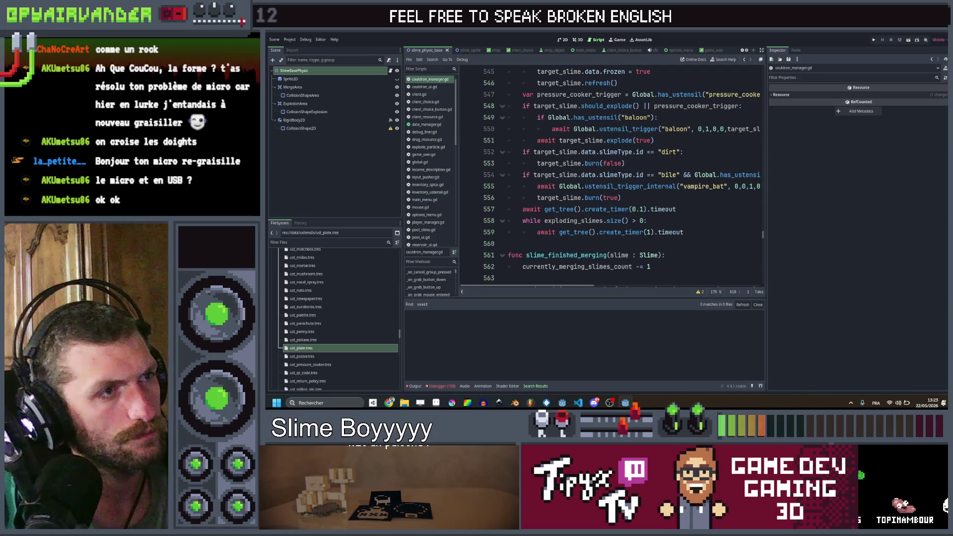
{"action": "left_click", "coordinate": [619, 141], "text": "ctrl"}
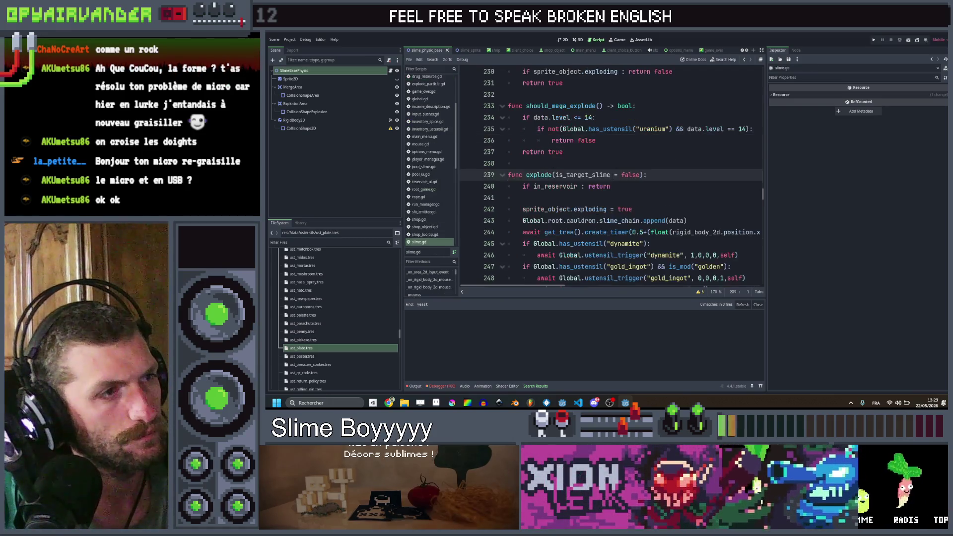
{"action": "scroll", "coordinate": [619, 146], "scroll_direction": "down", "scroll_amount": 3}
{"action": "scroll", "coordinate": [610, 173], "scroll_direction": "down", "scroll_amount": 2}
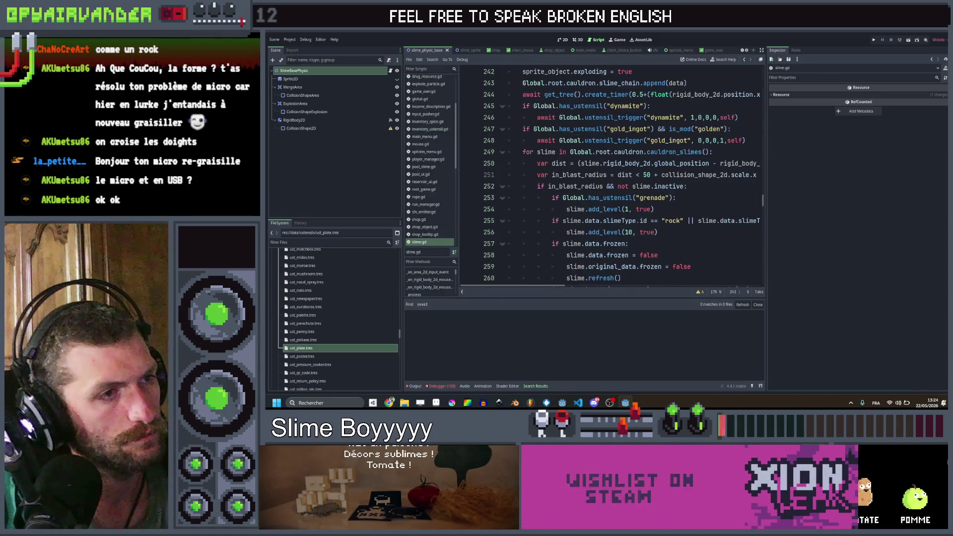
{"action": "left_click_drag", "start_coordinate": [655, 174], "coordinate": [554, 163]}
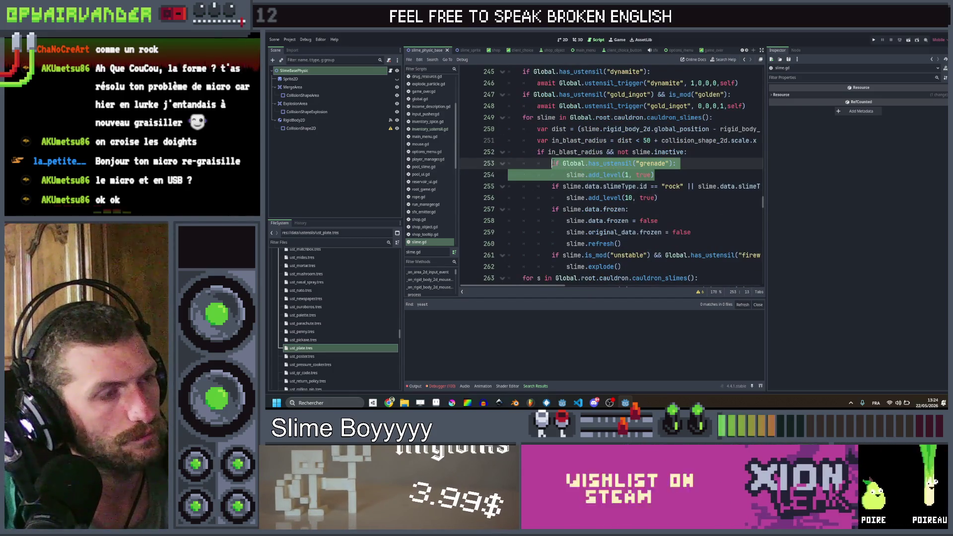
{"action": "scroll", "coordinate": [640, 163], "scroll_direction": "right", "scroll_amount": 2}
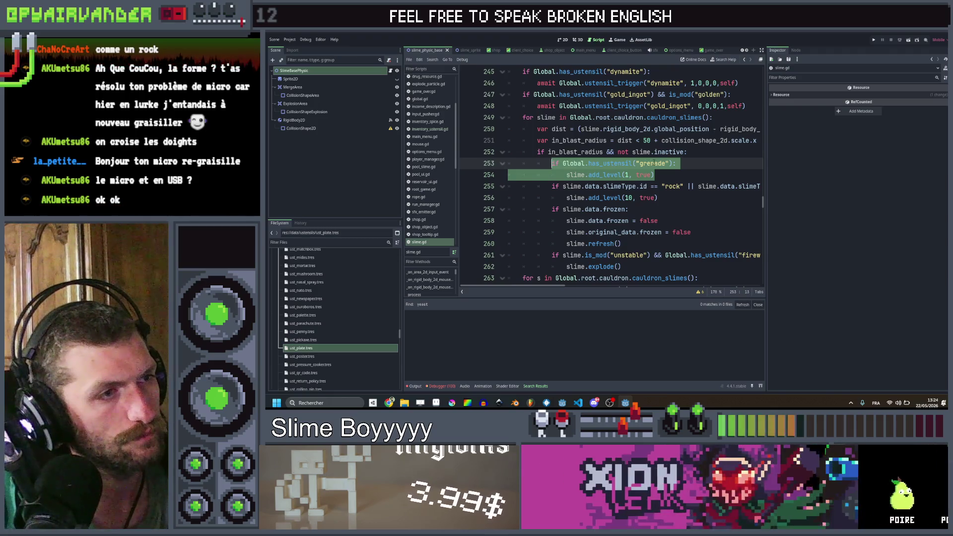
{"action": "scroll", "coordinate": [653, 163], "scroll_direction": "left", "scroll_amount": 2}
{"action": "left_click", "coordinate": [655, 175]}
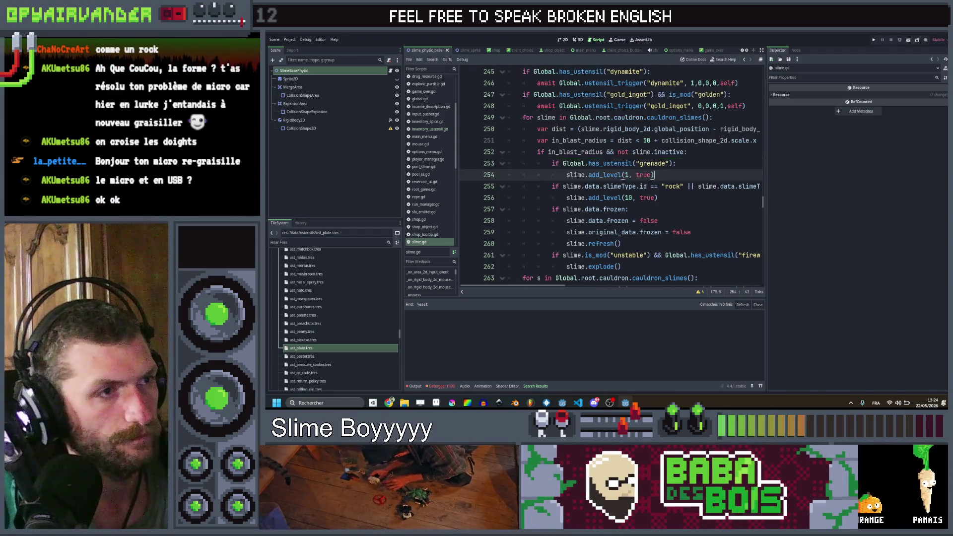
- Paste a second grenade check and make the first add Global.get_ustensil_lvl("grenade") levels, then save
{"action": "key", "text": "Return"}
{"action": "type", "text": "if Global.has_ustensil(\"grenade\"): \t\t\t\tslime.add_level(1, true)"}
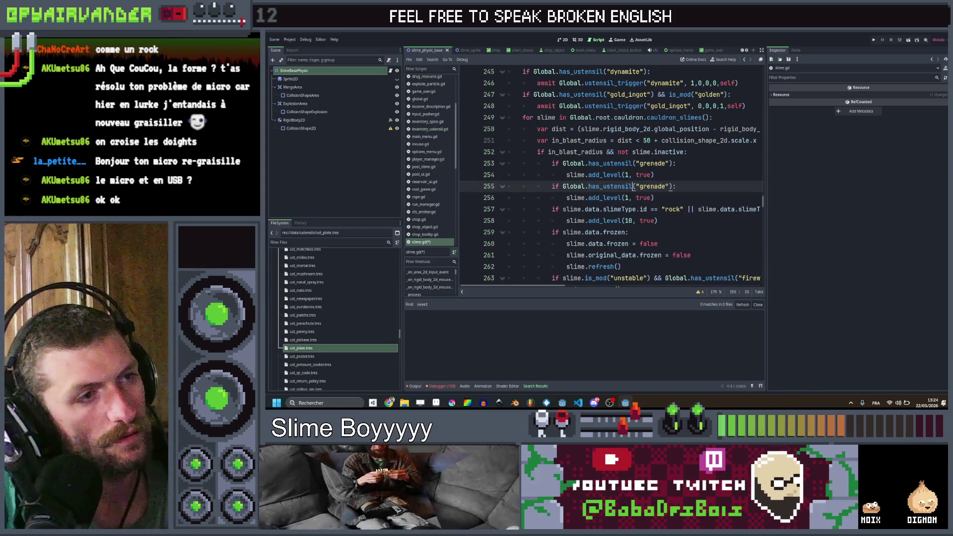
{"action": "key", "text": "ctrl+shift+Left"}
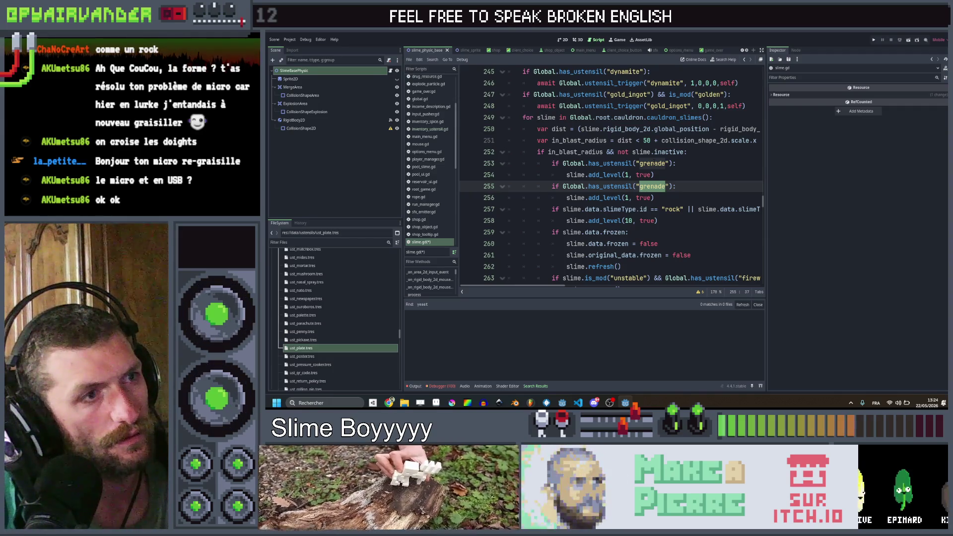
{"action": "key", "text": "Up"}
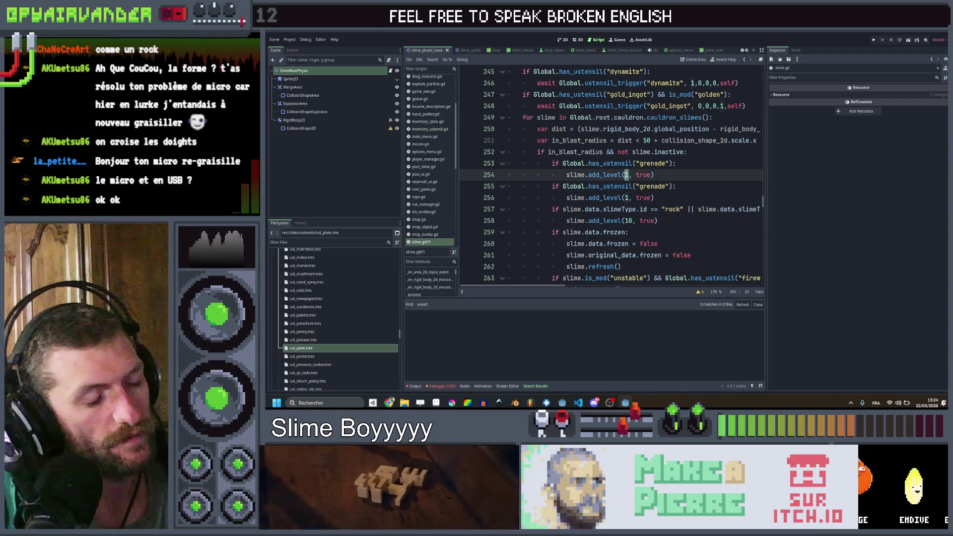
{"action": "type", "text": ".get_uste"}
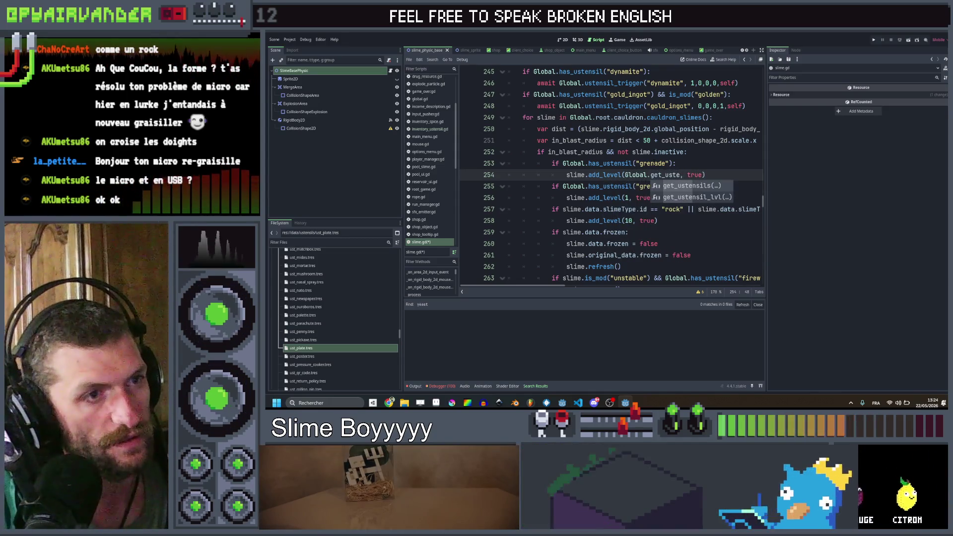
{"action": "key", "text": "Down"}
{"action": "key", "text": "Return"}
{"action": "type", "text": "\"grena"}
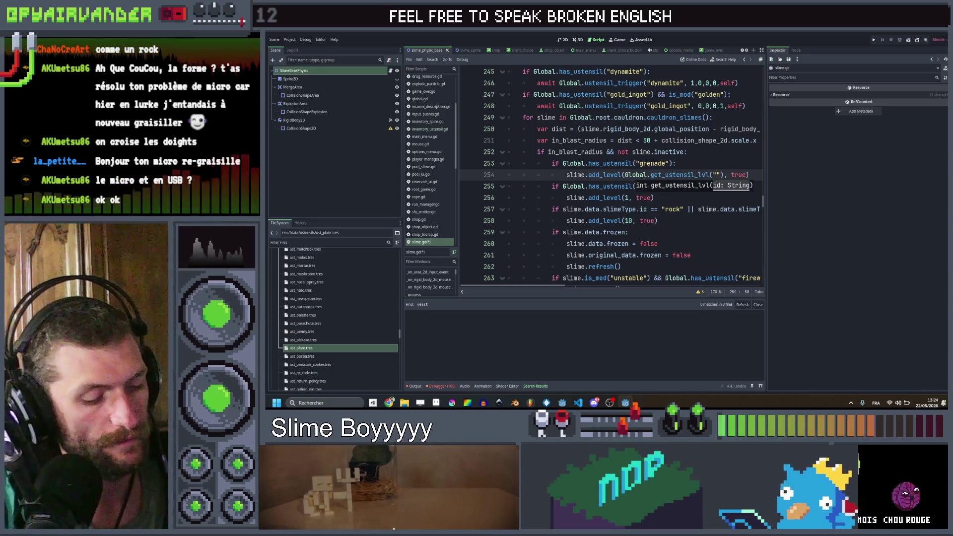
{"action": "type", "text": "de"}
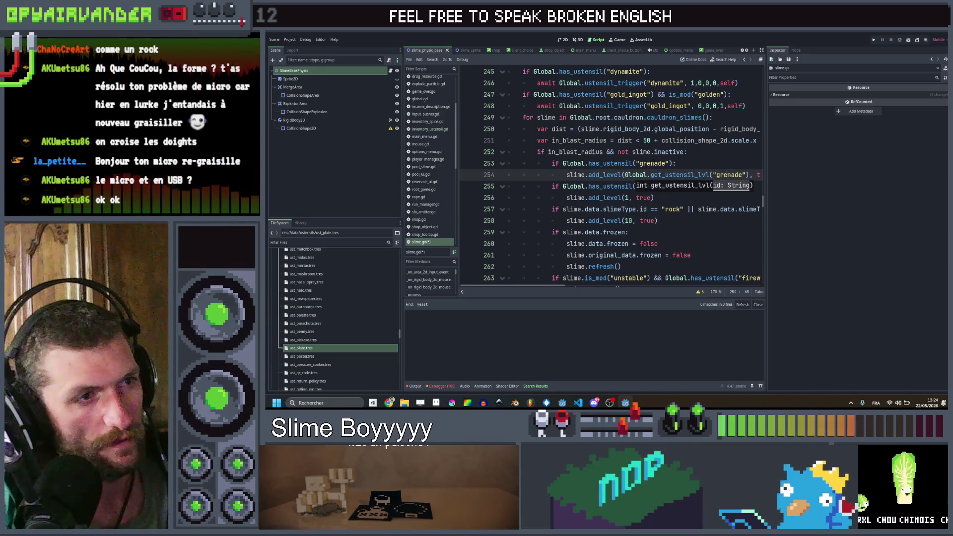
{"action": "left_click", "coordinate": [696, 166]}
{"action": "key", "text": "ctrl+s"}
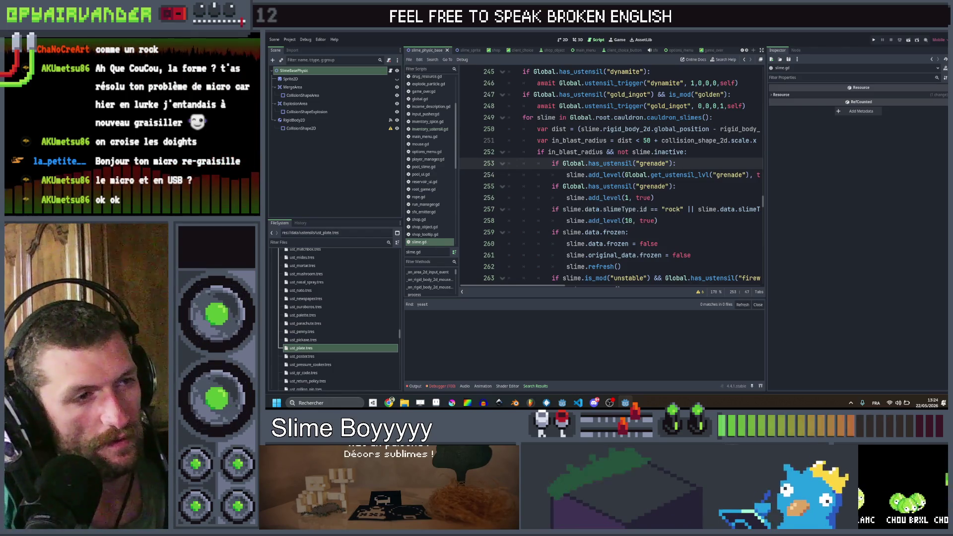
- Add a same-type condition to the second check: slime's slimeType.id equals data's slimeType.id
{"action": "double_click", "coordinate": [652, 186]}
{"action": "type", "text": "bubble_gum"}
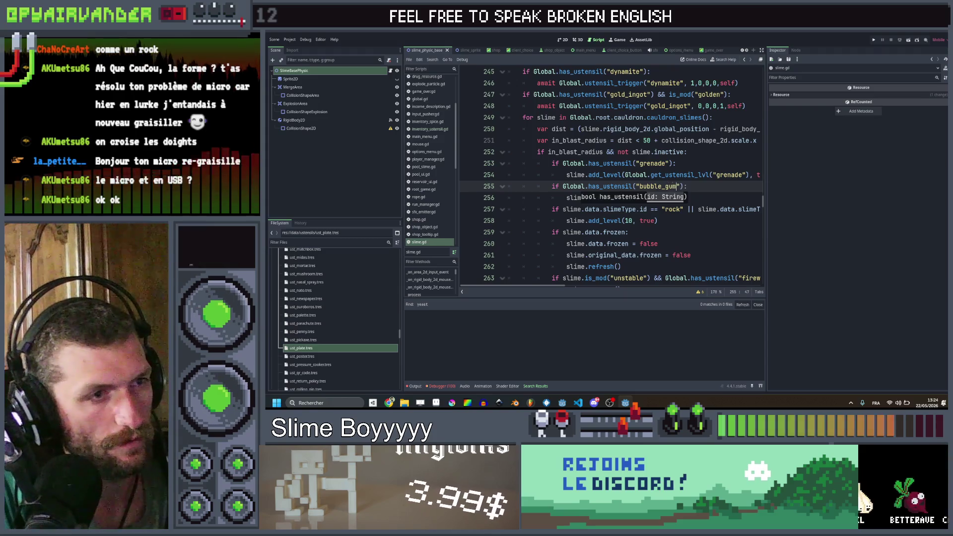
{"action": "key", "text": "Left"}
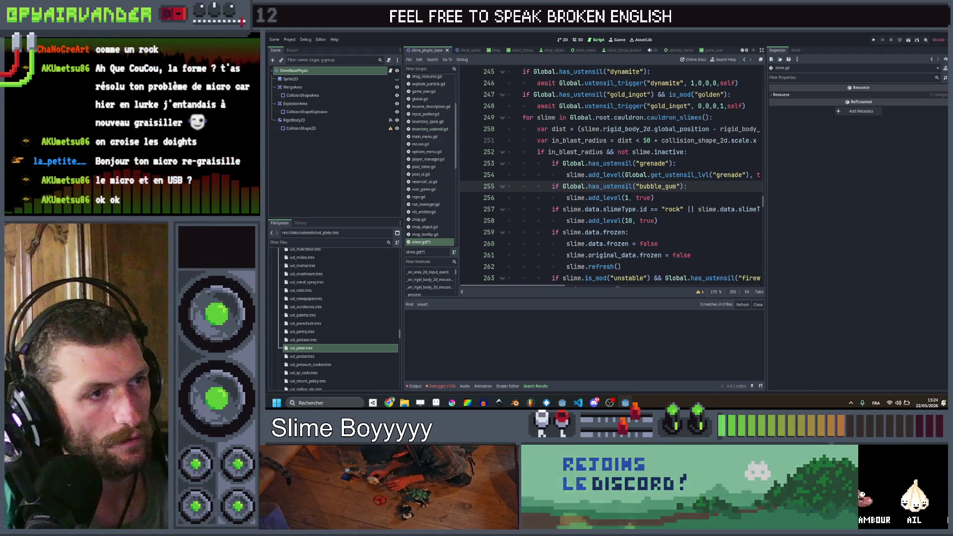
{"action": "type", "text": "&& sli"}
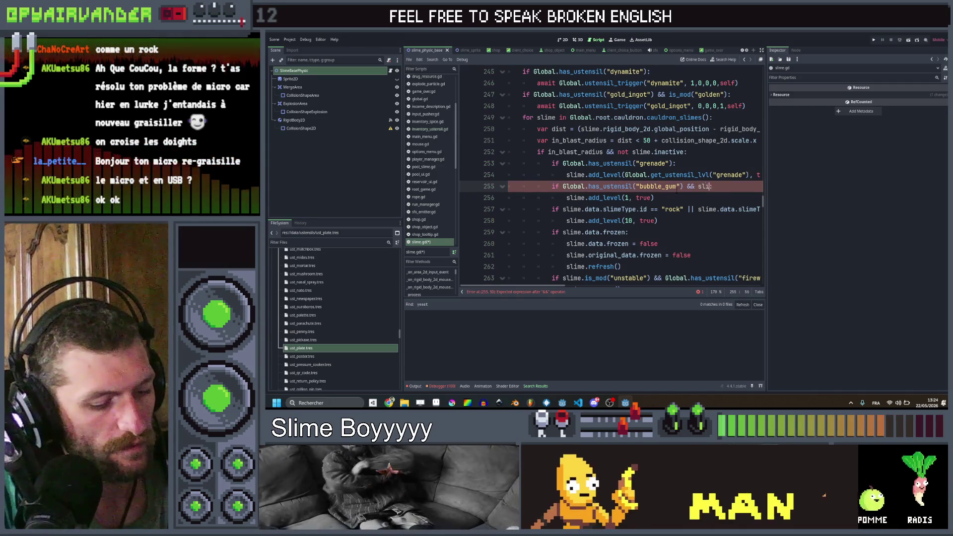
{"action": "type", "text": "me.data."}
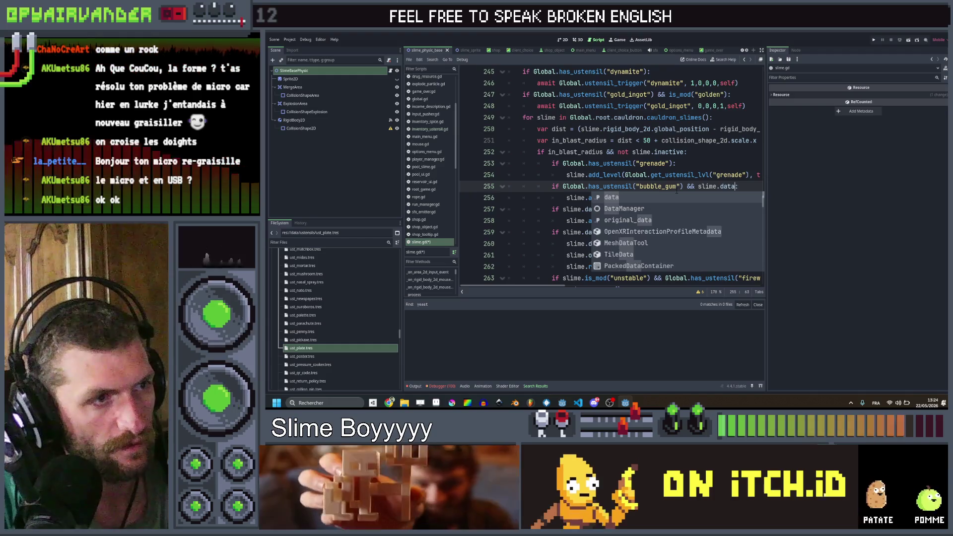
{"action": "type", "text": "id"}
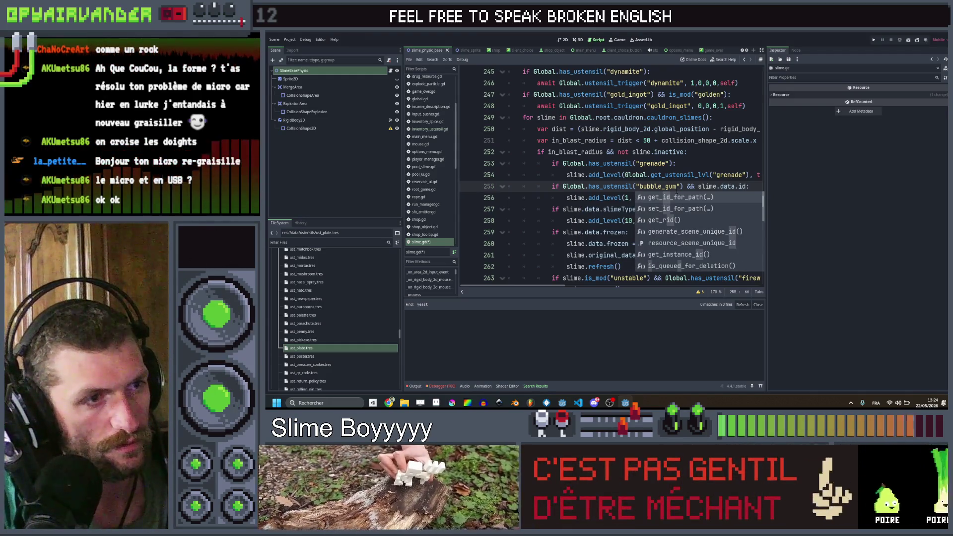
{"action": "key", "text": "BackSpace"}
{"action": "type", "text": "slimeType"}
{"action": "key", "text": "Return"}
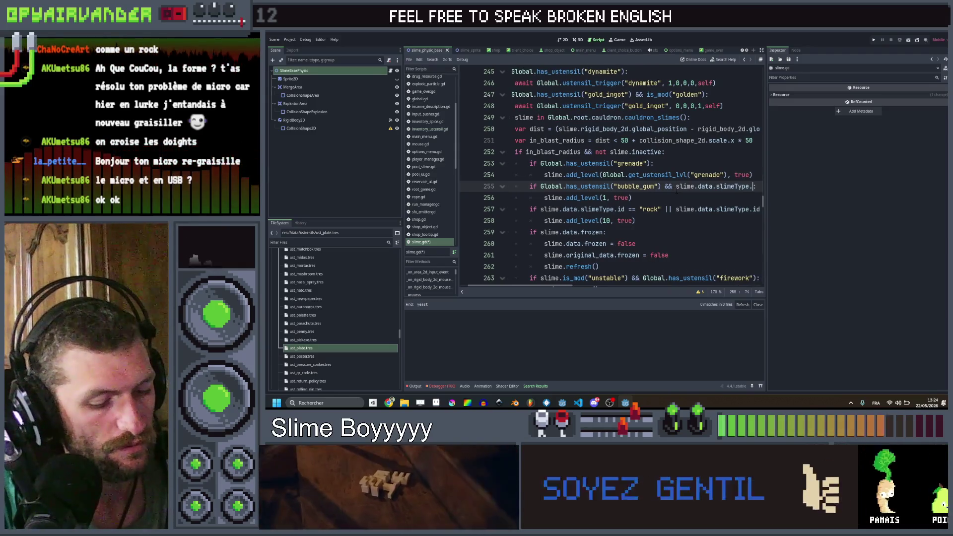
{"action": "type", "text": ".id =="}
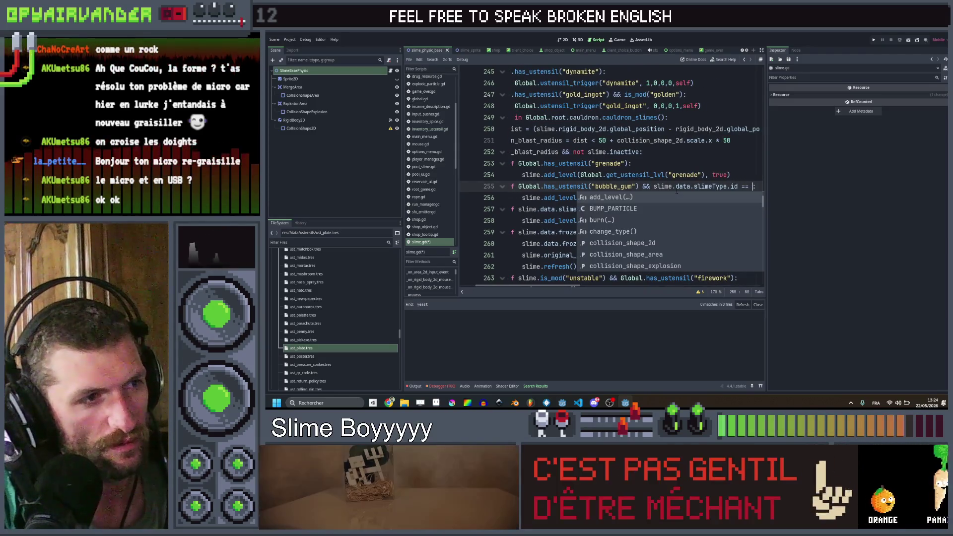
{"action": "type", "text": " data."}
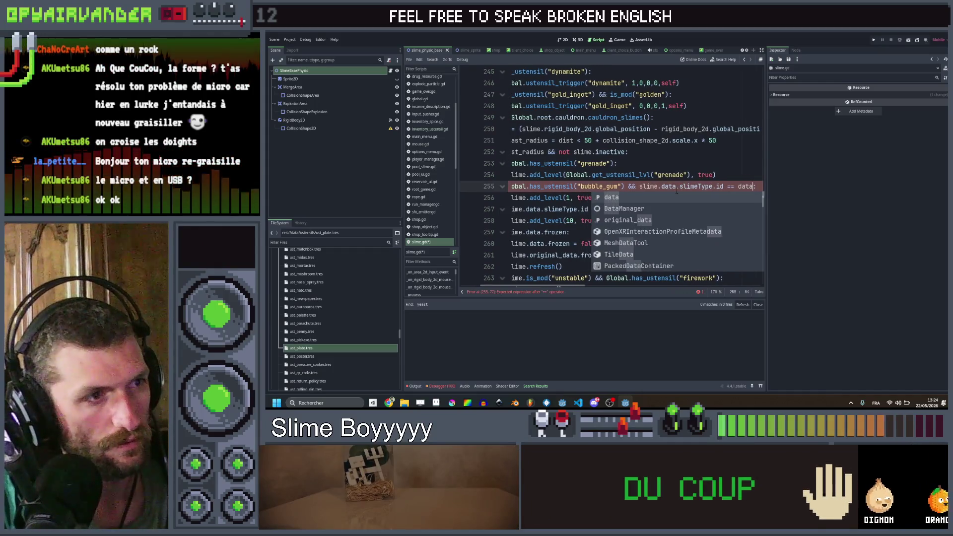
{"action": "type", "text": "s"}
{"action": "key", "text": "Return"}
{"action": "type", "text": ".i"}
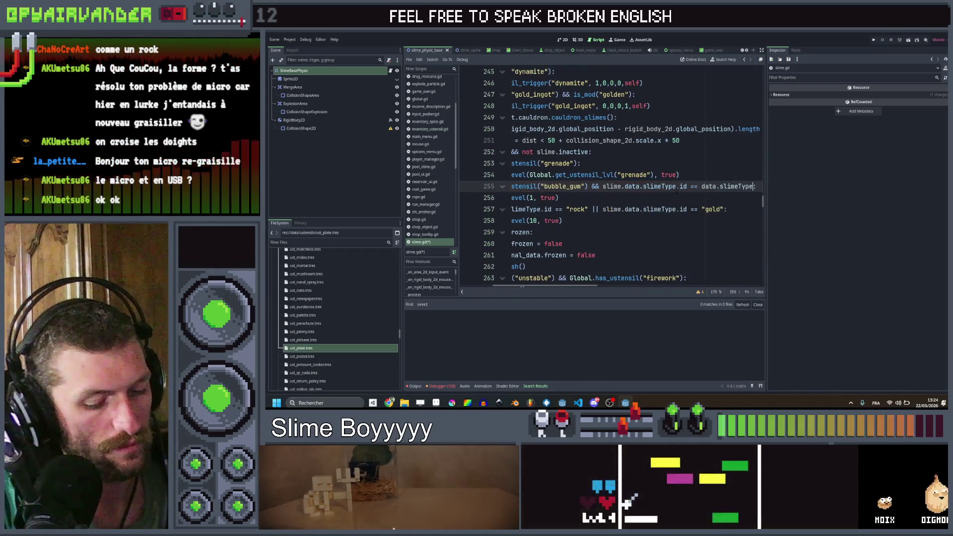
{"action": "type", "text": "d"}
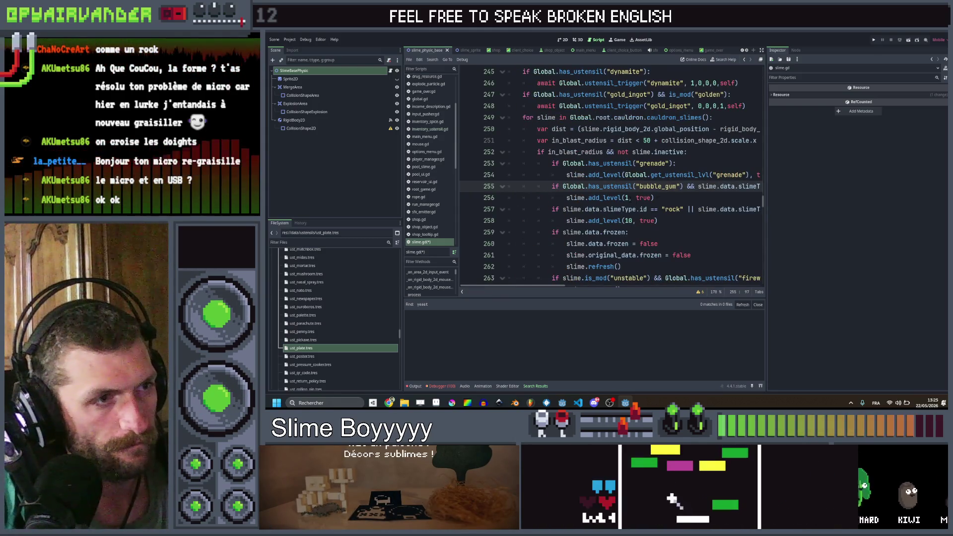
- Make the level amount 2 * Global.get_ustensil_lvl("bubble_gum") and save slime.gd
{"action": "left_click", "coordinate": [626, 197]}
{"action": "type", "text": "2 *"}
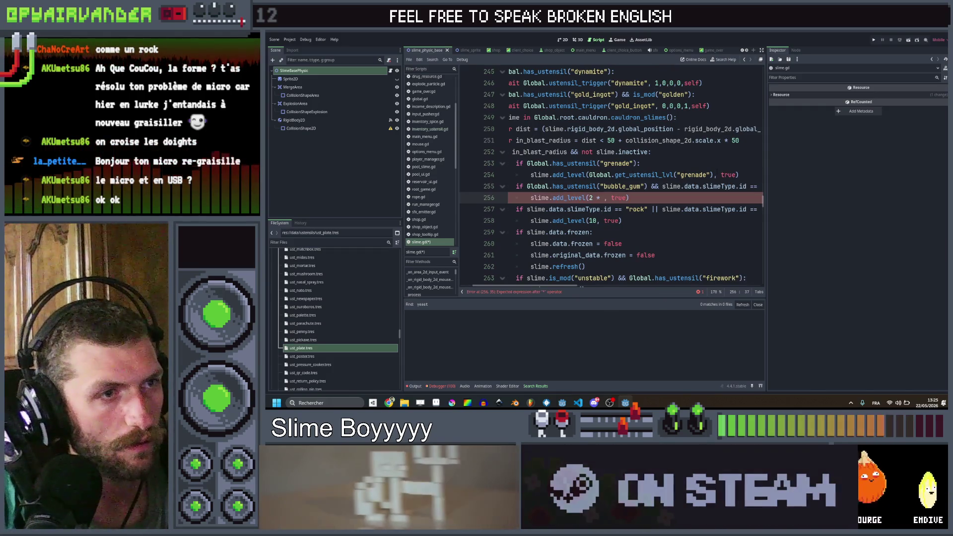
{"action": "left_click_drag", "start_coordinate": [713, 175], "coordinate": [595, 175]}
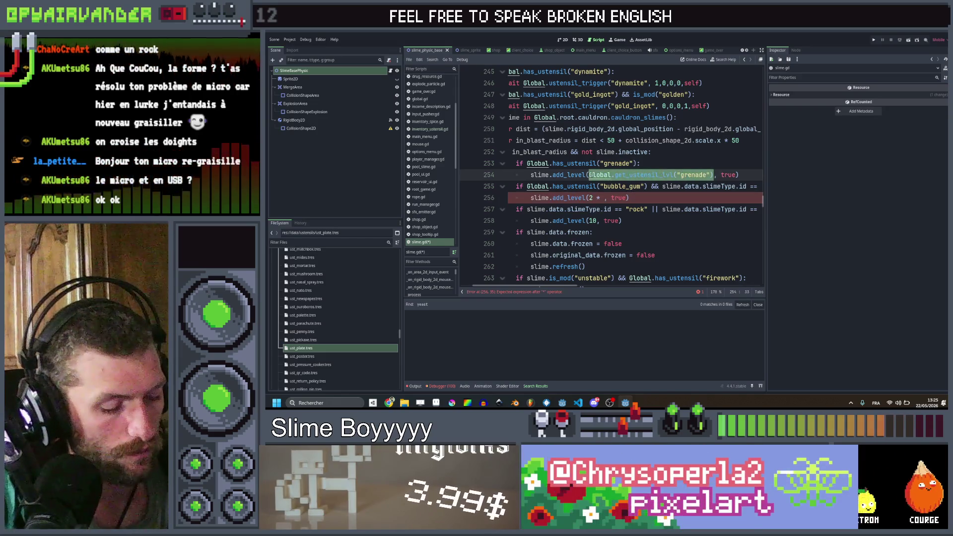
{"action": "left_click", "coordinate": [605, 197]}
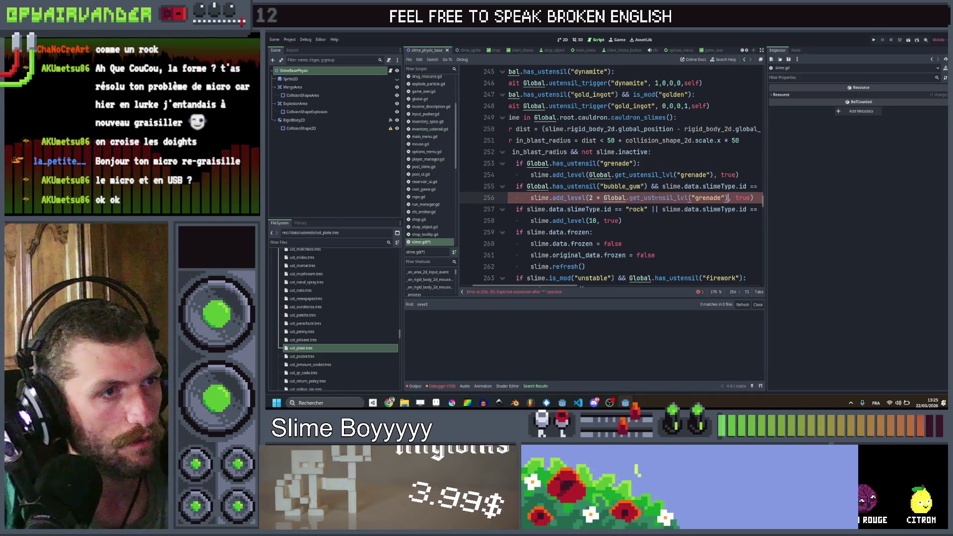
{"action": "double_click", "coordinate": [707, 198]}
{"action": "type", "text": "bubb"}
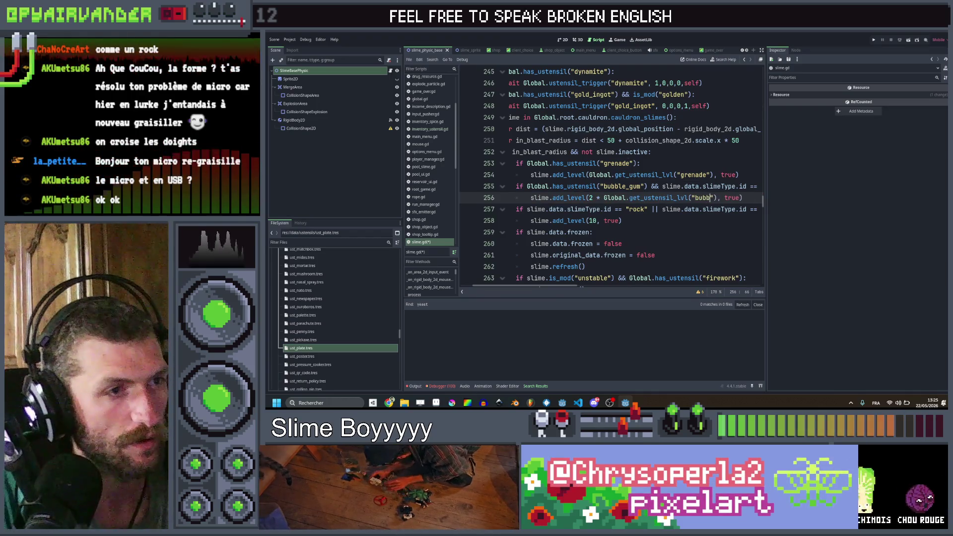
{"action": "type", "text": "le_gum"}
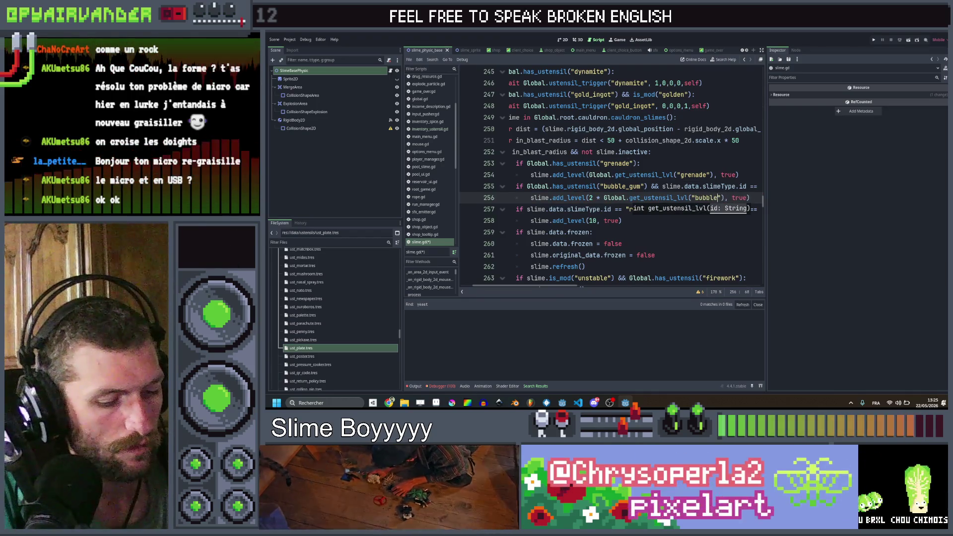
{"action": "key", "text": "ctrl+s"}
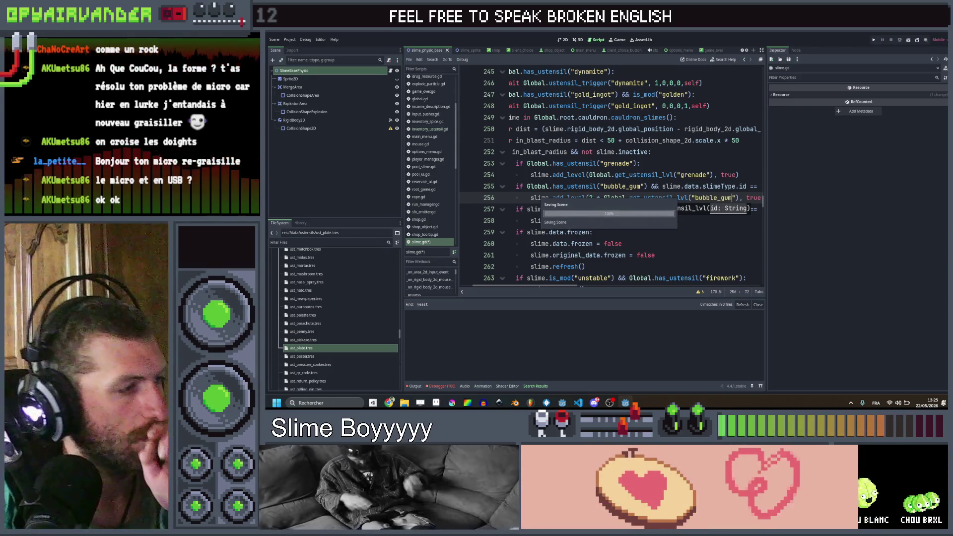
{"action": "scroll", "coordinate": [348, 300], "scroll_direction": "up", "scroll_amount": 5}
{"action": "scroll", "coordinate": [341, 296], "scroll_direction": "up", "scroll_amount": 8}
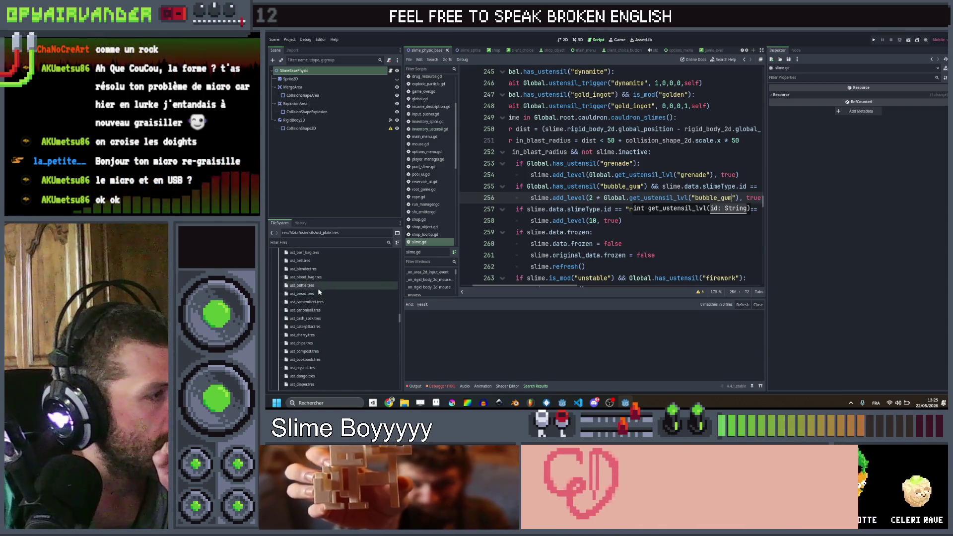
- Duplicate ust_bread.tres as ust_bubble_gum.tres and open the new file
{"action": "left_click", "coordinate": [319, 293]}
{"action": "key", "text": "ctrl+d"}
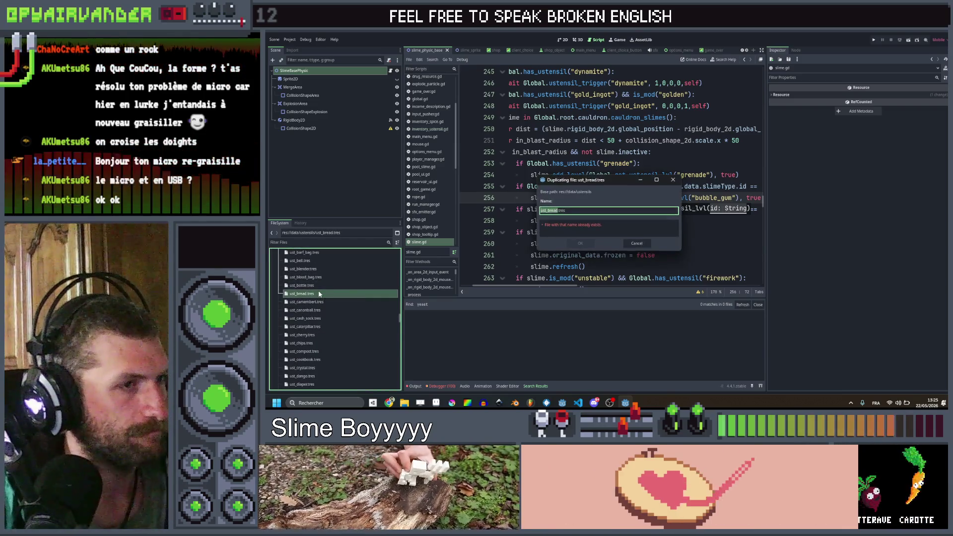
{"action": "type", "text": "bubble_gum"}
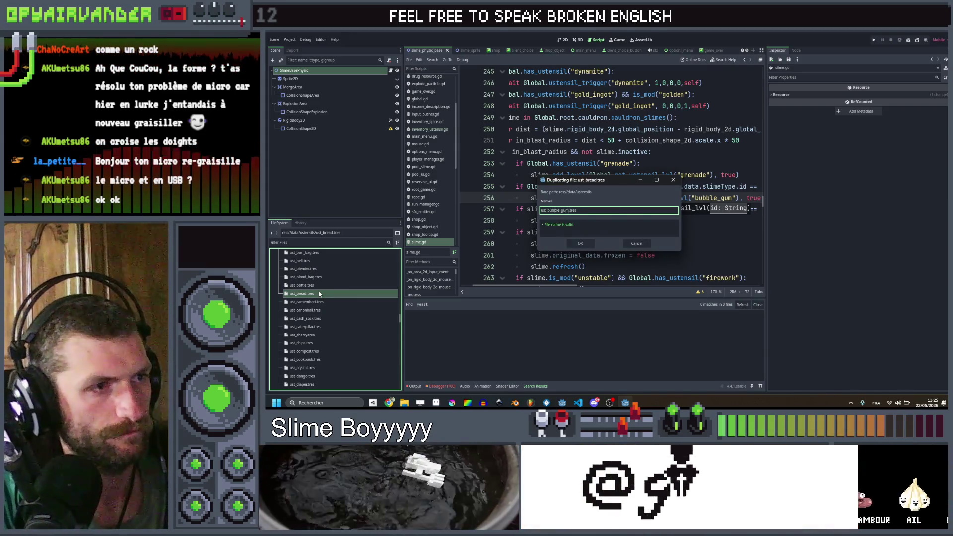
{"action": "key", "text": "Return"}
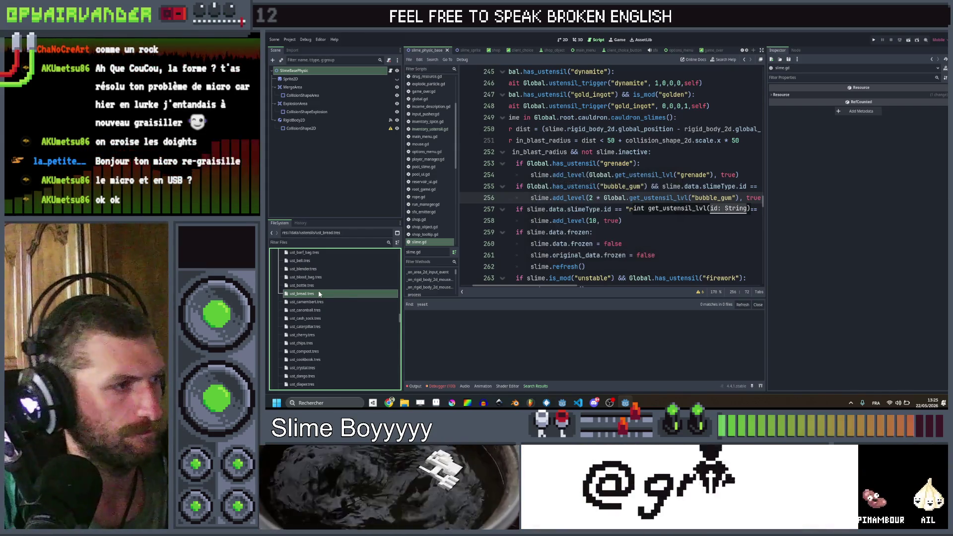
{"action": "left_click", "coordinate": [312, 303]}
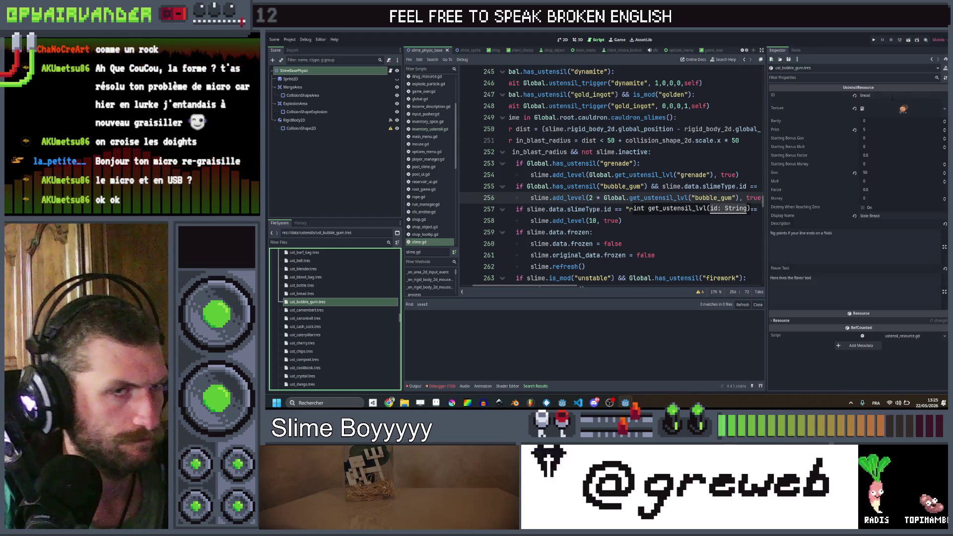
- Set ID to bubble_gum, quick-load the bubble gum texture, and set Goo to 0
{"action": "left_click", "coordinate": [888, 95]}
{"action": "type", "text": "bubb"}
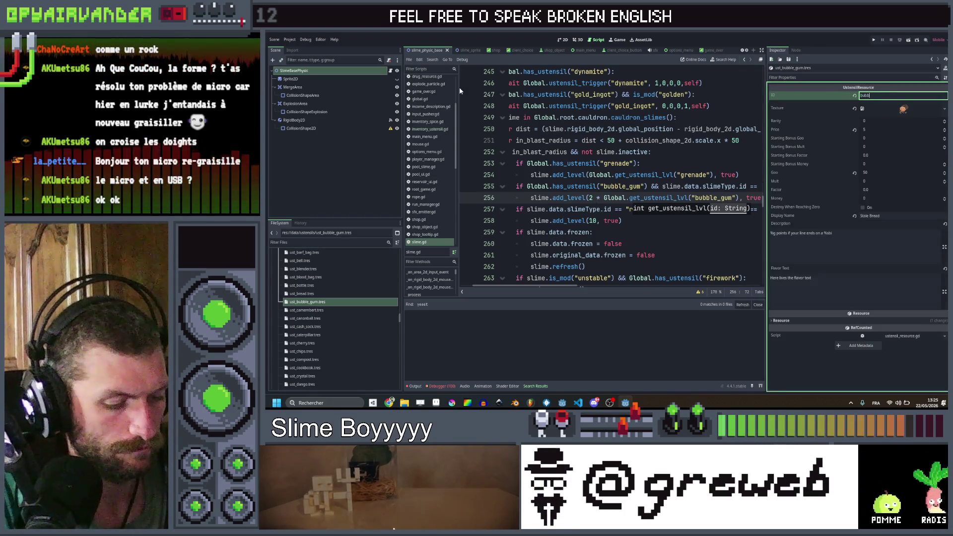
{"action": "type", "text": "le_gum"}
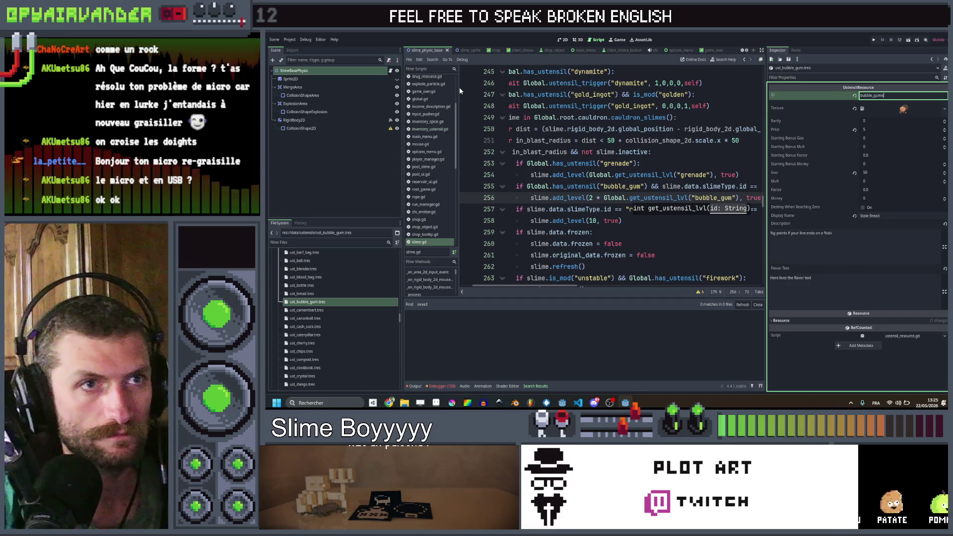
{"action": "right_click", "coordinate": [903, 109]}
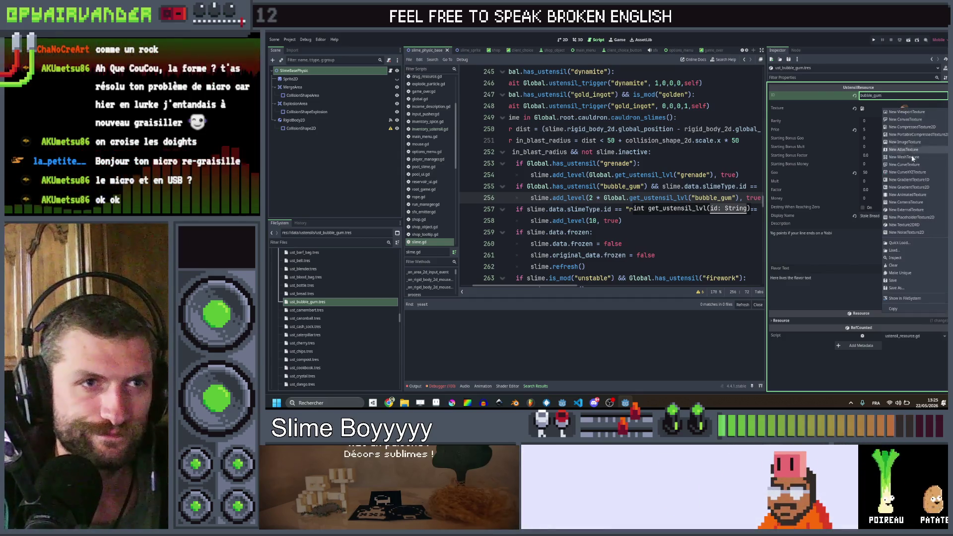
{"action": "left_click", "coordinate": [897, 243]}
{"action": "type", "text": "but"}
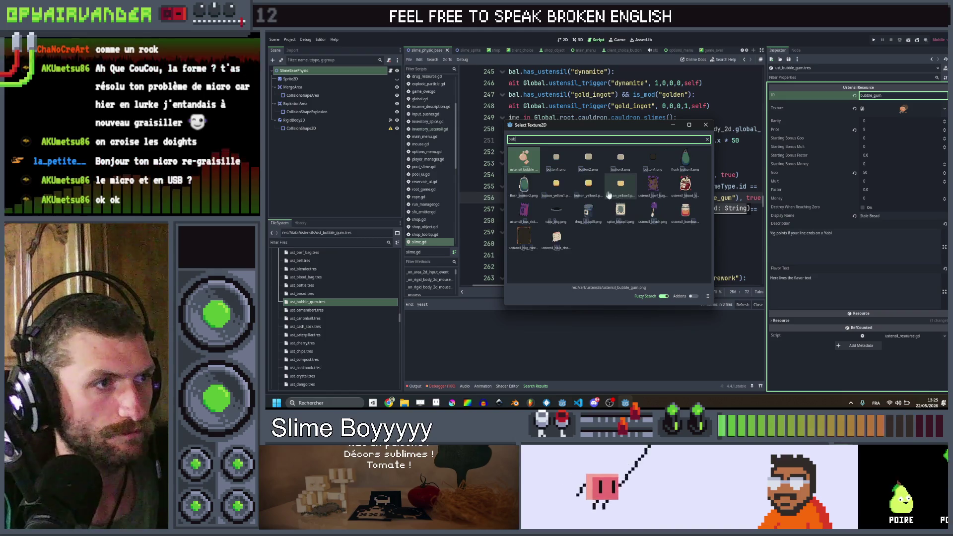
{"action": "double_click", "coordinate": [531, 167]}
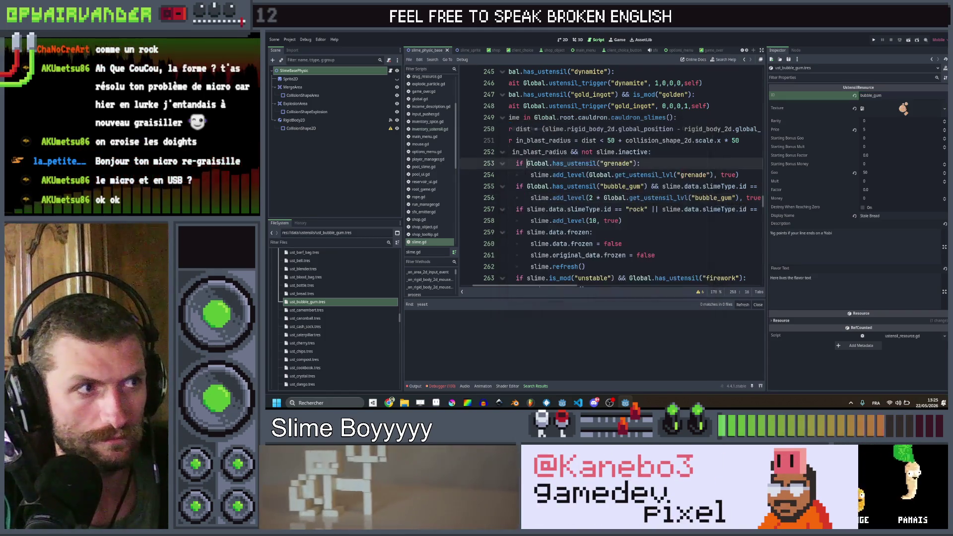
{"action": "left_click", "coordinate": [881, 172]}
{"action": "type", "text": "0"}
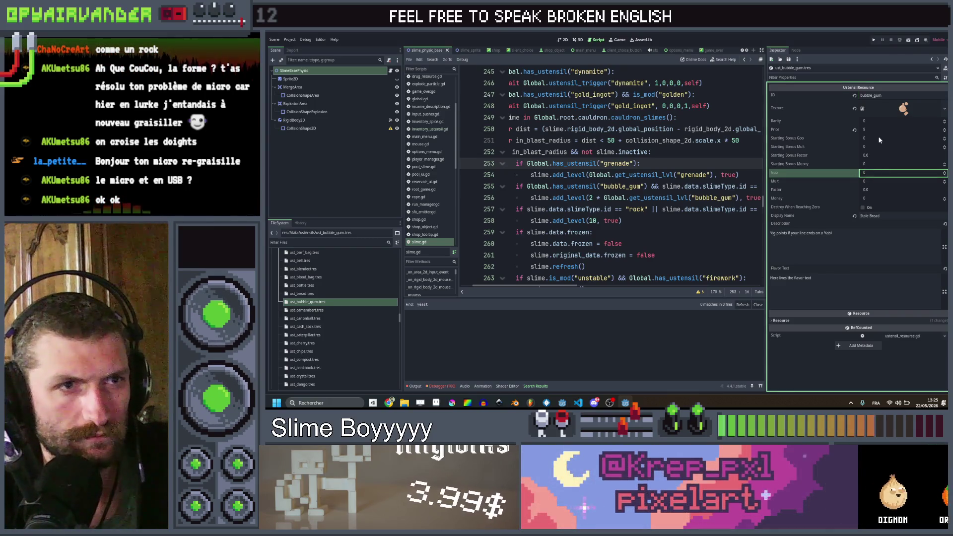
- Replace the Stale Bread display name with Bubble Gum and open cell B85's effect text in the spreadsheet
{"action": "left_click", "coordinate": [770, 216]}
{"action": "key", "text": "ctrl+a"}
{"action": "key", "text": "BackSpace"}
{"action": "type", "text": "Bubble Gum"}
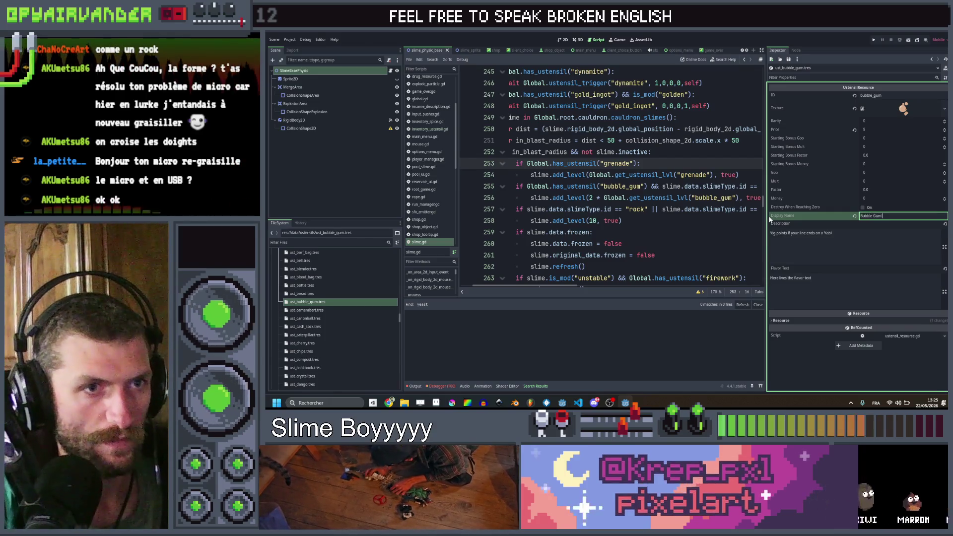
{"action": "key", "text": "Return"}
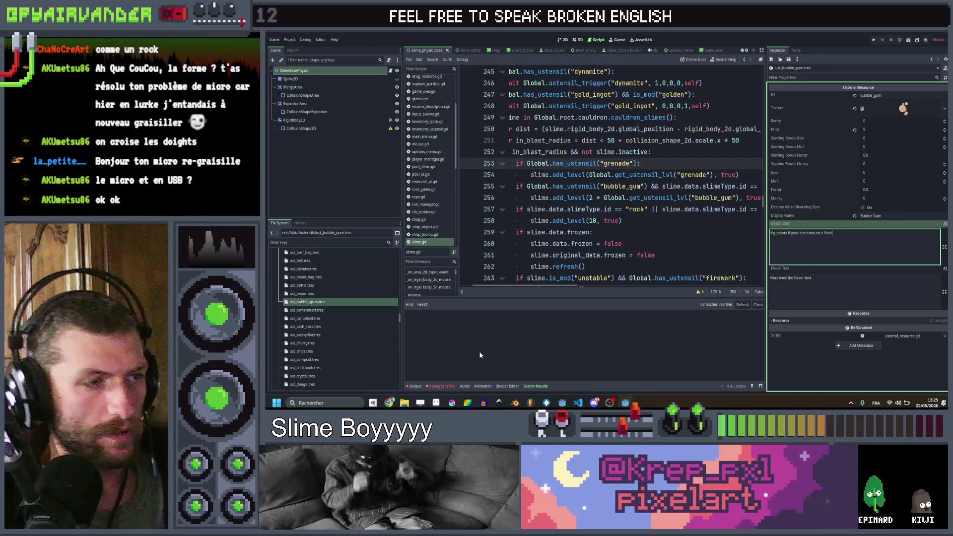
{"action": "key", "text": "alt+Tab"}
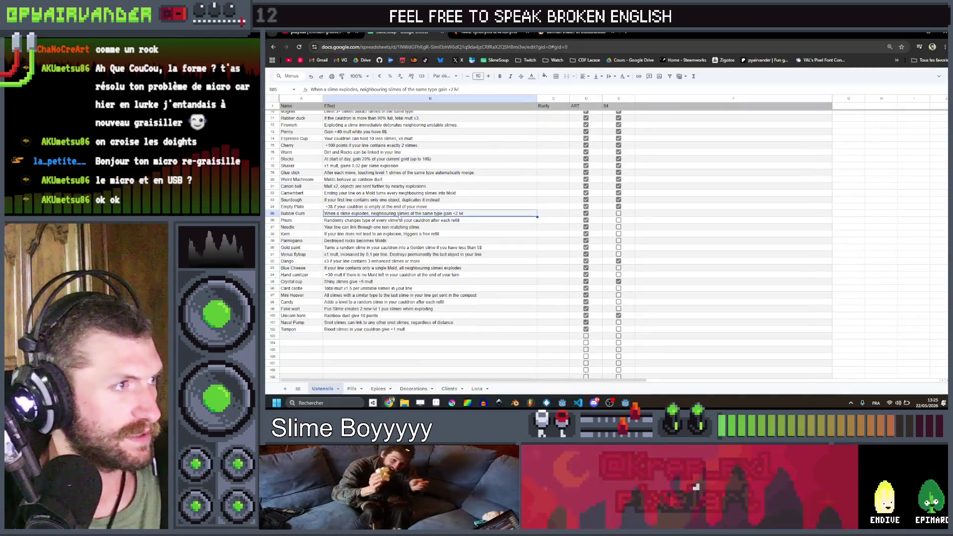
{"action": "double_click", "coordinate": [507, 213]}
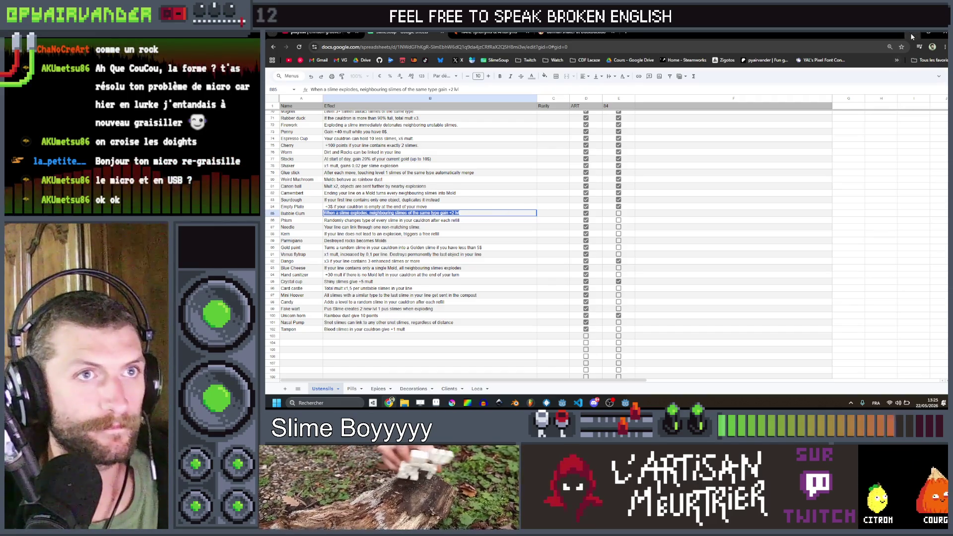
{"action": "key", "text": "alt+Tab"}
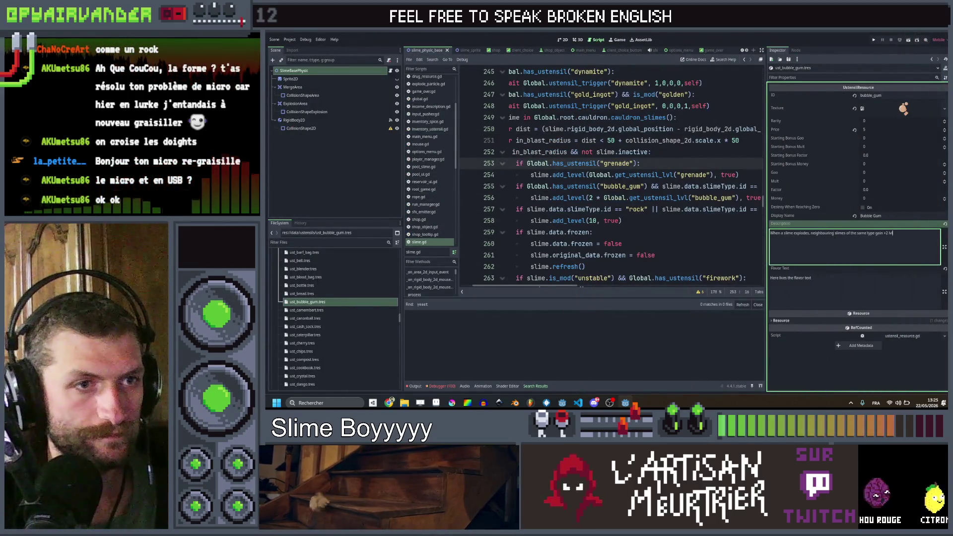
- Review the pasted bubble_gum Description: same-type neighbour slimes gain +2 lvl when a slime explodes
{"action": "left_click", "coordinate": [830, 233]}
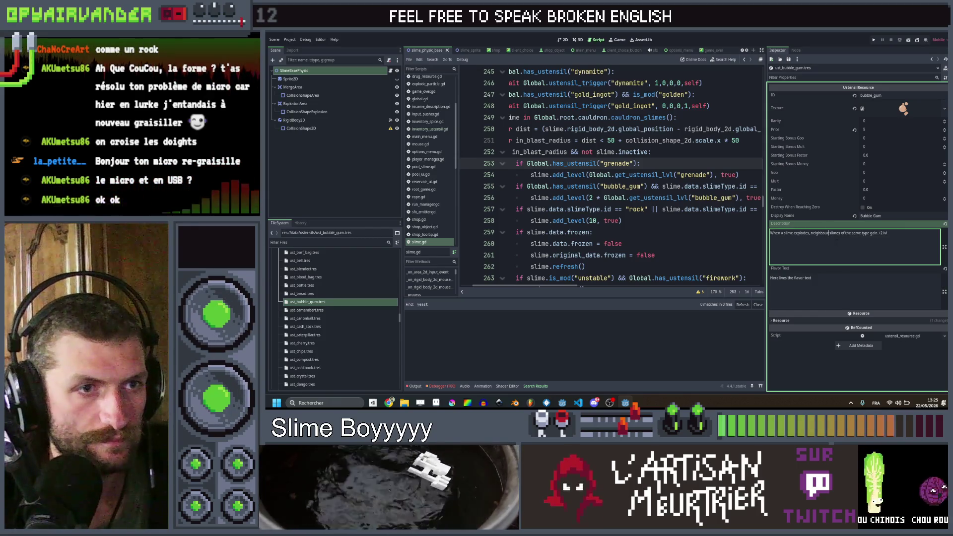
{"action": "left_click", "coordinate": [901, 236]}
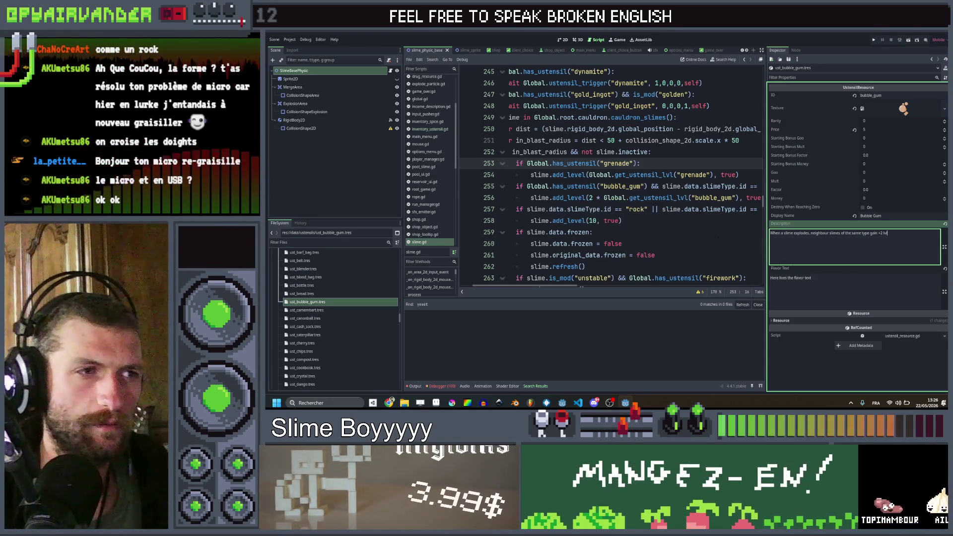
{"action": "scroll", "coordinate": [713, 178], "scroll_direction": "right", "scroll_amount": 2}
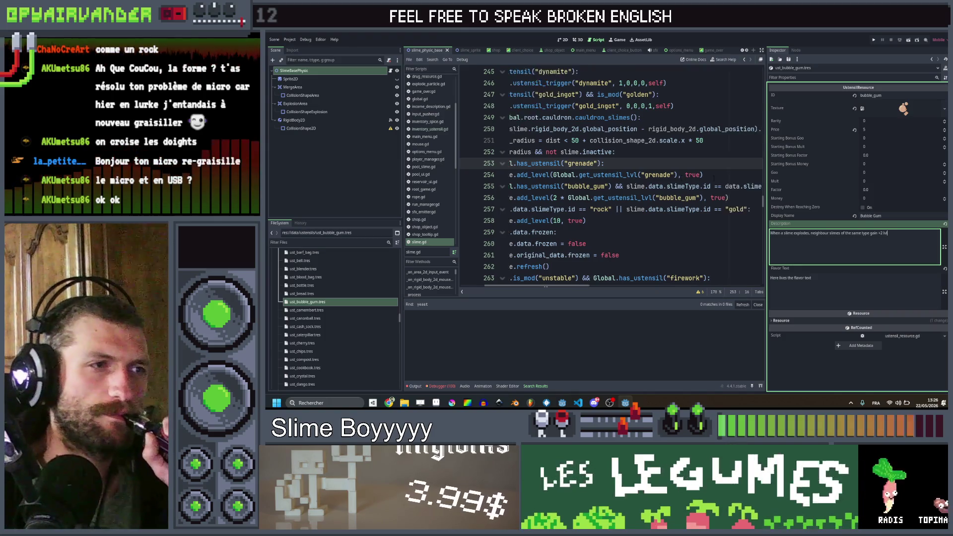
{"action": "scroll", "coordinate": [713, 177], "scroll_direction": "right", "scroll_amount": 2}
{"action": "scroll", "coordinate": [713, 177], "scroll_direction": "left", "scroll_amount": 4}
{"action": "scroll", "coordinate": [713, 177], "scroll_direction": "right", "scroll_amount": 4}
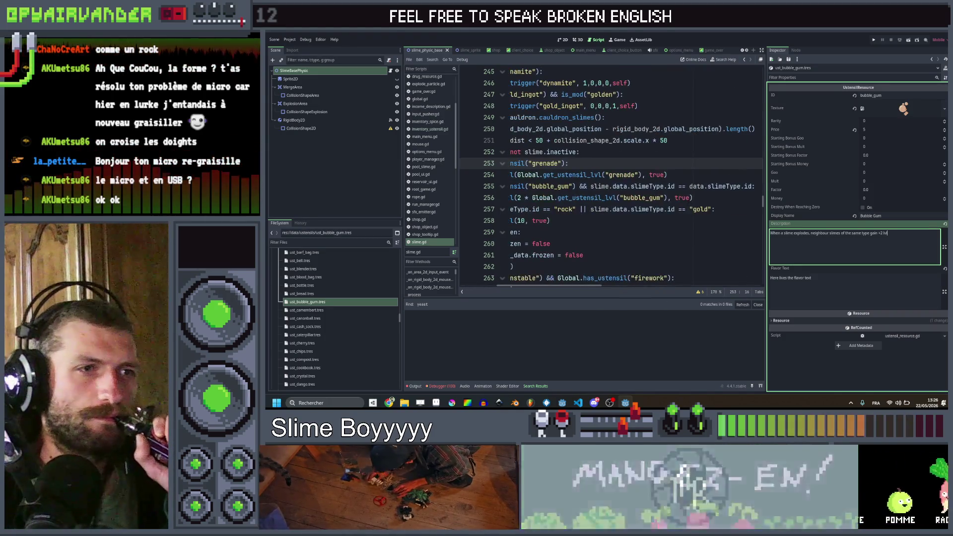
{"action": "scroll", "coordinate": [610, 174], "scroll_direction": "left", "scroll_amount": 5}
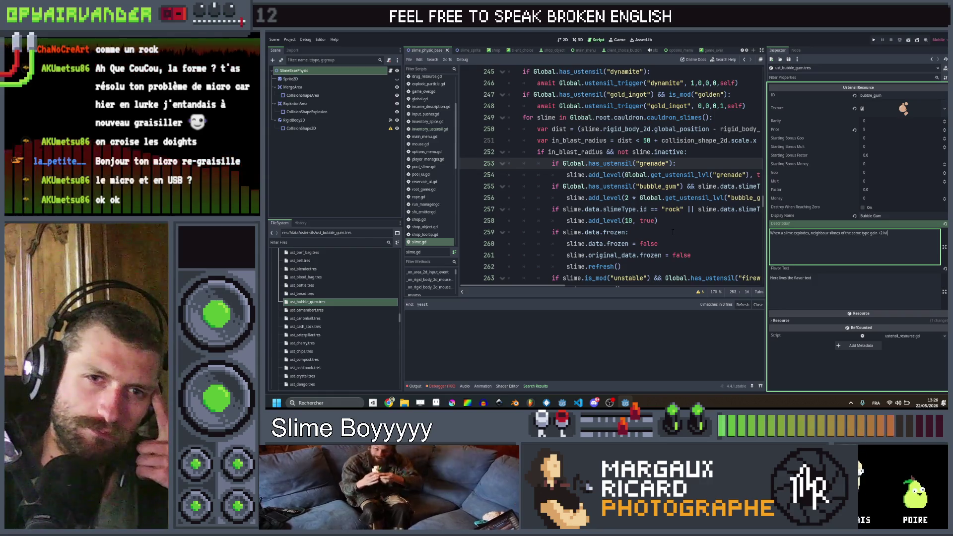
- Tick the E85 done checkbox on the Bubble Gum row in the SlimeSoup sheet, then return to Godot
{"action": "left_click", "coordinate": [392, 403]}
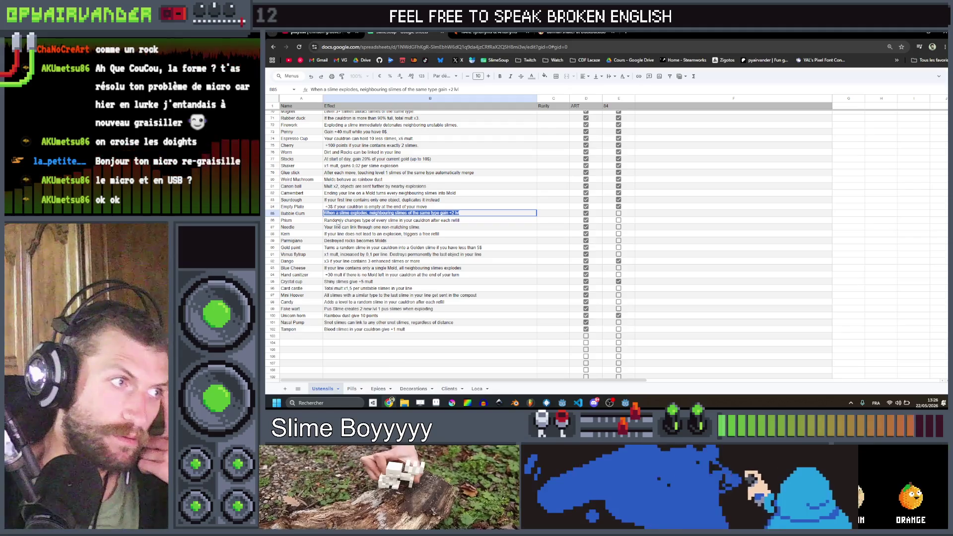
{"action": "left_click", "coordinate": [618, 213]}
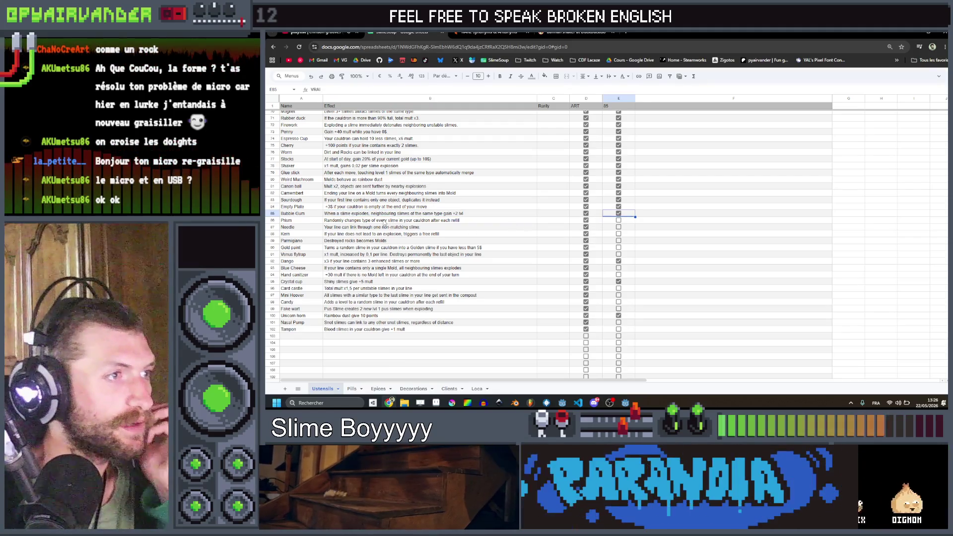
{"action": "left_click", "coordinate": [430, 221]}
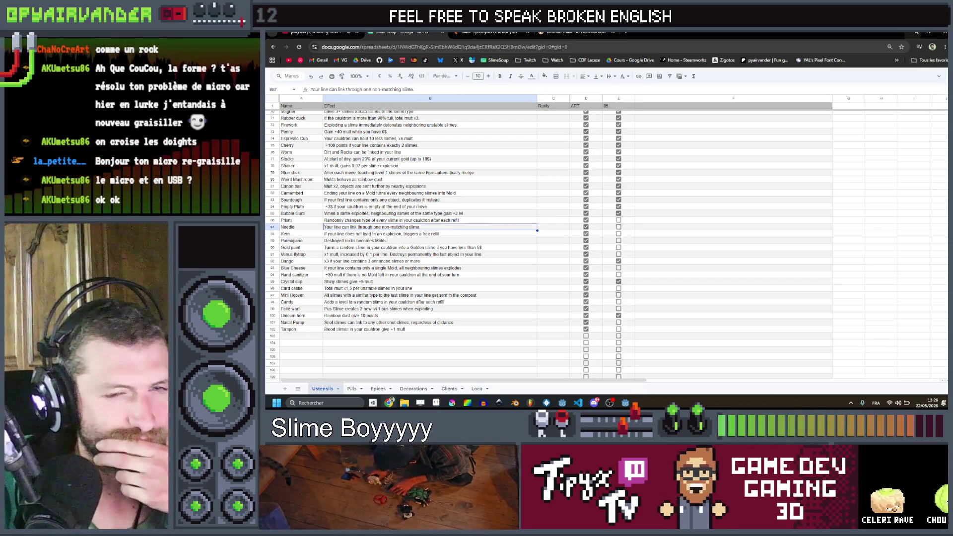
{"action": "key", "text": "alt+Tab"}
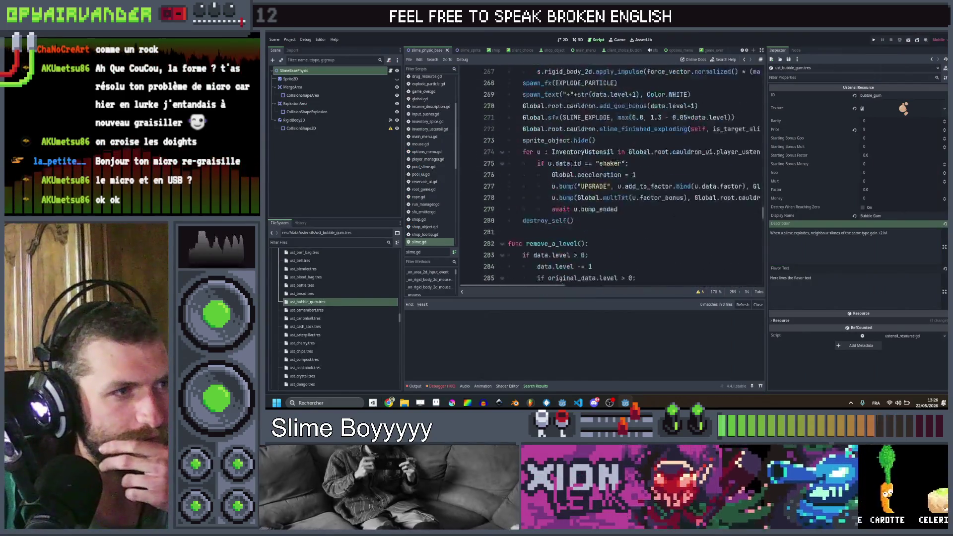
- Search all scripts for refill( calls and review the matches in cauldron_manager.gd and cauldron_ui.gd
{"action": "scroll", "coordinate": [689, 145], "scroll_direction": "down", "scroll_amount": 5}
{"action": "left_click", "coordinate": [689, 140]}
{"action": "key", "text": "ctrl+shift+f"}
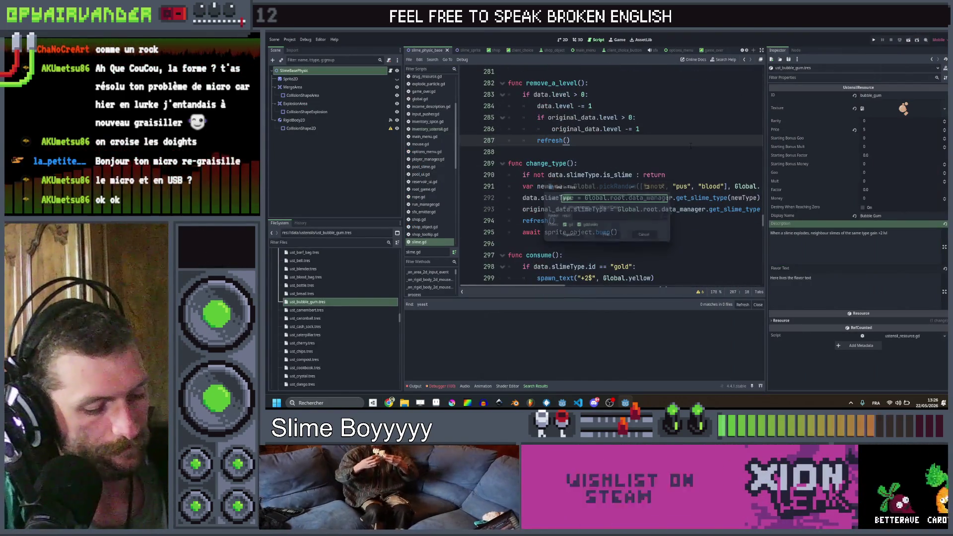
{"action": "type", "text": "refresh"}
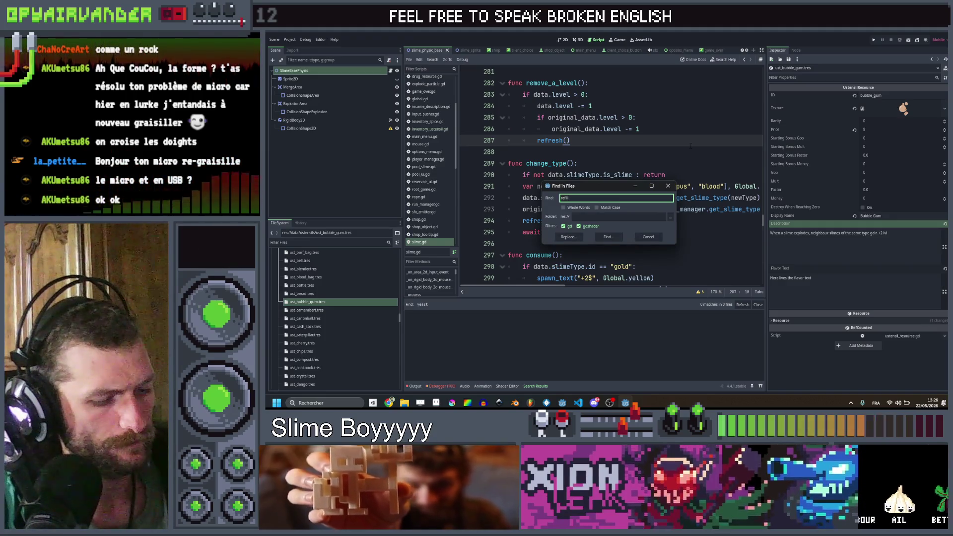
{"action": "type", "text": "("}
{"action": "key", "text": "Return"}
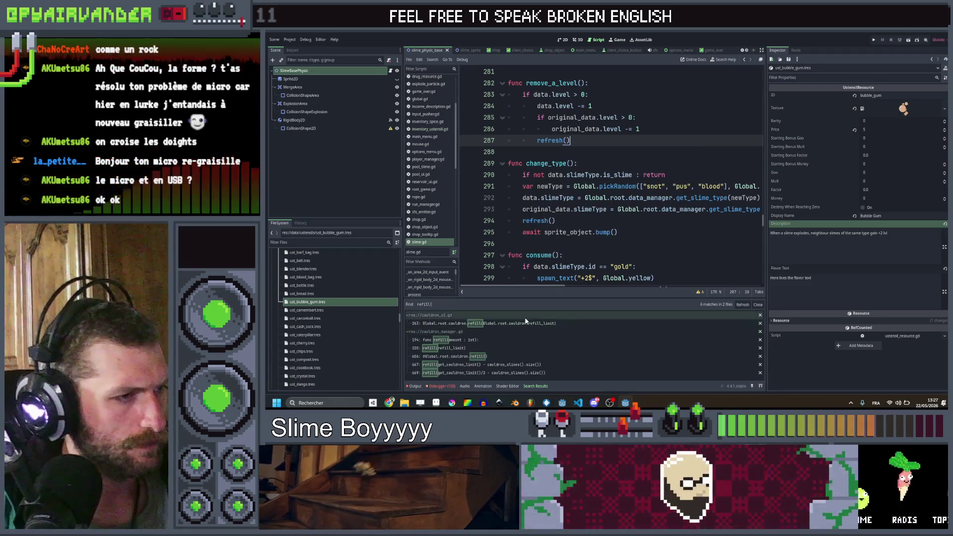
{"action": "left_click", "coordinate": [491, 347]}
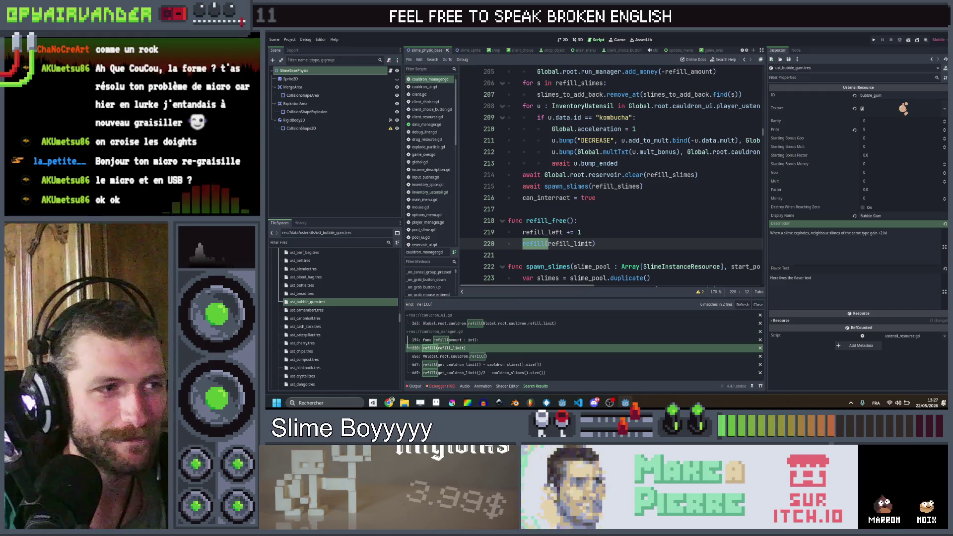
{"action": "left_click", "coordinate": [597, 243]}
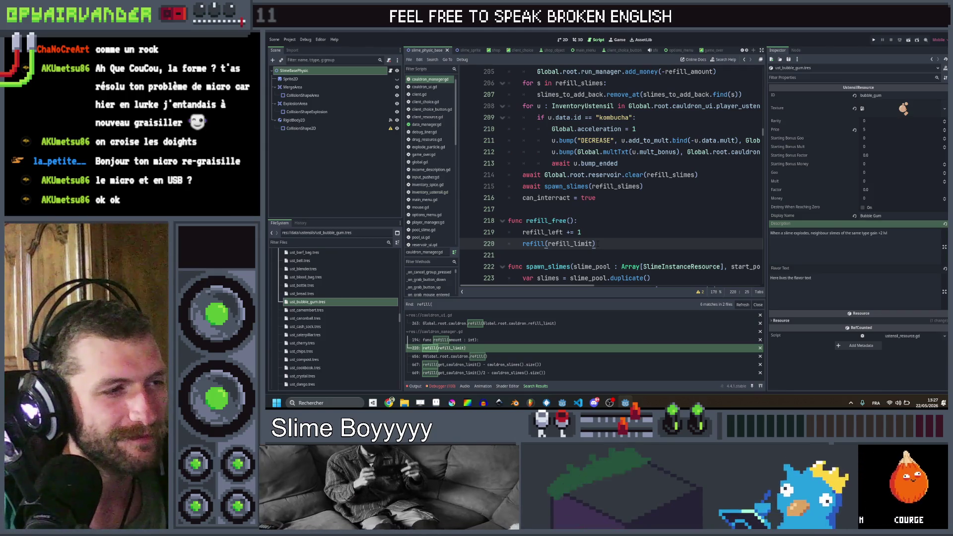
{"action": "left_click", "coordinate": [532, 243], "text": "ctrl"}
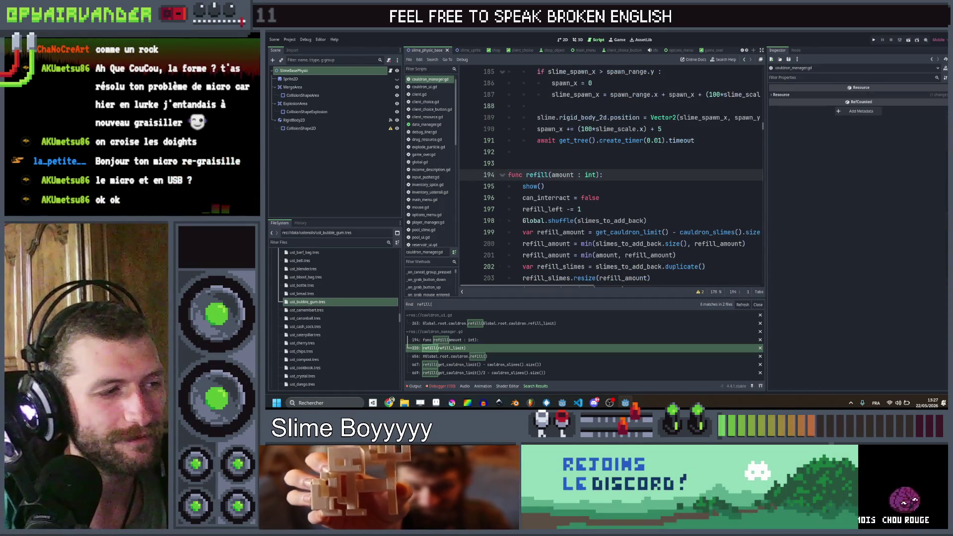
{"action": "left_click", "coordinate": [529, 366]}
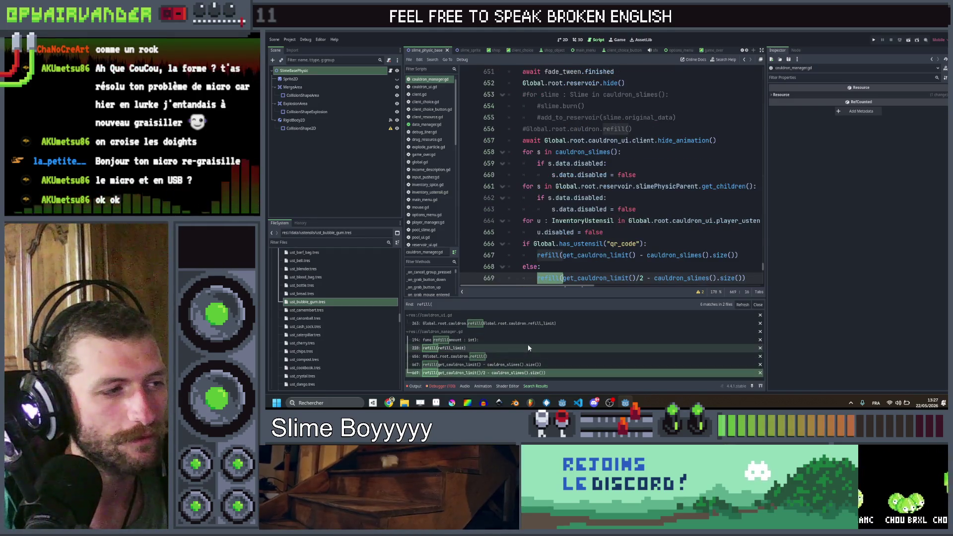
{"action": "left_click", "coordinate": [529, 348]}
{"action": "left_click", "coordinate": [536, 324]}
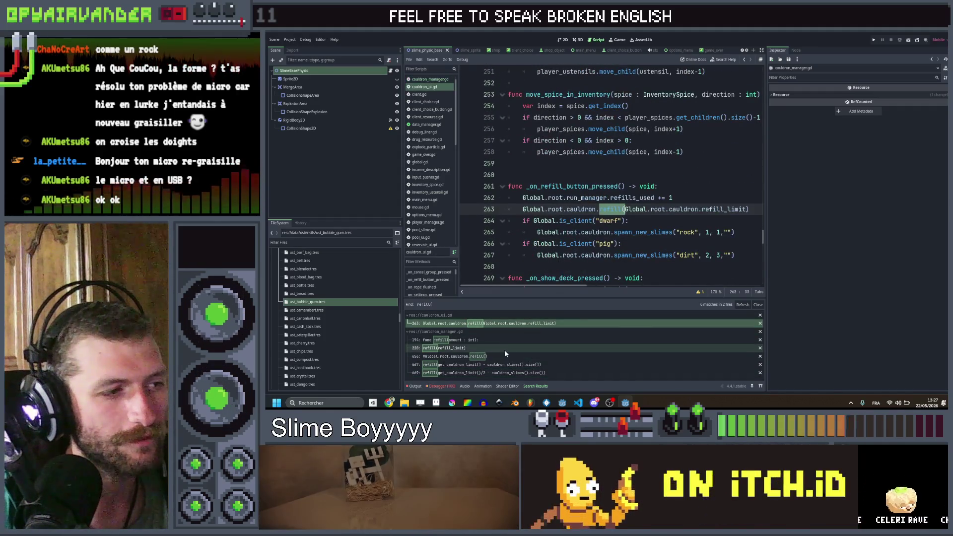
{"action": "left_click", "coordinate": [512, 348]}
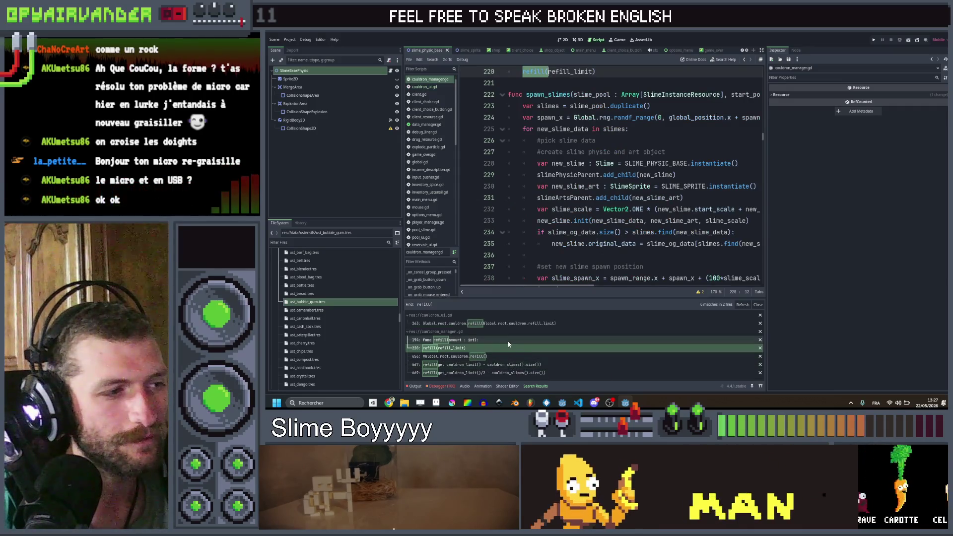
- Jump to the refill function definition and insert a blank line after await spawn_slimes(refill_slimes)
{"action": "scroll", "coordinate": [525, 270], "scroll_direction": "up", "scroll_amount": 3}
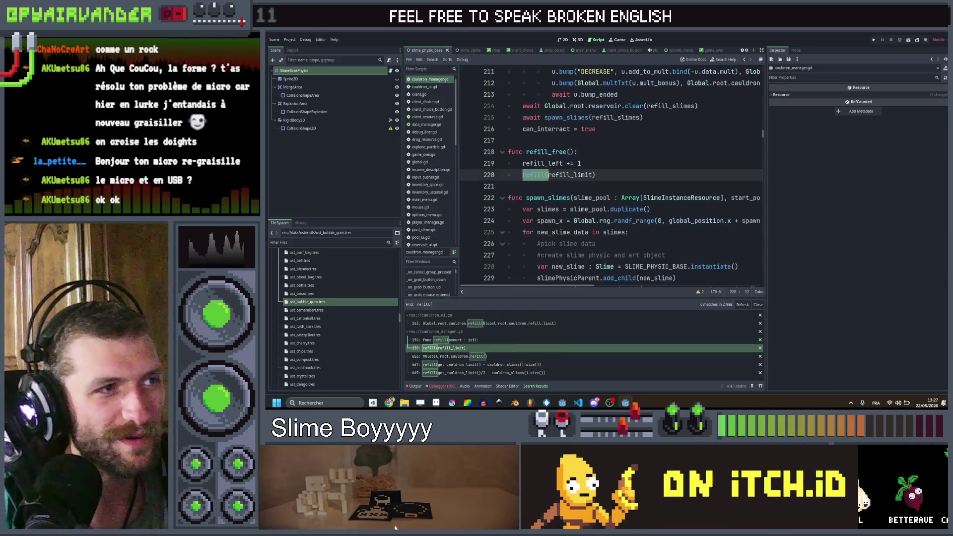
{"action": "left_click", "coordinate": [541, 174]}
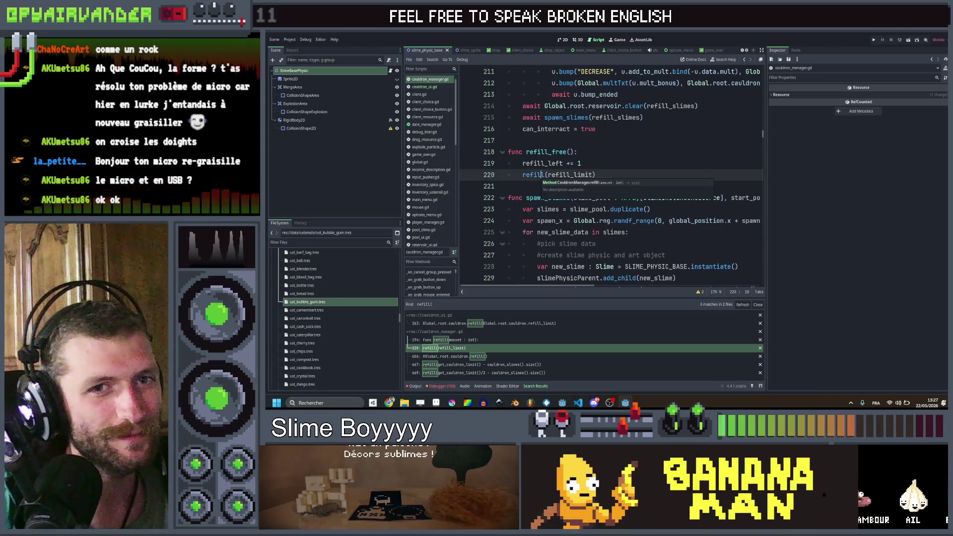
{"action": "left_click", "coordinate": [533, 175], "text": "ctrl"}
{"action": "scroll", "coordinate": [610, 174], "scroll_direction": "down", "scroll_amount": 6}
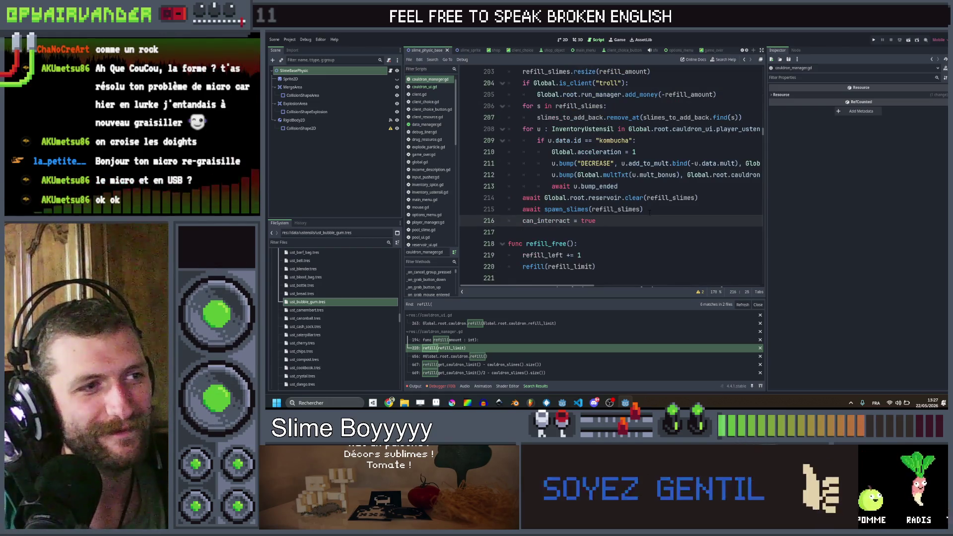
{"action": "left_click", "coordinate": [648, 213]}
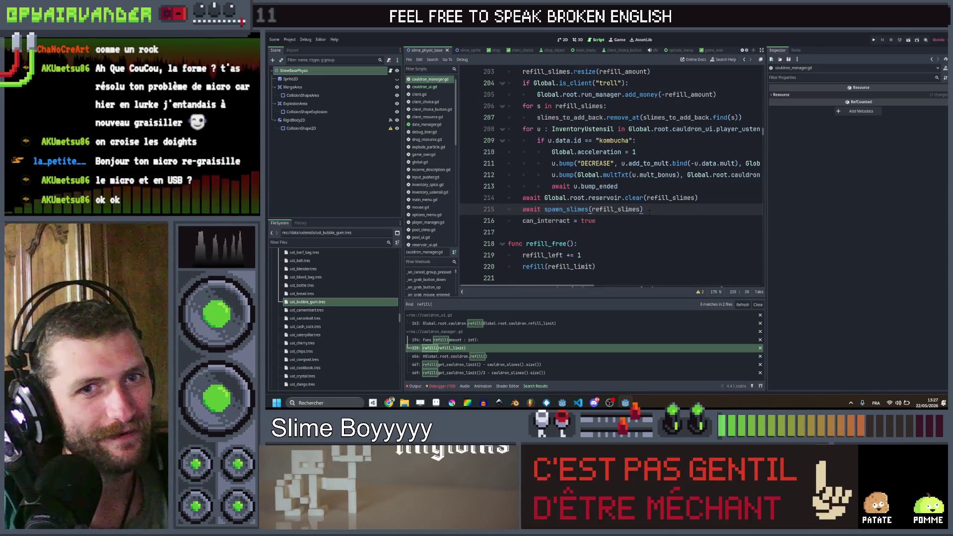
{"action": "key", "text": "Return"}
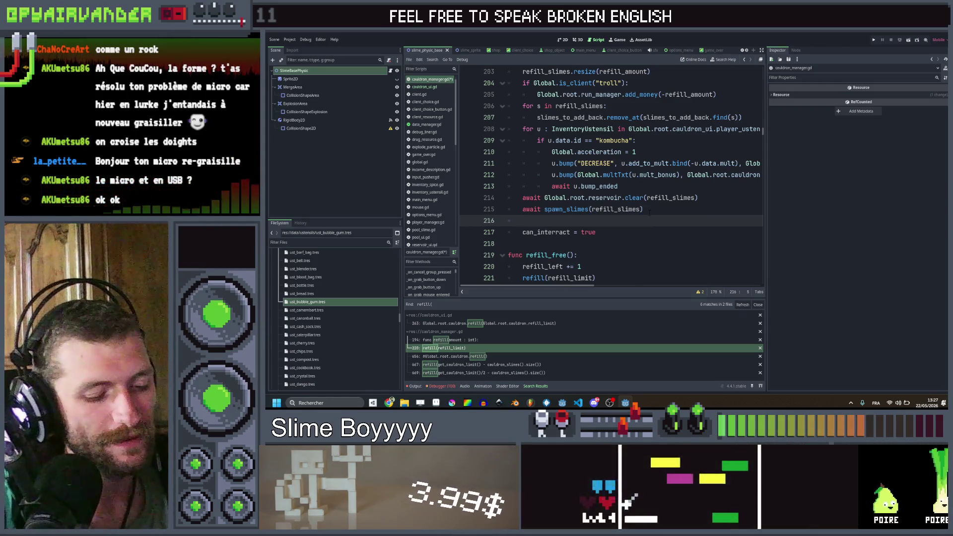
- On line 216 write the Global.has_ustensil("prism") check with a for s in cauldron_slimes(): loop inside
{"action": "type", "text": "if Global.has"}
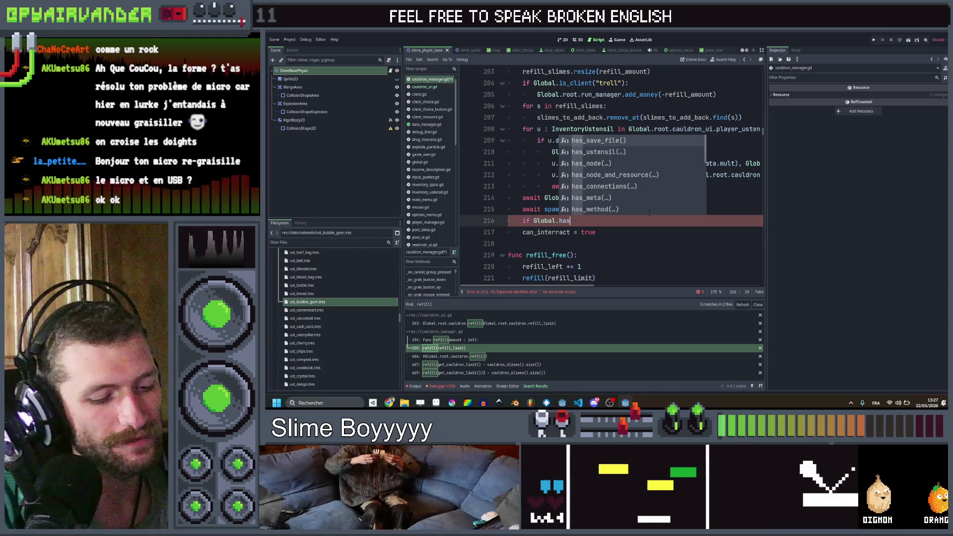
{"action": "type", "text": "_us"}
{"action": "key", "text": "Return"}
{"action": "type", "text": "\"prism\""}
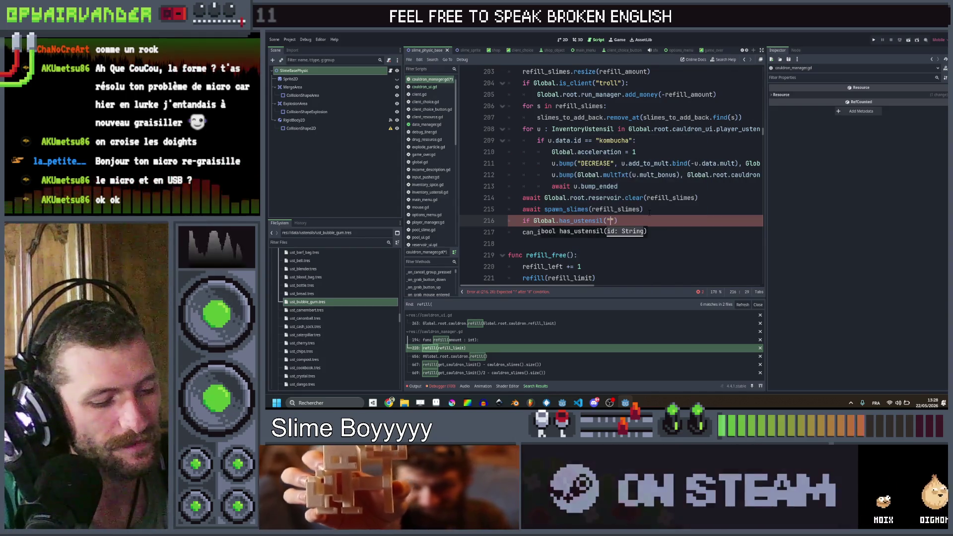
{"action": "type", "text": ")"}
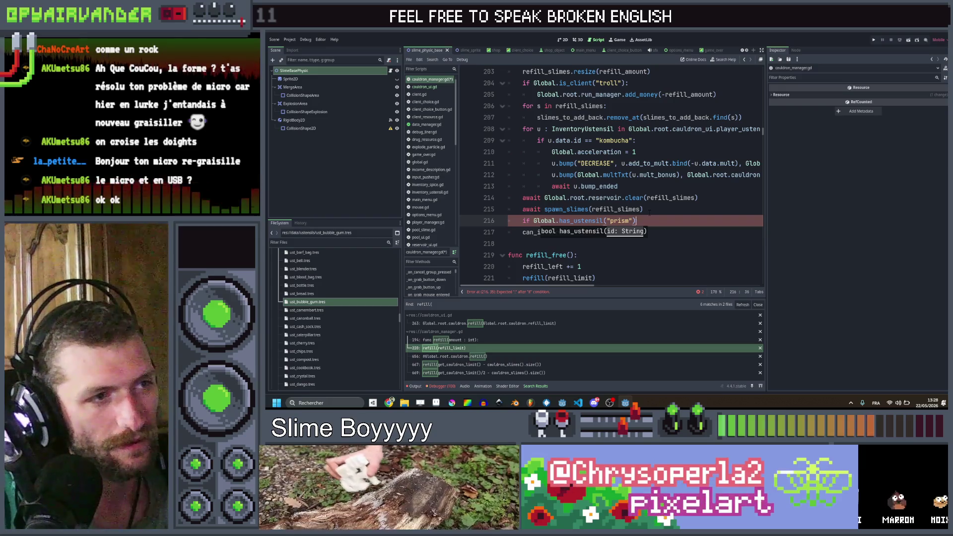
{"action": "key", "text": "Return"}
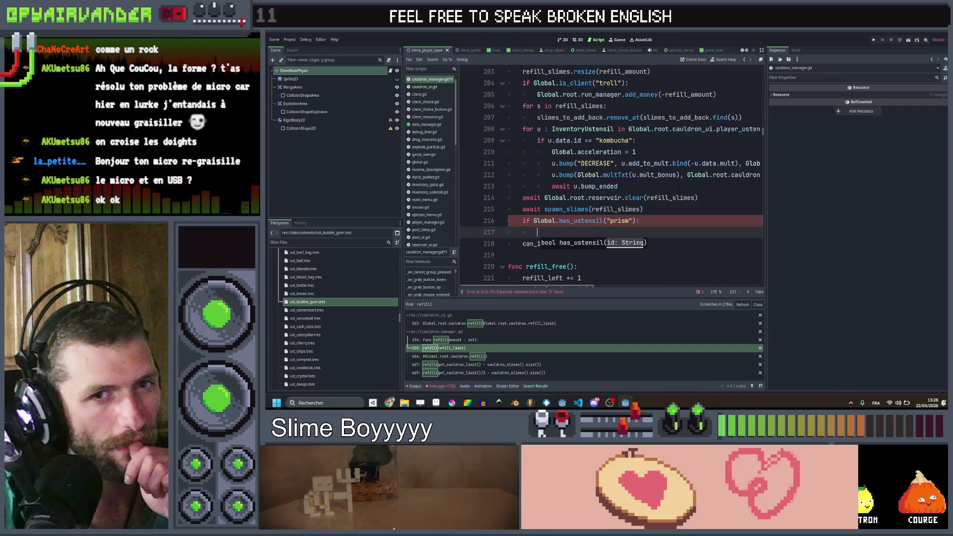
{"action": "type", "text": "for "}
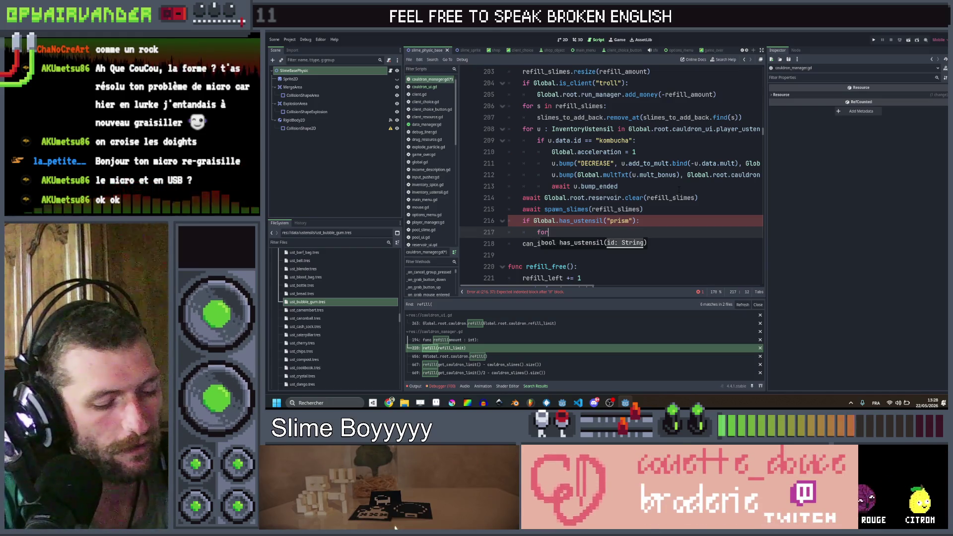
{"action": "type", "text": "s in "}
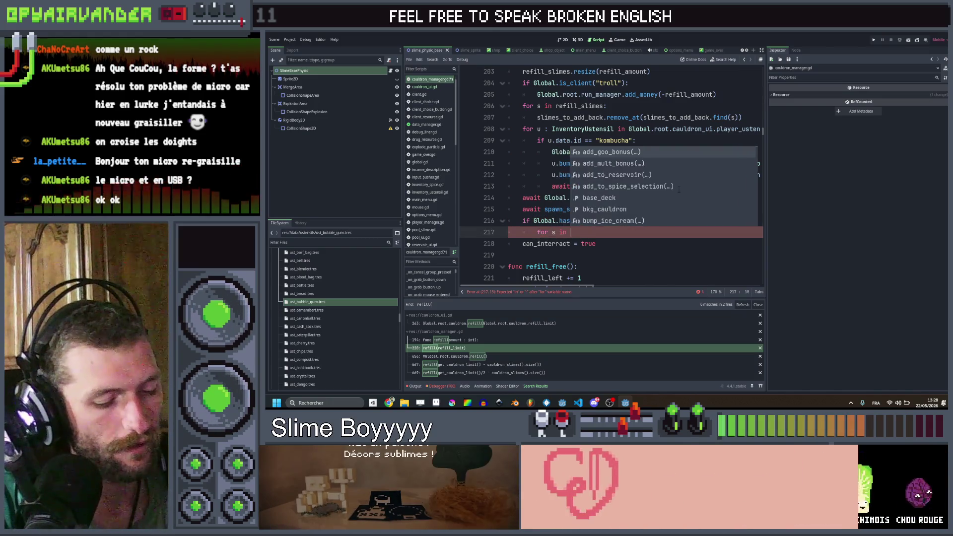
{"action": "type", "text": "cauldron_s"}
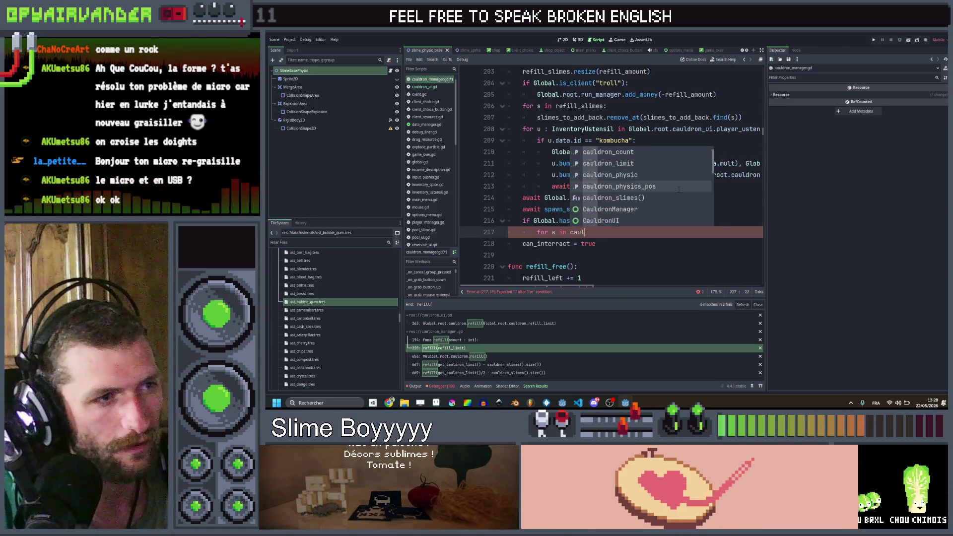
{"action": "key", "text": "Return"}
{"action": "type", "text": ":"}
{"action": "key", "text": "Return"}
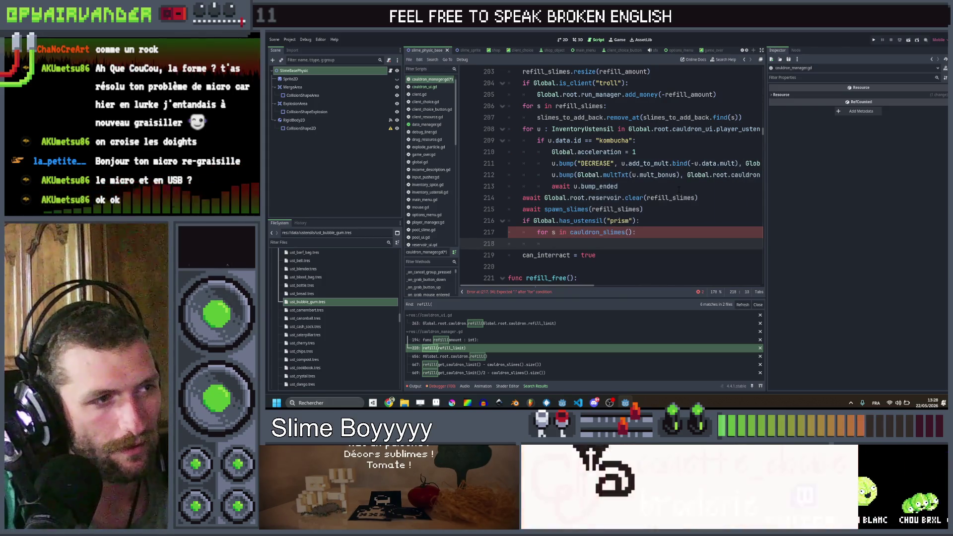
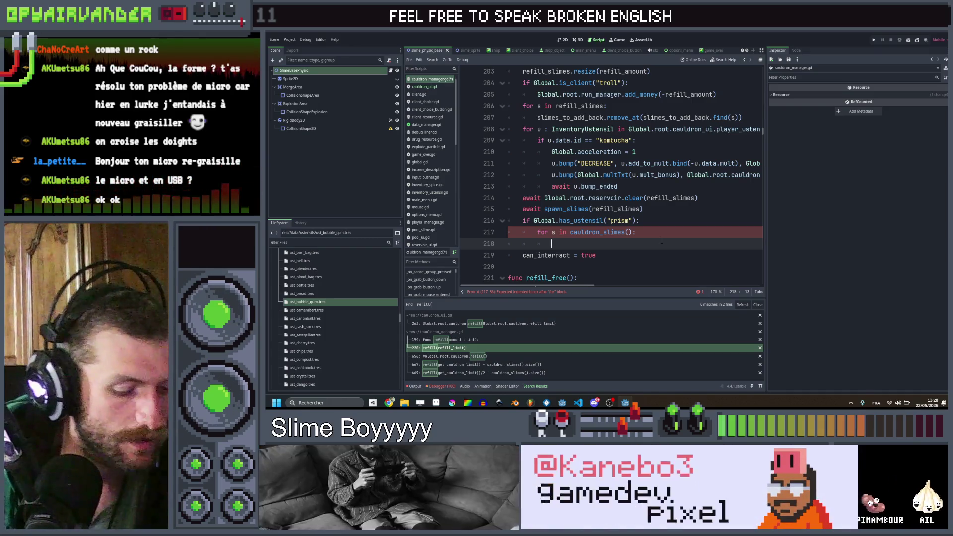
- Under the prism utensil branch, add a check that s.data is_slime and not disabled
{"action": "type", "text": "if s"}
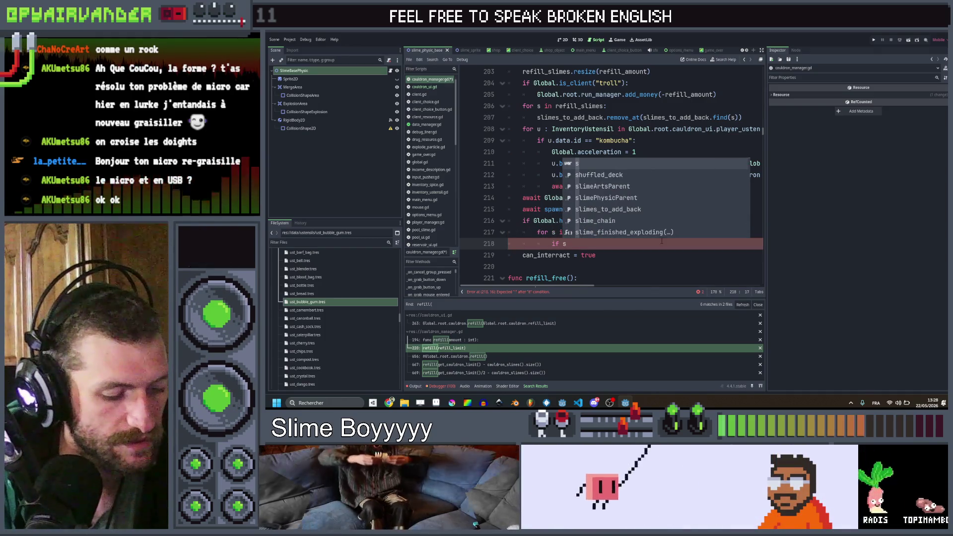
{"action": "type", "text": ".data."}
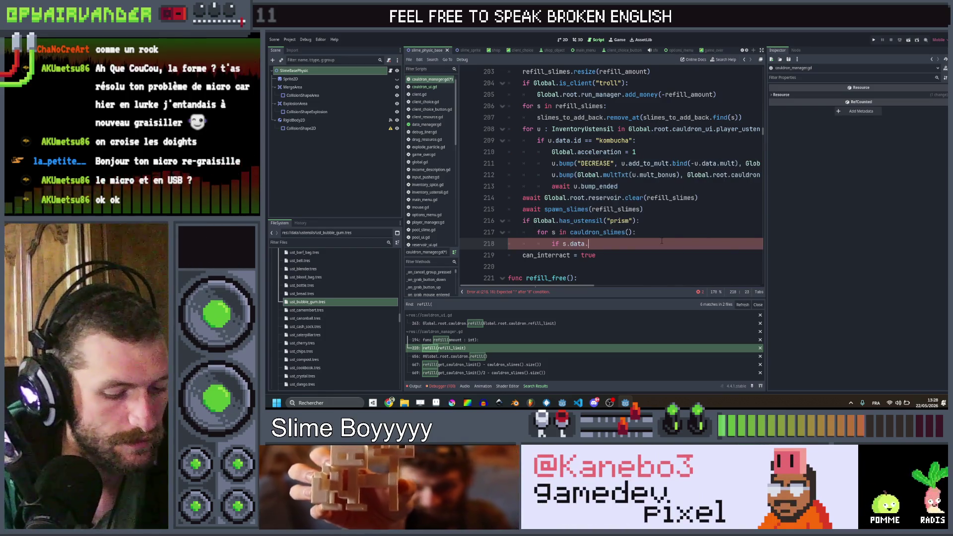
{"action": "type", "text": "s"}
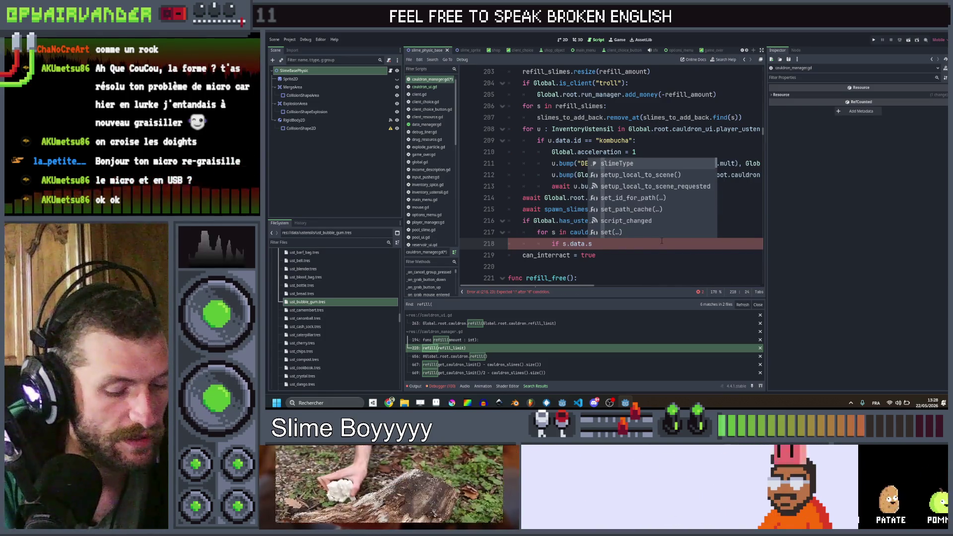
{"action": "key", "text": "Return"}
{"action": "type", "text": ".is_slime"}
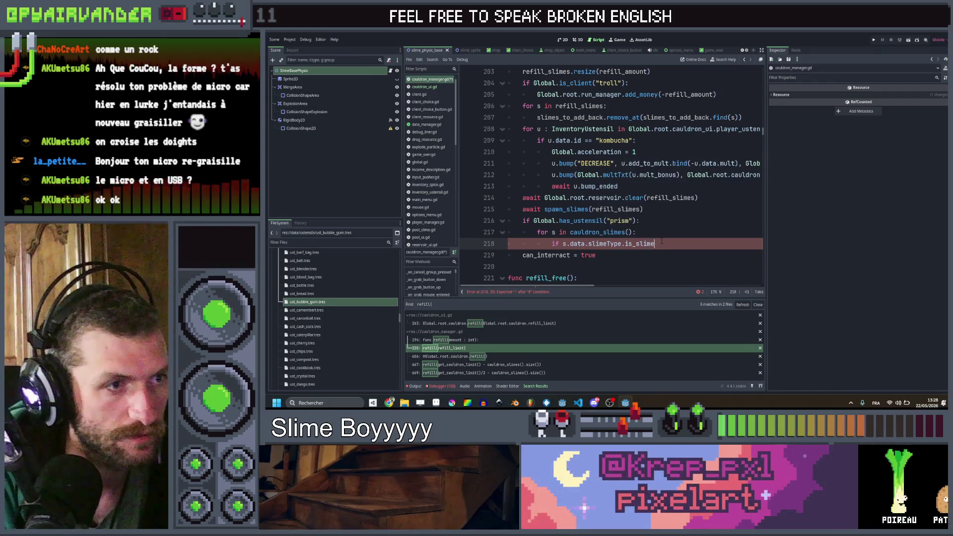
{"action": "type", "text": " && "}
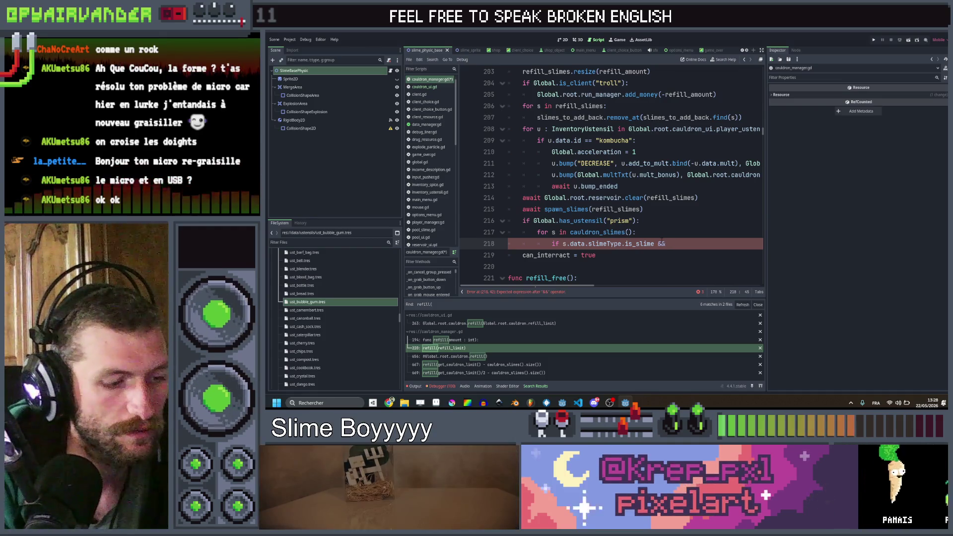
{"action": "type", "text": "s.data.dis"}
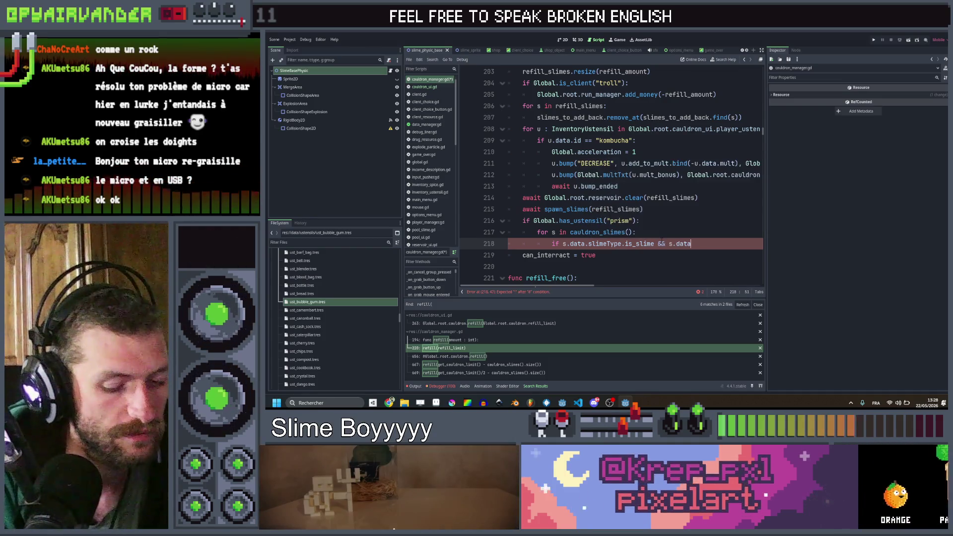
{"action": "key", "text": "Return"}
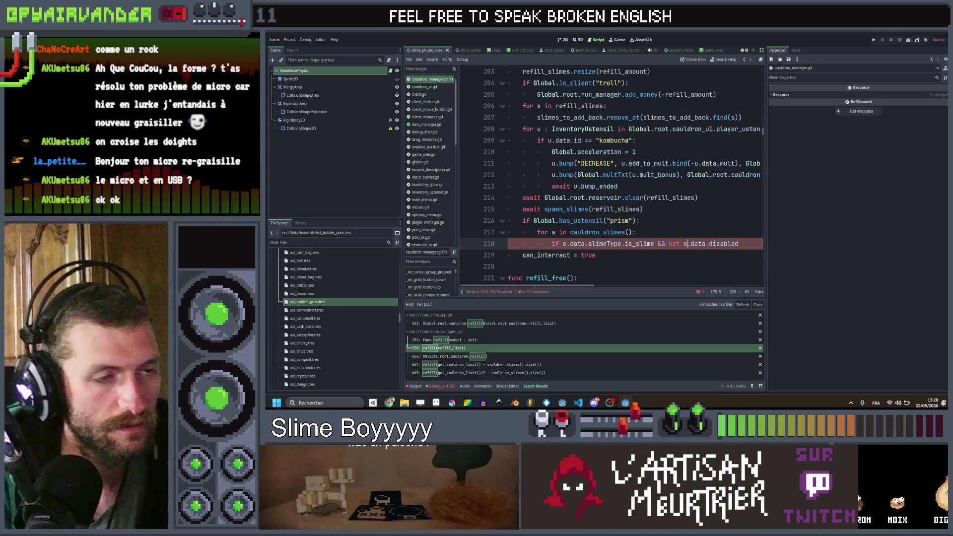
{"action": "type", "text": ":"}
{"action": "key", "text": "Return"}
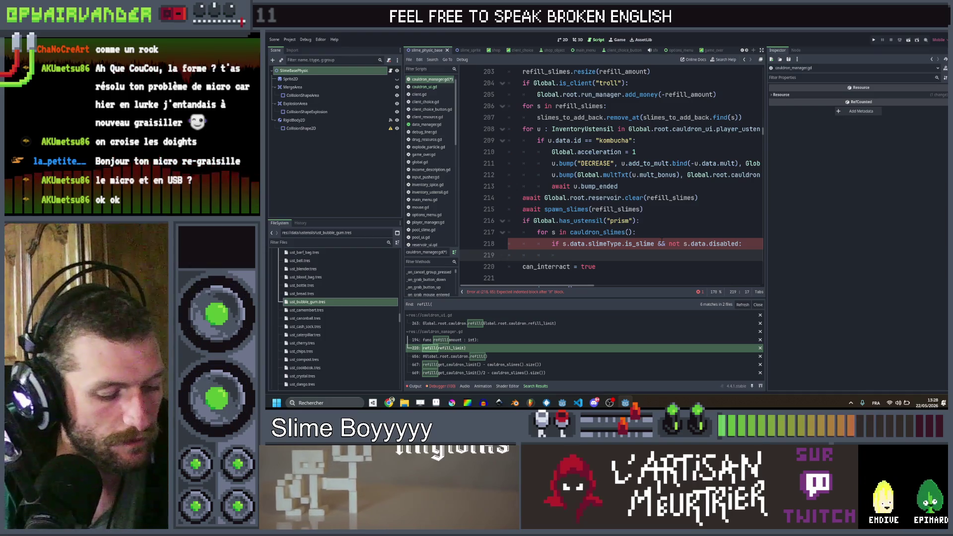
- Find the existing change_type usage via a 'witch' search, then call s.change_type() inside the check
{"action": "key", "text": "ctrl+shift+f"}
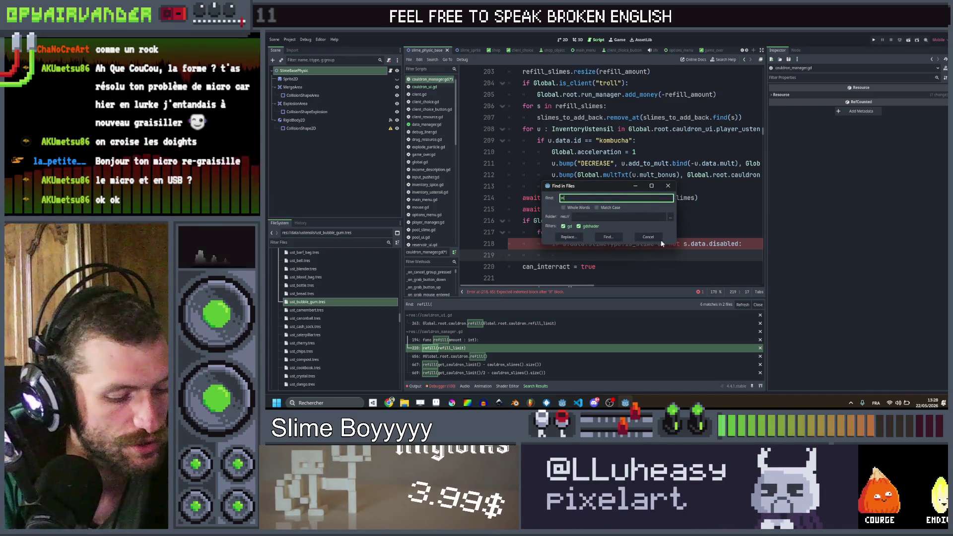
{"action": "left_click", "coordinate": [659, 240]}
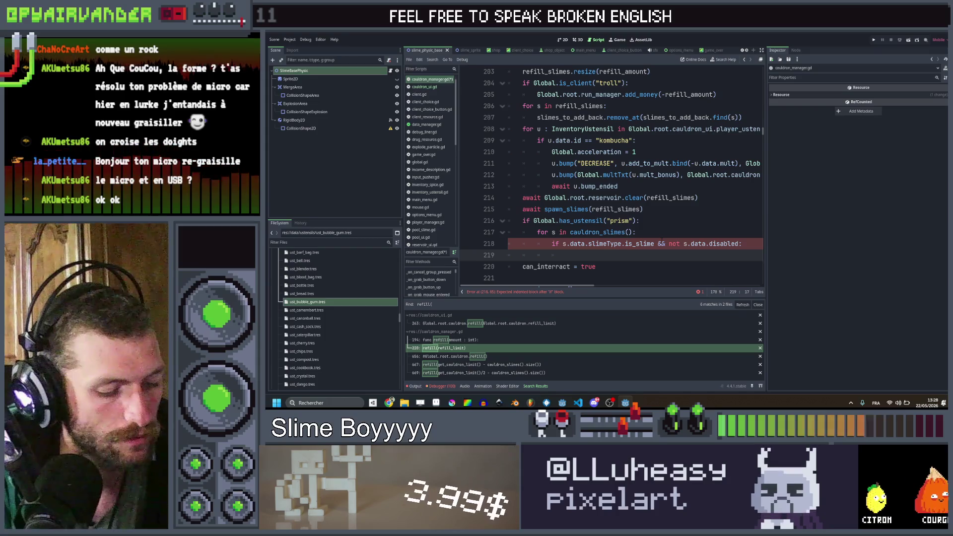
{"action": "key", "text": "ctrl+shift+f"}
{"action": "key", "text": "Return"}
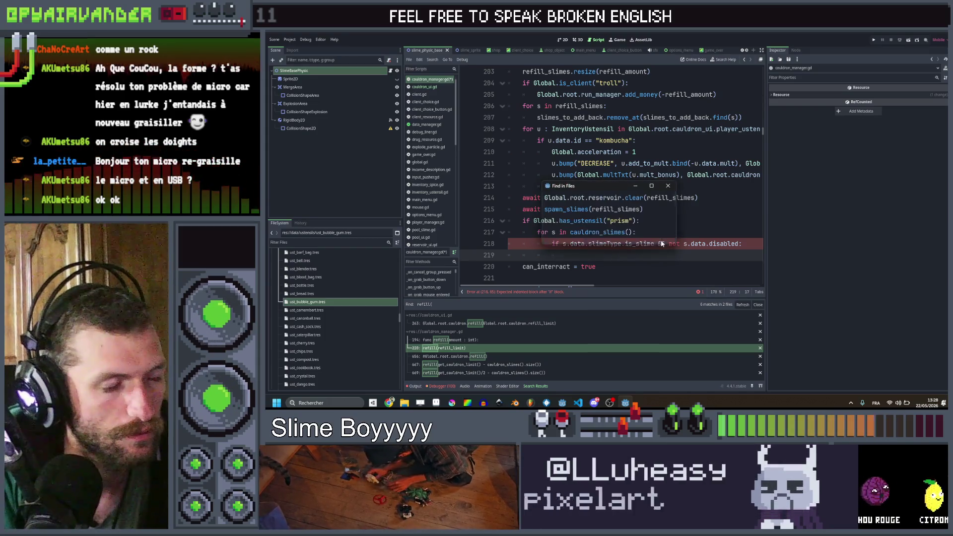
{"action": "scroll", "coordinate": [467, 327], "scroll_direction": "down", "scroll_amount": 1}
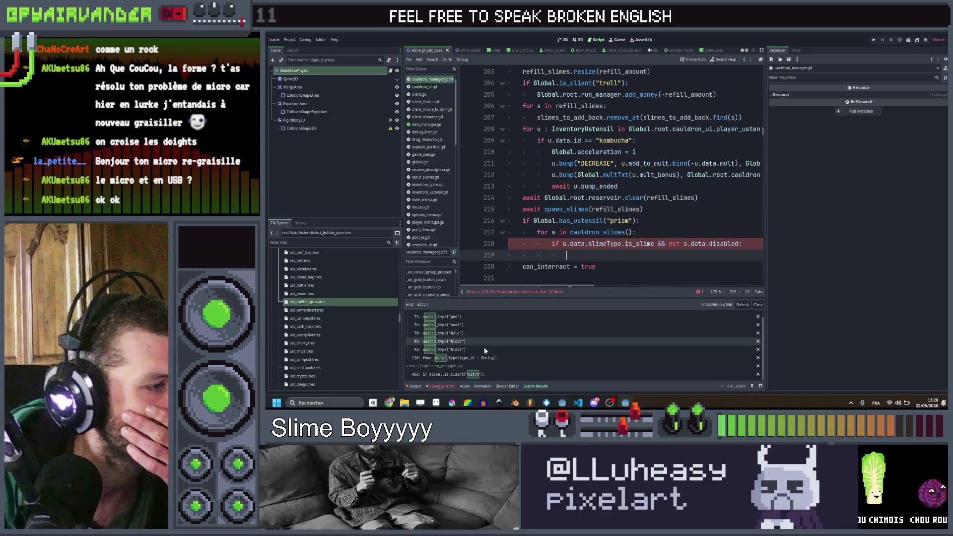
{"action": "left_click", "coordinate": [487, 374]}
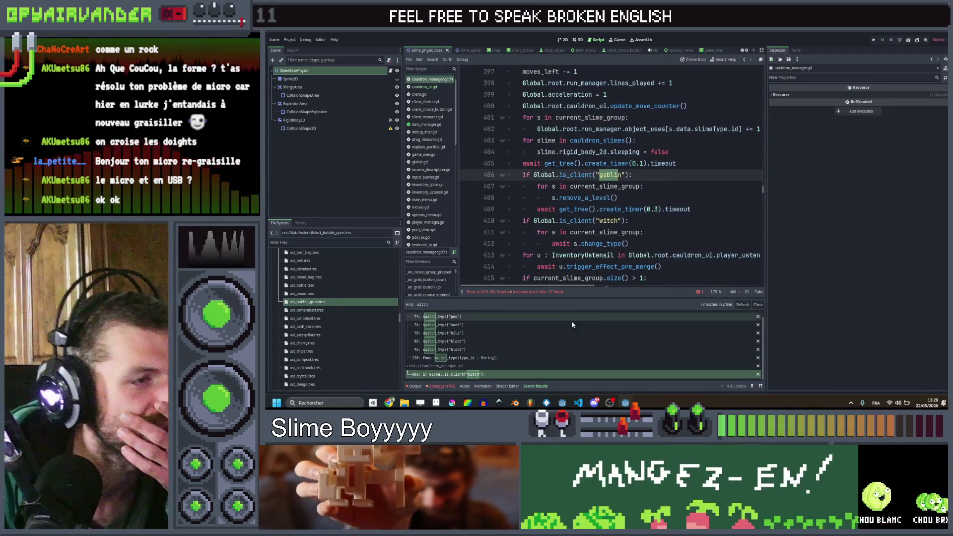
{"action": "left_click", "coordinate": [603, 244]}
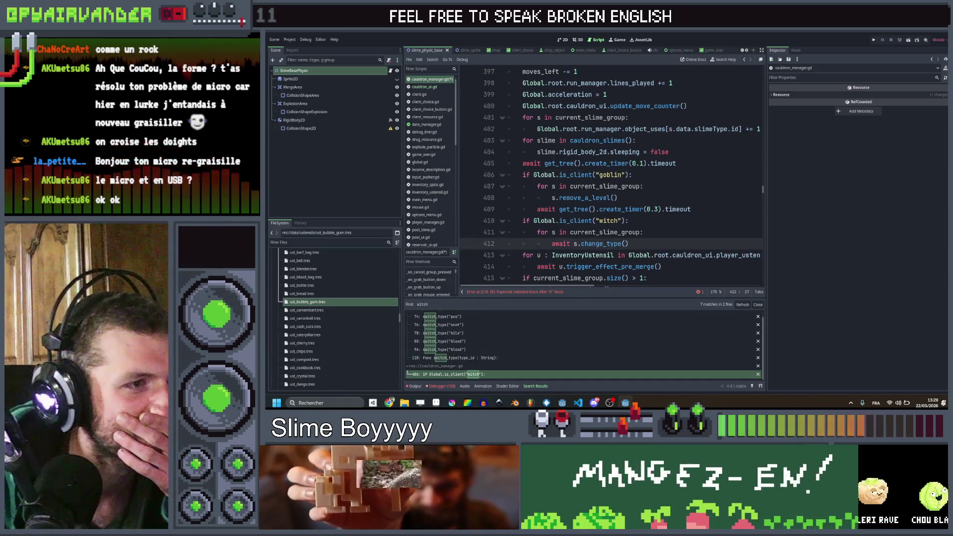
{"action": "scroll", "coordinate": [490, 345], "scroll_direction": "up", "scroll_amount": 1}
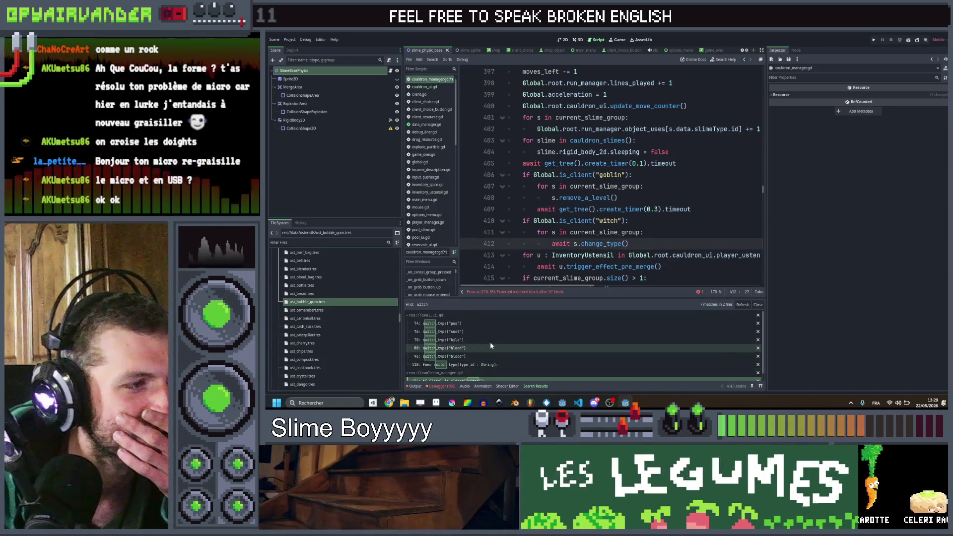
{"action": "left_click", "coordinate": [743, 60]}
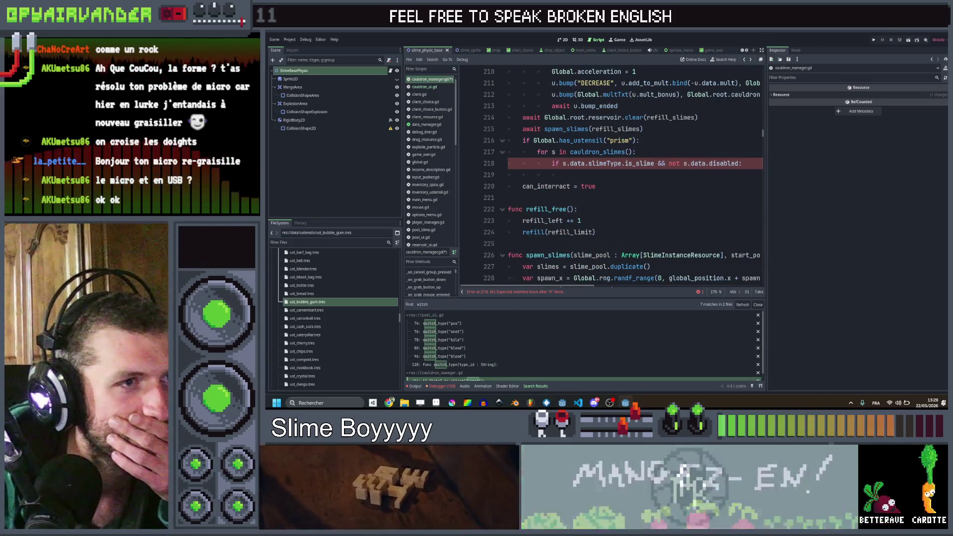
{"action": "type", "text": "s.change"}
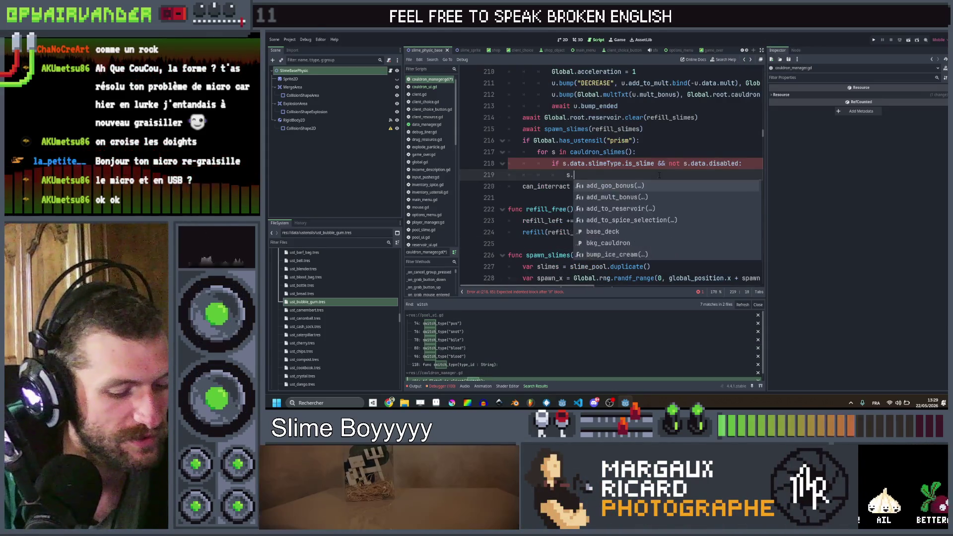
{"action": "key", "text": "Return"}
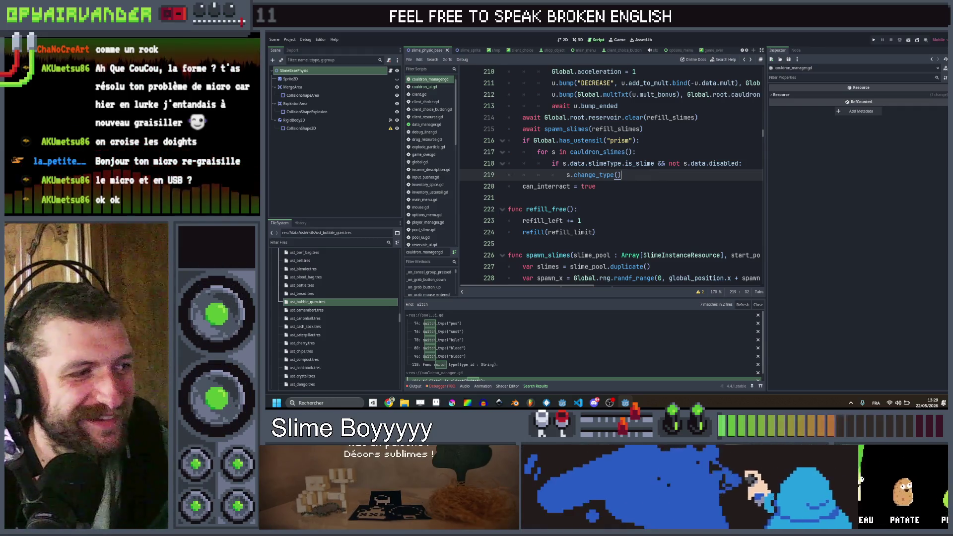
{"action": "scroll", "coordinate": [319, 335], "scroll_direction": "down", "scroll_amount": 10}
{"action": "scroll", "coordinate": [319, 336], "scroll_direction": "down", "scroll_amount": 4}
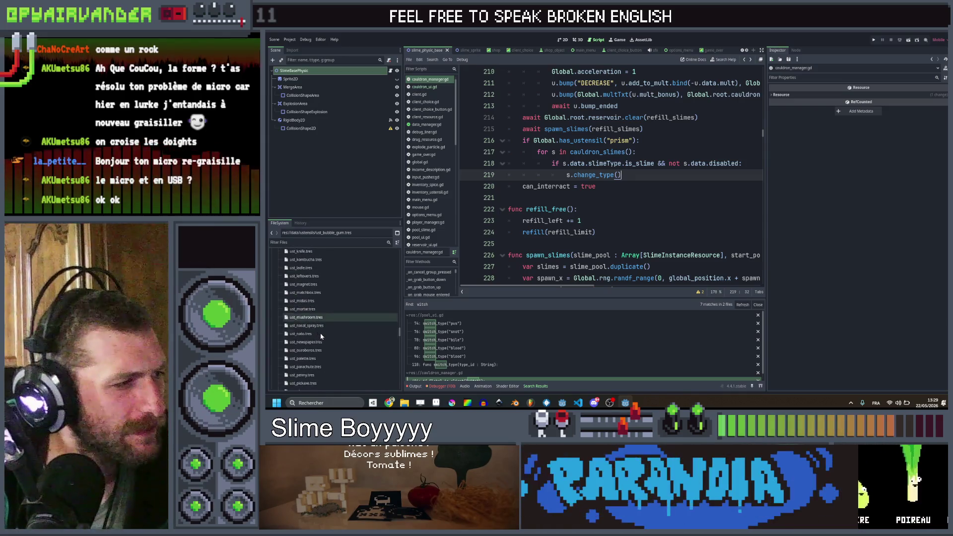
- Duplicate ust_penny.tres as ust_prism.tres and set its ID to prism
{"action": "left_click", "coordinate": [328, 357]}
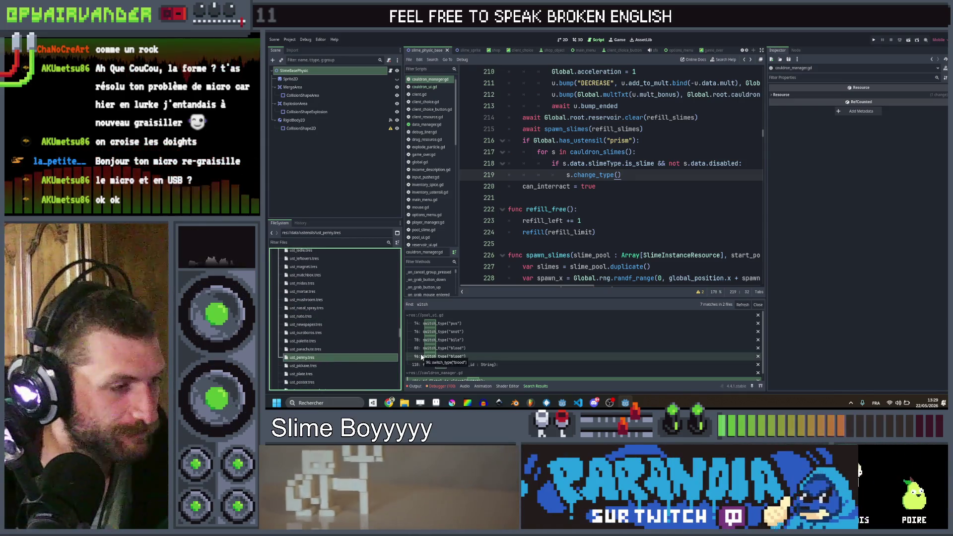
{"action": "key", "text": "ctrl+d"}
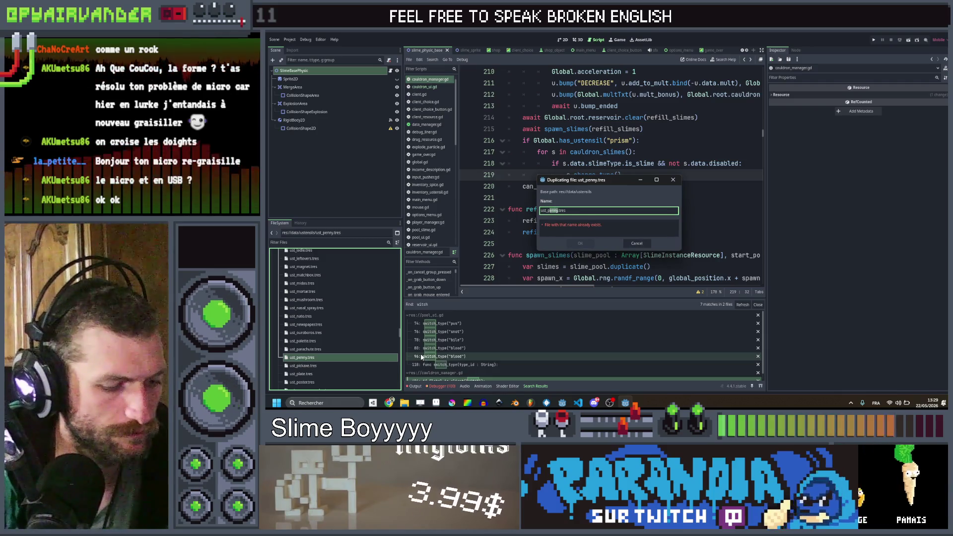
{"action": "key", "text": "Return"}
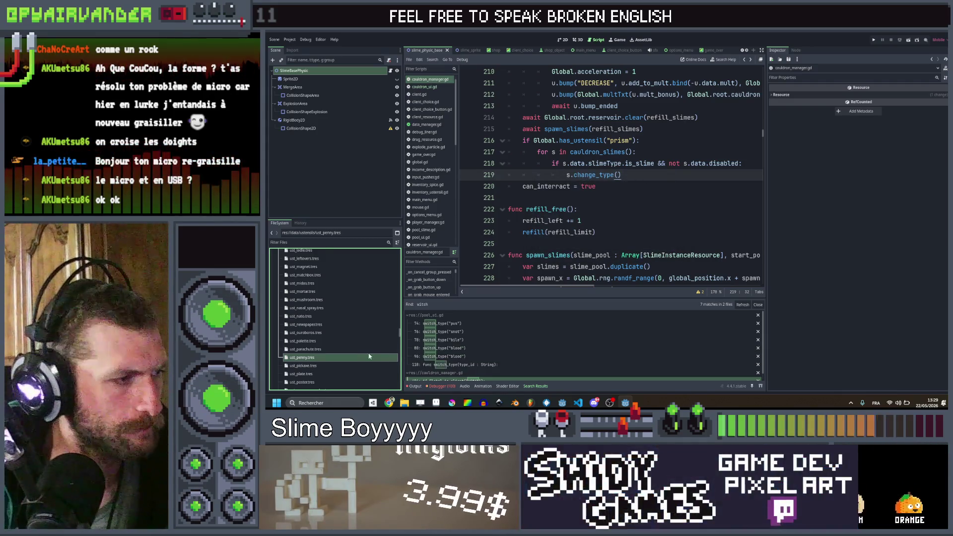
{"action": "scroll", "coordinate": [305, 348], "scroll_direction": "down", "scroll_amount": 3}
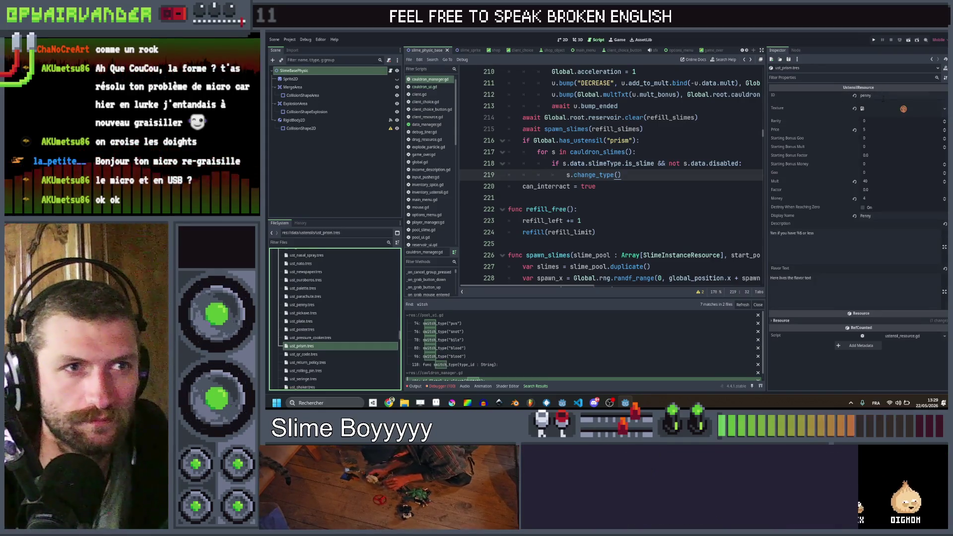
{"action": "left_click", "coordinate": [305, 346]}
{"action": "left_click", "coordinate": [772, 95]}
{"action": "type", "text": "prism"}
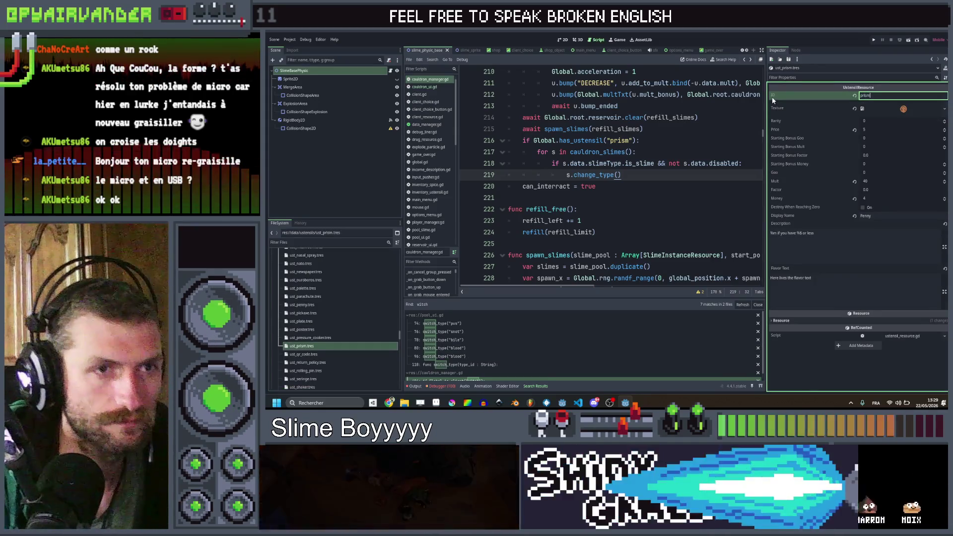
- Assign the prism texture to ust_prism.tres and set its display name to Prism
{"action": "right_click", "coordinate": [909, 108]}
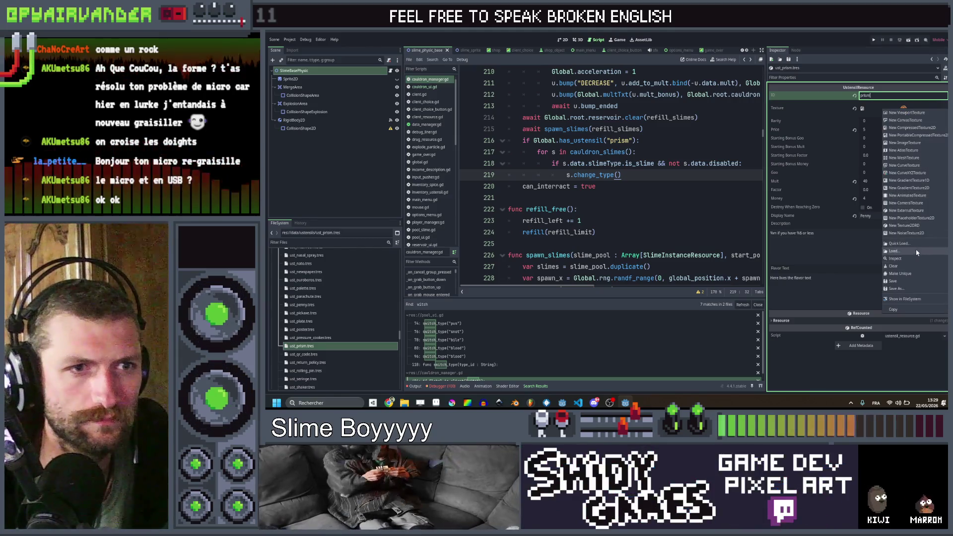
{"action": "left_click", "coordinate": [915, 245]}
{"action": "type", "text": "pris"}
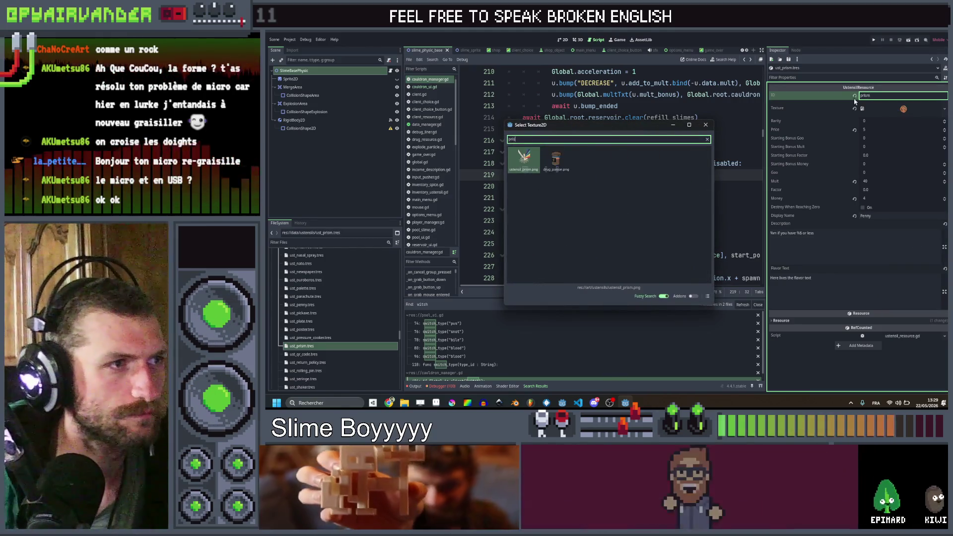
{"action": "double_click", "coordinate": [510, 166]}
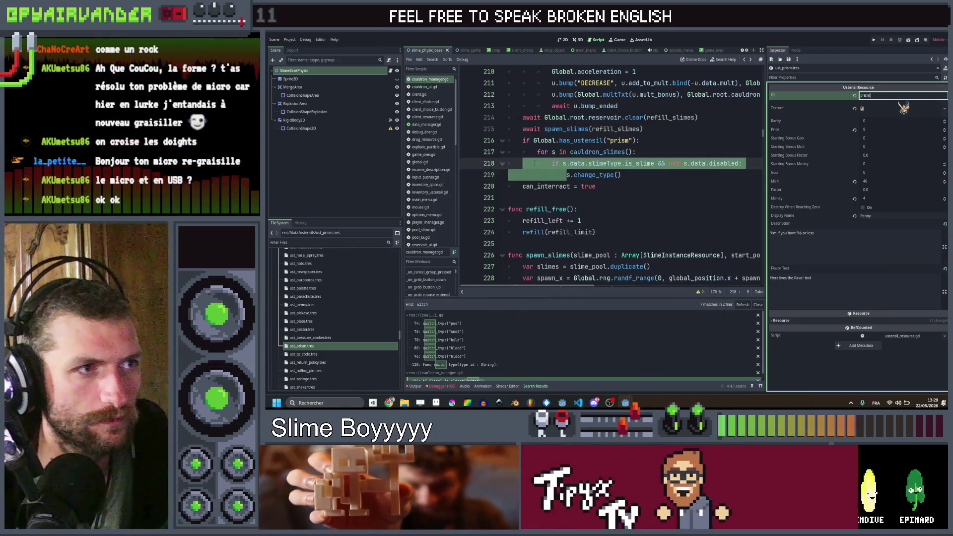
{"action": "left_click", "coordinate": [888, 182]}
{"action": "left_click", "coordinate": [887, 199]}
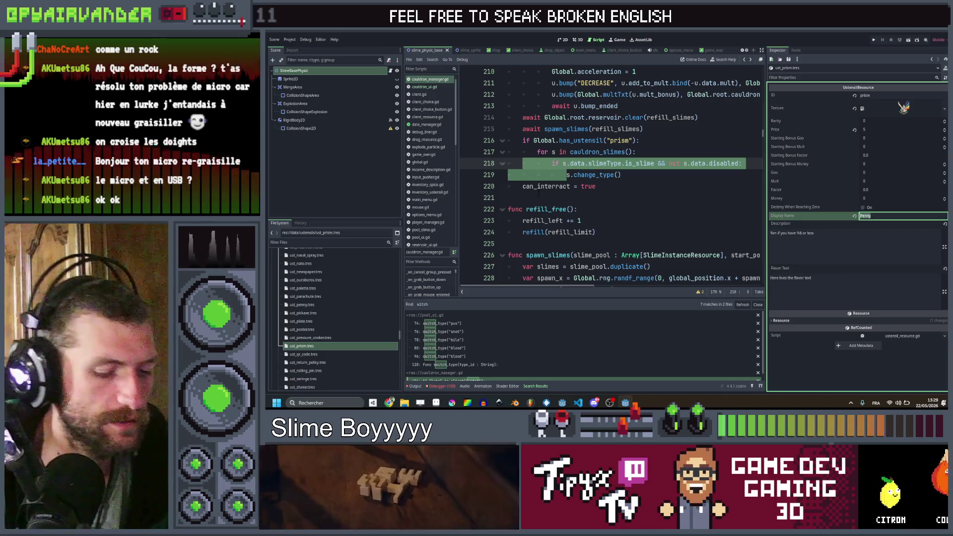
{"action": "type", "text": "rism"}
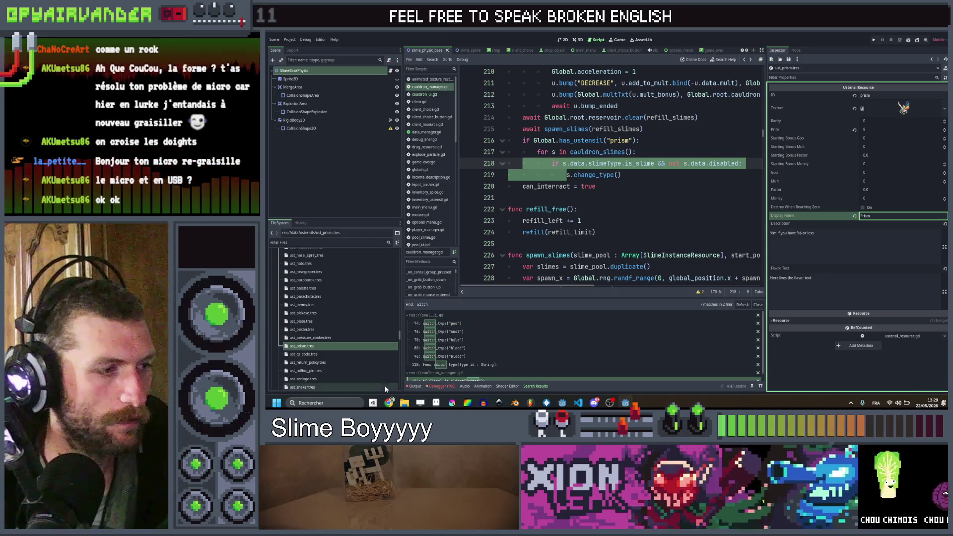
{"action": "left_click", "coordinate": [389, 402]}
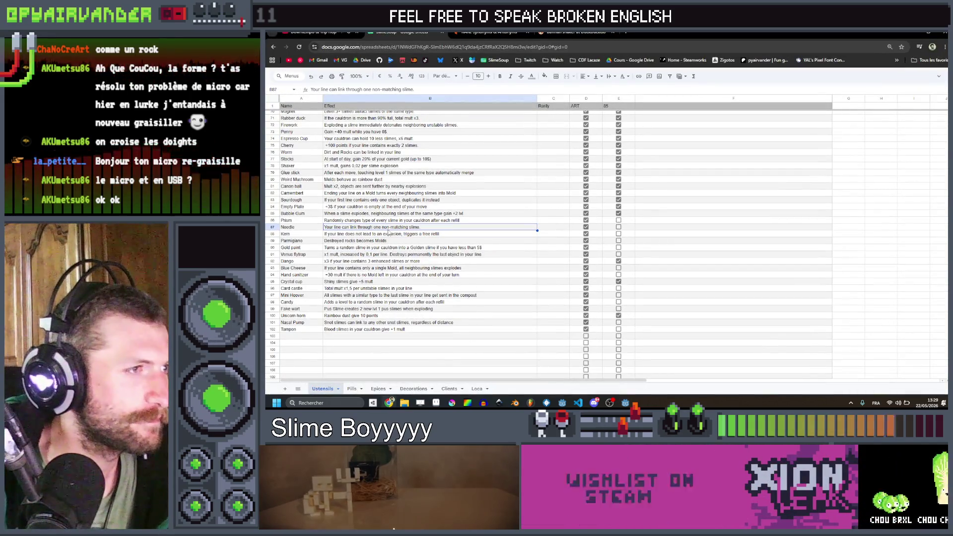
- Copy the Prism effect text from cell B86 and paste it into ust_prism's Description field
{"action": "double_click", "coordinate": [399, 219]}
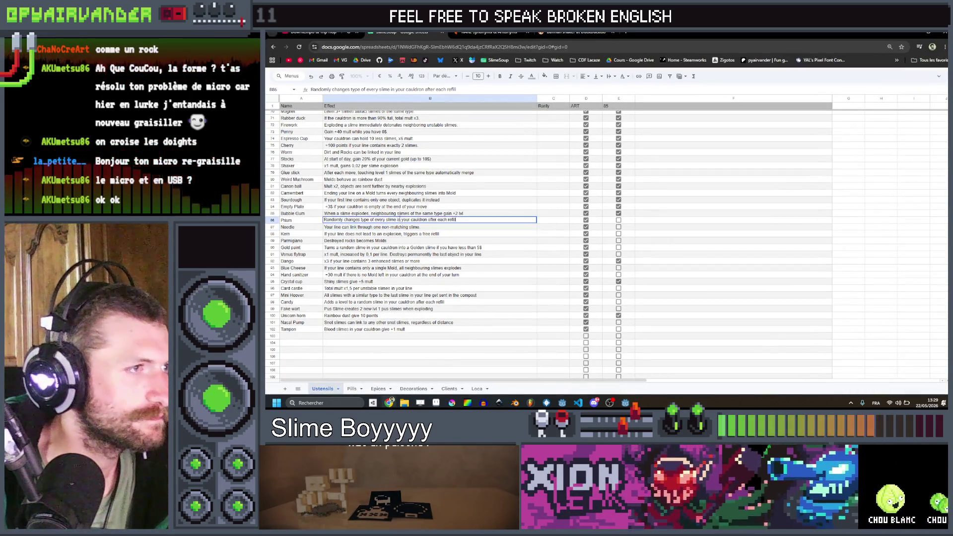
{"action": "key", "text": "ctrl+a"}
{"action": "key", "text": "ctrl+c"}
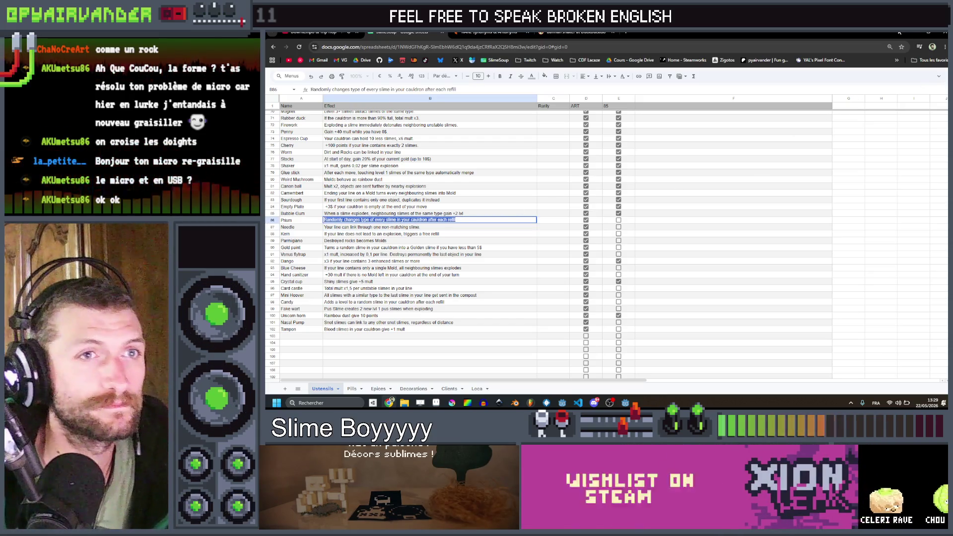
{"action": "key", "text": "alt+Tab"}
{"action": "key", "text": "ctrl+v"}
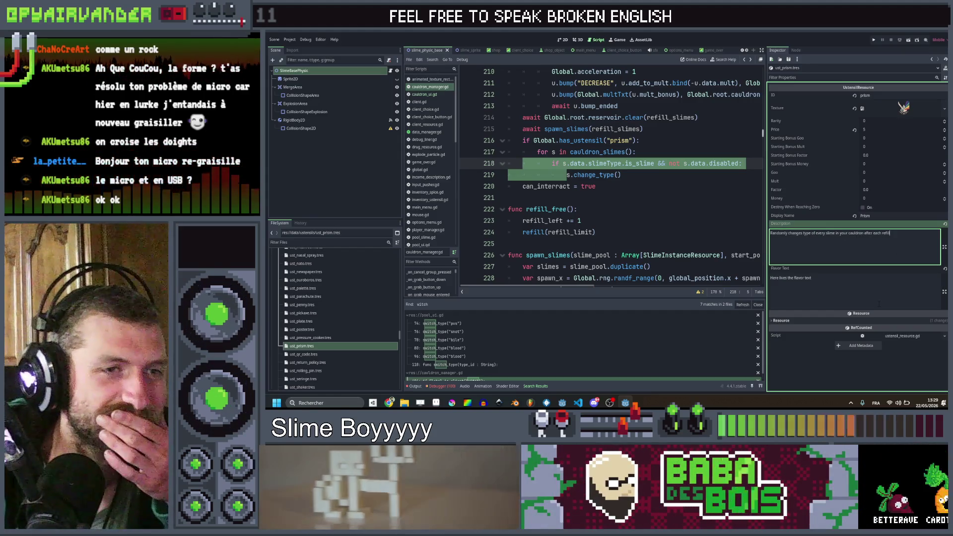
- Commit the Prism description about randomly changing slime types, then return to the spreadsheet
{"action": "left_click", "coordinate": [881, 294]}
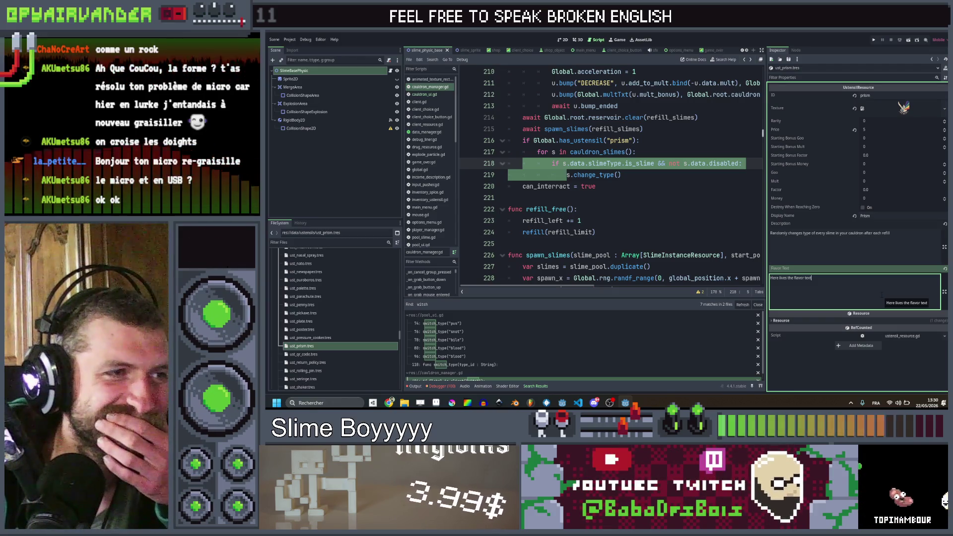
{"action": "left_click", "coordinate": [672, 179]}
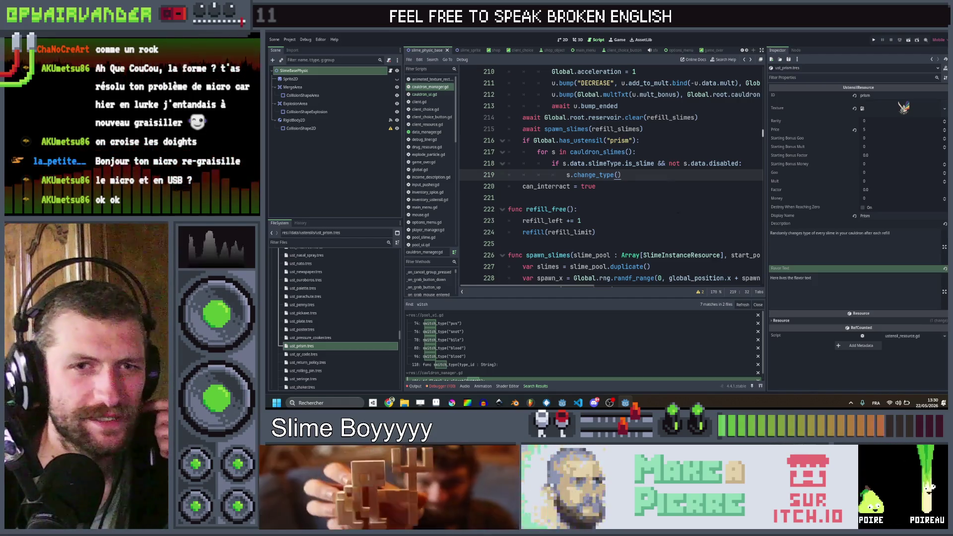
{"action": "left_click", "coordinate": [390, 403]}
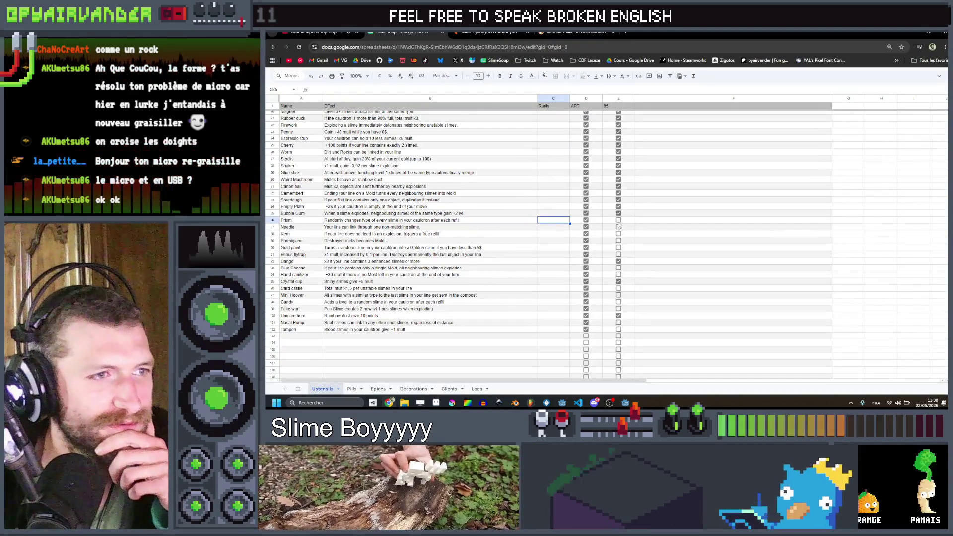
- Tick Prism's done checkbox in E86 and clear the Needle effect text in B87
{"action": "left_click", "coordinate": [618, 220]}
{"action": "left_click", "coordinate": [397, 228]}
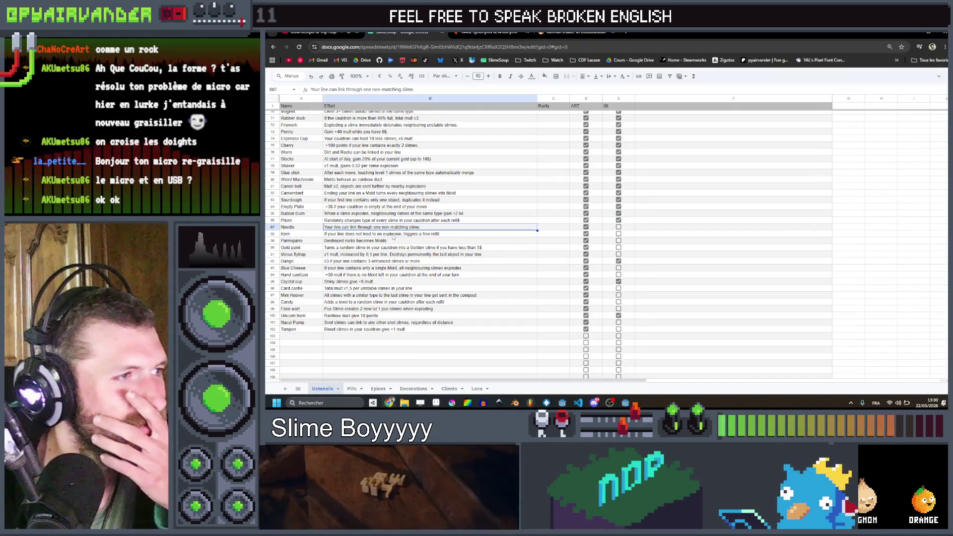
{"action": "left_click_drag", "start_coordinate": [298, 227], "coordinate": [337, 227]}
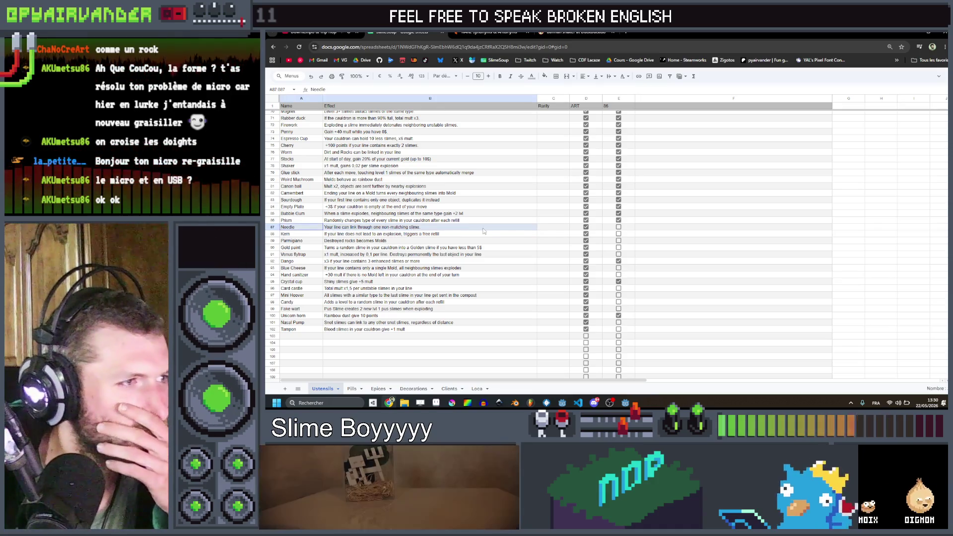
{"action": "right_click", "coordinate": [272, 228]}
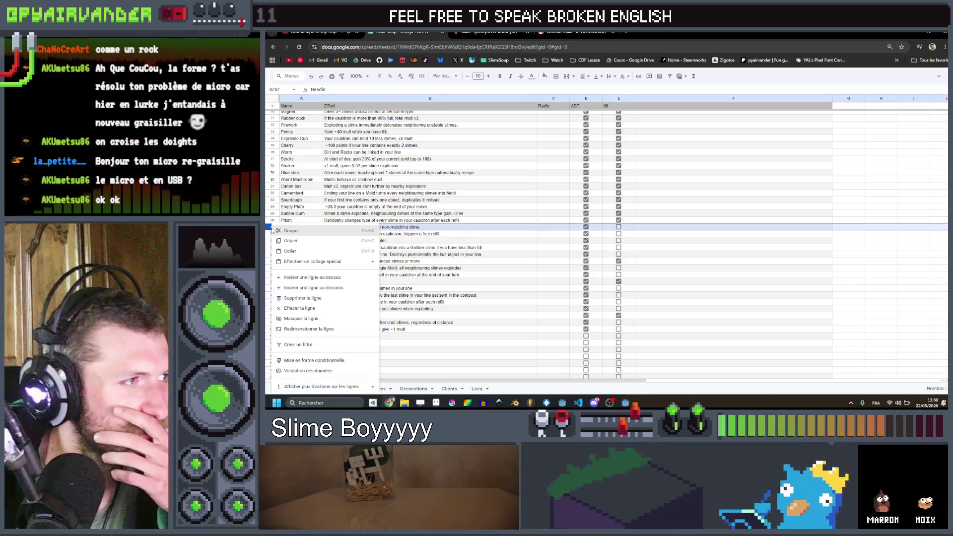
{"action": "left_click", "coordinate": [457, 227]}
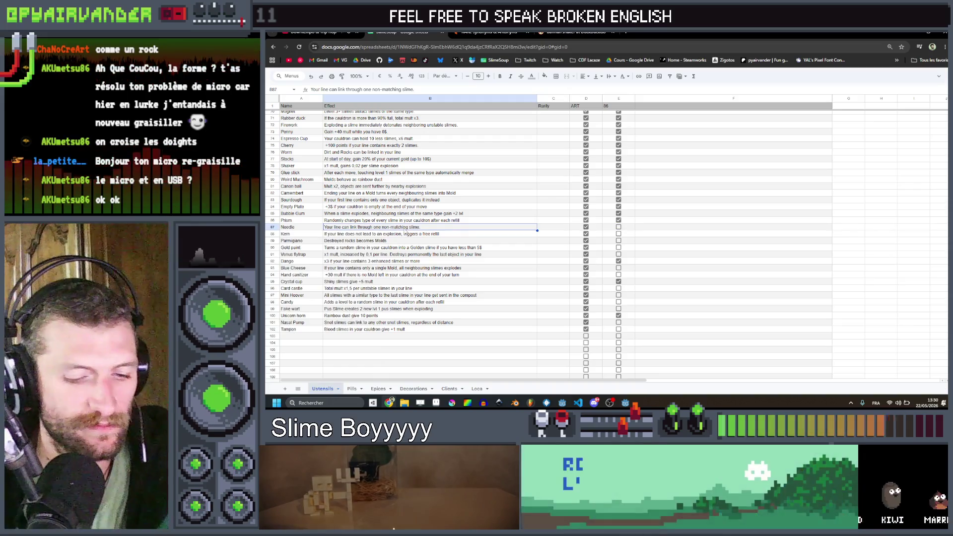
{"action": "key", "text": "Delete"}
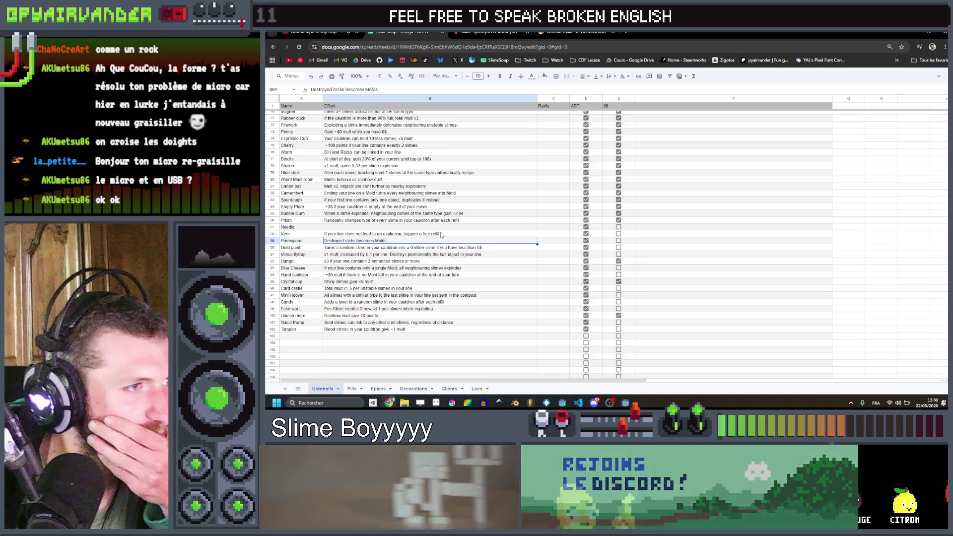
{"action": "left_click", "coordinate": [439, 242]}
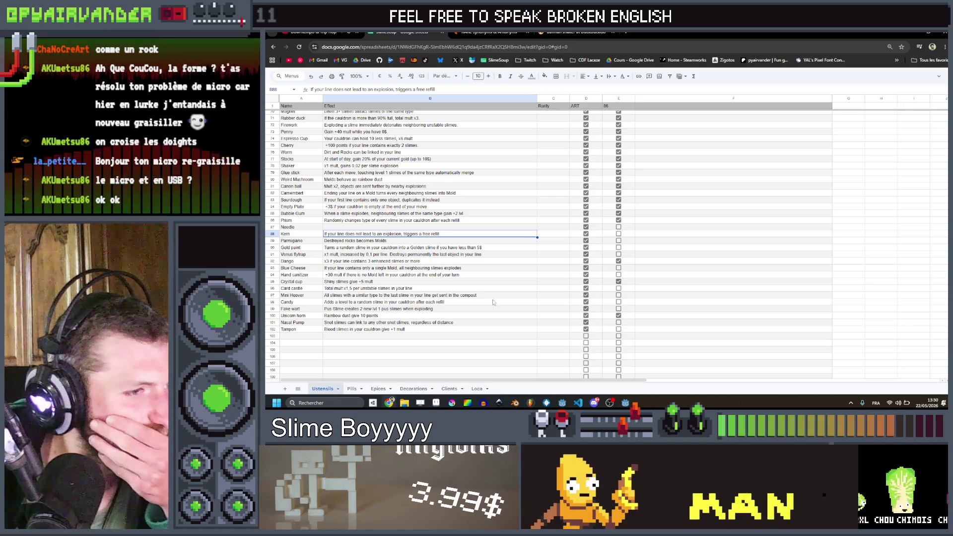
{"action": "mouse_move", "coordinate": [624, 403]}
{"action": "left_click", "coordinate": [628, 374]}
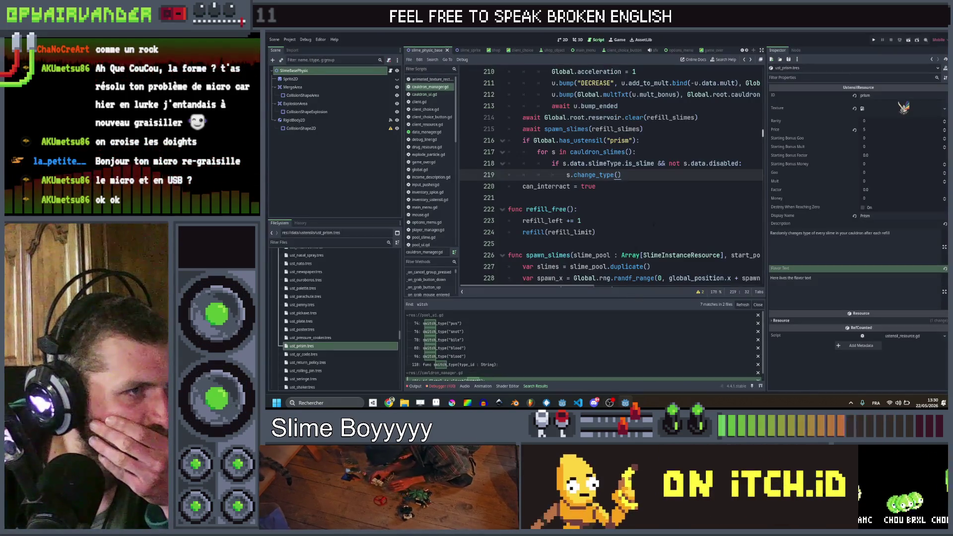
- Search the project for 'validate' and review _on_validate_group_pressed's merge logic in cauldron_manager.gd
{"action": "left_click", "coordinate": [655, 221]}
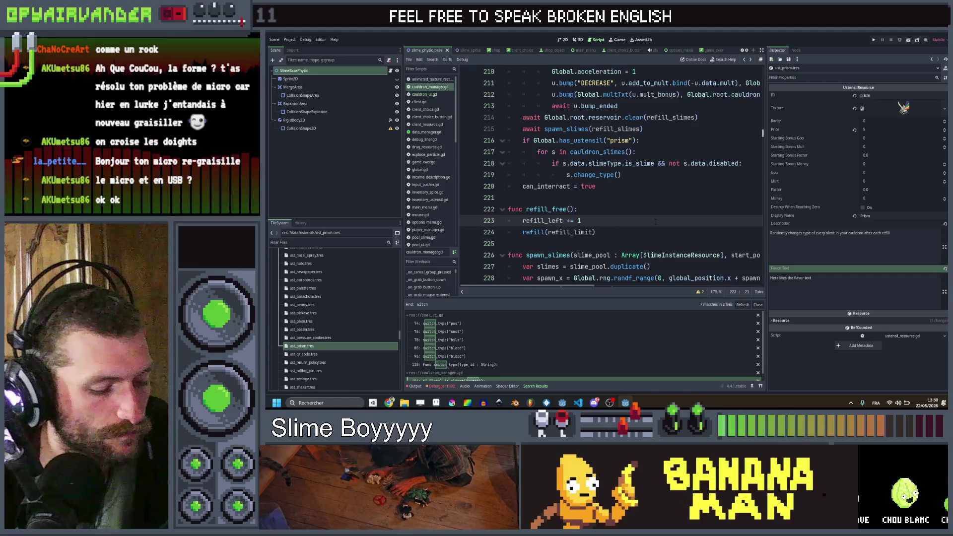
{"action": "key", "text": "ctrl+shift+f"}
{"action": "type", "text": "validate"}
{"action": "key", "text": "Return"}
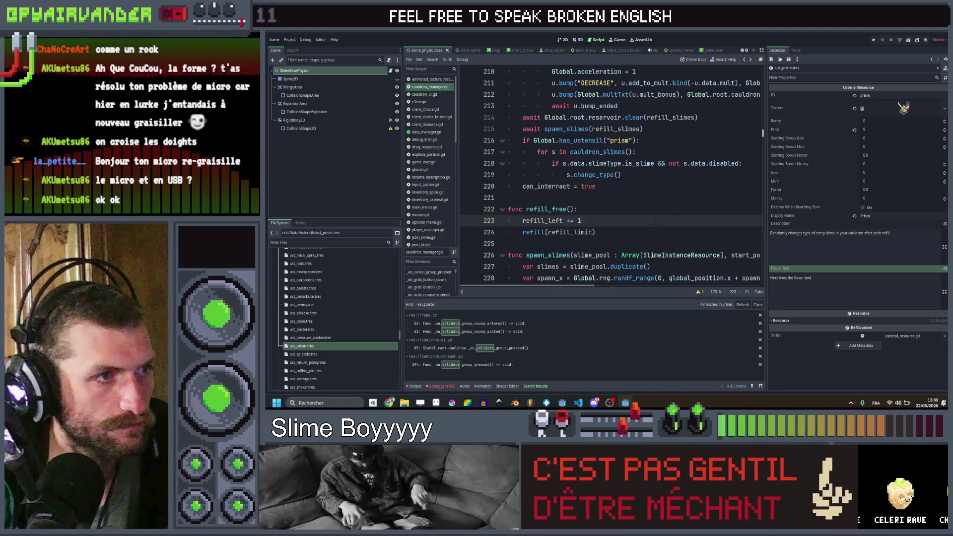
{"action": "left_click", "coordinate": [443, 365]}
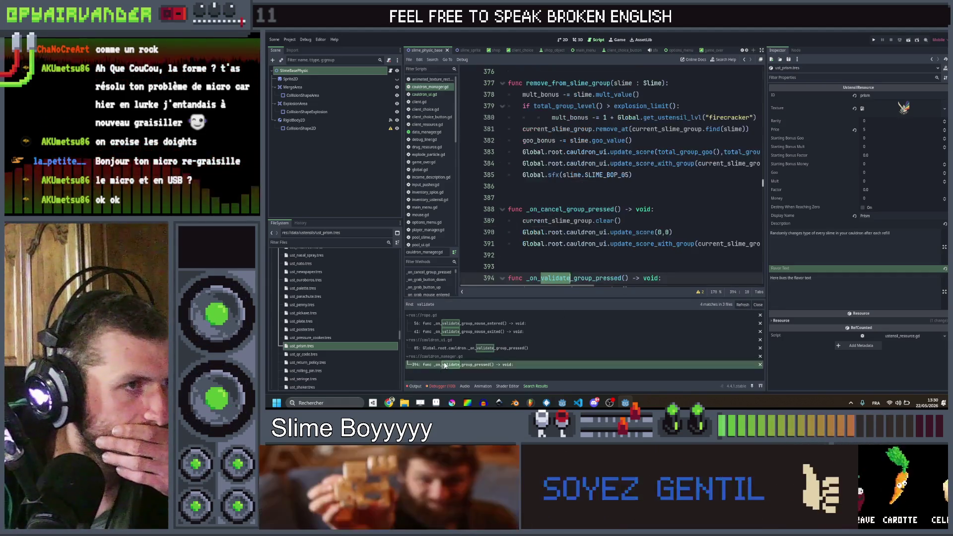
{"action": "scroll", "coordinate": [635, 197], "scroll_direction": "down", "scroll_amount": 15}
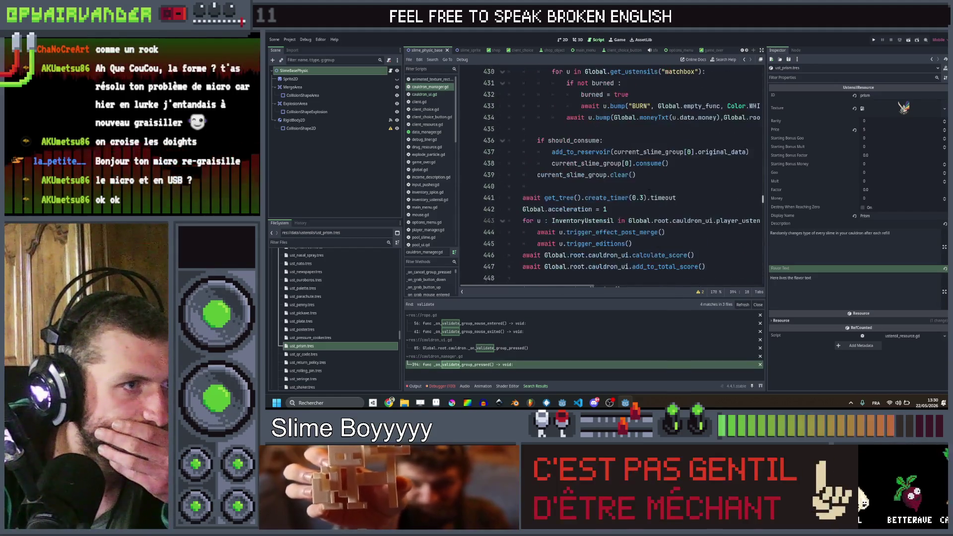
{"action": "scroll", "coordinate": [645, 193], "scroll_direction": "down", "scroll_amount": 3}
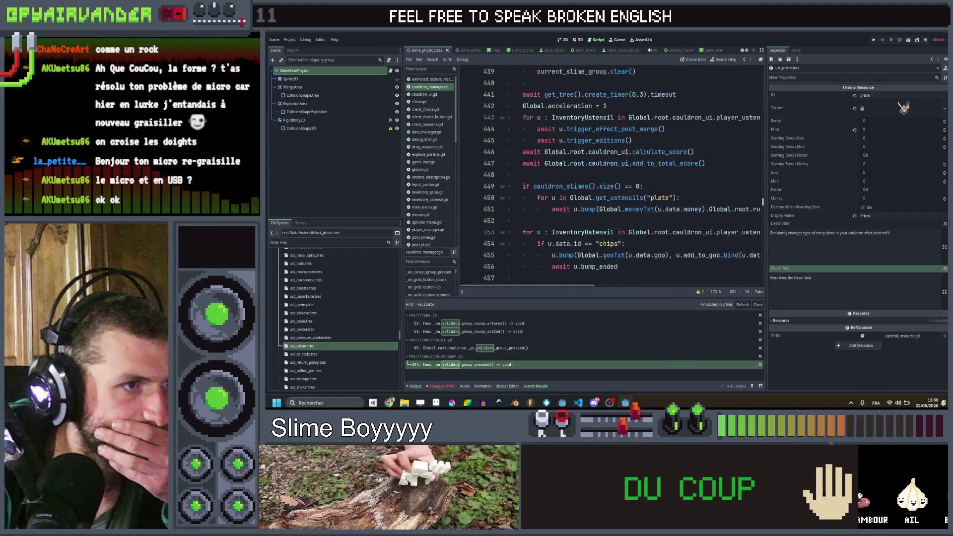
{"action": "scroll", "coordinate": [648, 193], "scroll_direction": "down", "scroll_amount": 3}
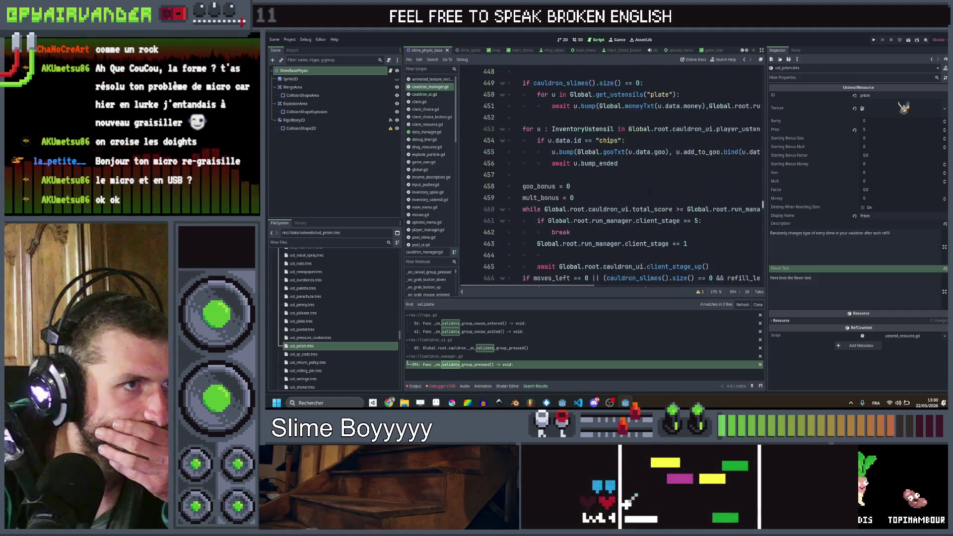
{"action": "scroll", "coordinate": [647, 193], "scroll_direction": "up", "scroll_amount": 3}
{"action": "scroll", "coordinate": [610, 173], "scroll_direction": "up", "scroll_amount": 2}
{"action": "scroll", "coordinate": [611, 174], "scroll_direction": "up", "scroll_amount": 2}
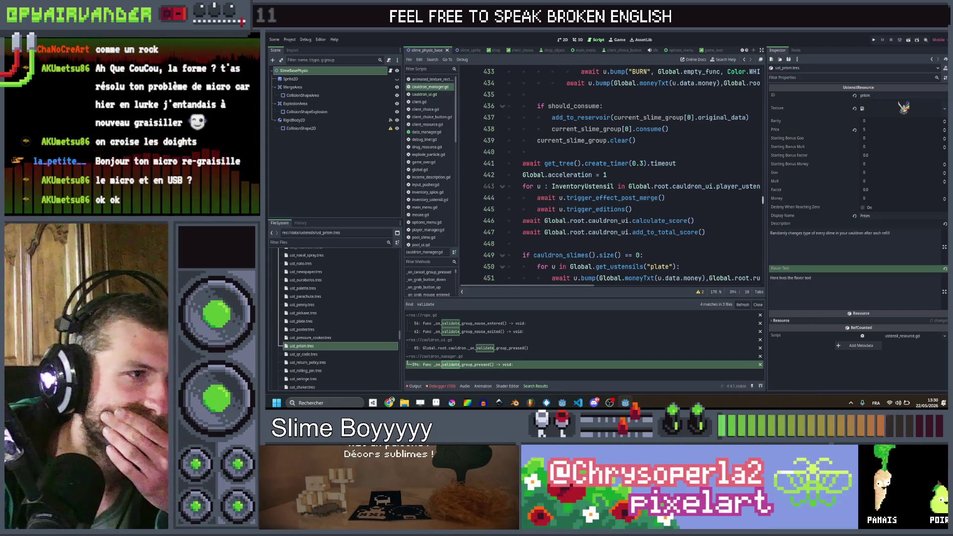
{"action": "scroll", "coordinate": [610, 174], "scroll_direction": "up", "scroll_amount": 2}
{"action": "scroll", "coordinate": [610, 174], "scroll_direction": "down", "scroll_amount": 4}
{"action": "scroll", "coordinate": [610, 174], "scroll_direction": "down", "scroll_amount": 2}
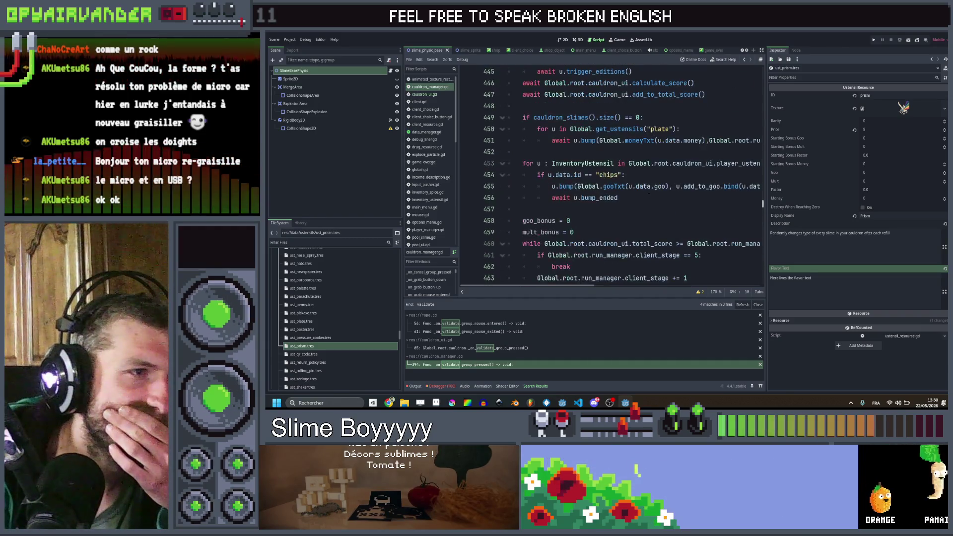
{"action": "scroll", "coordinate": [610, 174], "scroll_direction": "up", "scroll_amount": 4}
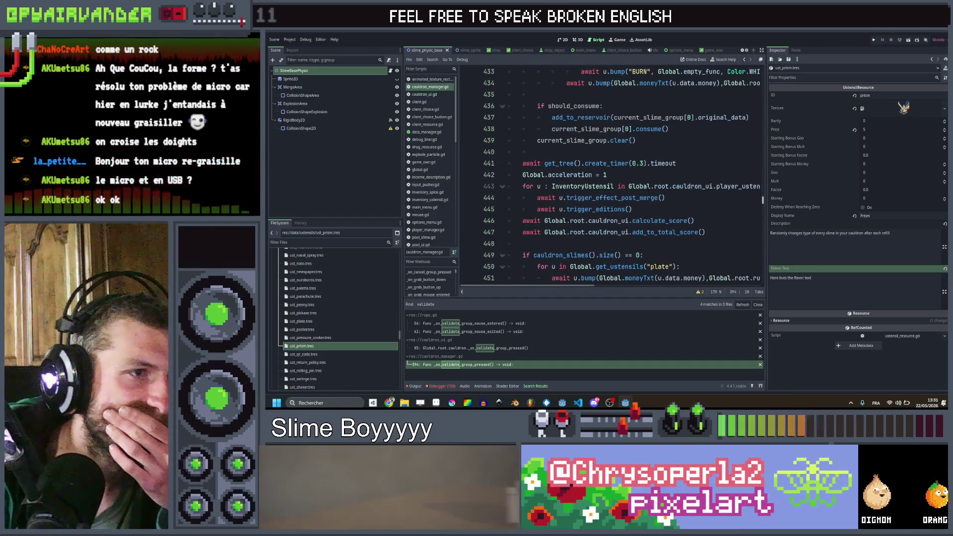
{"action": "scroll", "coordinate": [648, 190], "scroll_direction": "up", "scroll_amount": 5}
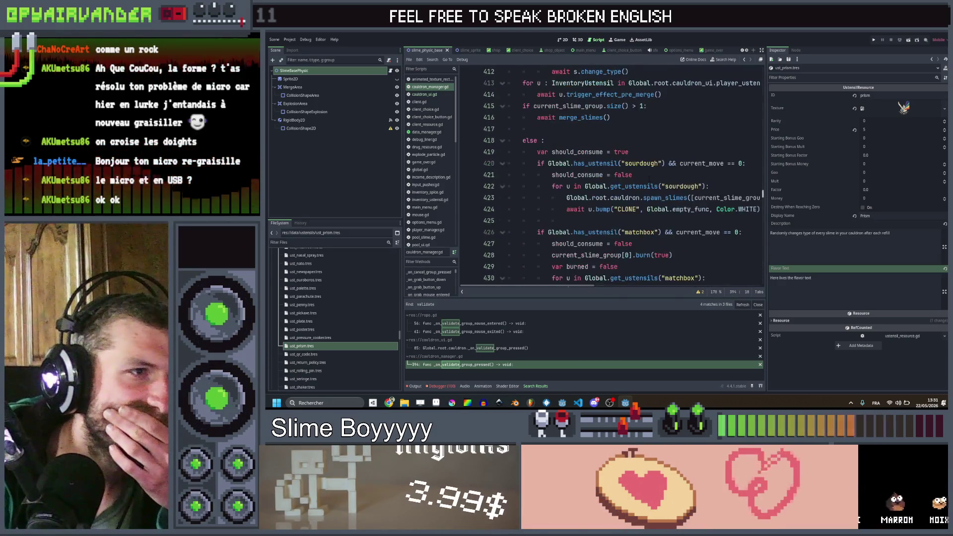
{"action": "scroll", "coordinate": [648, 190], "scroll_direction": "down", "scroll_amount": 2}
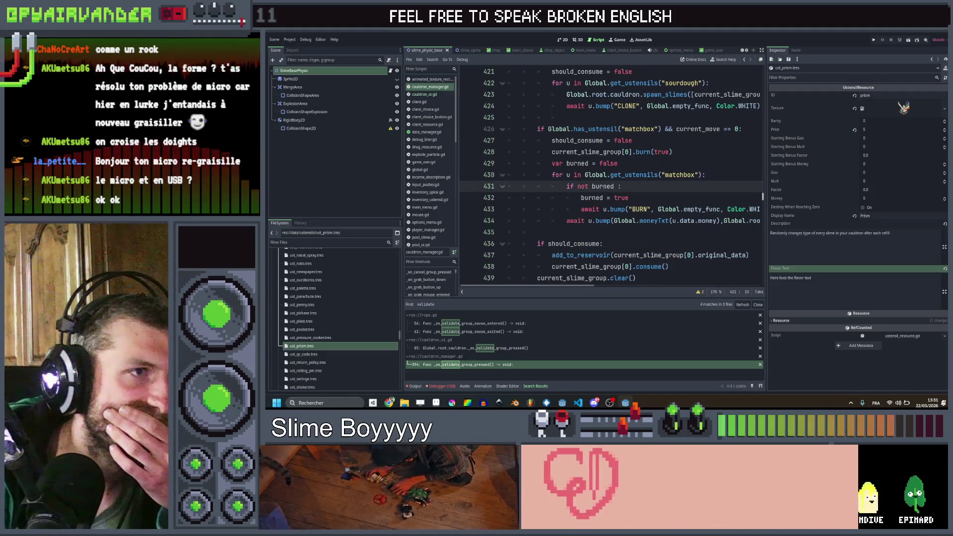
{"action": "left_click", "coordinate": [653, 174]}
{"action": "scroll", "coordinate": [654, 172], "scroll_direction": "up", "scroll_amount": 1}
{"action": "scroll", "coordinate": [655, 169], "scroll_direction": "up", "scroll_amount": 5}
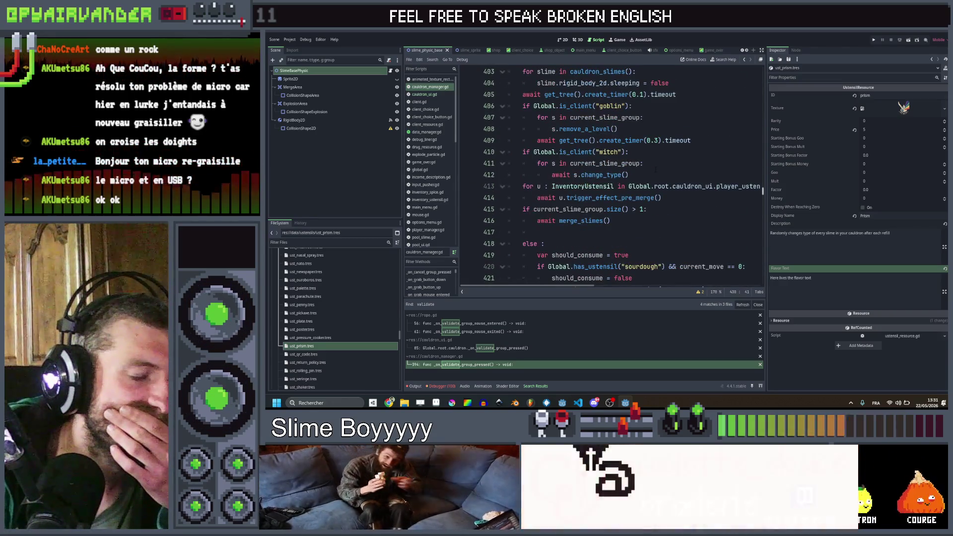
{"action": "scroll", "coordinate": [655, 169], "scroll_direction": "down", "scroll_amount": 2}
{"action": "left_click", "coordinate": [587, 153]}
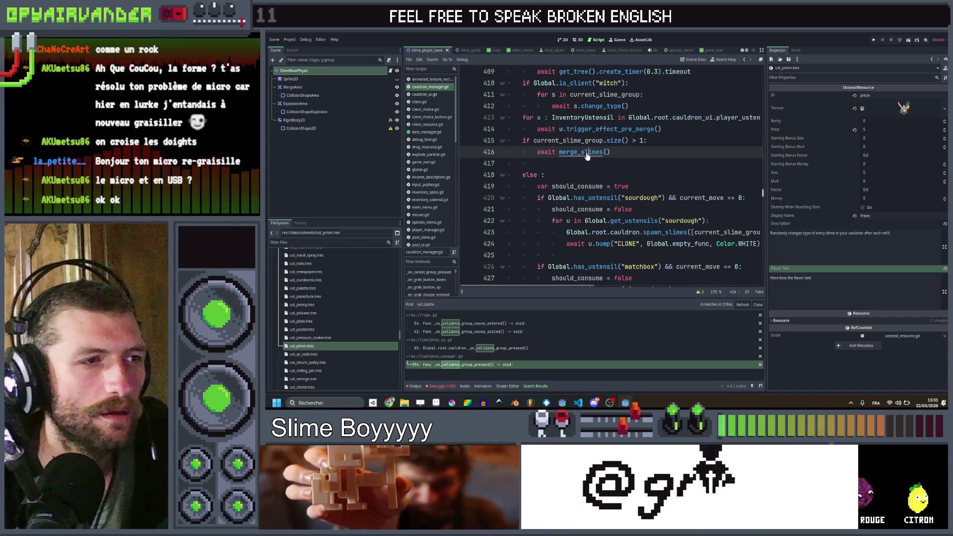
- Jump to the merge_slimes definition and inspect the dirt/bile burn and 0.1 s timer wait lines
{"action": "left_click", "coordinate": [586, 153], "text": "ctrl"}
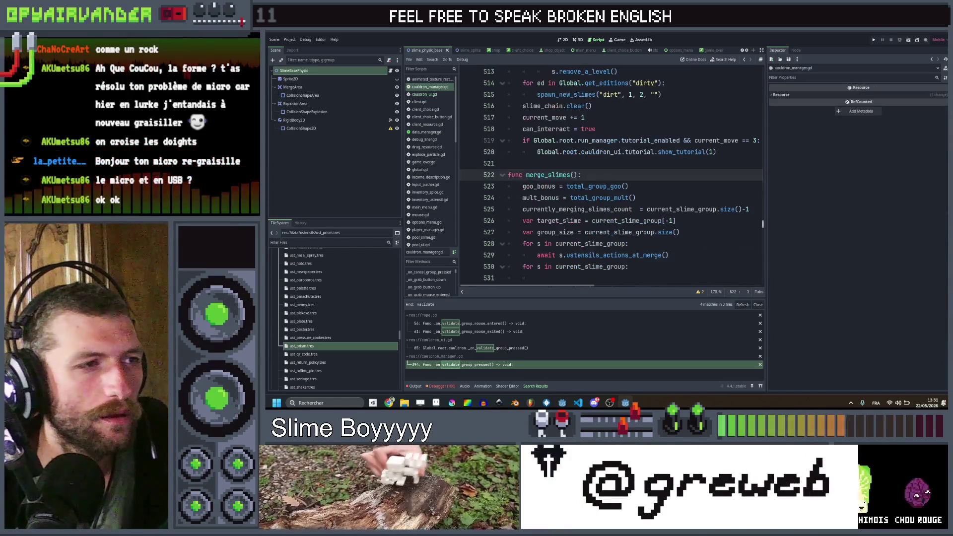
{"action": "scroll", "coordinate": [610, 174], "scroll_direction": "up", "scroll_amount": 3}
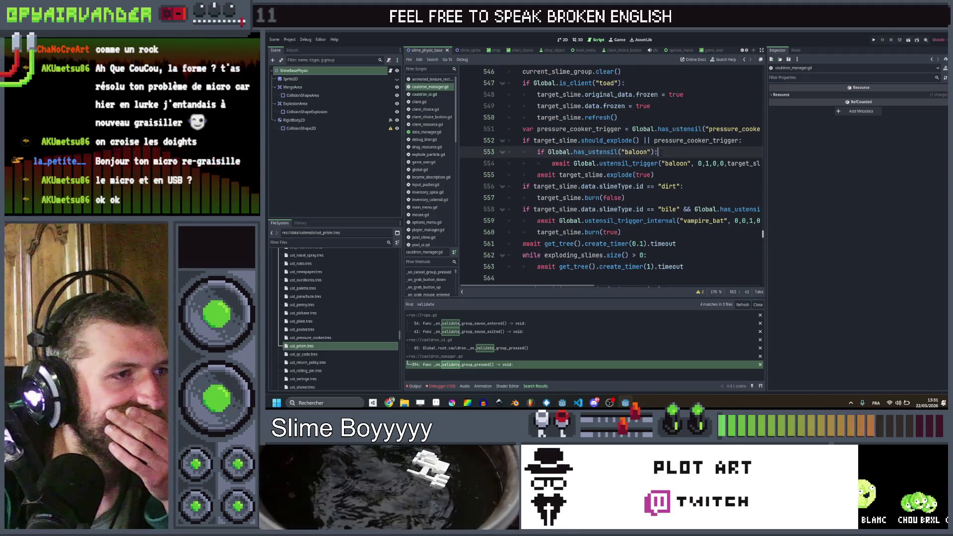
{"action": "left_click", "coordinate": [660, 175]}
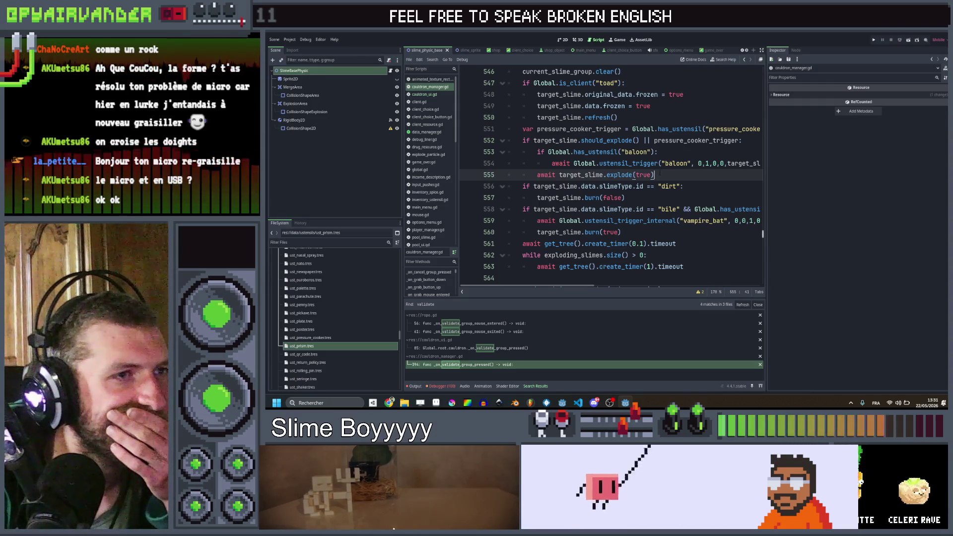
{"action": "scroll", "coordinate": [658, 172], "scroll_direction": "right", "scroll_amount": 5}
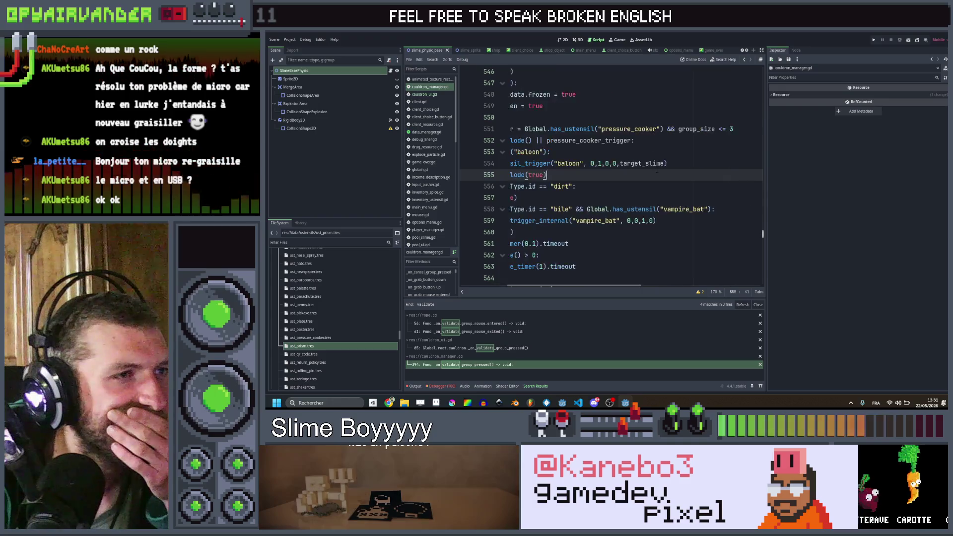
{"action": "scroll", "coordinate": [656, 171], "scroll_direction": "left", "scroll_amount": 5}
{"action": "scroll", "coordinate": [656, 170], "scroll_direction": "down", "scroll_amount": 1}
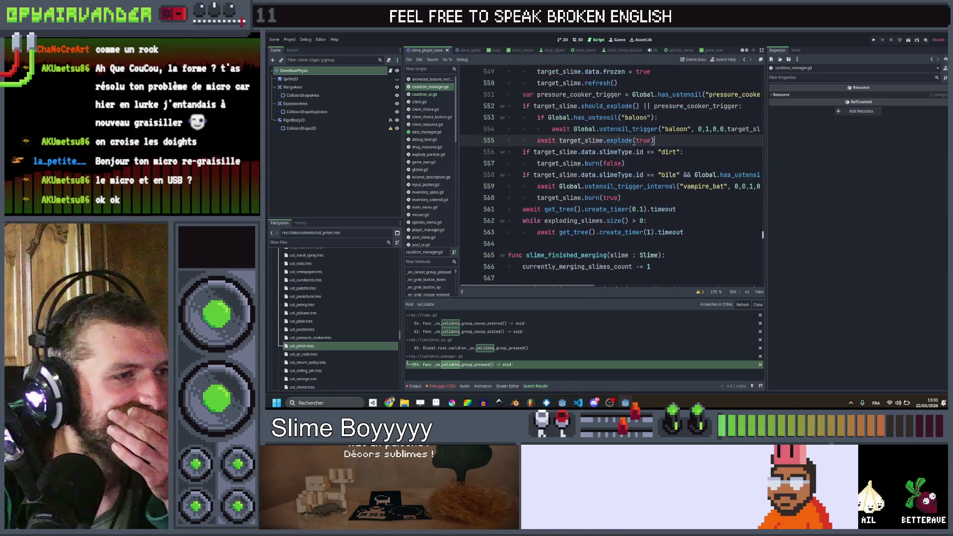
{"action": "left_click", "coordinate": [674, 220]}
{"action": "left_click", "coordinate": [678, 208]}
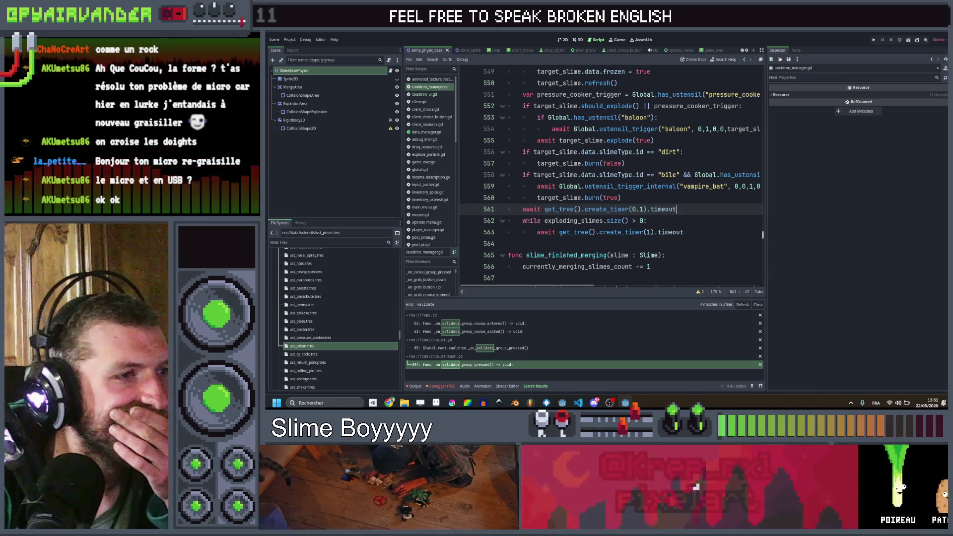
{"action": "left_click", "coordinate": [621, 198]}
{"action": "left_click", "coordinate": [676, 209]}
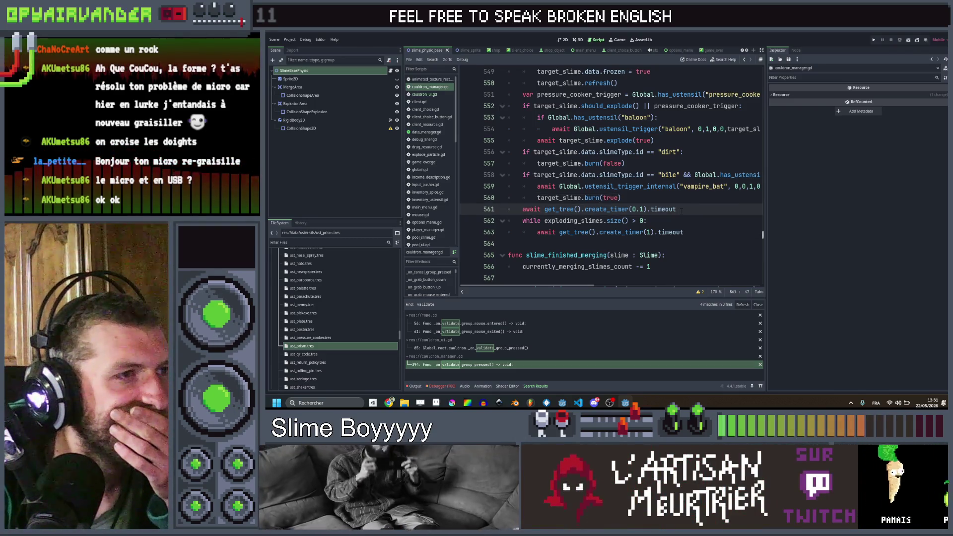
- Add an 'if exploding_slimes.size() == 0:' condition above the await line
{"action": "key", "text": "Return"}
{"action": "type", "text": "if e"}
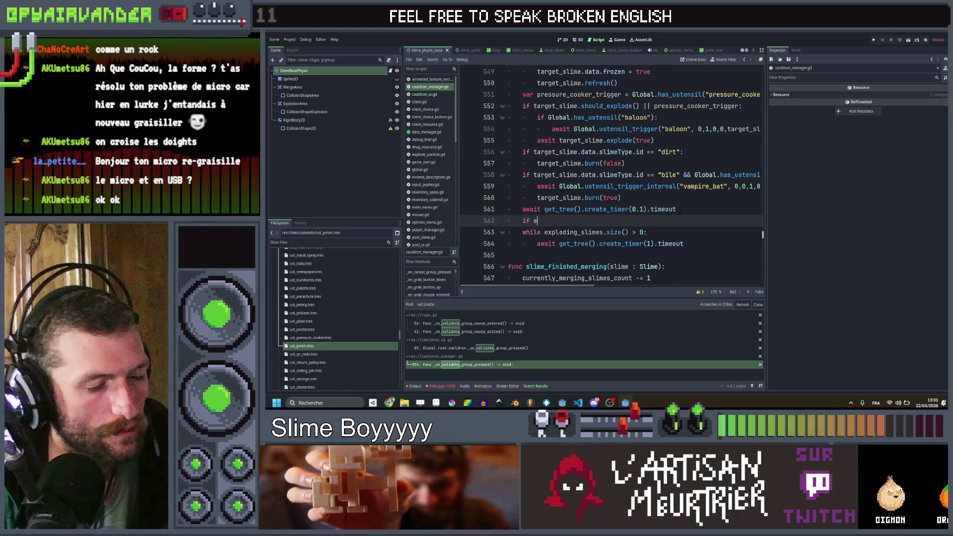
{"action": "key", "text": "alt+Up"}
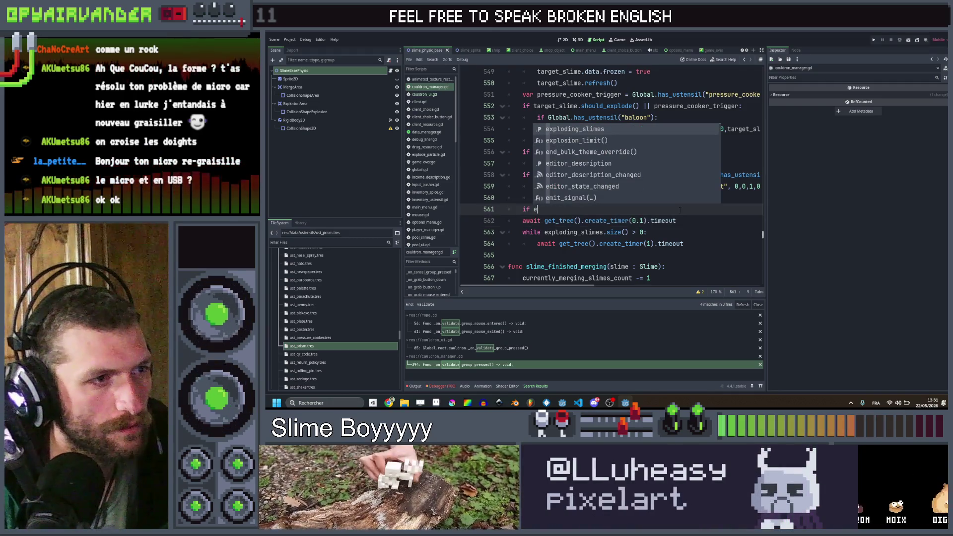
{"action": "key", "text": "Return"}
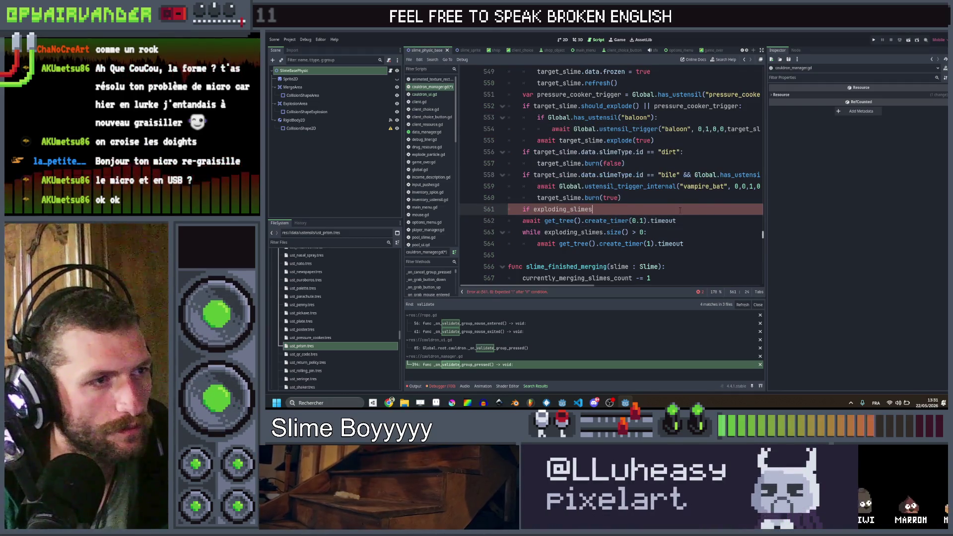
{"action": "type", "text": " != 0"}
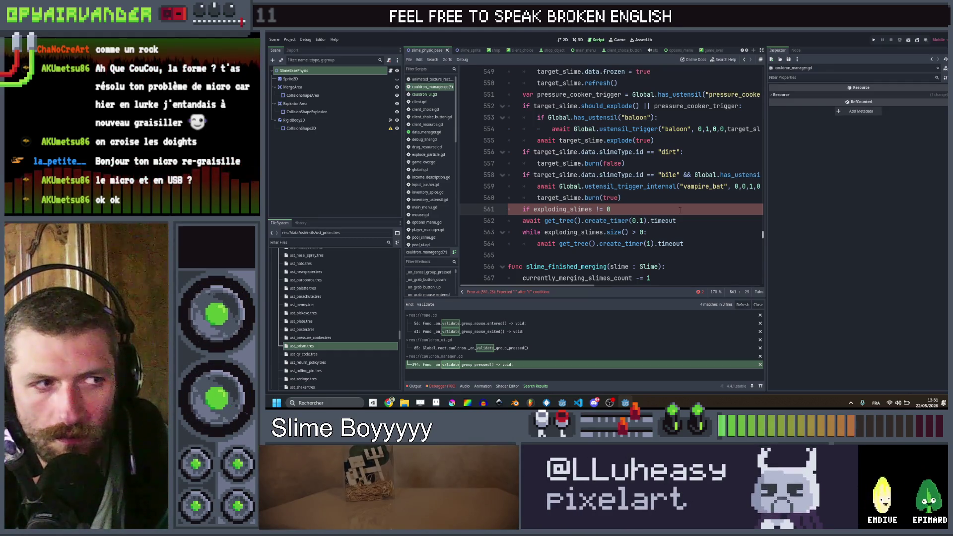
{"action": "key", "text": "Left"}
{"action": "key", "text": "Left"}
{"action": "key", "text": "Left"}
{"action": "type", "text": "."}
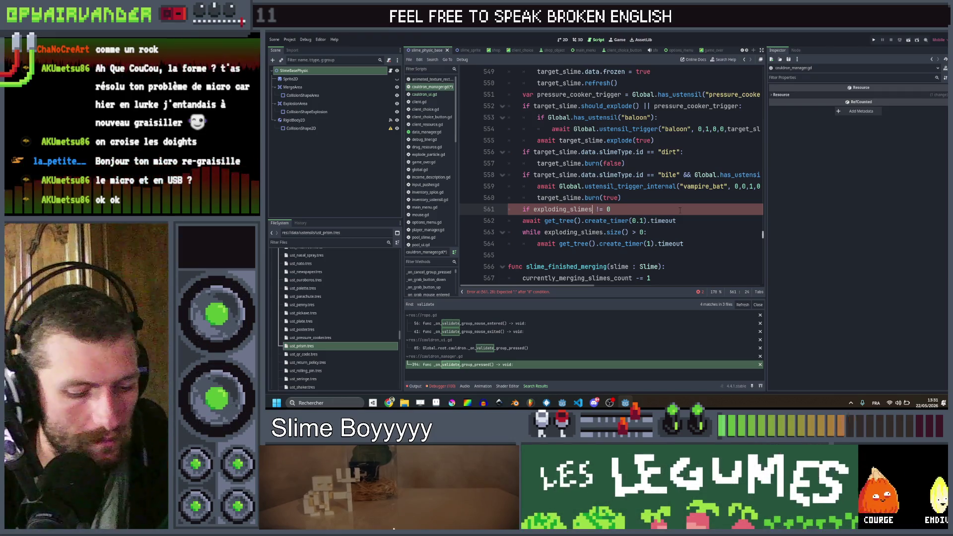
{"action": "type", "text": "s"}
{"action": "key", "text": "Return"}
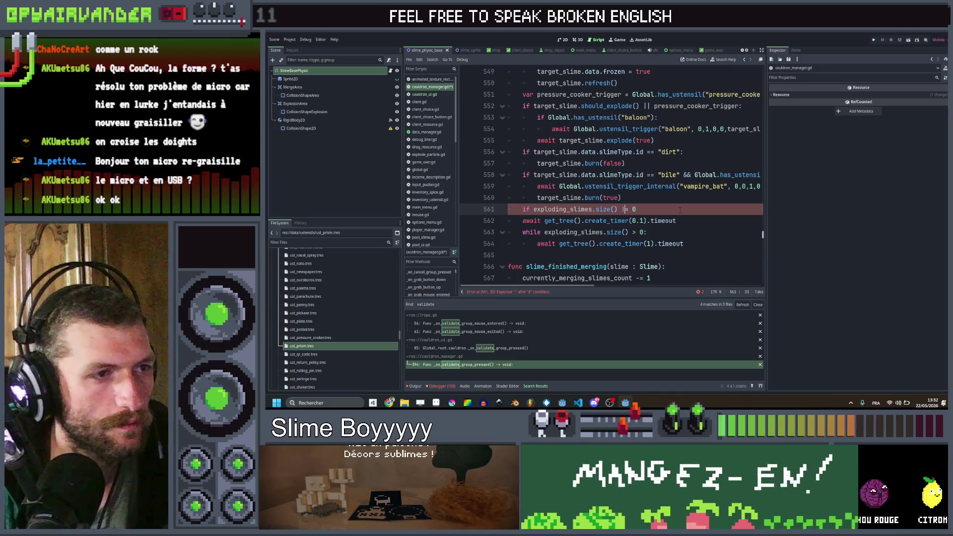
{"action": "key", "text": "Right"}
{"action": "key", "text": "Right"}
{"action": "key", "text": "BackSpace"}
{"action": "type", "text": "= 0"}
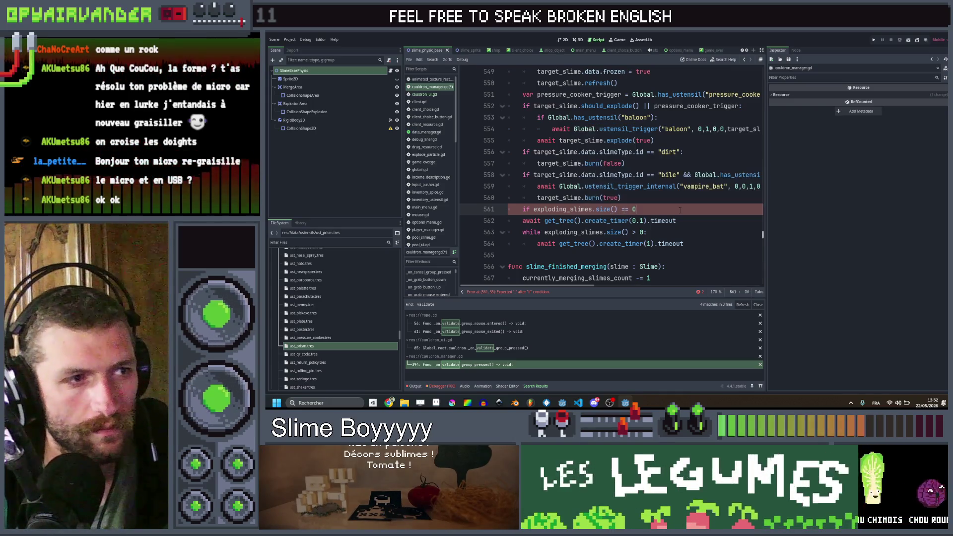
{"action": "type", "text": ":"}
{"action": "key", "text": "Return"}
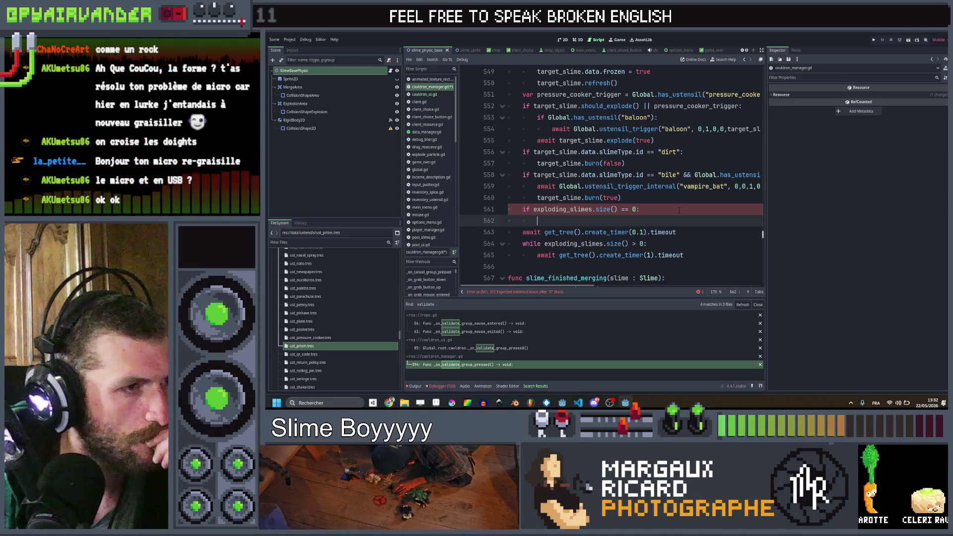
- Extend the condition with '&& Global.has_ustensil()' and move to its body line
{"action": "key", "text": "Up"}
{"action": "type", "text": "& Glob"}
{"action": "type", "text": "al.has"}
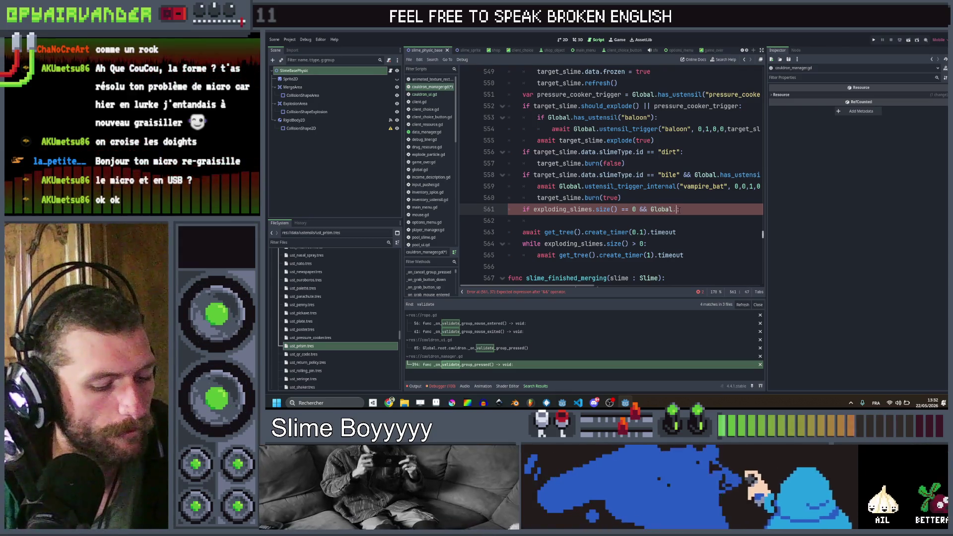
{"action": "key", "text": "Down"}
{"action": "key", "text": "Return"}
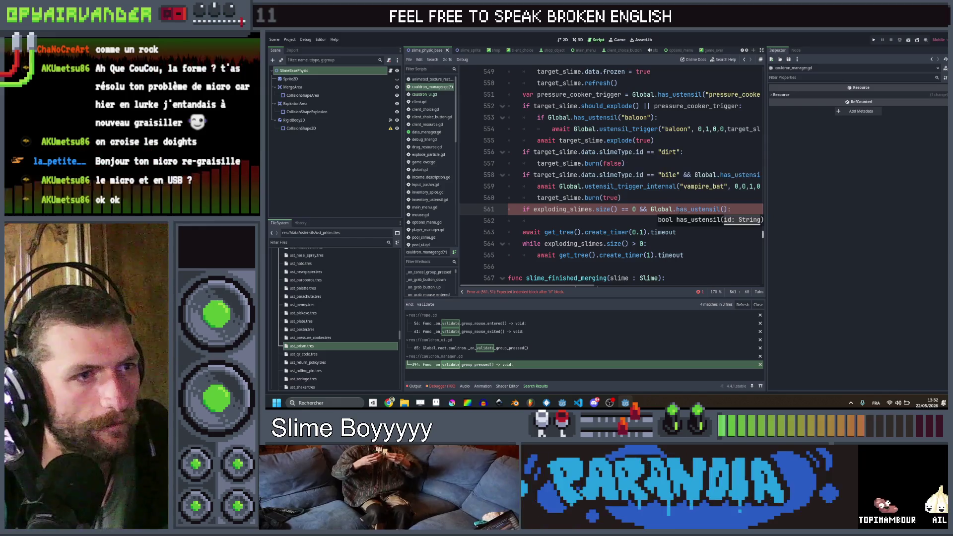
{"action": "key", "text": "Down"}
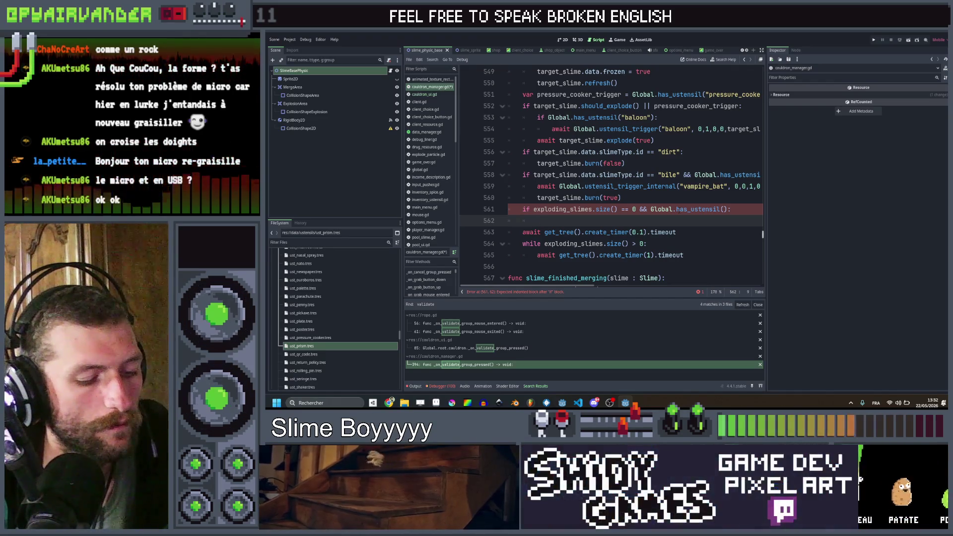
- Add a loop 'for ust in Global.get_ustensils("kern"):' under the condition
{"action": "type", "text": "for"}
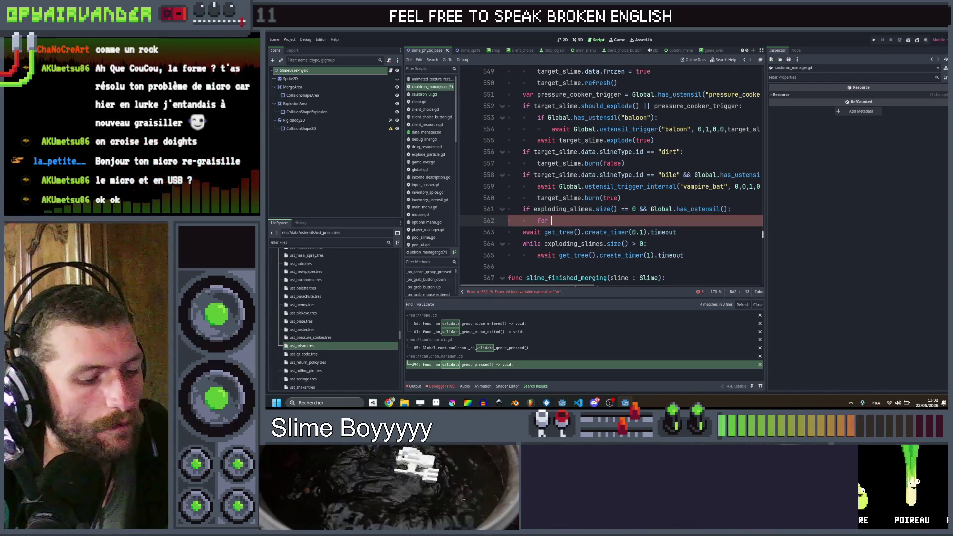
{"action": "type", "text": " ust in"}
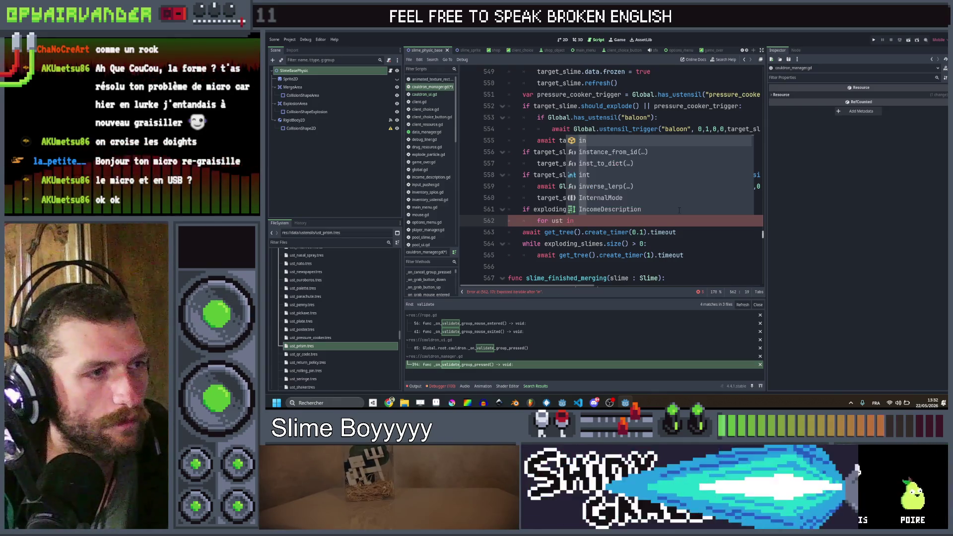
{"action": "type", "text": " G"}
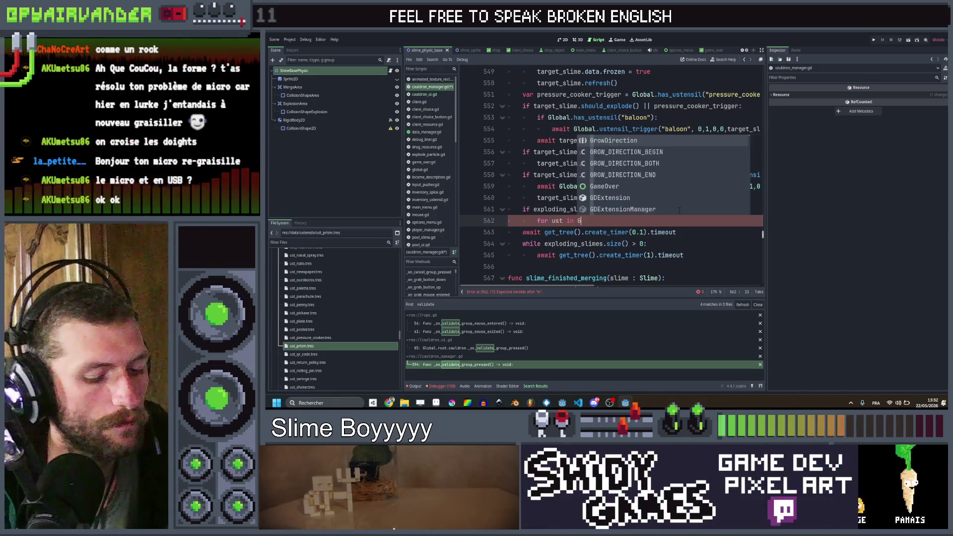
{"action": "type", "text": "lobal.get"}
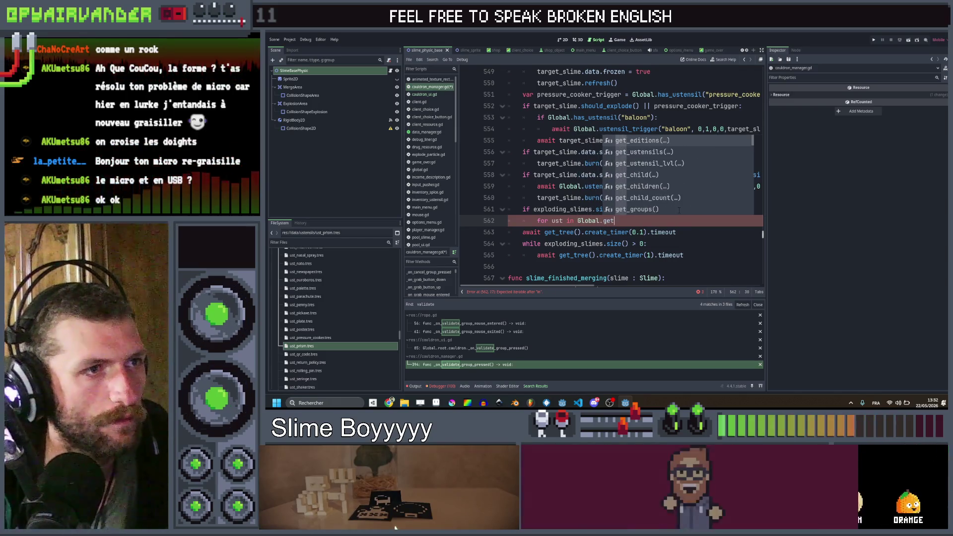
{"action": "key", "text": "Down"}
{"action": "key", "text": "Return"}
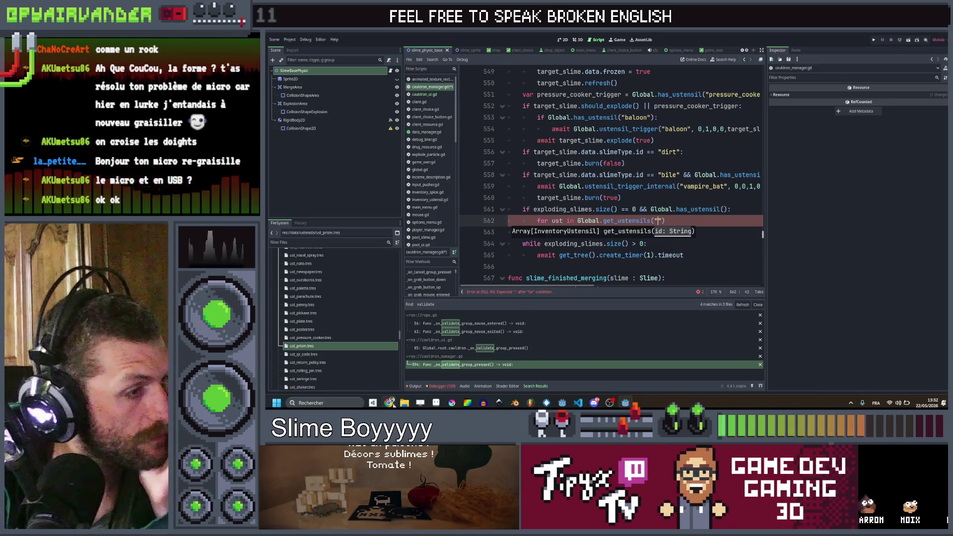
{"action": "mouse_move", "coordinate": [391, 405]}
{"action": "mouse_move", "coordinate": [391, 372]}
{"action": "type", "text": "ker"}
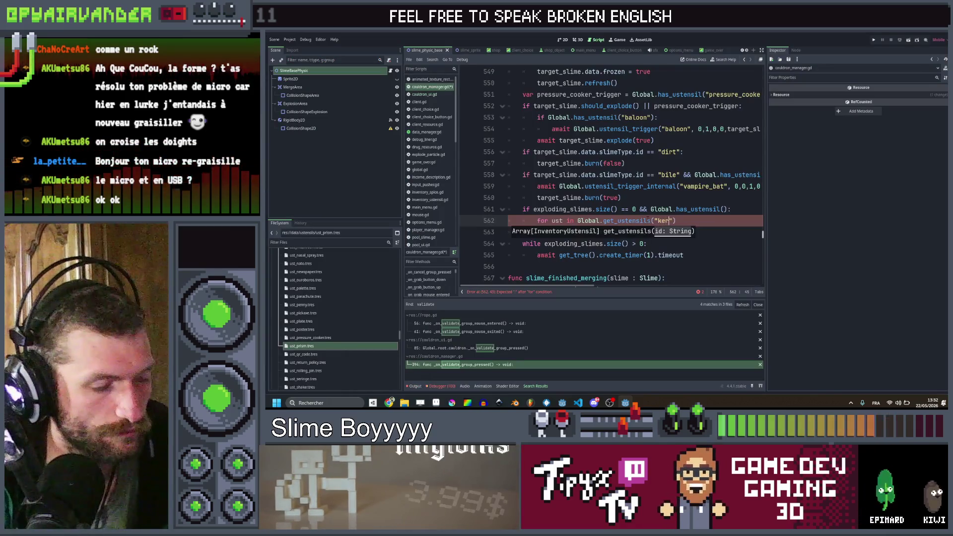
{"action": "type", "text": "n\"):"}
{"action": "key", "text": "Return"}
{"action": "type", "text": "re"}
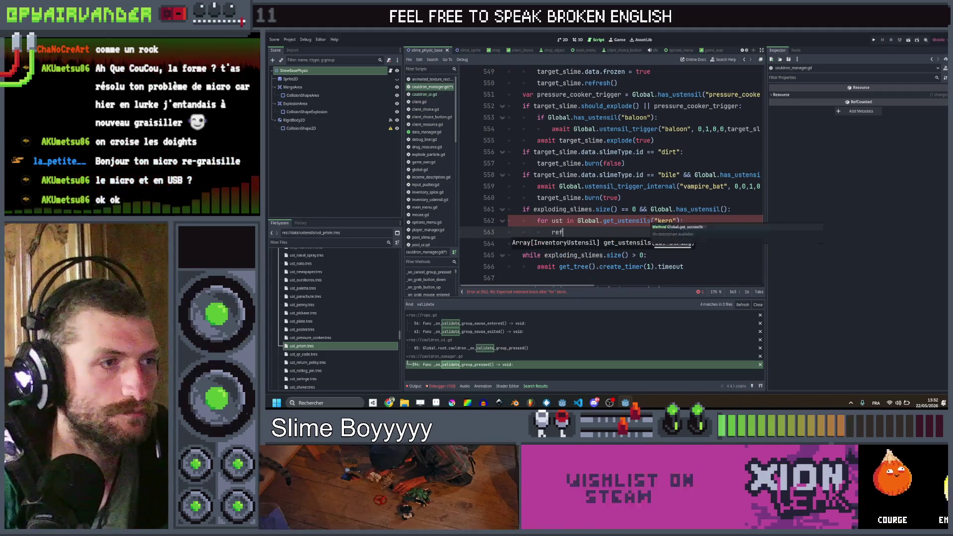
- Make the loop body 'await ust.bump("REFILL", refill_free, Global.orange)'
{"action": "type", "text": "fill_free()"}
{"action": "key", "text": "Home"}
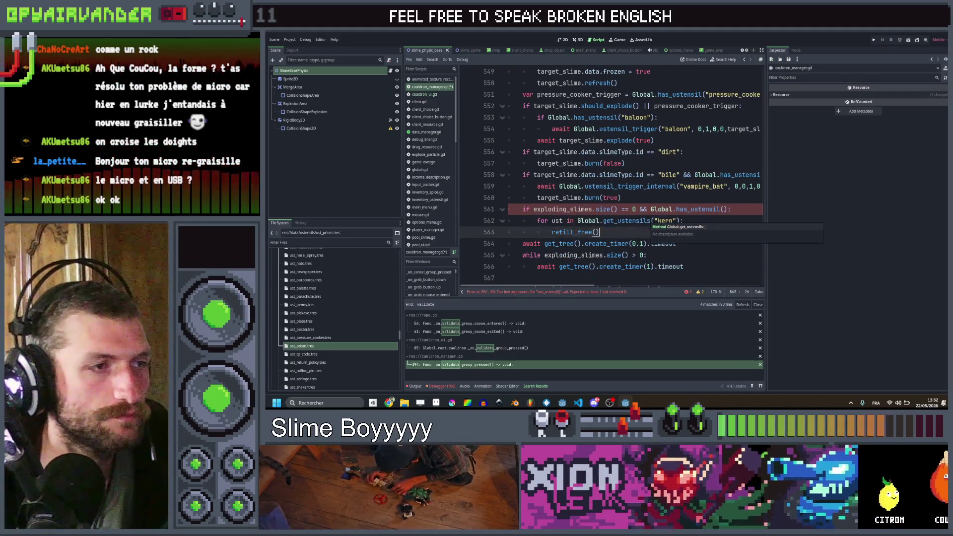
{"action": "key", "text": "Return"}
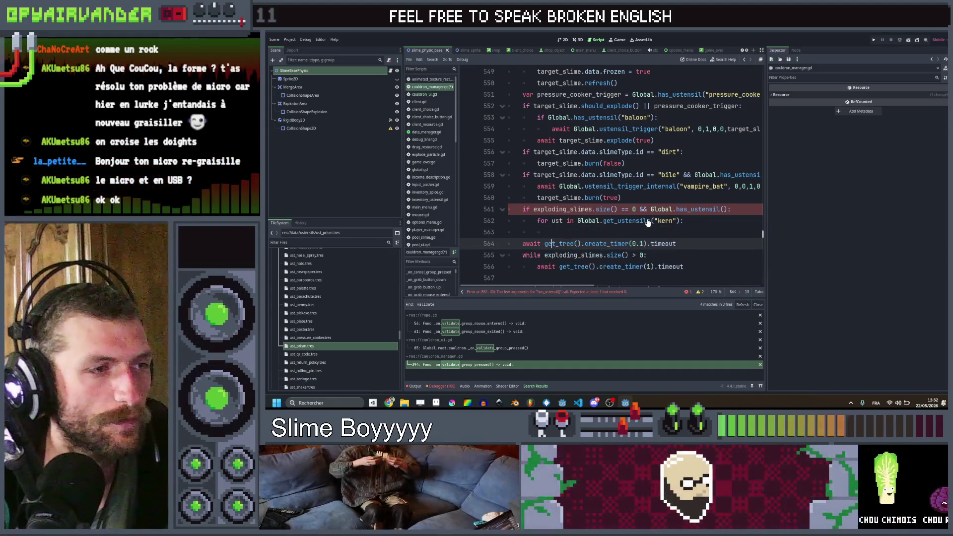
{"action": "key", "text": "ctrl+x"}
{"action": "type", "text": "ust"}
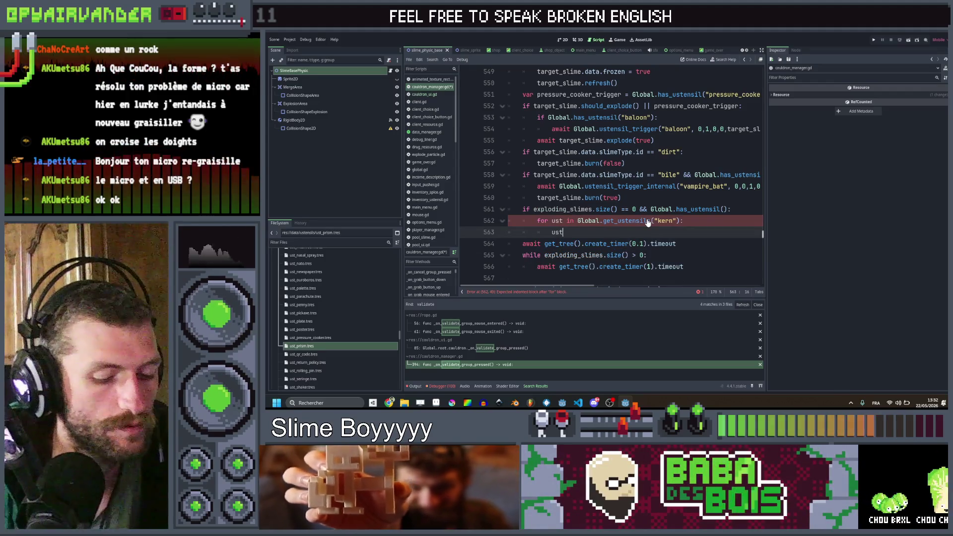
{"action": "type", "text": ".bum"}
{"action": "key", "text": "Return"}
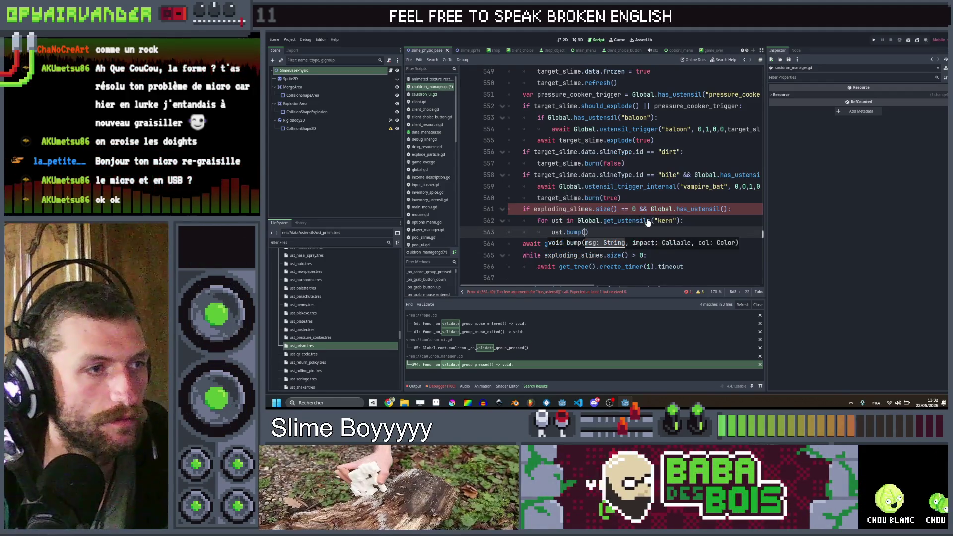
{"action": "type", "text": "\"REFILL"}
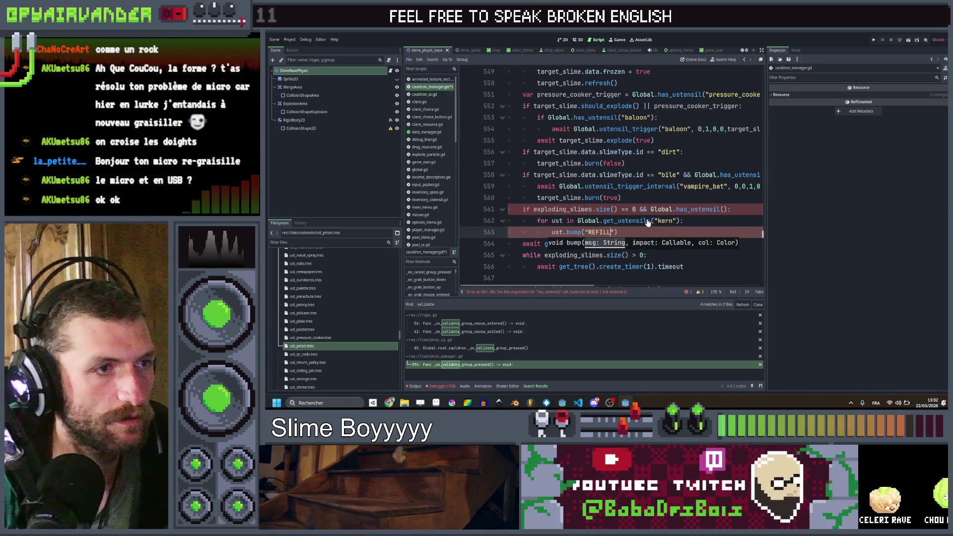
{"action": "type", "text": "\", refil"}
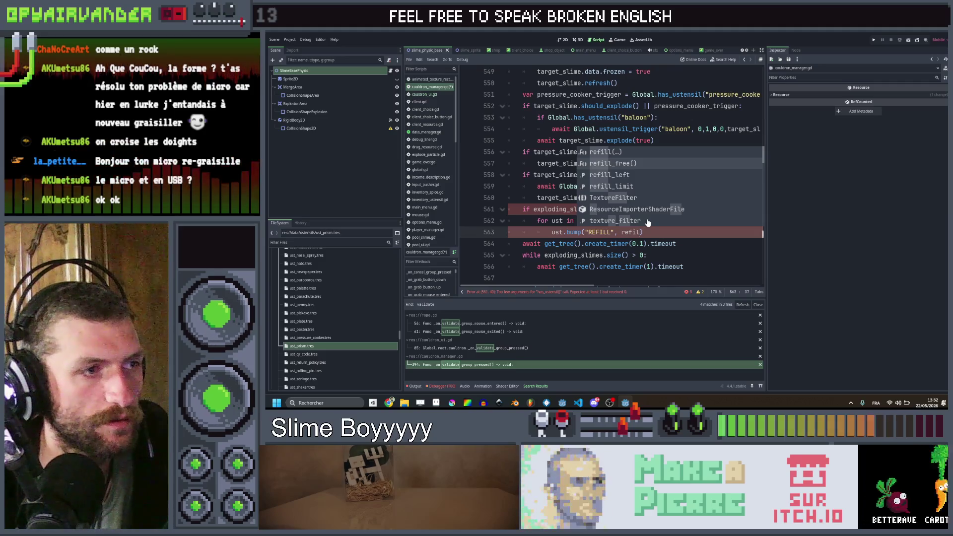
{"action": "key", "text": "Down"}
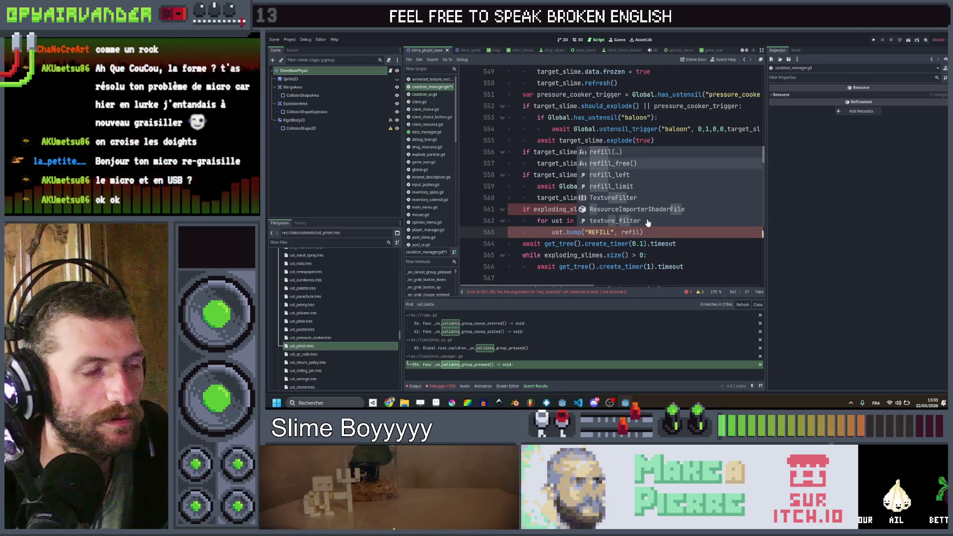
{"action": "key", "text": "Return"}
{"action": "key", "text": "BackSpace"}
{"action": "key", "text": "BackSpace"}
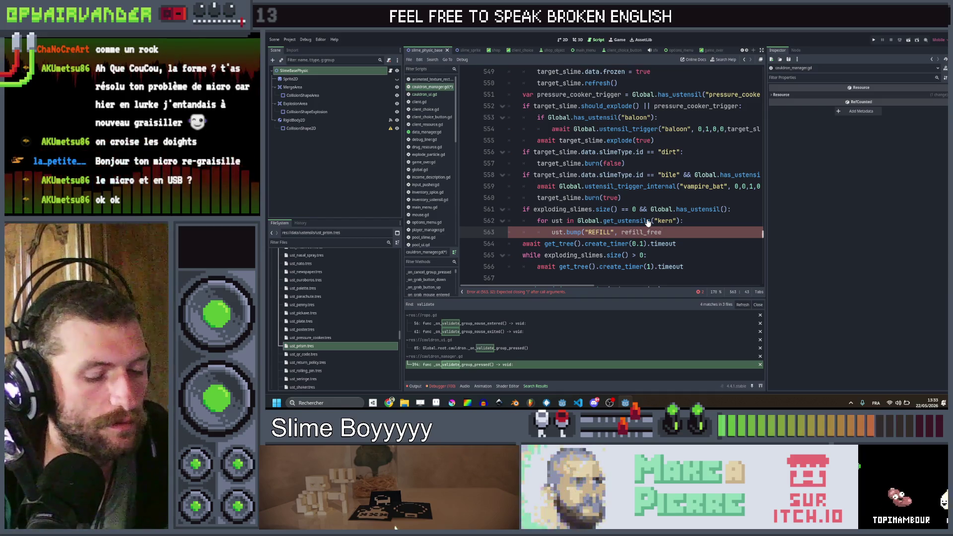
{"action": "type", "text": ", "}
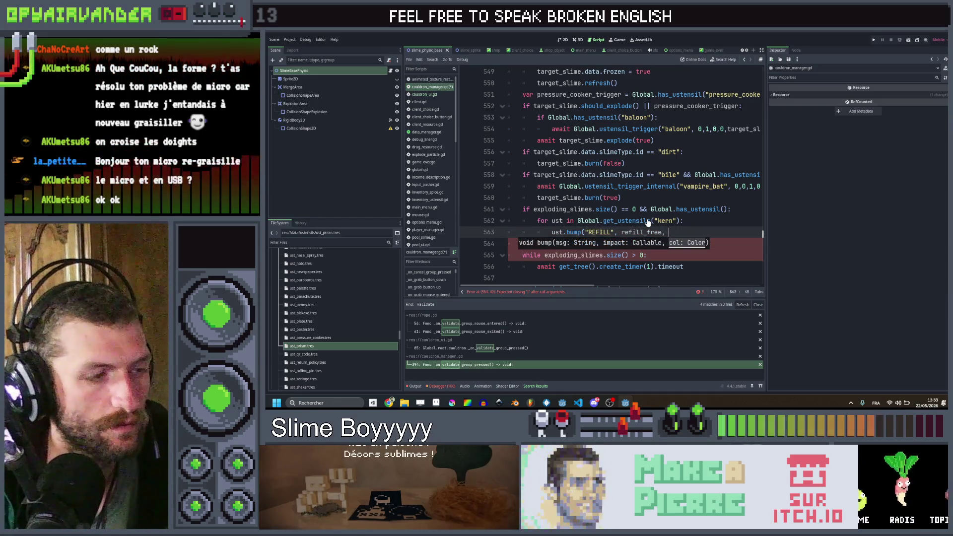
{"action": "type", "text": "C"}
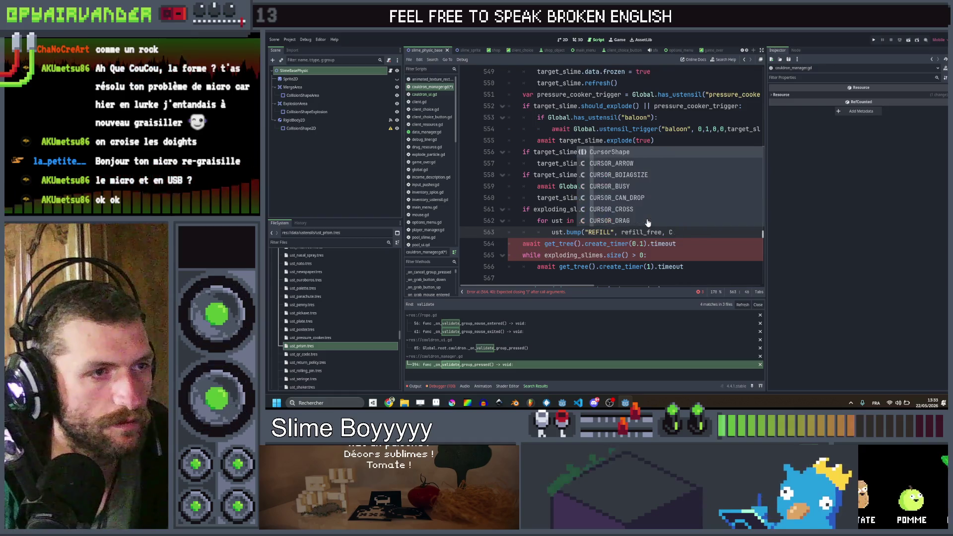
{"action": "key", "text": "BackSpace"}
{"action": "type", "text": "Global.o"}
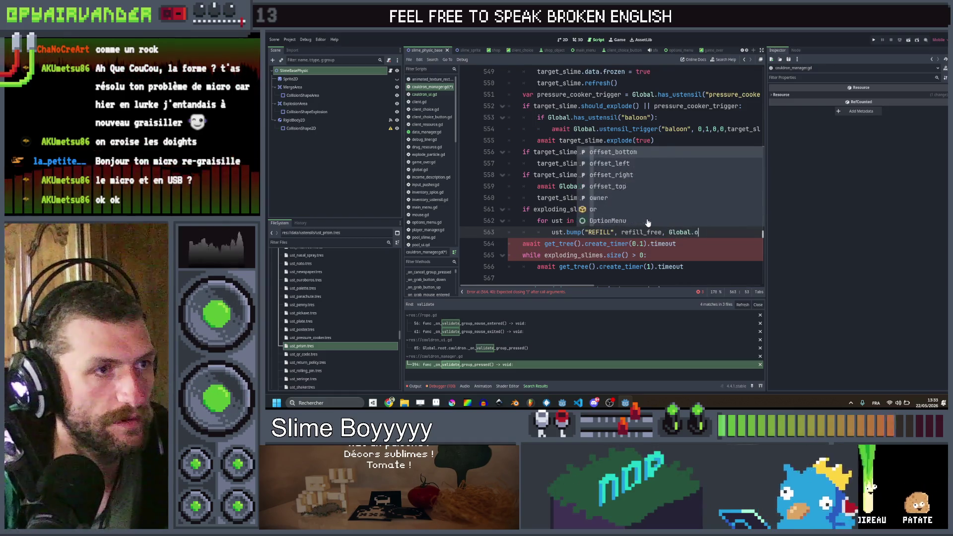
{"action": "type", "text": "range)"}
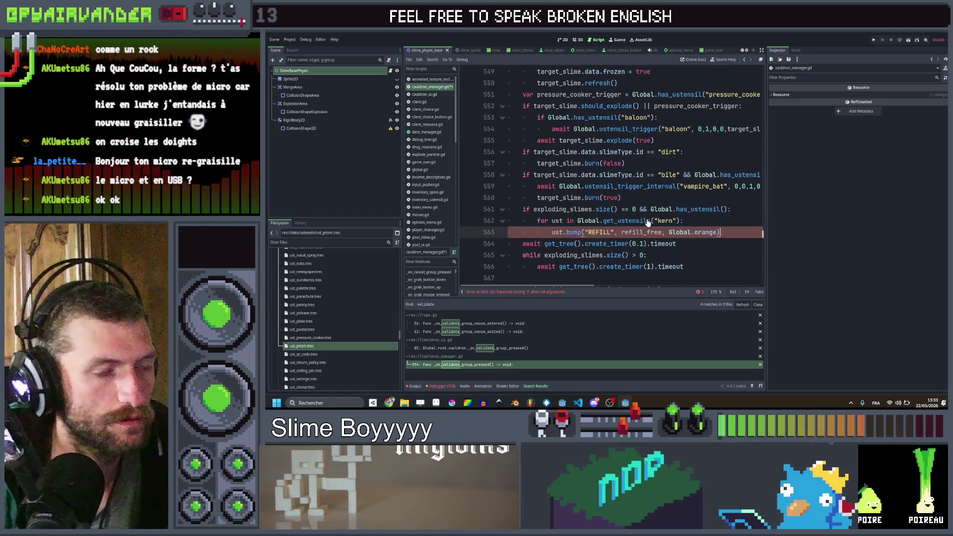
{"action": "key", "text": "Home"}
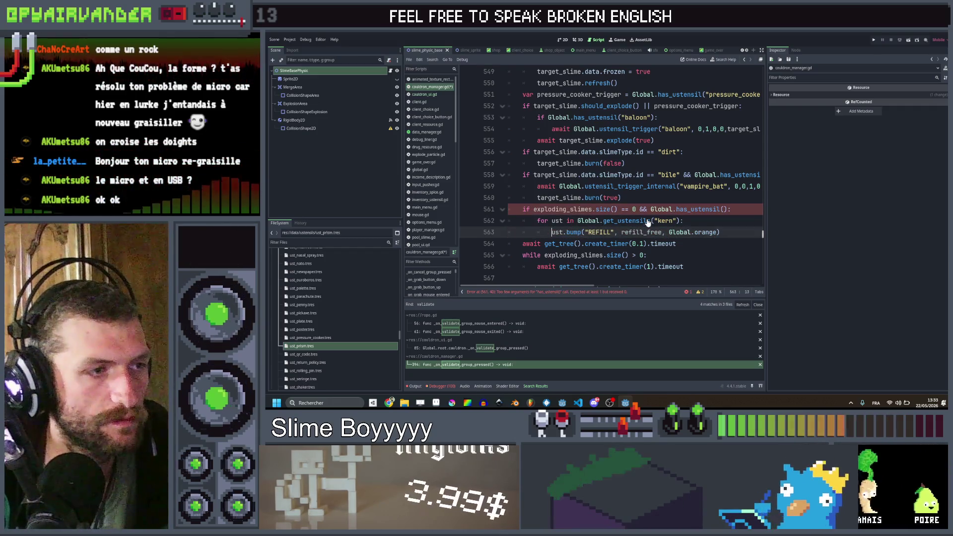
{"action": "type", "text": "await"}
{"action": "key", "text": "ctrl+Right"}
{"action": "key", "text": "ctrl+Right"}
{"action": "key", "text": "ctrl+Right"}
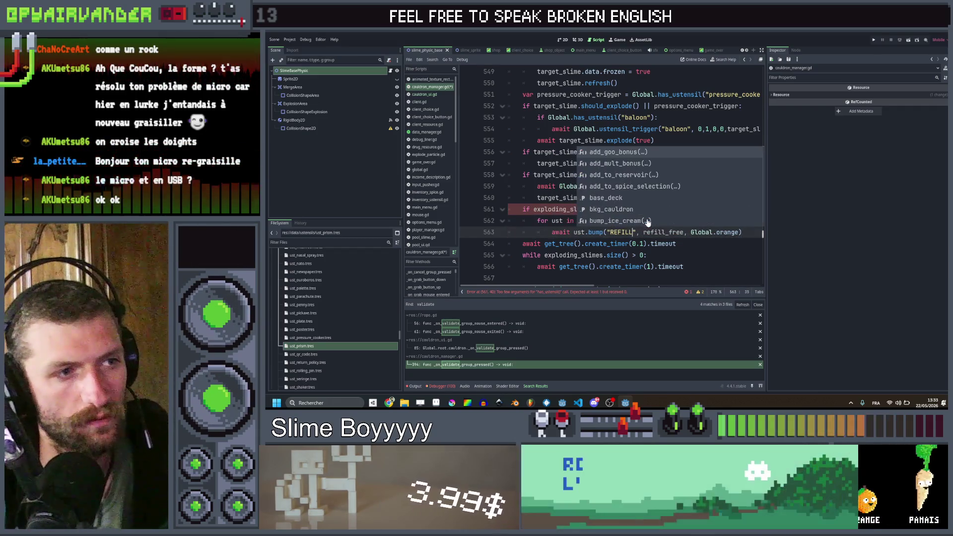
{"action": "key", "text": "End"}
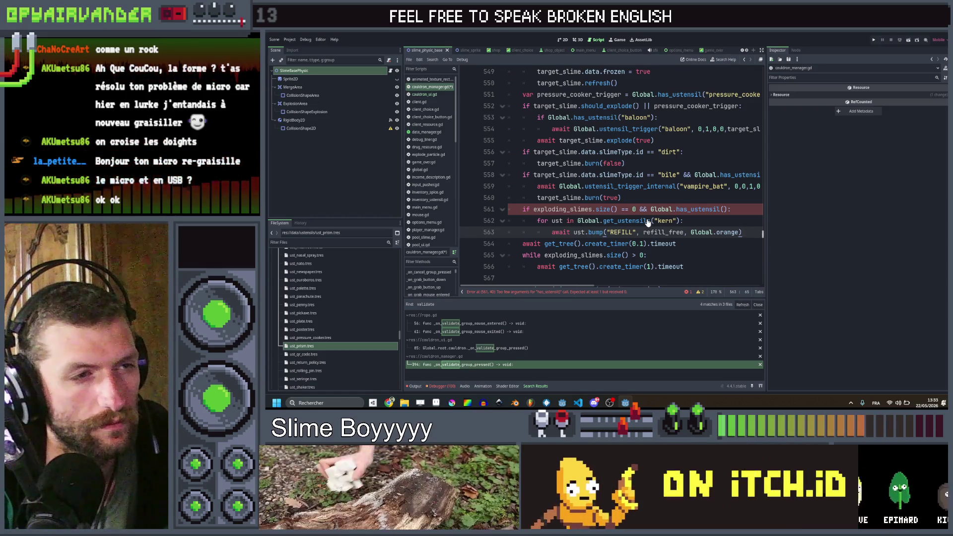
- Fill in has_ustensil("kern") on the condition line 561
{"action": "key", "text": "Up"}
{"action": "key", "text": "Up"}
{"action": "key", "text": "Left"}
{"action": "key", "text": "Left"}
{"action": "type", "text": "\""}
{"action": "type", "text": "kern"}
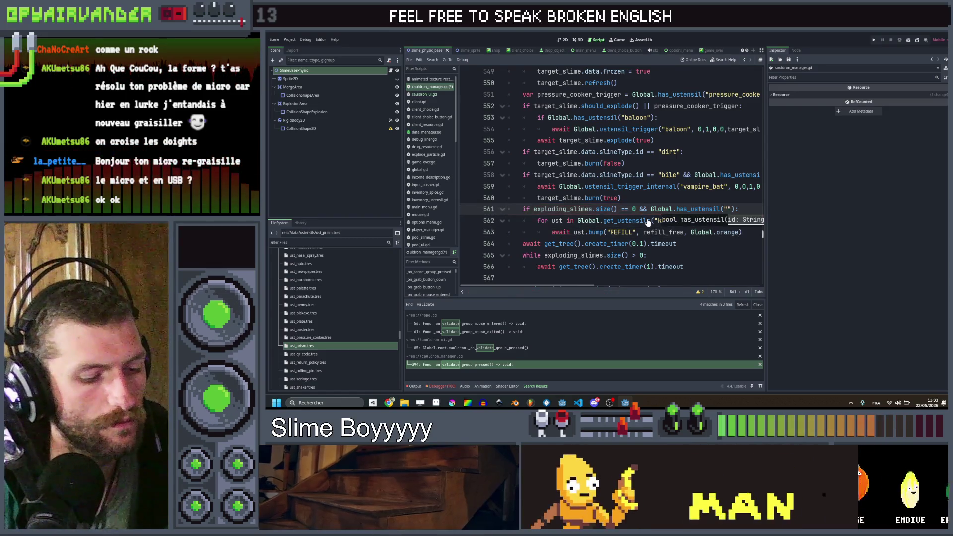
{"action": "key", "text": "Down"}
{"action": "key", "text": "Down"}
{"action": "key", "text": "End"}
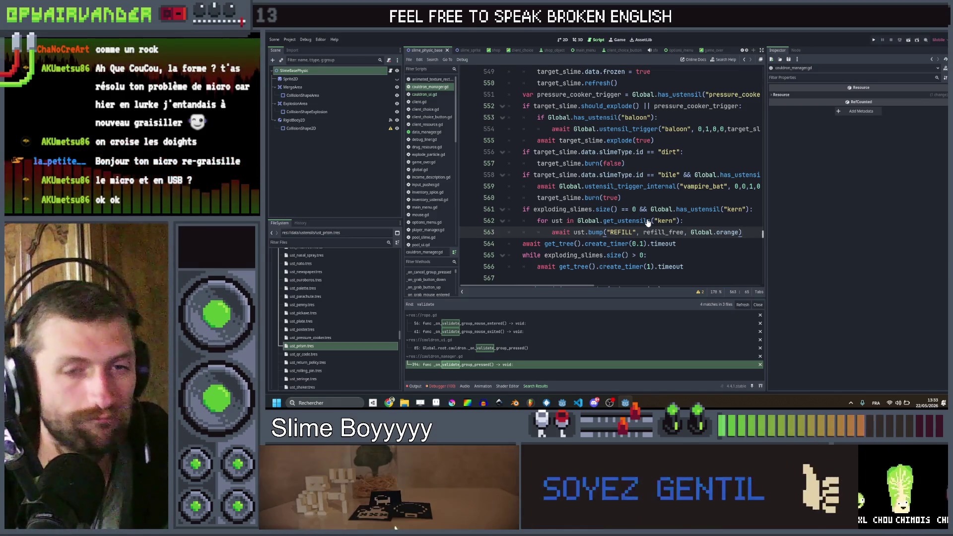
{"action": "scroll", "coordinate": [395, 316], "scroll_direction": "up", "scroll_amount": 6}
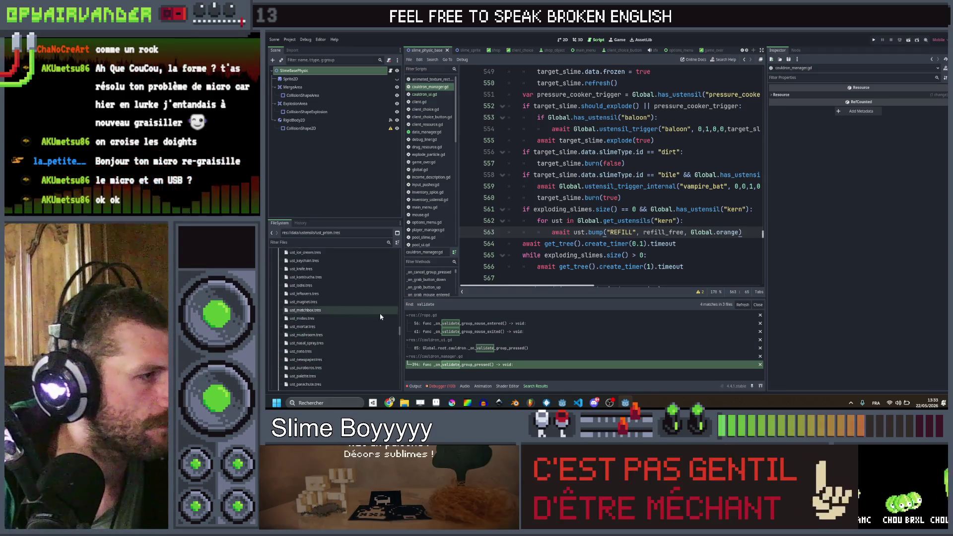
- Duplicate ust_knife.tres as ust_kern.tres
{"action": "left_click", "coordinate": [332, 339]}
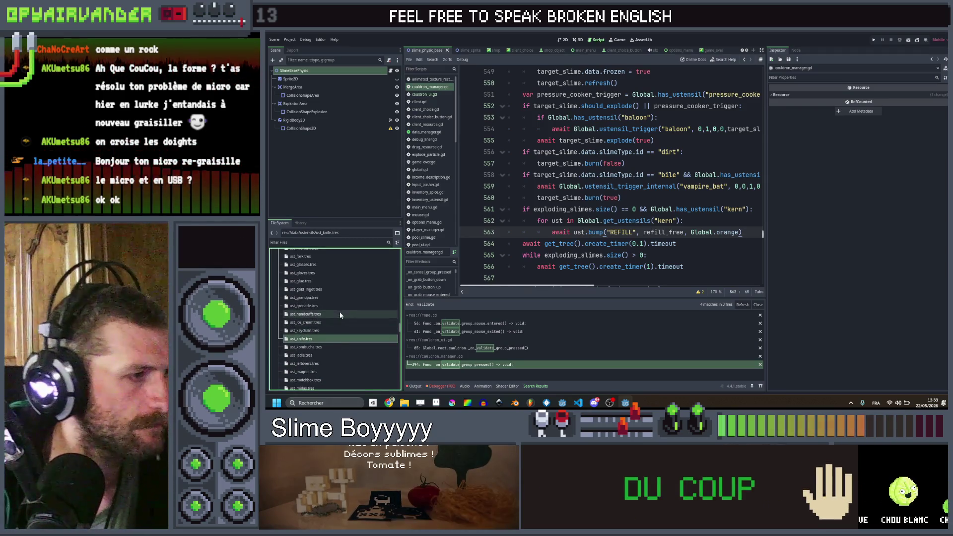
{"action": "key", "text": "ctrl+d"}
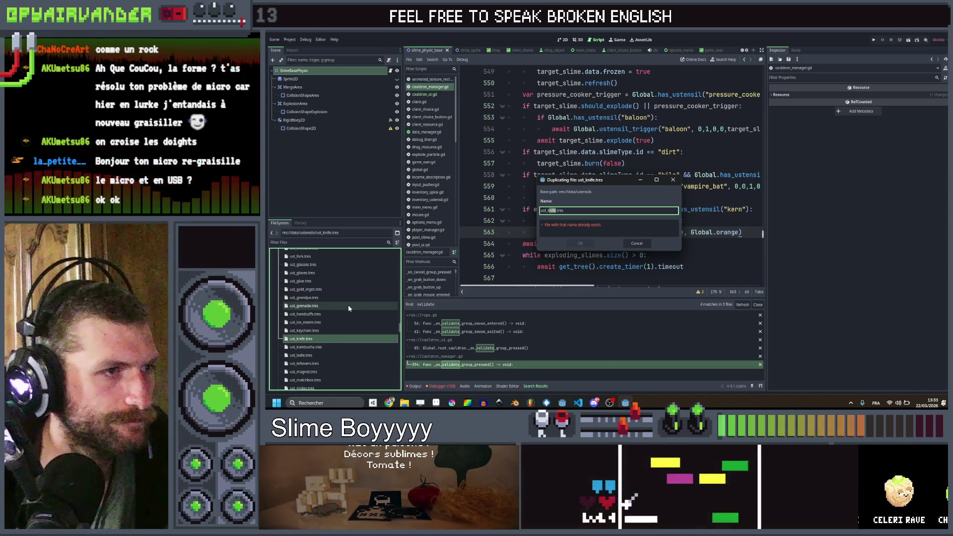
{"action": "type", "text": "kern"}
{"action": "key", "text": "Return"}
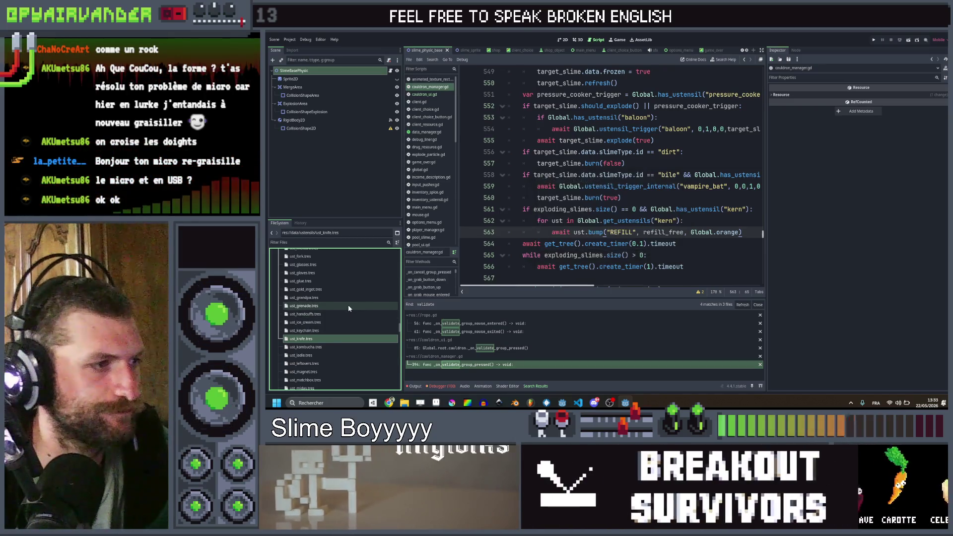
- In ust_kern.tres, set the ID to kern and quick-load the kern texture
{"action": "double_click", "coordinate": [300, 330]}
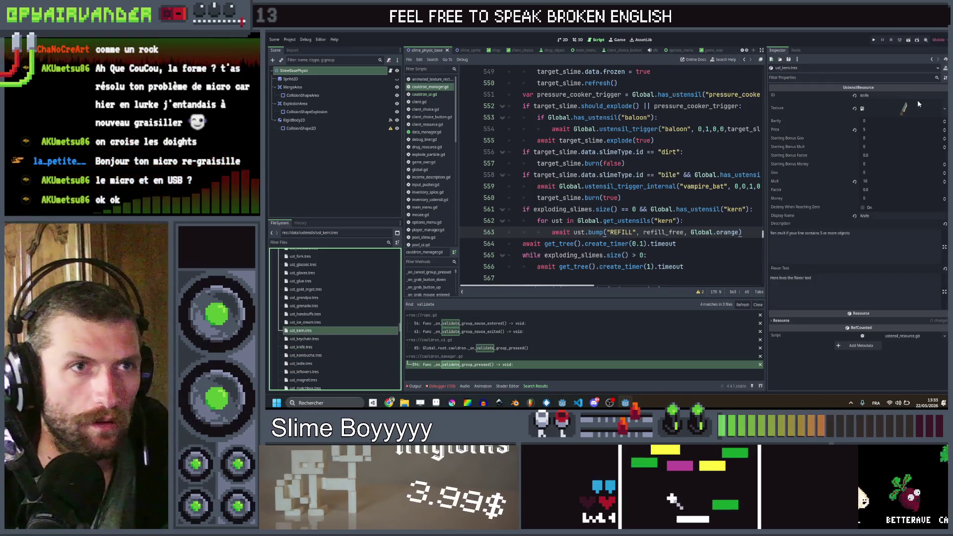
{"action": "double_click", "coordinate": [912, 95]}
{"action": "type", "text": "n"}
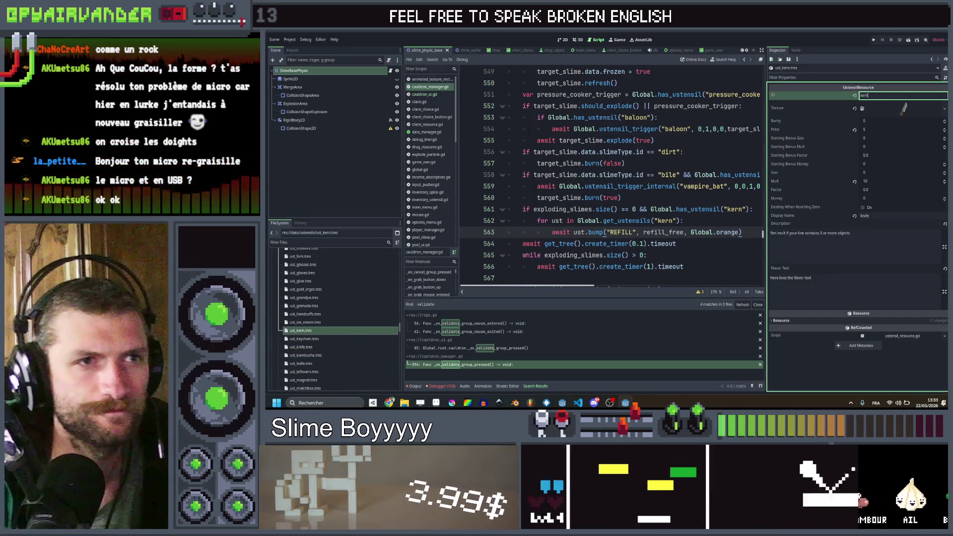
{"action": "left_click", "coordinate": [907, 112]}
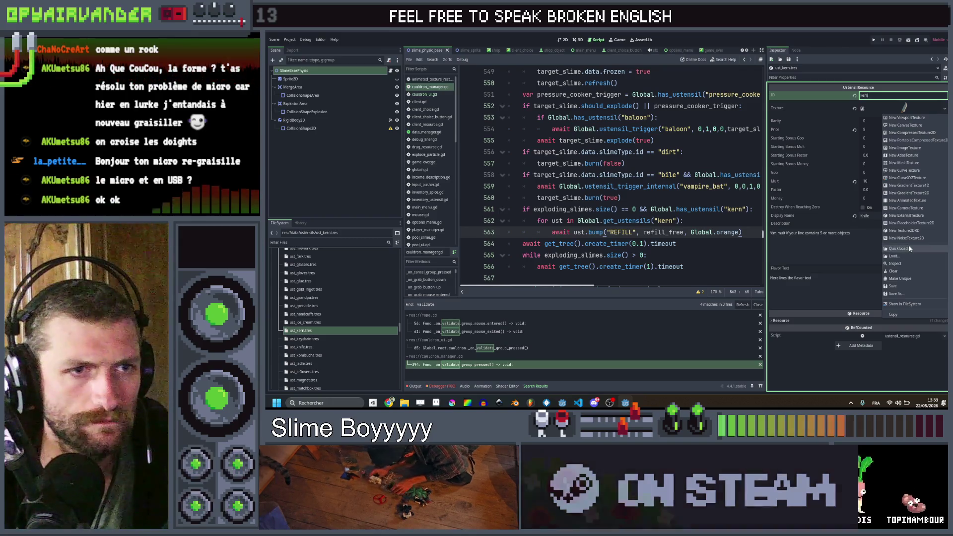
{"action": "left_click", "coordinate": [907, 245]}
{"action": "type", "text": "ern"}
{"action": "key", "text": "Return"}
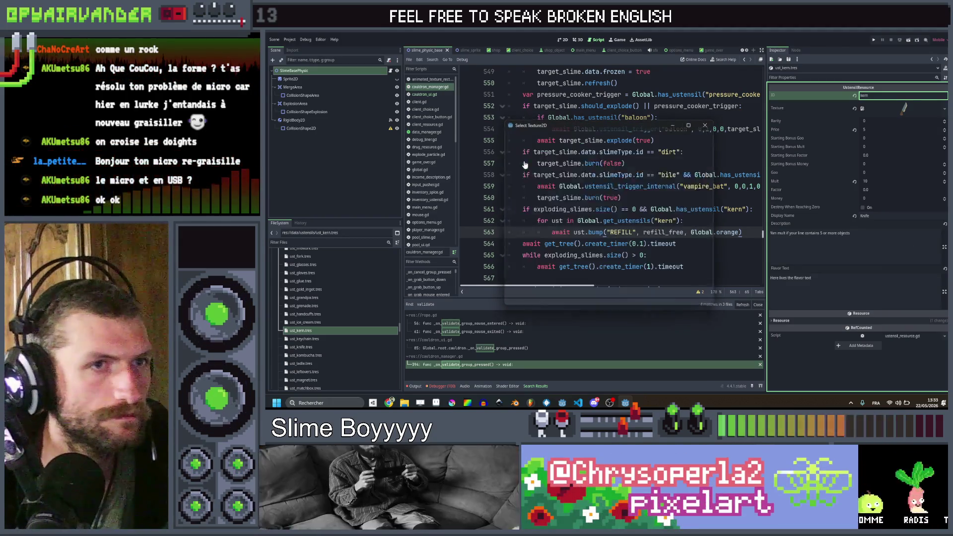
{"action": "left_click", "coordinate": [879, 181]}
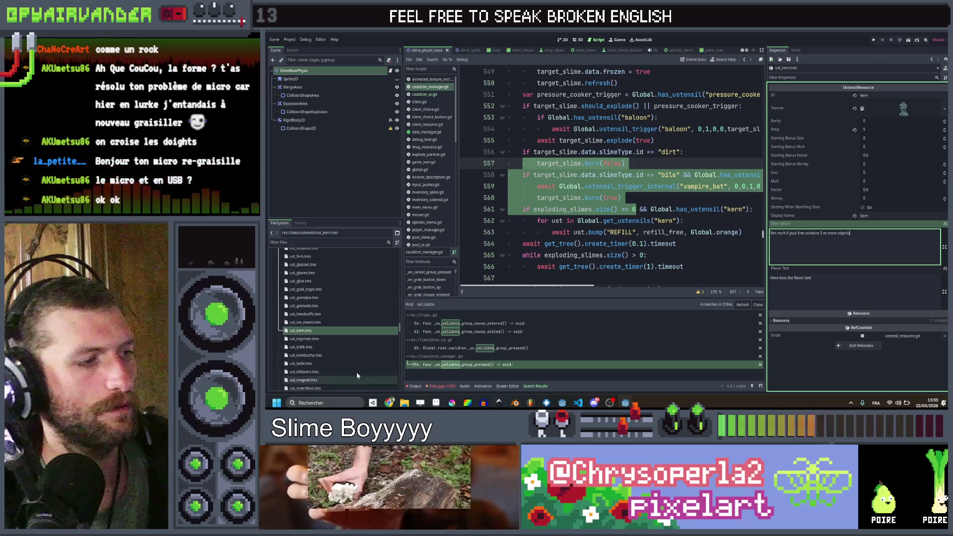
- Copy Kern's free-refill effect from the spreadsheet into the description and save
{"action": "key", "text": "alt+Tab"}
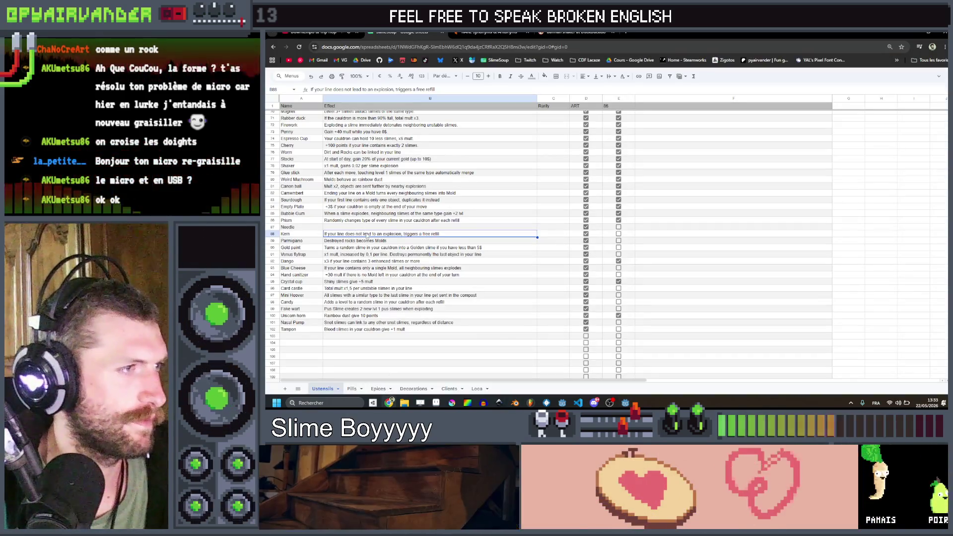
{"action": "key", "text": "Return"}
{"action": "key", "text": "ctrl+a"}
{"action": "key", "text": "ctrl+c"}
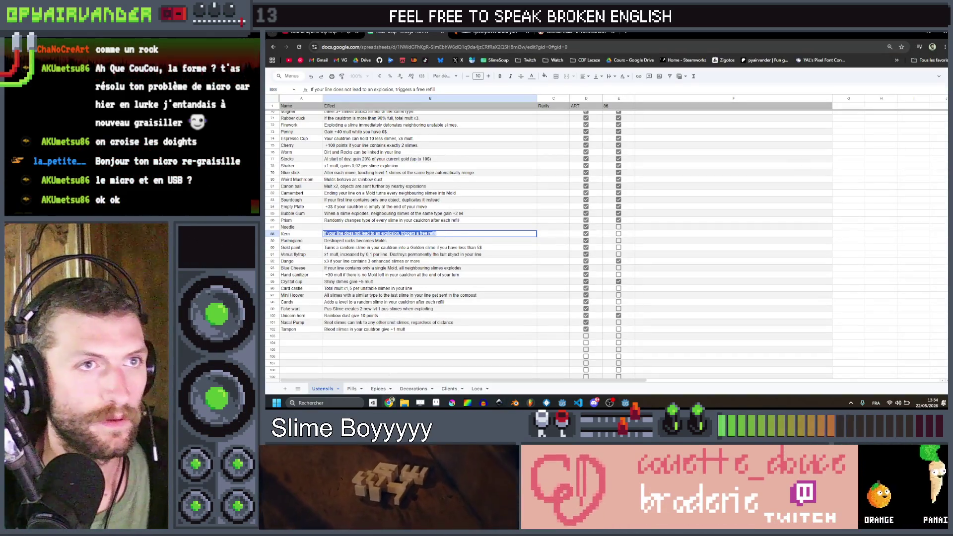
{"action": "key", "text": "alt+Tab"}
{"action": "key", "text": "ctrl+a"}
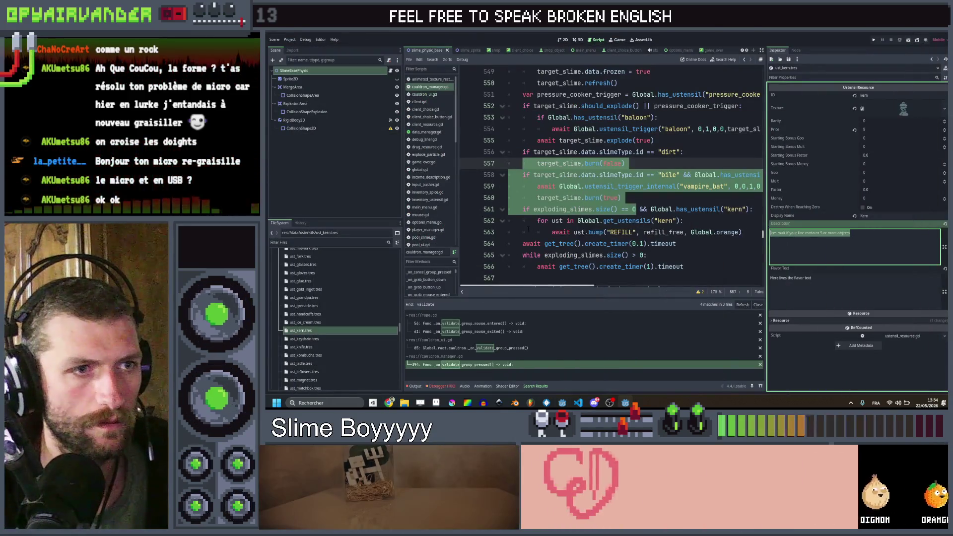
{"action": "key", "text": "ctrl+v"}
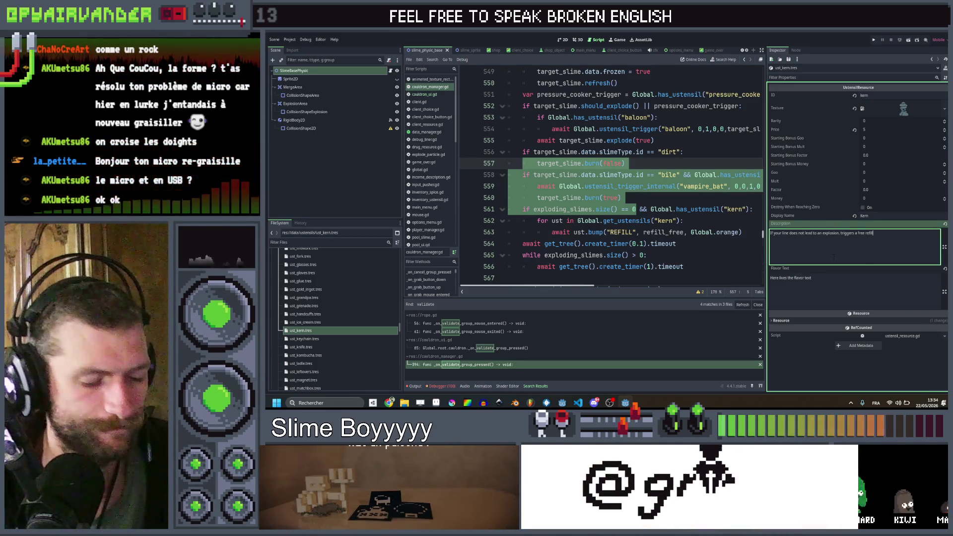
{"action": "key", "text": "ctrl+s"}
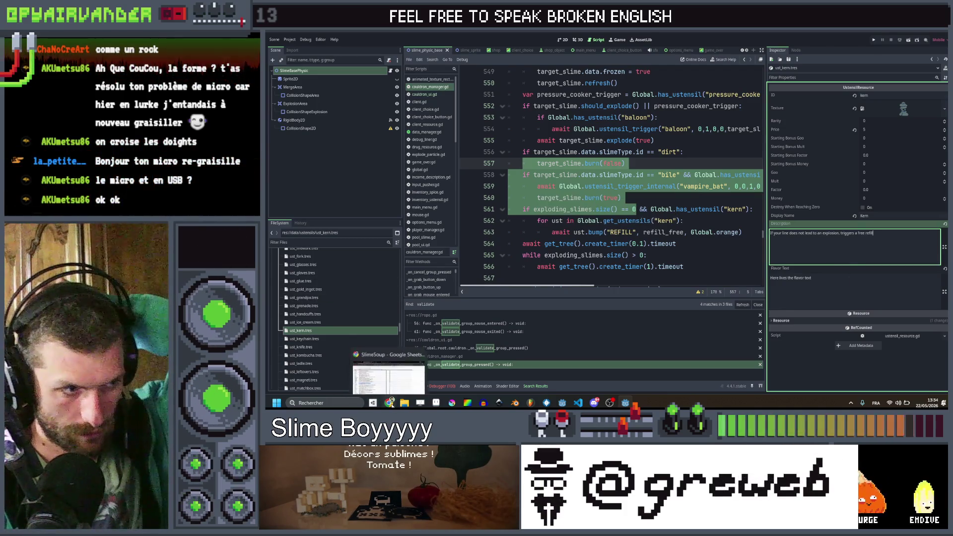
- Tick the column E checkbox for Kern in the Ustensils sheet
{"action": "left_click", "coordinate": [388, 378]}
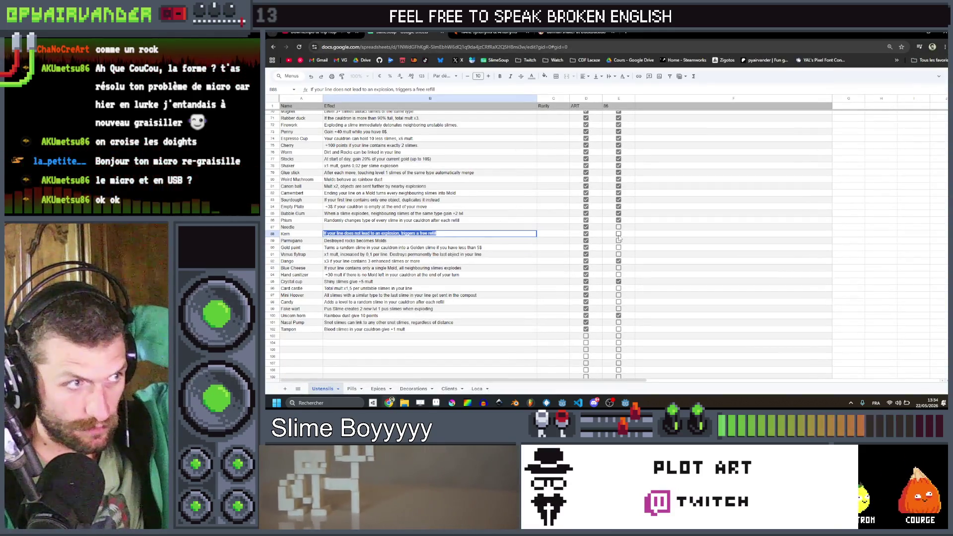
{"action": "left_click", "coordinate": [619, 234]}
{"action": "left_click", "coordinate": [687, 221]}
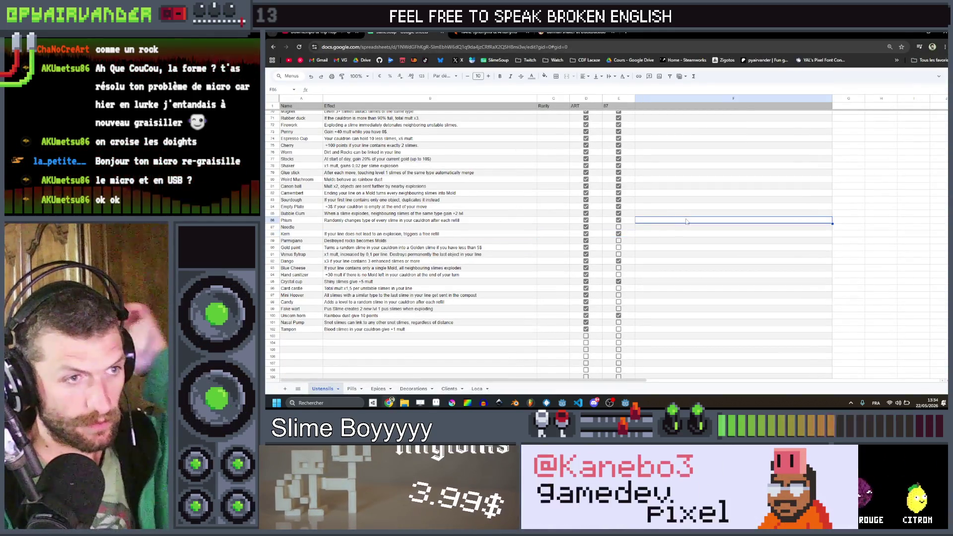
{"action": "left_click", "coordinate": [567, 242]}
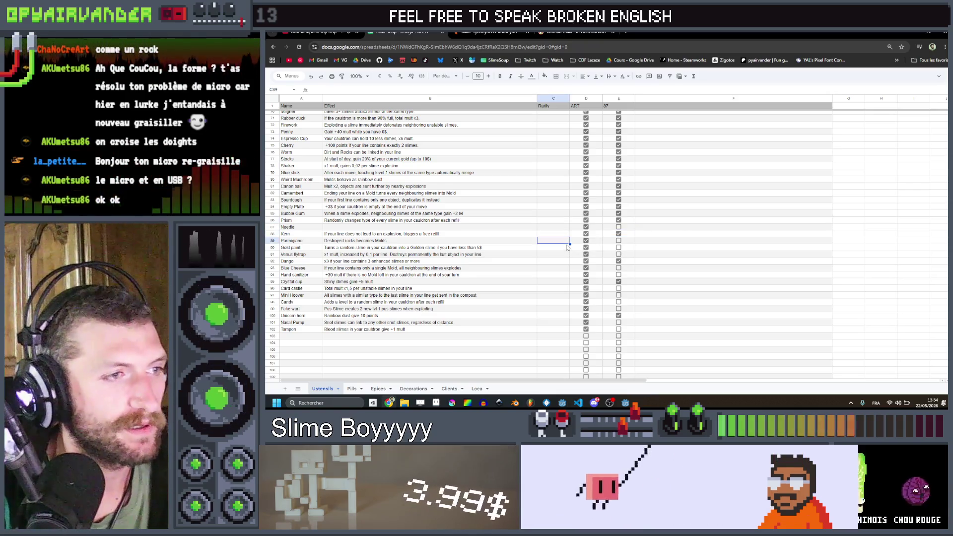
{"action": "left_click", "coordinate": [568, 253]}
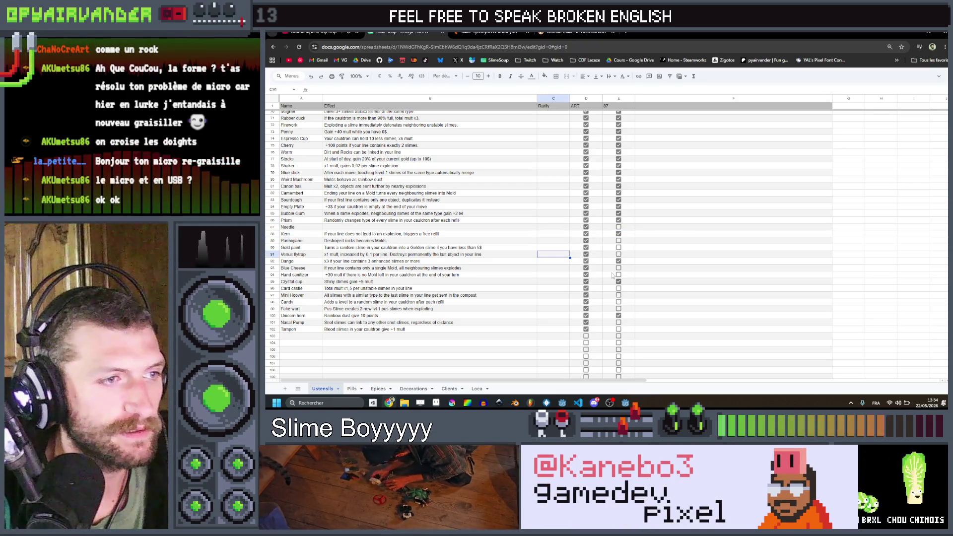
{"action": "left_click", "coordinate": [612, 290]}
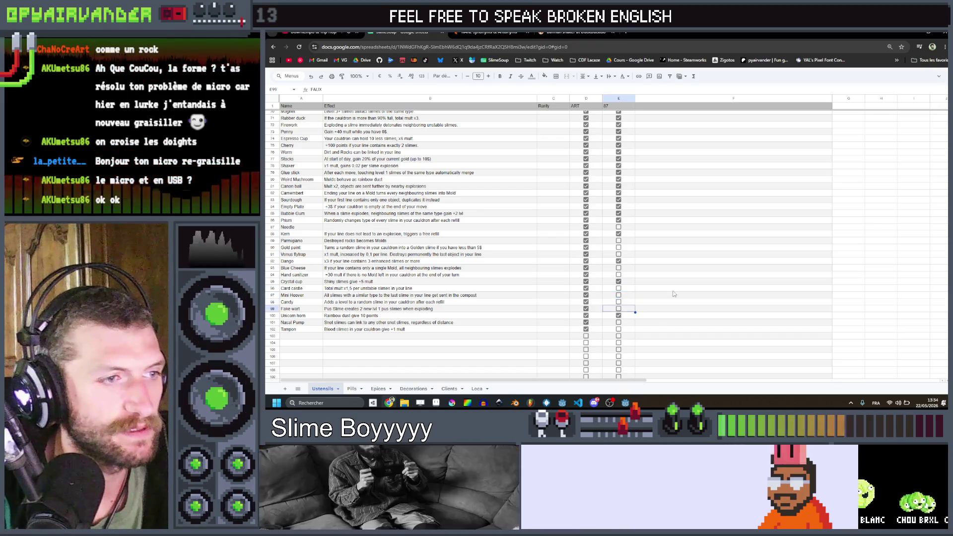
{"action": "key", "text": "Down"}
{"action": "key", "text": "Down"}
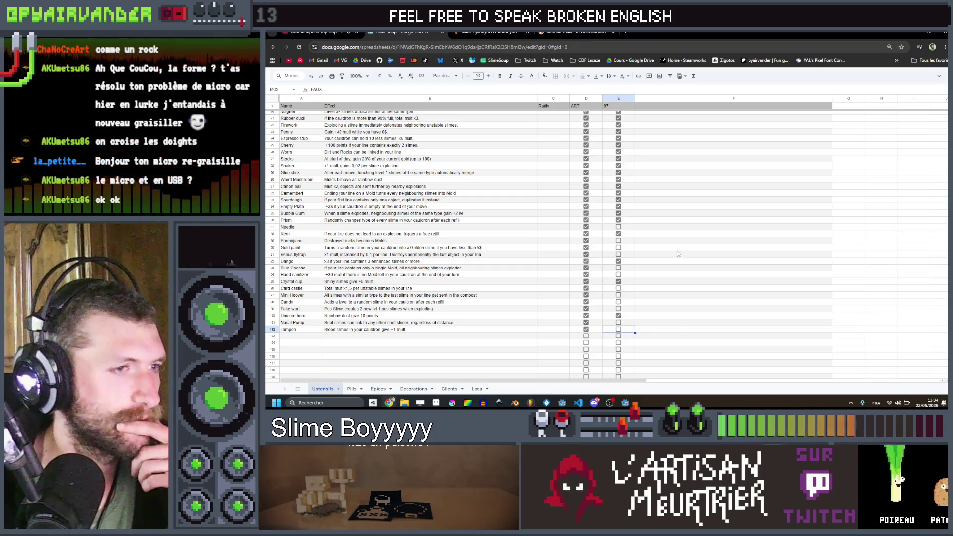
- Look over Card castle's row cells B96 to D96, then return to Godot
{"action": "left_click", "coordinate": [393, 288]}
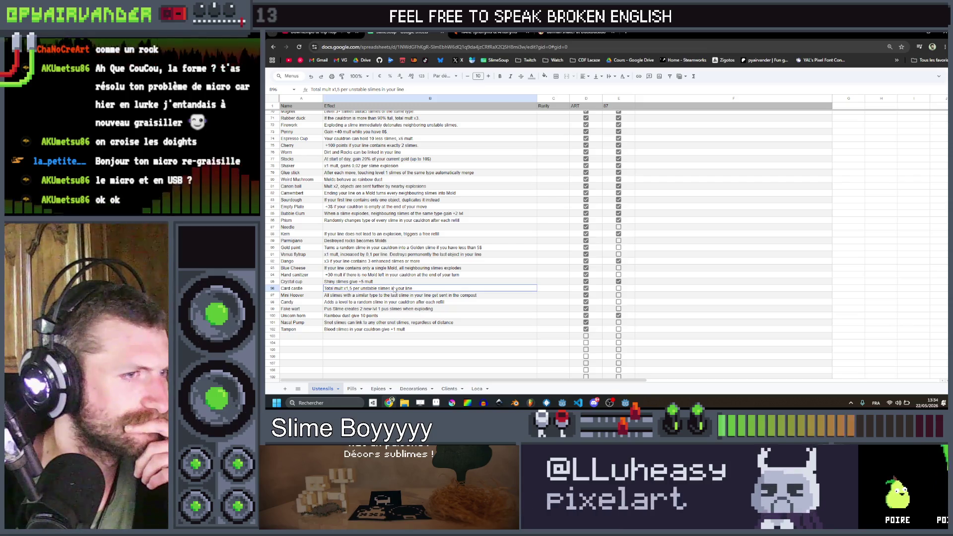
{"action": "left_click_drag", "start_coordinate": [393, 289], "coordinate": [573, 288]}
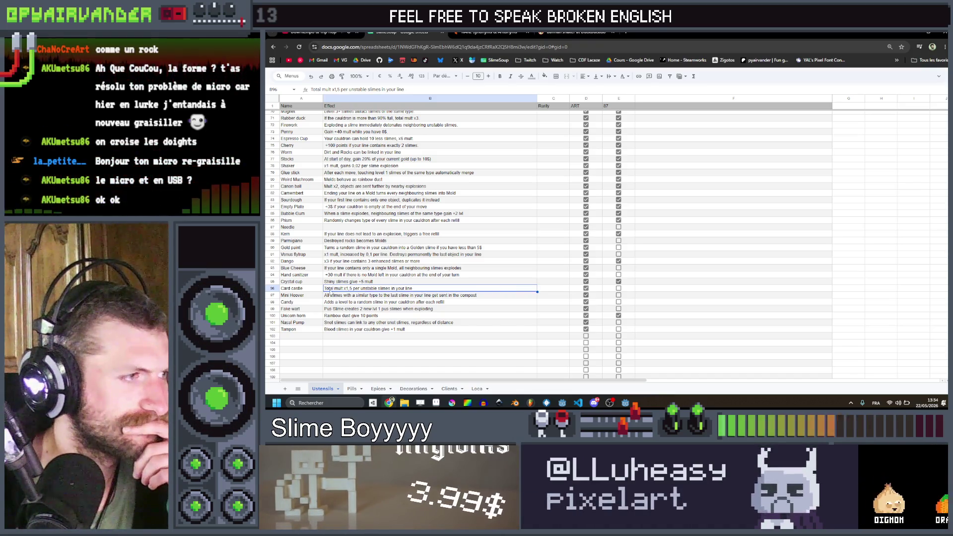
{"action": "left_click_drag", "start_coordinate": [297, 289], "coordinate": [369, 293]}
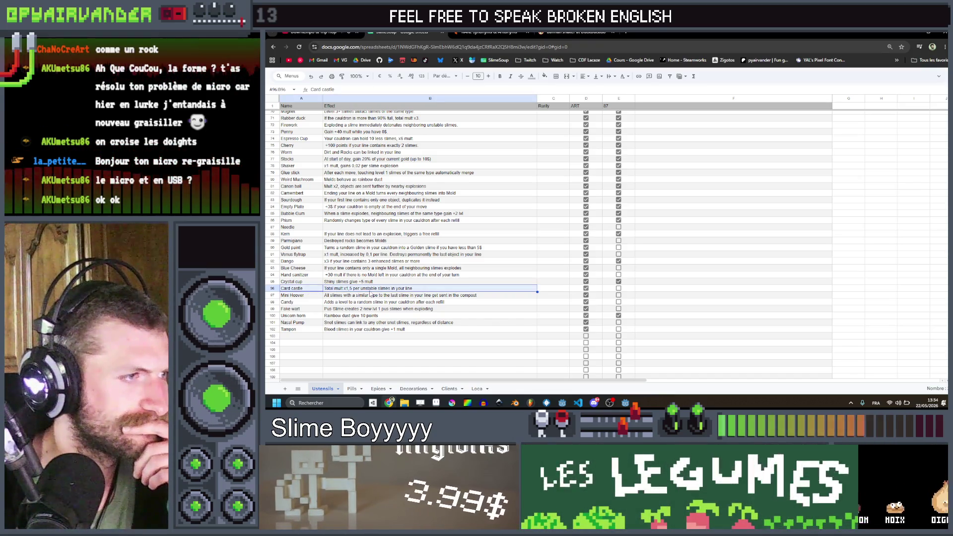
{"action": "left_click", "coordinate": [371, 290]}
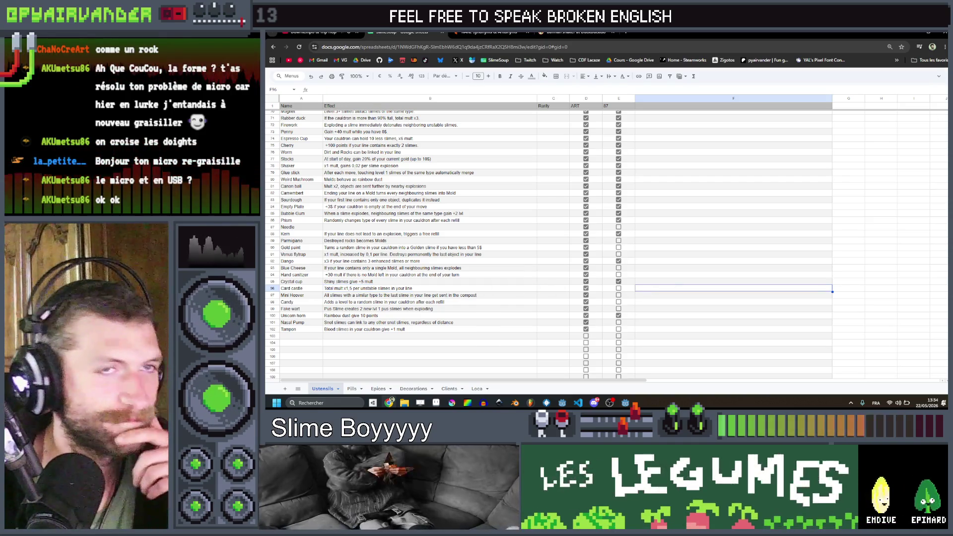
{"action": "left_click", "coordinate": [912, 33]}
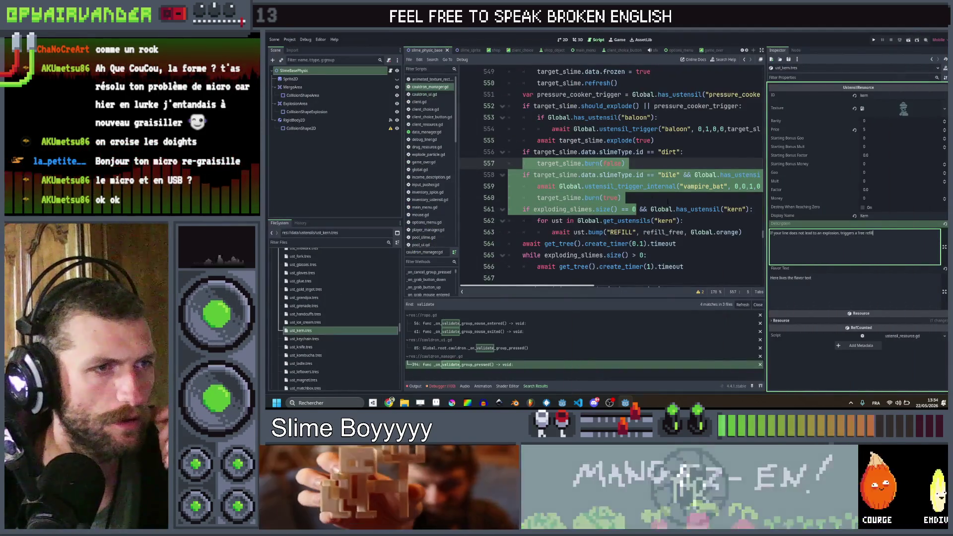
{"action": "left_click", "coordinate": [623, 198]}
{"action": "key", "text": "ctrl+shift+f"}
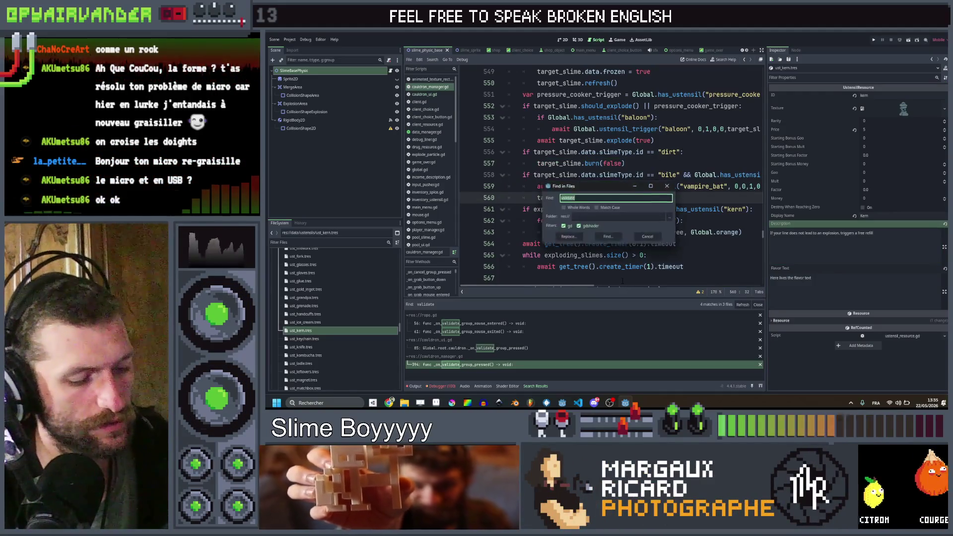
{"action": "type", "text": "pre_merge"}
{"action": "key", "text": "Return"}
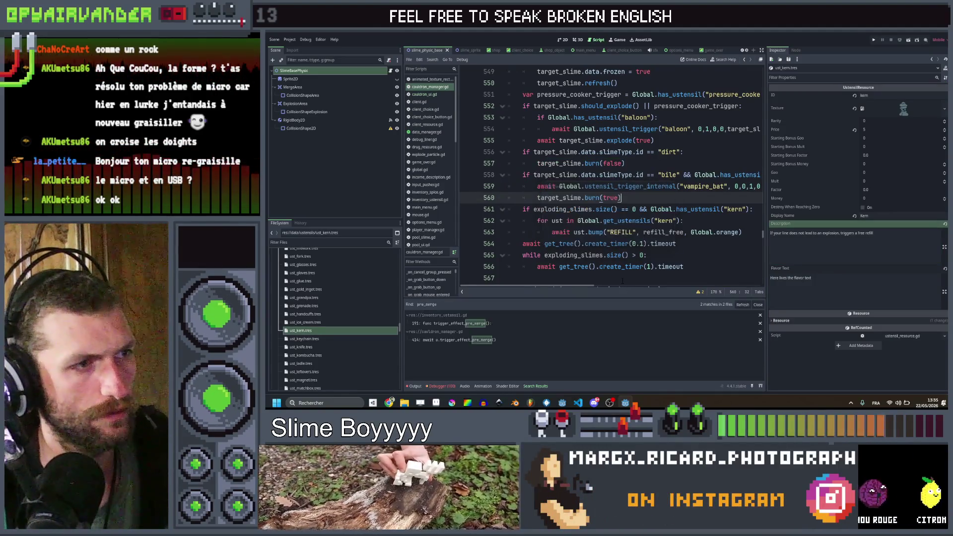
{"action": "left_click", "coordinate": [491, 323]}
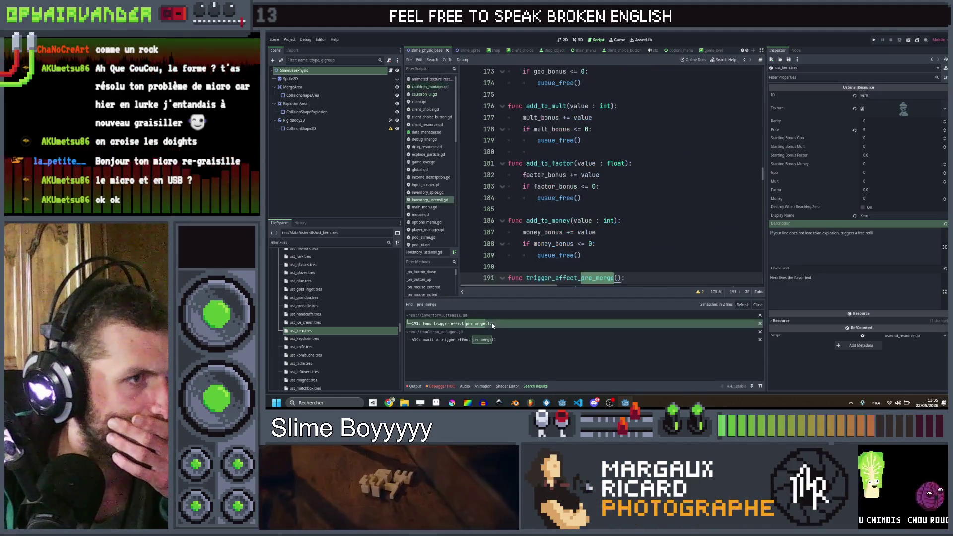
{"action": "scroll", "coordinate": [610, 173], "scroll_direction": "down", "scroll_amount": 6}
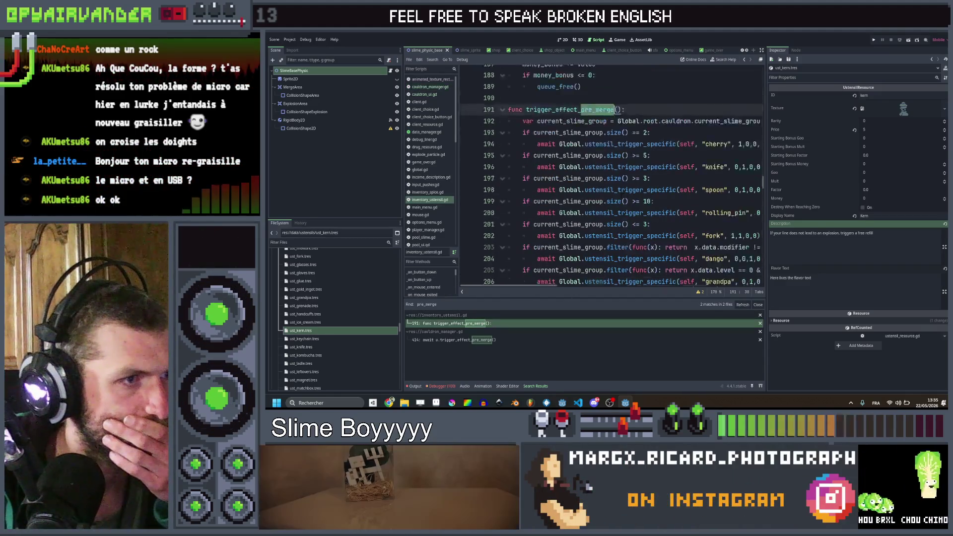
{"action": "scroll", "coordinate": [610, 173], "scroll_direction": "down", "scroll_amount": 3}
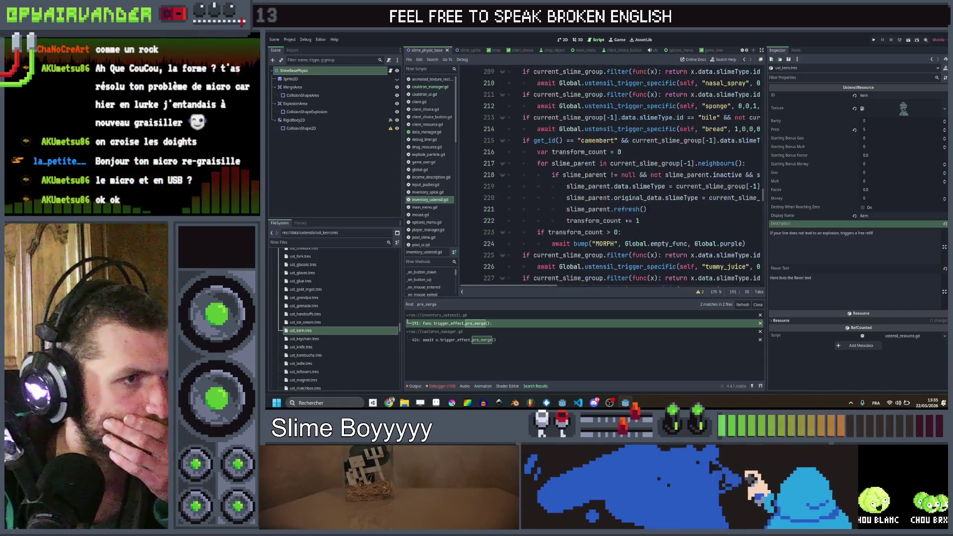
{"action": "scroll", "coordinate": [611, 174], "scroll_direction": "down", "scroll_amount": 3}
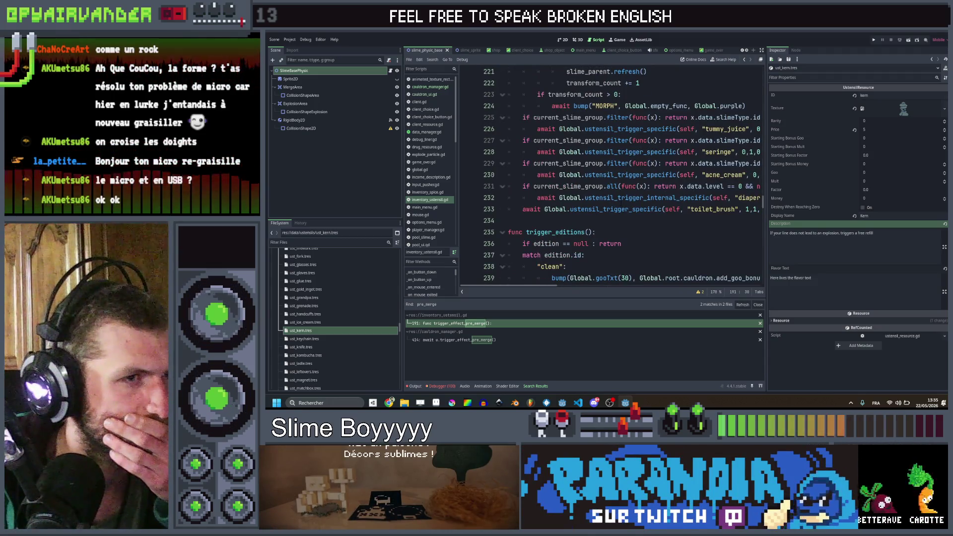
{"action": "scroll", "coordinate": [610, 174], "scroll_direction": "up", "scroll_amount": 8}
{"action": "scroll", "coordinate": [610, 174], "scroll_direction": "up", "scroll_amount": 3}
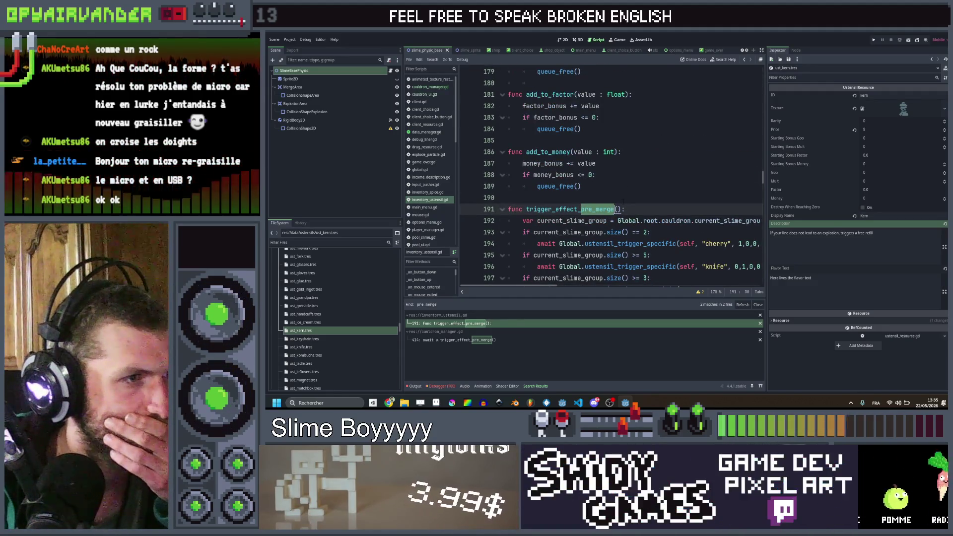
{"action": "scroll", "coordinate": [610, 173], "scroll_direction": "down", "scroll_amount": 7}
{"action": "scroll", "coordinate": [611, 173], "scroll_direction": "up", "scroll_amount": 4}
{"action": "scroll", "coordinate": [637, 200], "scroll_direction": "up", "scroll_amount": 8}
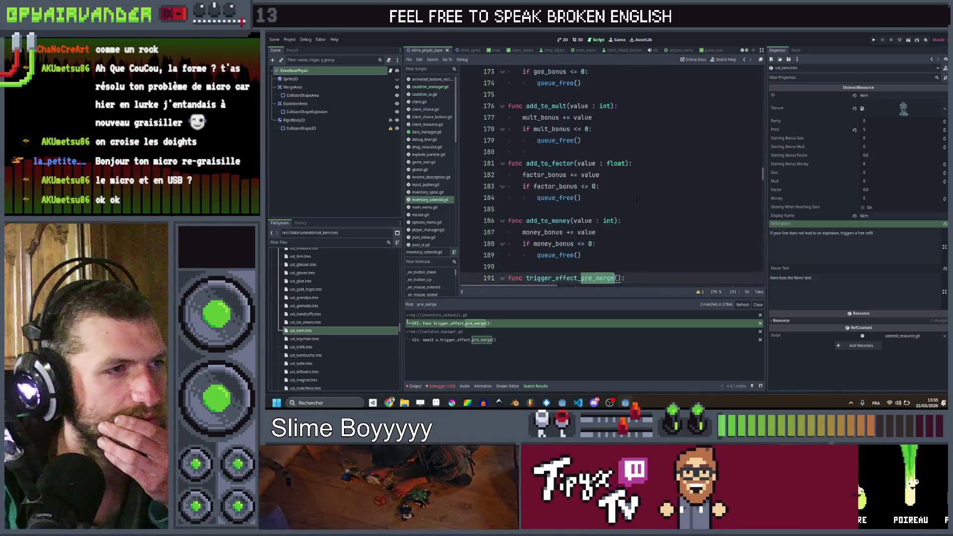
{"action": "left_click", "coordinate": [646, 222]}
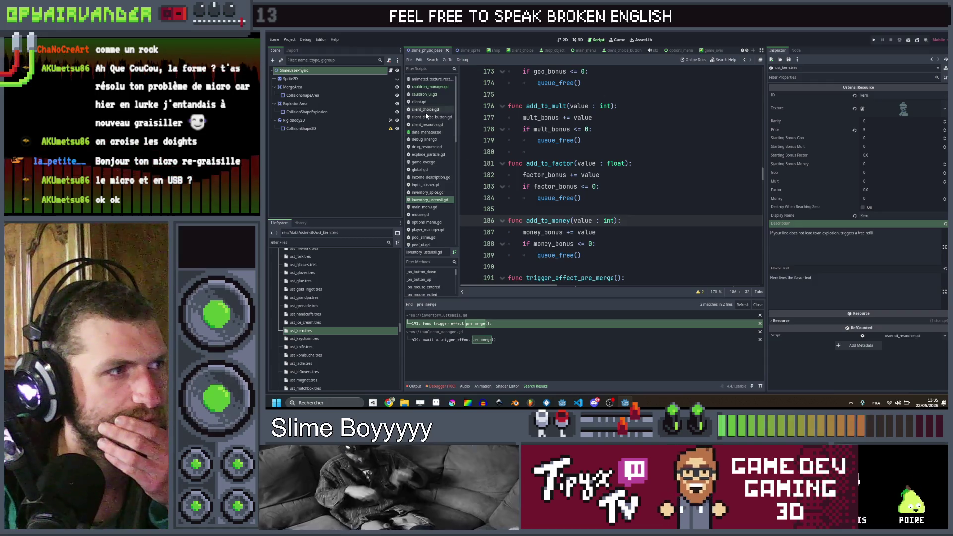
{"action": "scroll", "coordinate": [430, 139], "scroll_direction": "down", "scroll_amount": 9}
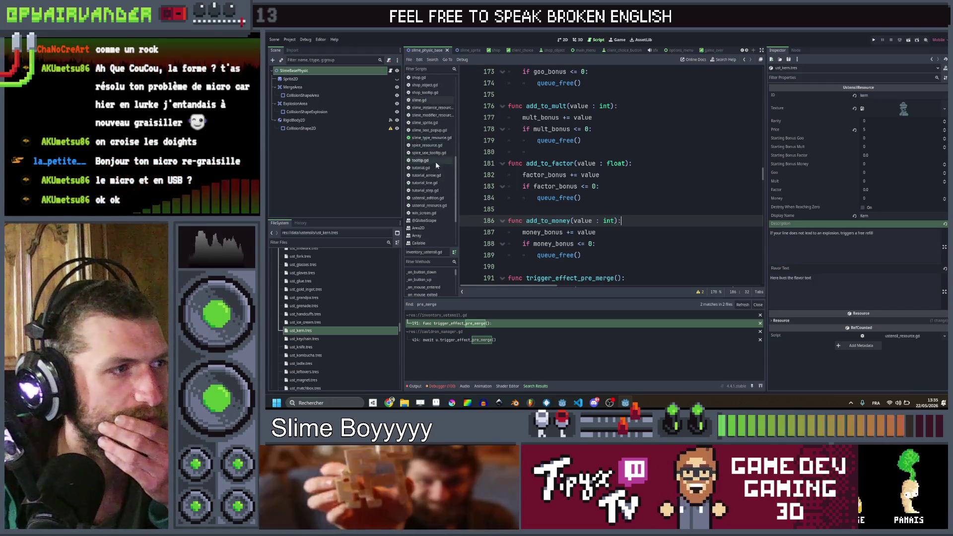
{"action": "scroll", "coordinate": [439, 180], "scroll_direction": "up", "scroll_amount": 8}
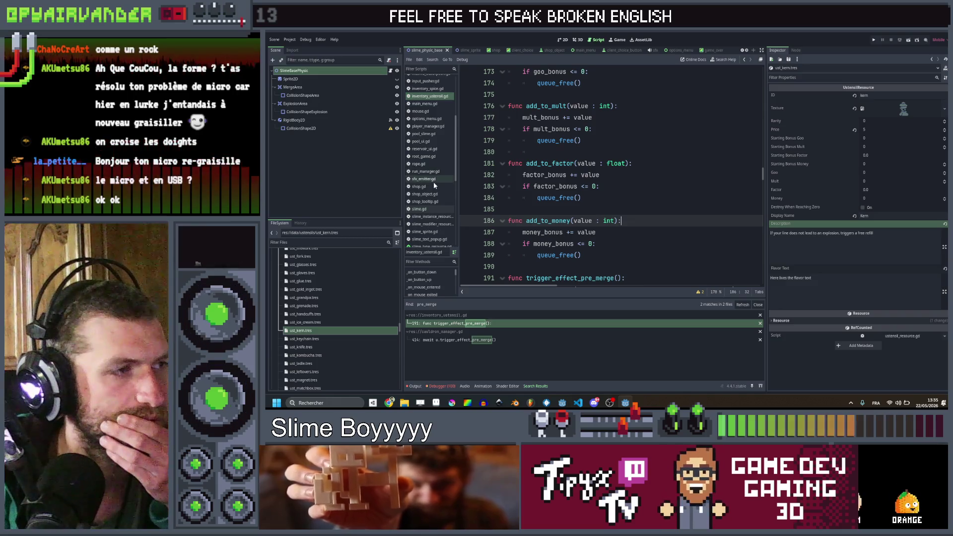
{"action": "scroll", "coordinate": [433, 182], "scroll_direction": "up", "scroll_amount": 4}
{"action": "scroll", "coordinate": [435, 160], "scroll_direction": "up", "scroll_amount": 1}
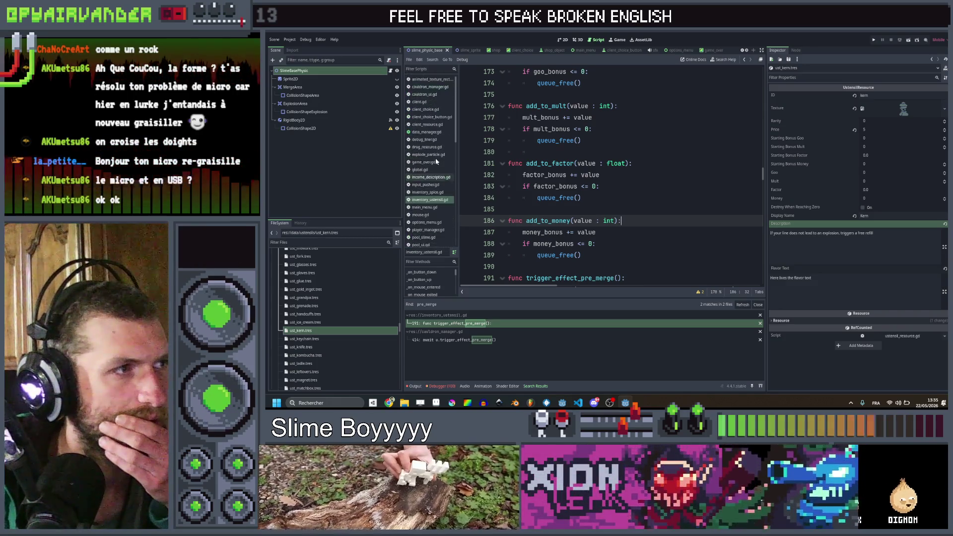
{"action": "scroll", "coordinate": [423, 176], "scroll_direction": "down", "scroll_amount": 2}
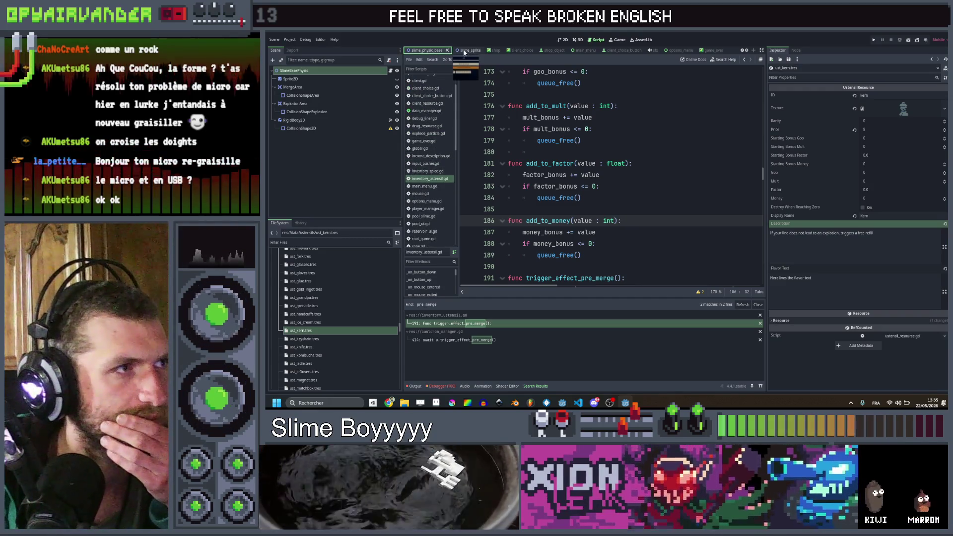
- In slime.gd's merge checks, paste a copy of the pus if-block below the original
{"action": "left_click", "coordinate": [429, 51]}
{"action": "scroll", "coordinate": [610, 174], "scroll_direction": "down", "scroll_amount": 20}
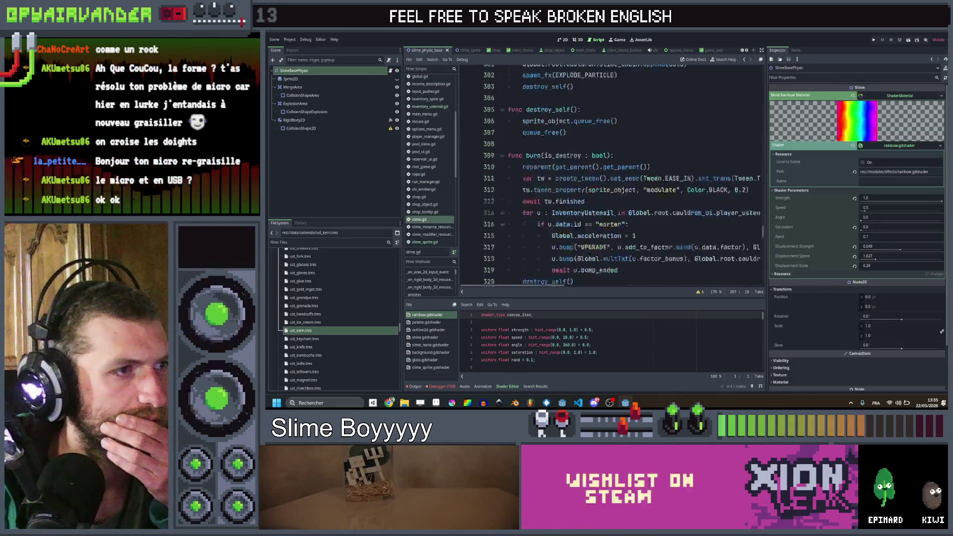
{"action": "scroll", "coordinate": [575, 184], "scroll_direction": "down", "scroll_amount": 6}
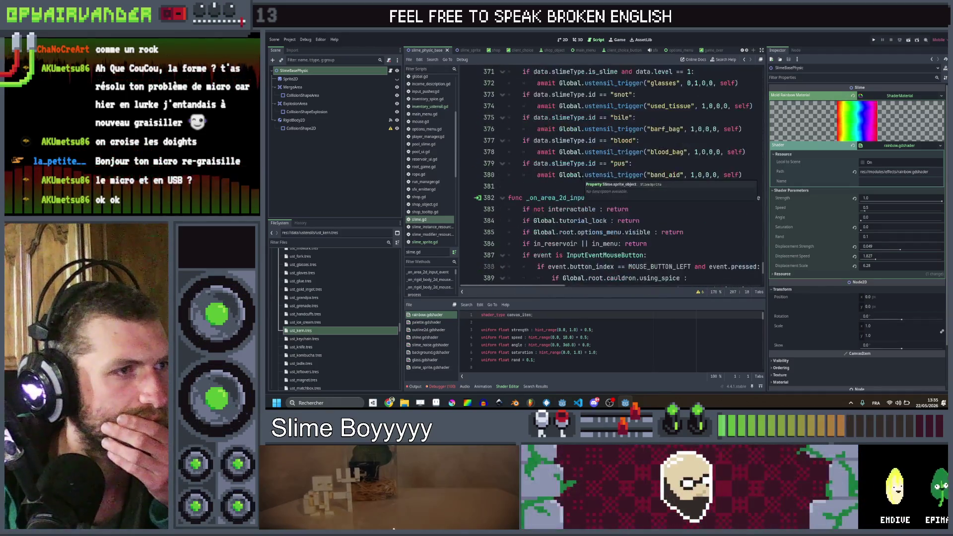
{"action": "scroll", "coordinate": [575, 184], "scroll_direction": "up", "scroll_amount": 3}
{"action": "left_click", "coordinate": [584, 163]}
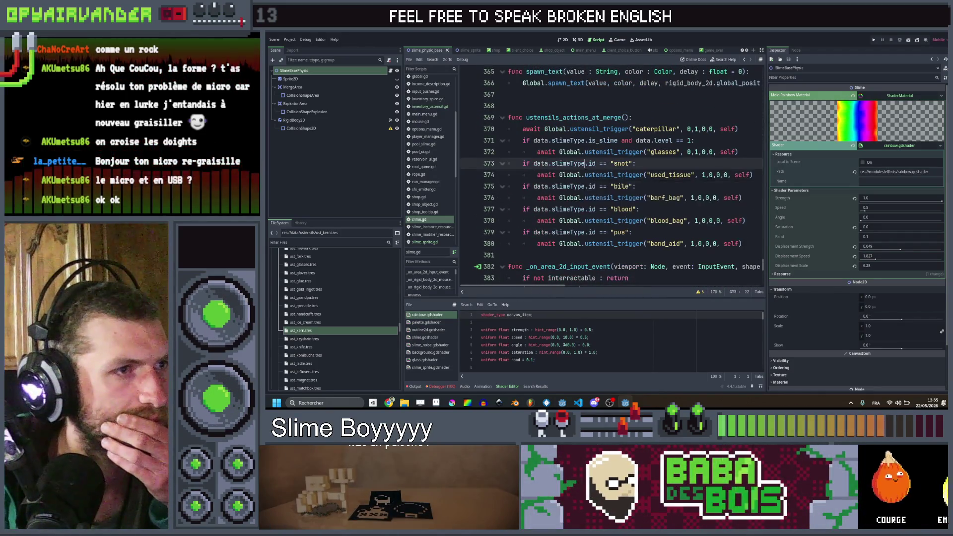
{"action": "left_click_drag", "start_coordinate": [742, 244], "coordinate": [523, 232]}
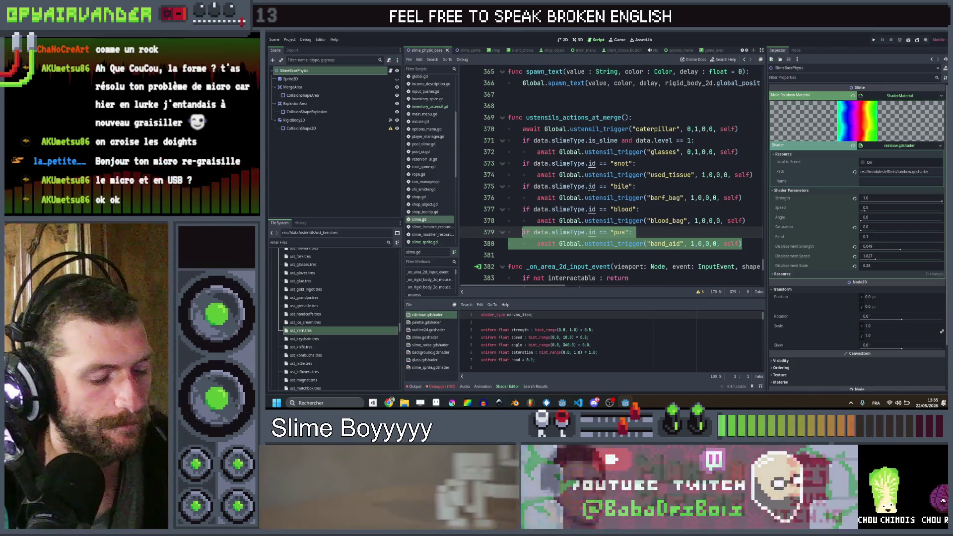
{"action": "left_click", "coordinate": [741, 244]}
{"action": "key", "text": "Return"}
{"action": "type", "text": "if data.slimeType.id == \"pus\": \t\tawait Global.ustensil_trigger(\"band_aid\", 1,0,0,0, self)"}
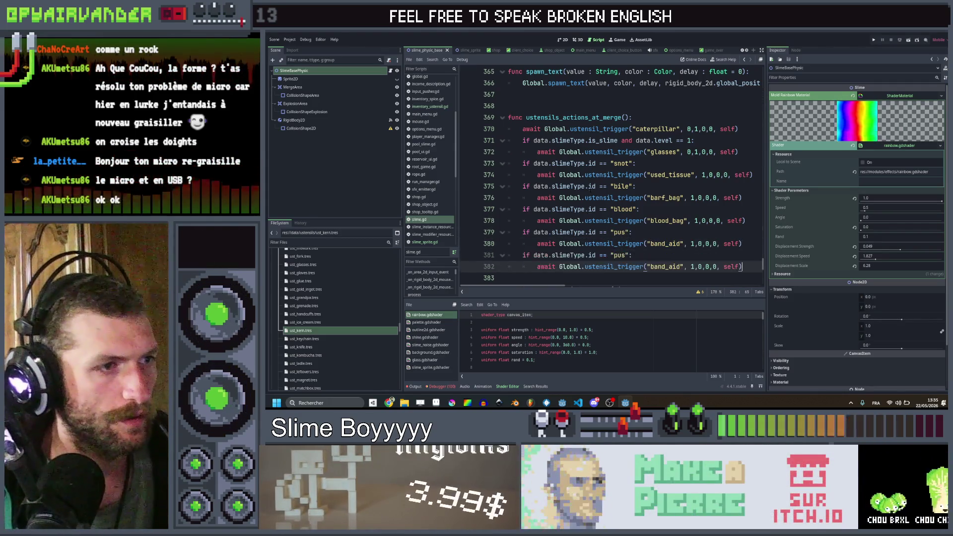
{"action": "key", "text": "Up"}
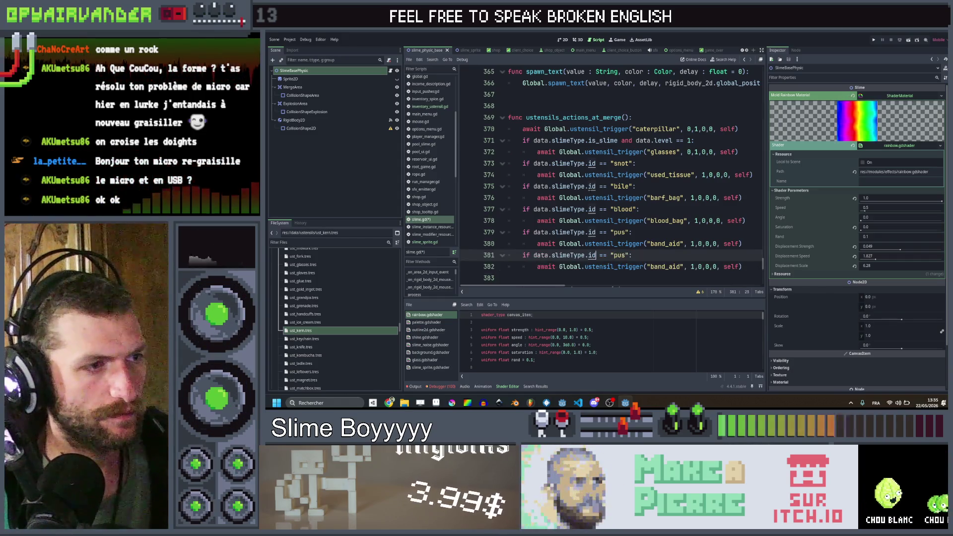
- Change the copied condition to if is_mod("unstable"):
{"action": "type", "text": "has"}
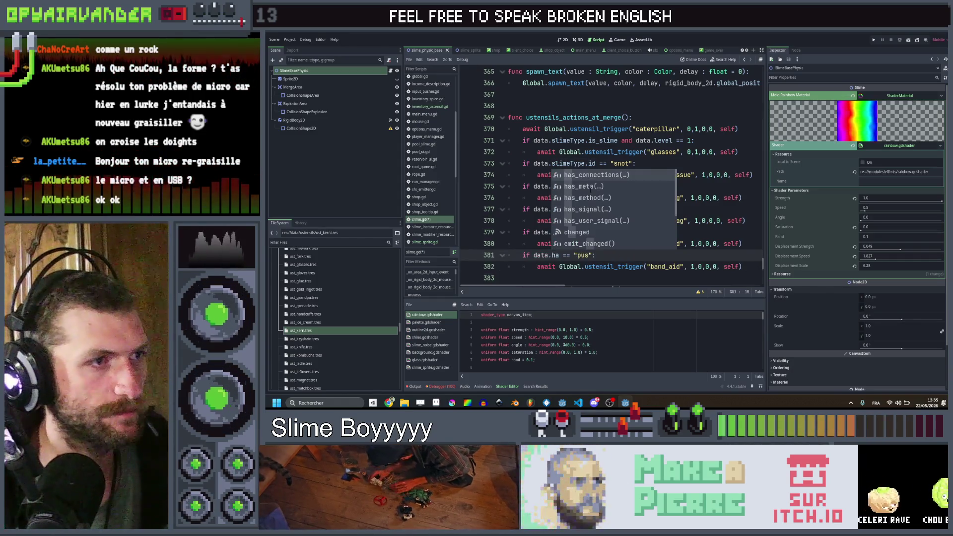
{"action": "key", "text": "BackSpace"}
{"action": "key", "text": "BackSpace"}
{"action": "key", "text": "BackSpace"}
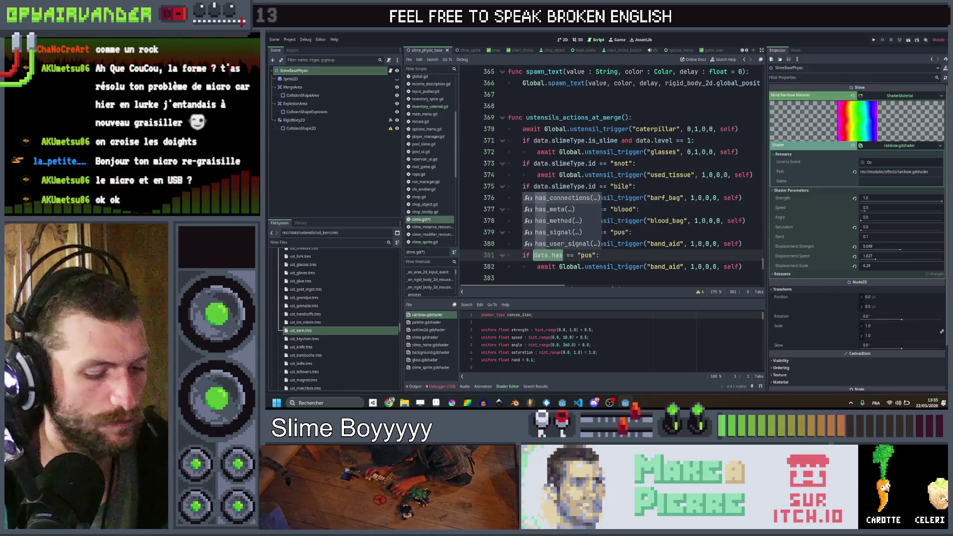
{"action": "type", "text": "has"}
{"action": "key", "text": "BackSpace"}
{"action": "key", "text": "BackSpace"}
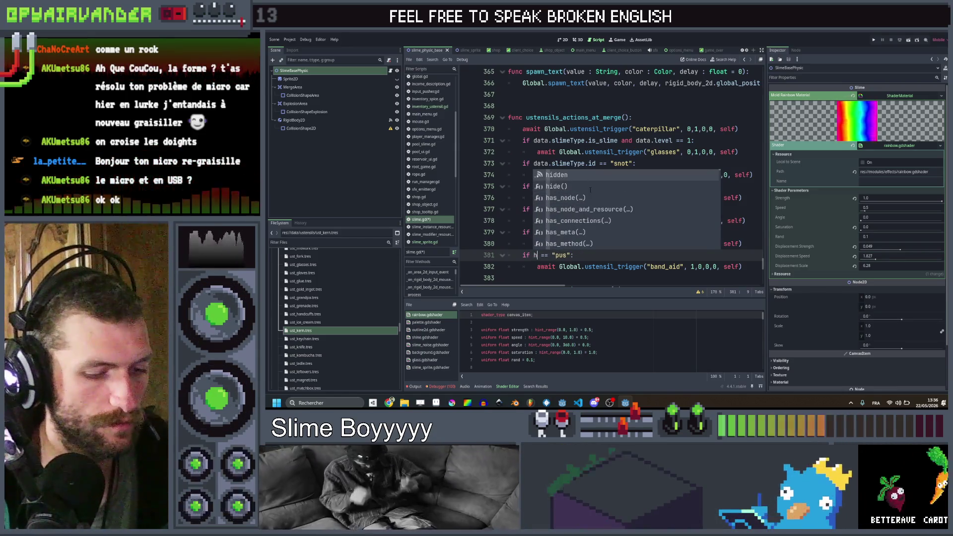
{"action": "key", "text": "BackSpace"}
{"action": "type", "text": "is_m"}
{"action": "key", "text": "Return"}
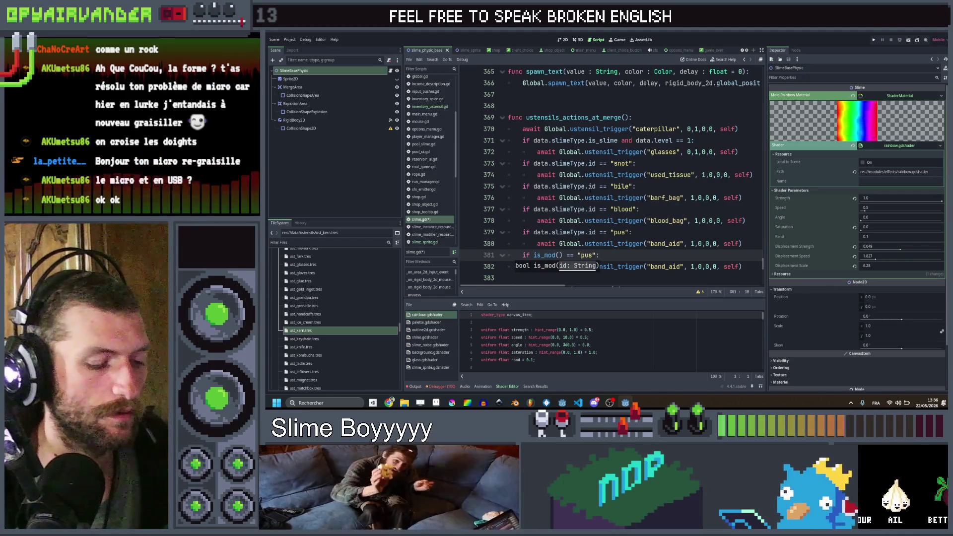
{"action": "type", "text": "unstable\""}
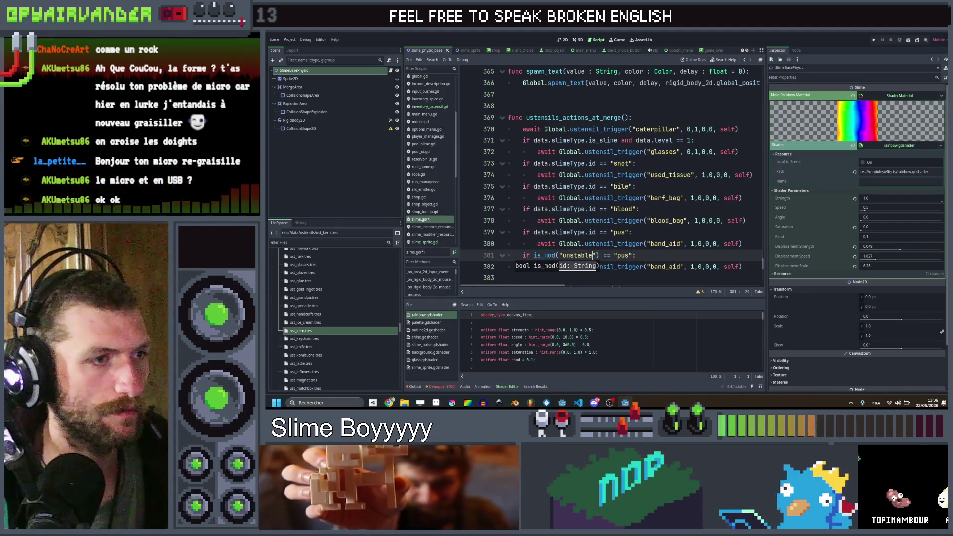
{"action": "key", "text": "Right"}
{"action": "key", "text": "Right"}
{"action": "key", "text": "shift+Right"}
{"action": "key", "text": "shift+Right"}
{"action": "key", "text": "shift+Right"}
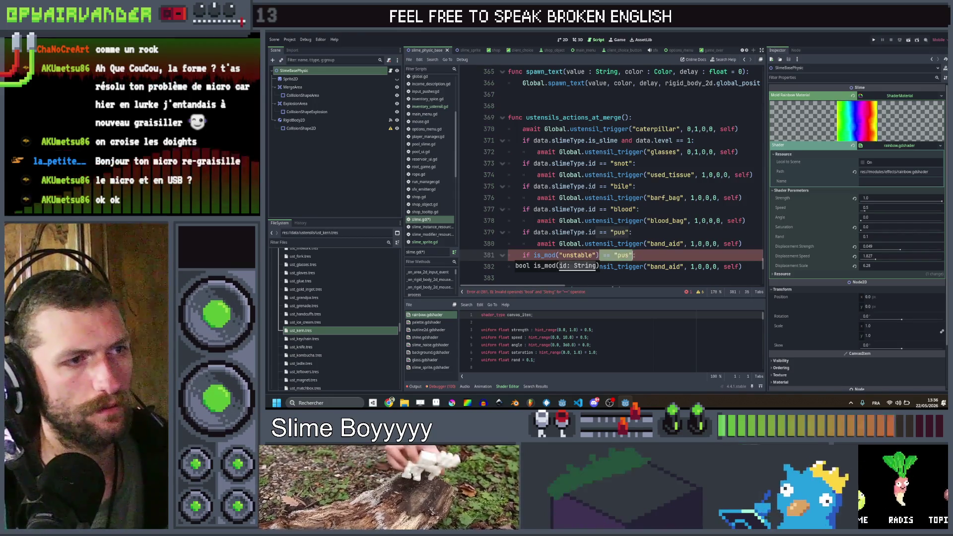
{"action": "key", "text": "BackSpace"}
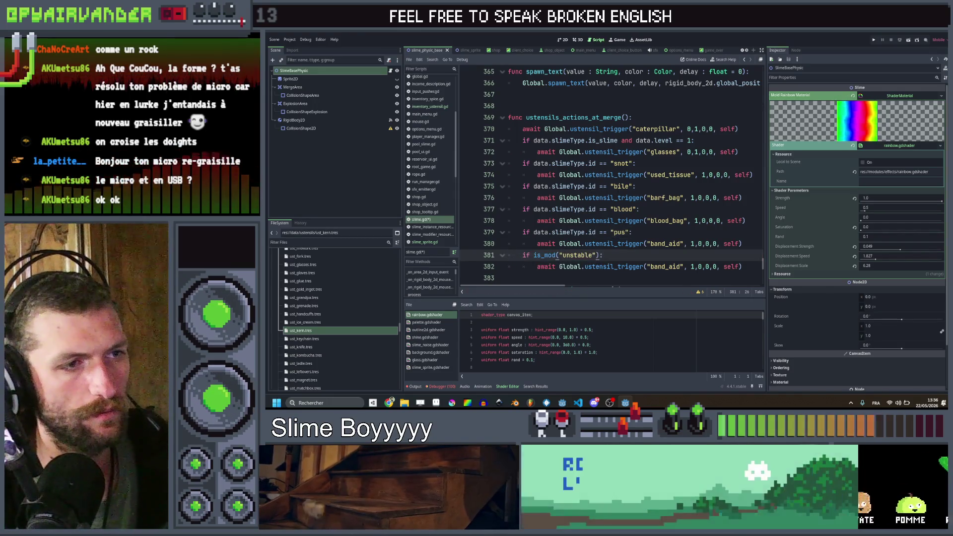
- Make the call ustensil_trigger("card_castle", 0,0,1,0, self) and save slime.gd
{"action": "left_click", "coordinate": [692, 267]}
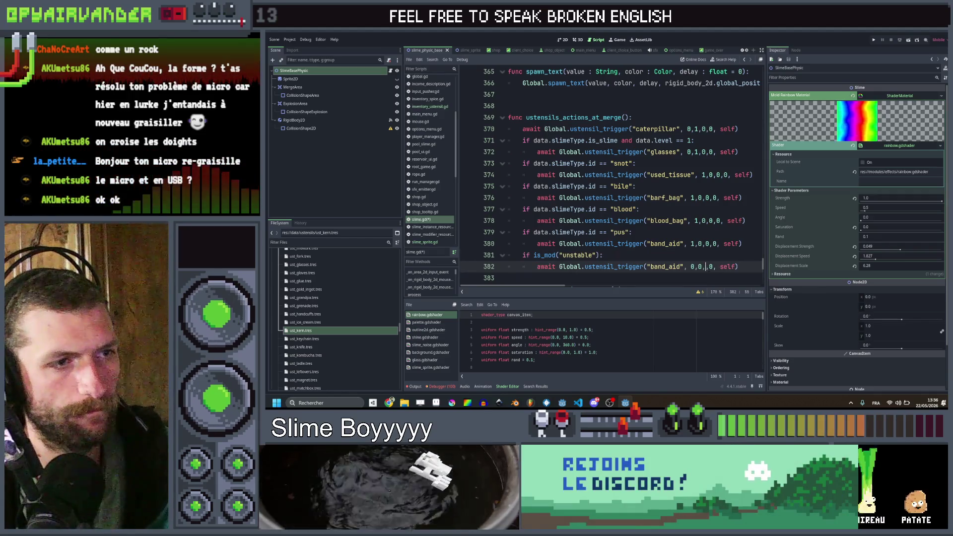
{"action": "double_click", "coordinate": [660, 266]}
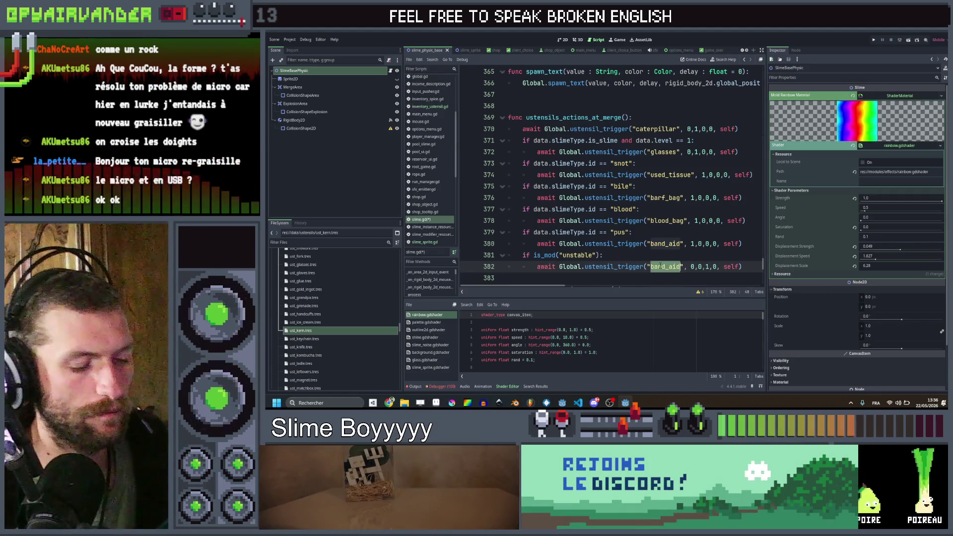
{"action": "type", "text": "d_castle"}
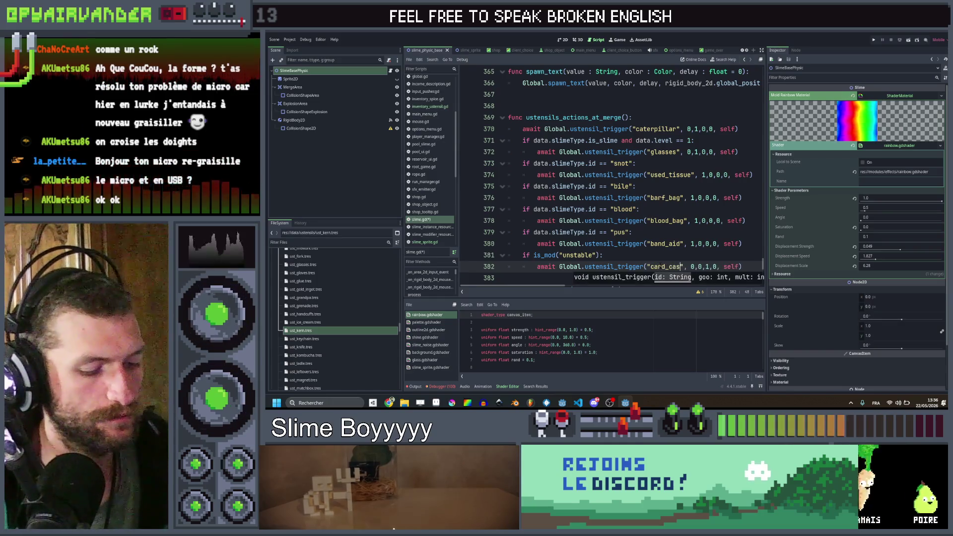
{"action": "left_click", "coordinate": [652, 259]}
{"action": "key", "text": "ctrl+s"}
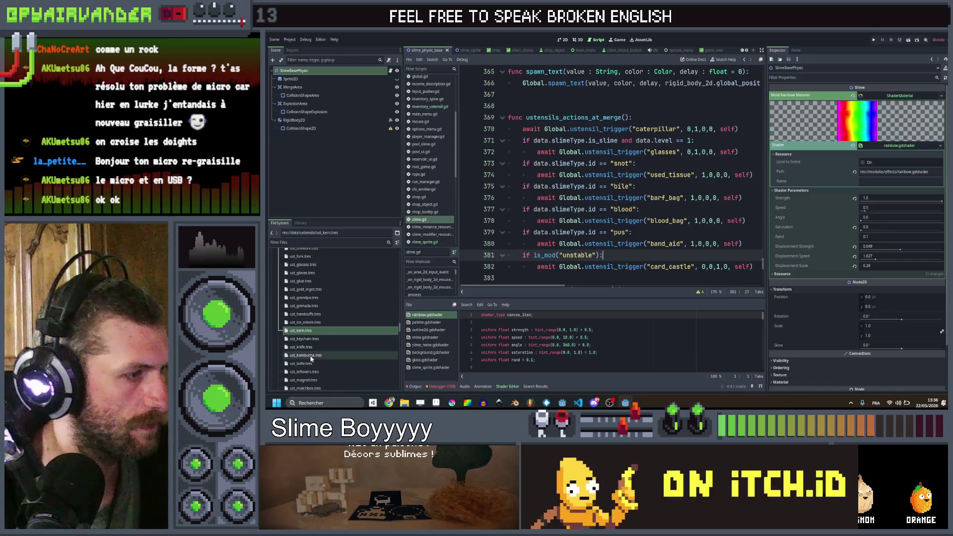
- Duplicate ust_caterpillar.tres as ust_card_castle.tres and open it
{"action": "scroll", "coordinate": [314, 320], "scroll_direction": "up", "scroll_amount": 5}
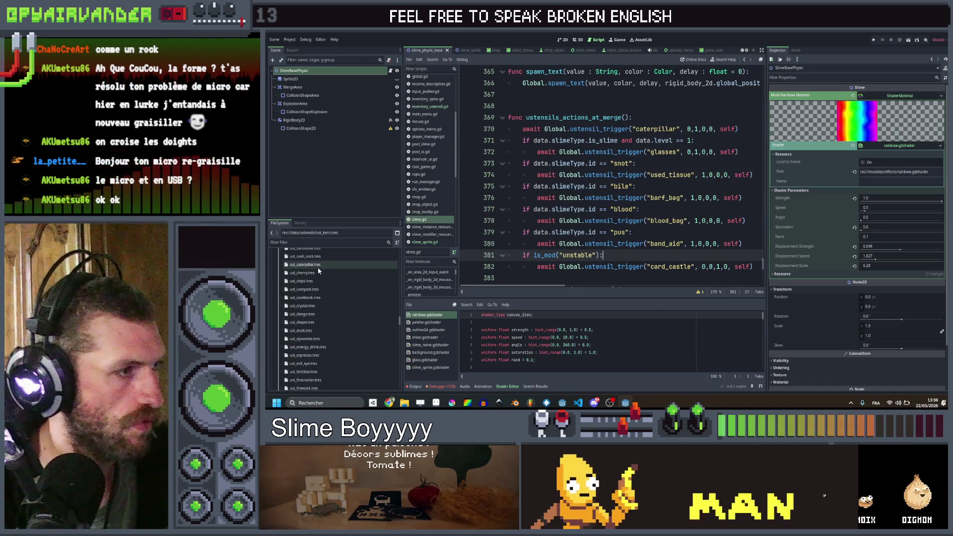
{"action": "left_click", "coordinate": [318, 265]}
{"action": "key", "text": "ctrl+d"}
{"action": "key", "text": "Right"}
{"action": "key", "text": "shift+Left"}
{"action": "key", "text": "shift+Left"}
{"action": "key", "text": "shift+Left"}
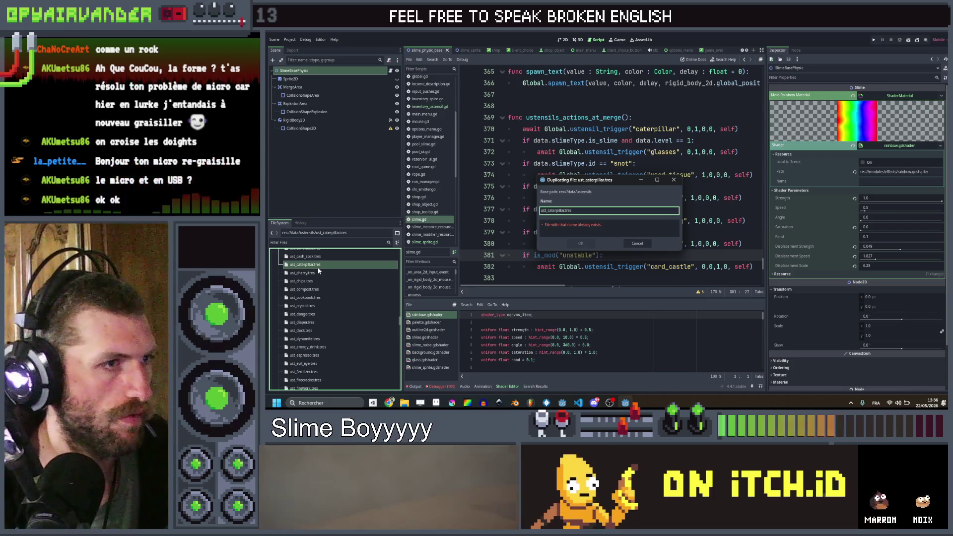
{"action": "key", "text": "shift+Left"}
{"action": "key", "text": "shift+Left"}
{"action": "key", "text": "shift+Left"}
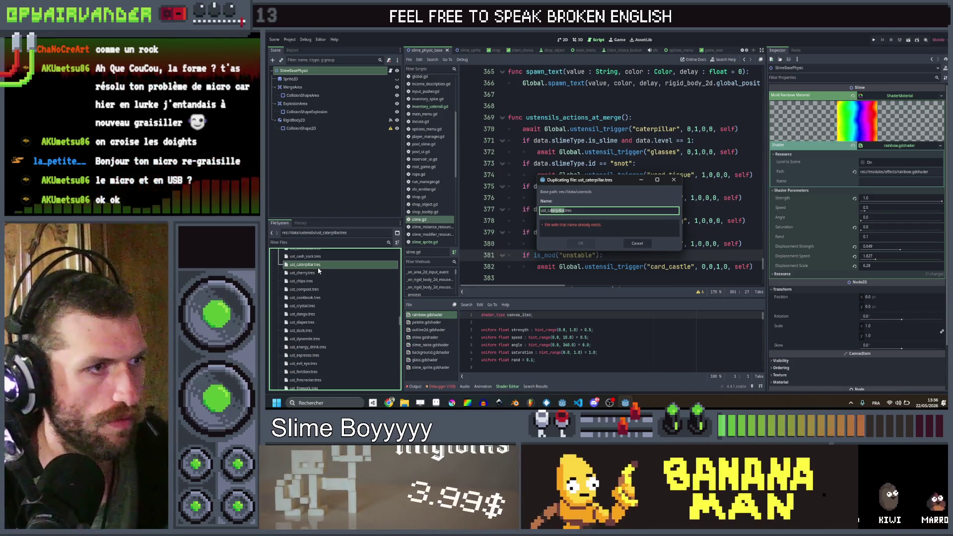
{"action": "type", "text": "ard_castle"}
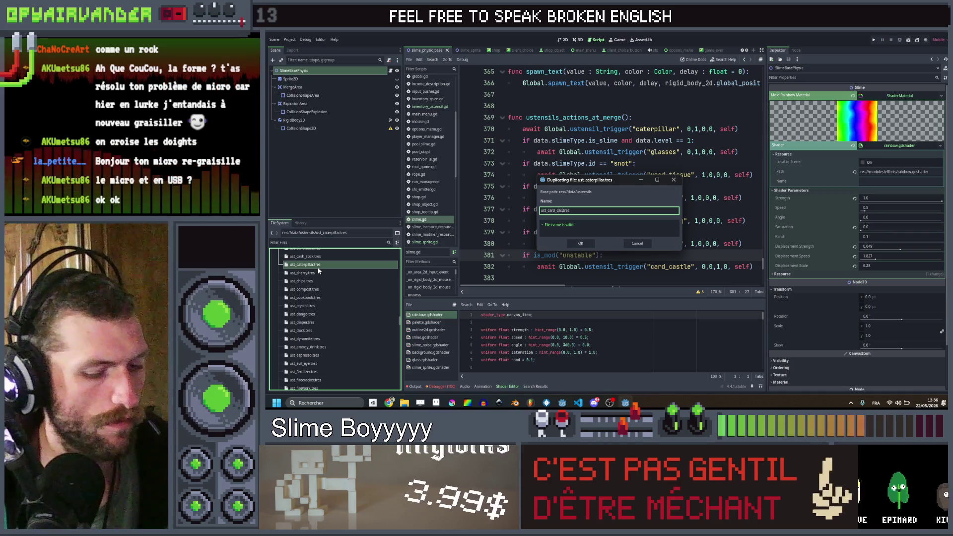
{"action": "key", "text": "Return"}
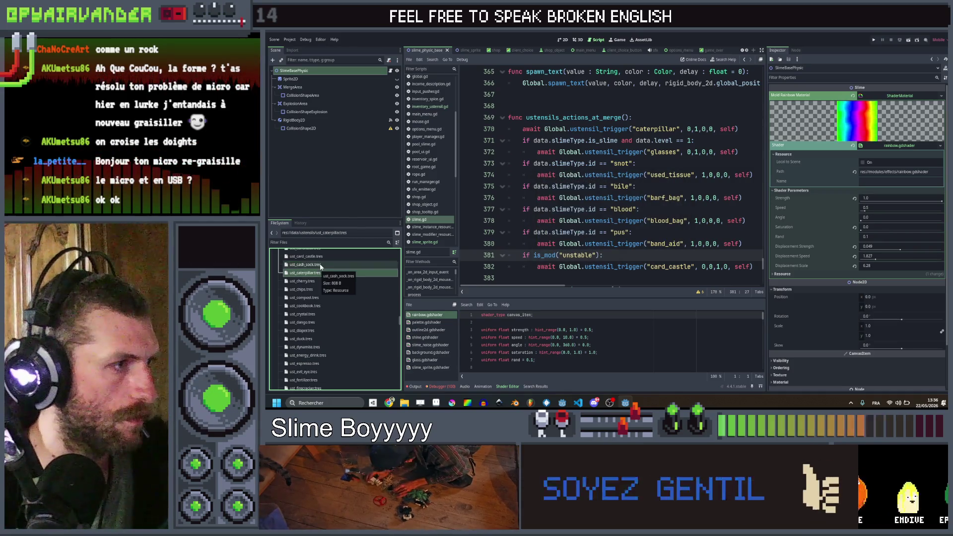
{"action": "left_click", "coordinate": [306, 256]}
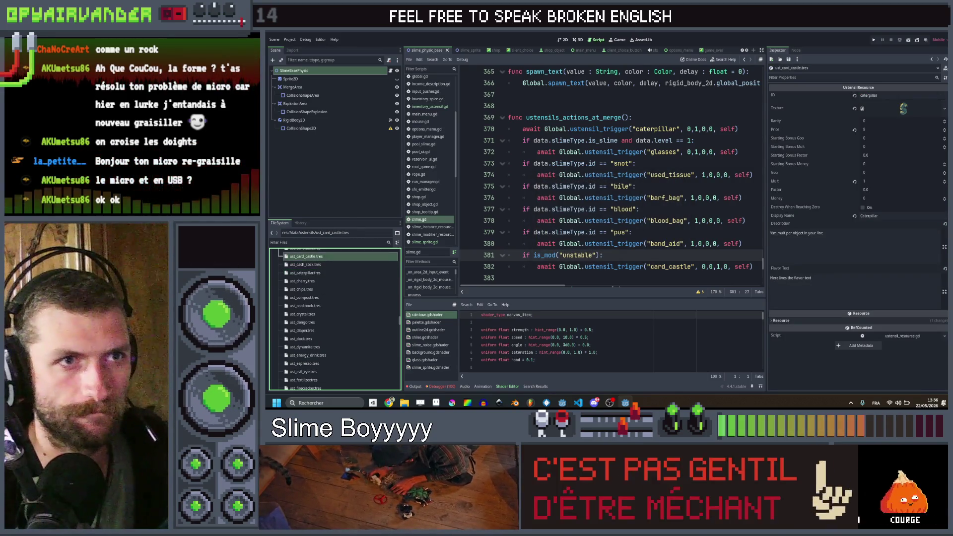
- Set ID card_castle, Mult 0, Factor 1.5 and display name Card Castle
{"action": "left_click", "coordinate": [874, 95]}
{"action": "type", "text": "card_"}
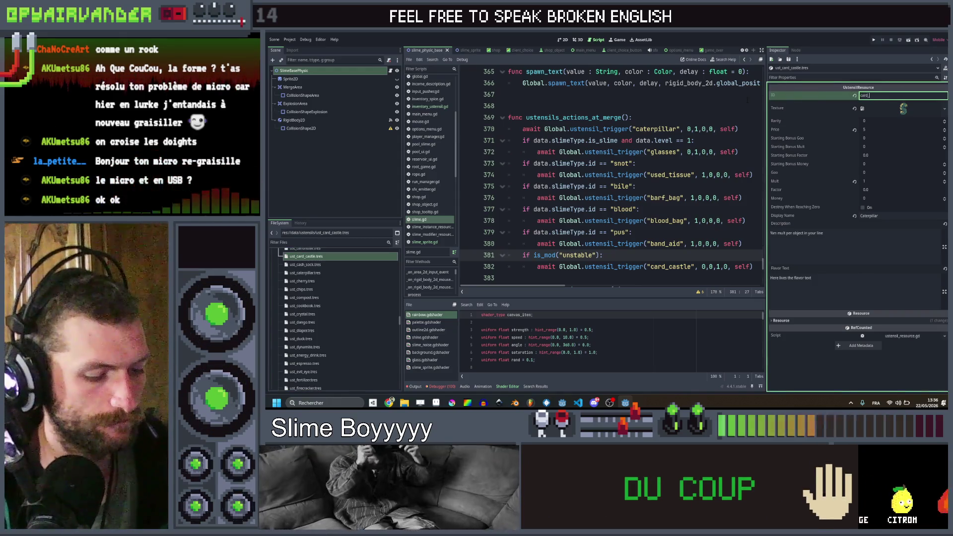
{"action": "type", "text": "castle"}
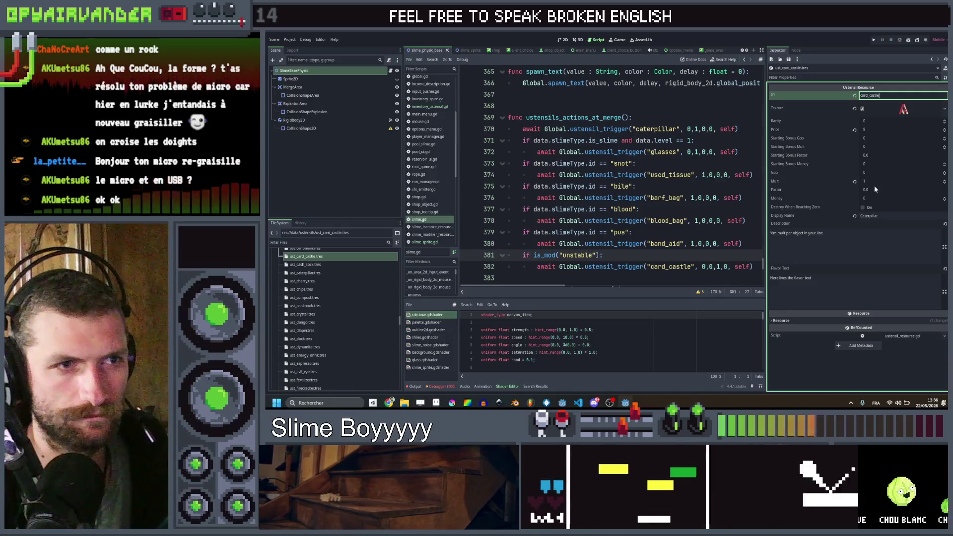
{"action": "left_click", "coordinate": [874, 182]}
{"action": "type", "text": "0"}
{"action": "left_click", "coordinate": [873, 189]}
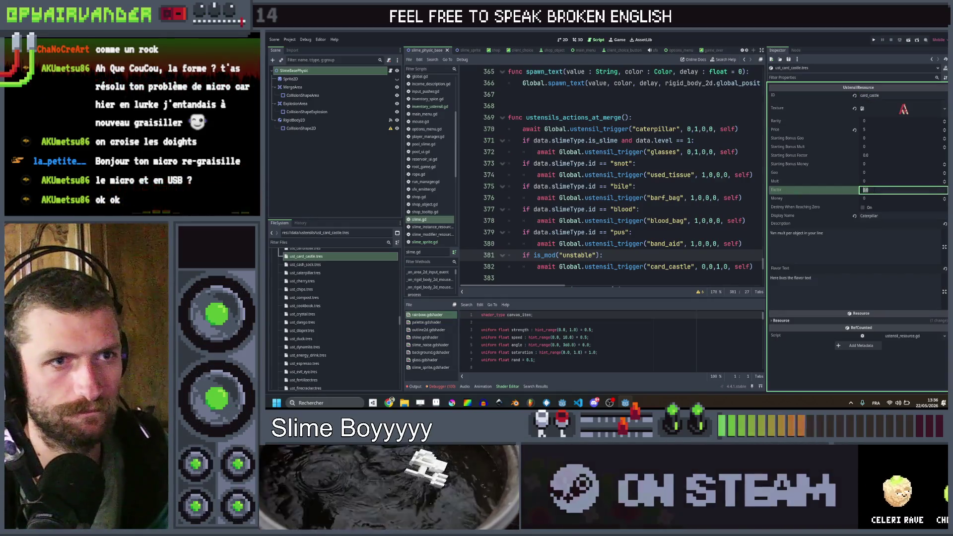
{"action": "type", "text": "1.5"}
{"action": "left_click", "coordinate": [876, 216]}
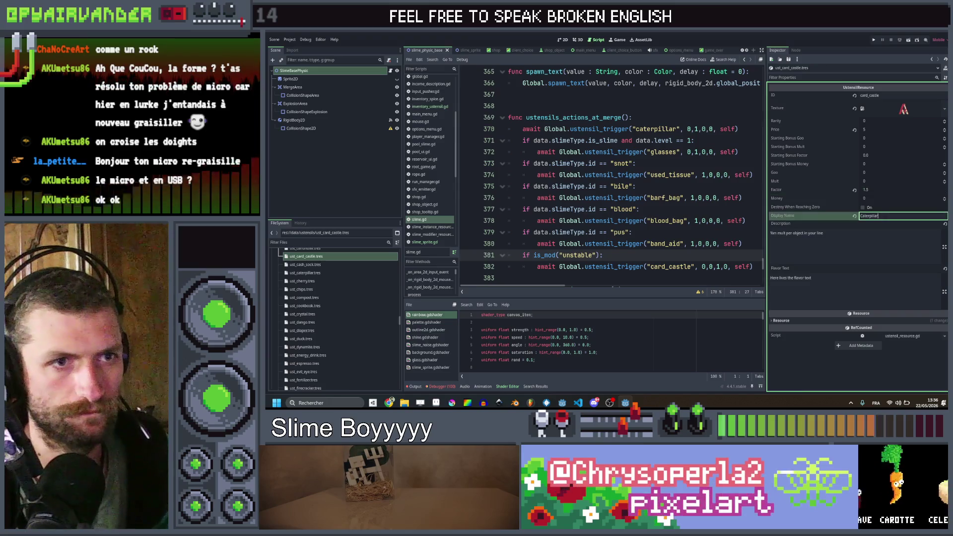
{"action": "type", "text": "ard "}
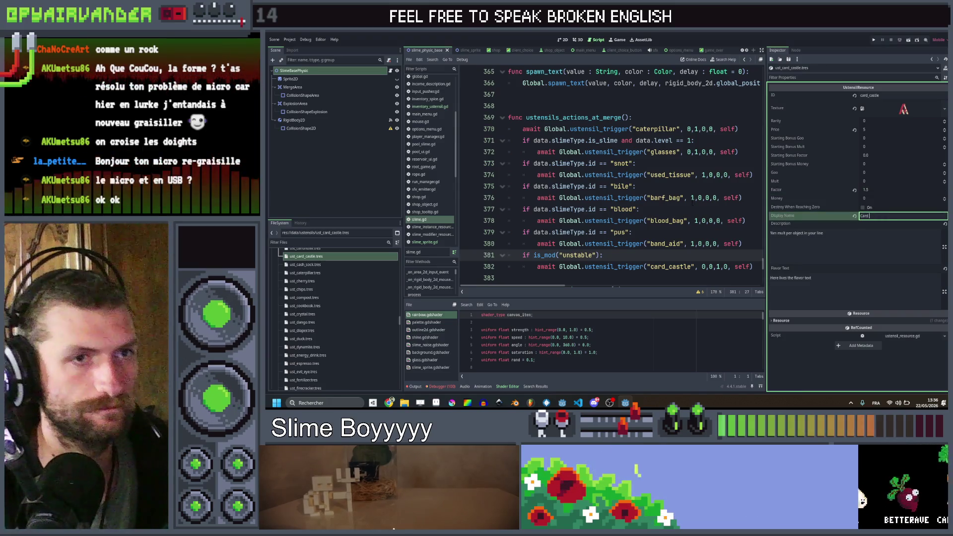
{"action": "type", "text": "Castle"}
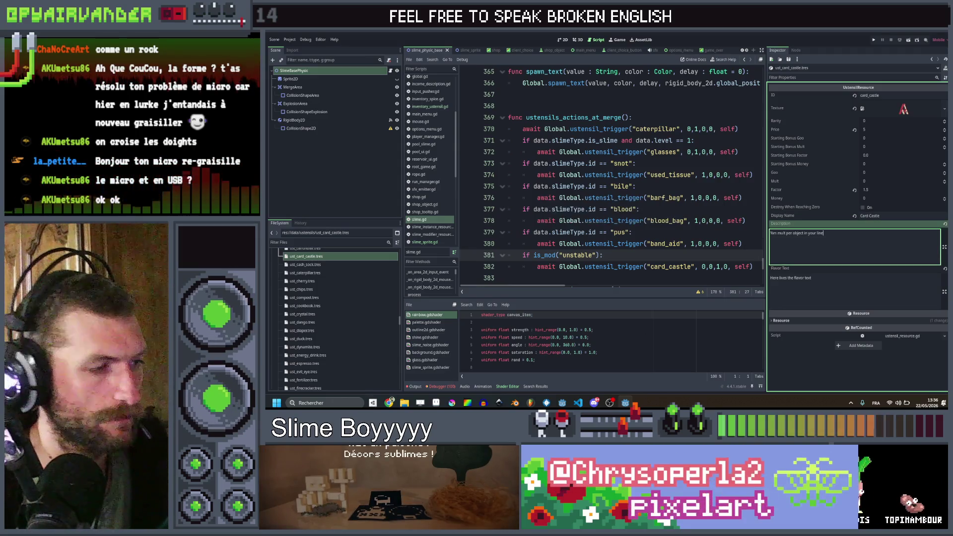
{"action": "key", "text": "alt+Tab"}
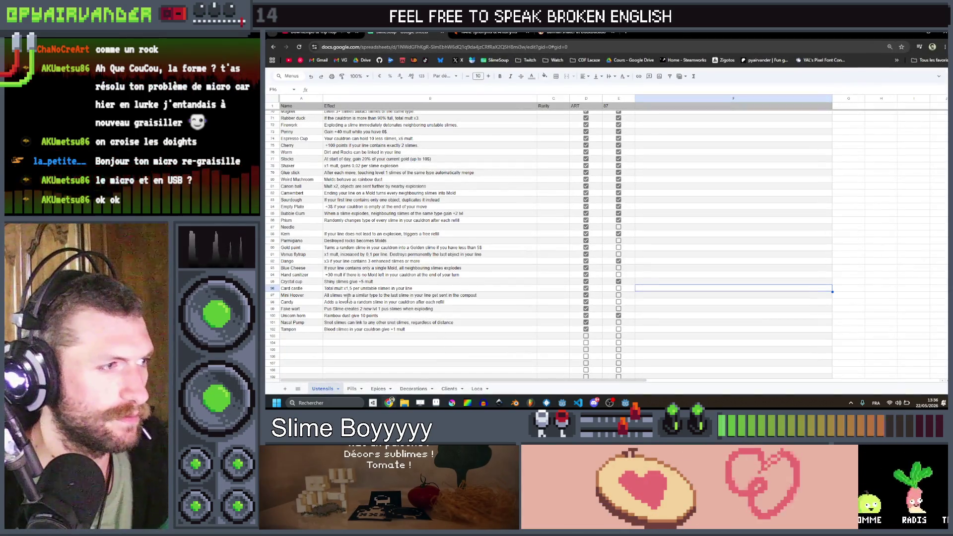
- Paste Card castle's effect text from cell B96 into the resource's Description
{"action": "triple_click", "coordinate": [356, 289]}
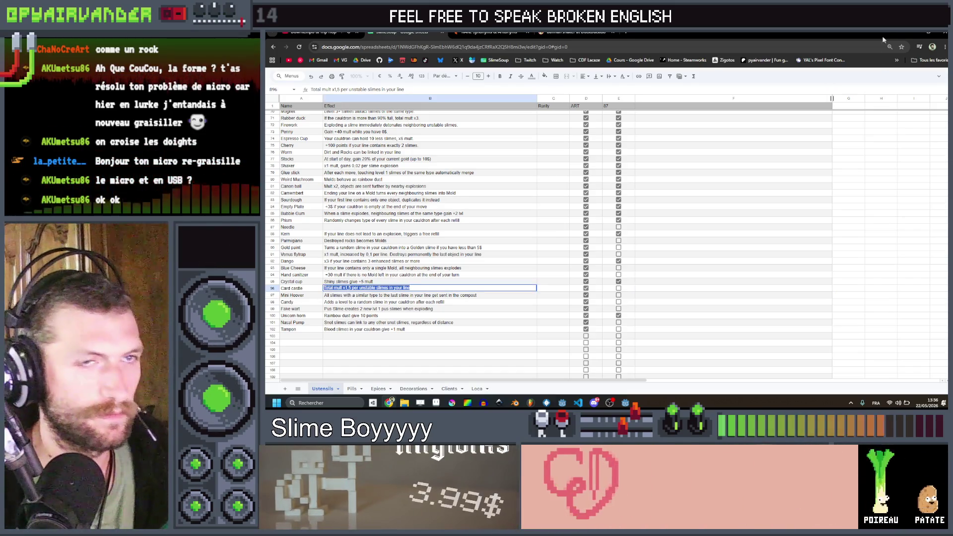
{"action": "key", "text": "alt+Tab"}
{"action": "key", "text": "ctrl+v"}
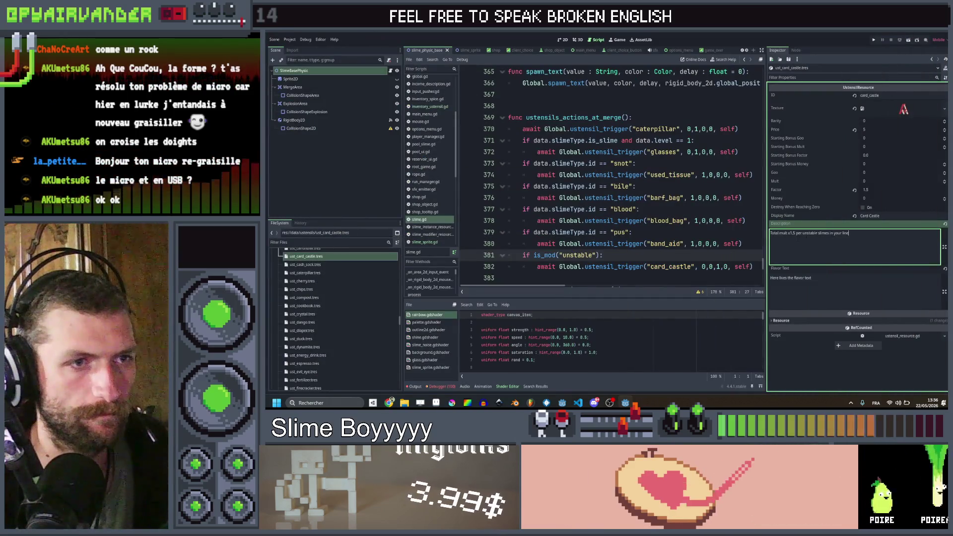
{"action": "double_click", "coordinate": [791, 232]}
{"action": "type", "text": "%f"}
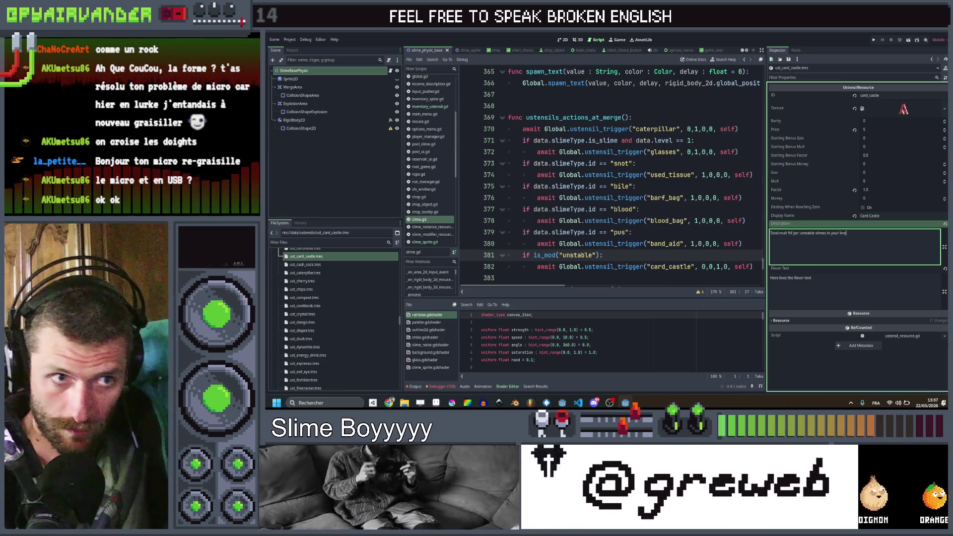
{"action": "left_click", "coordinate": [825, 232]}
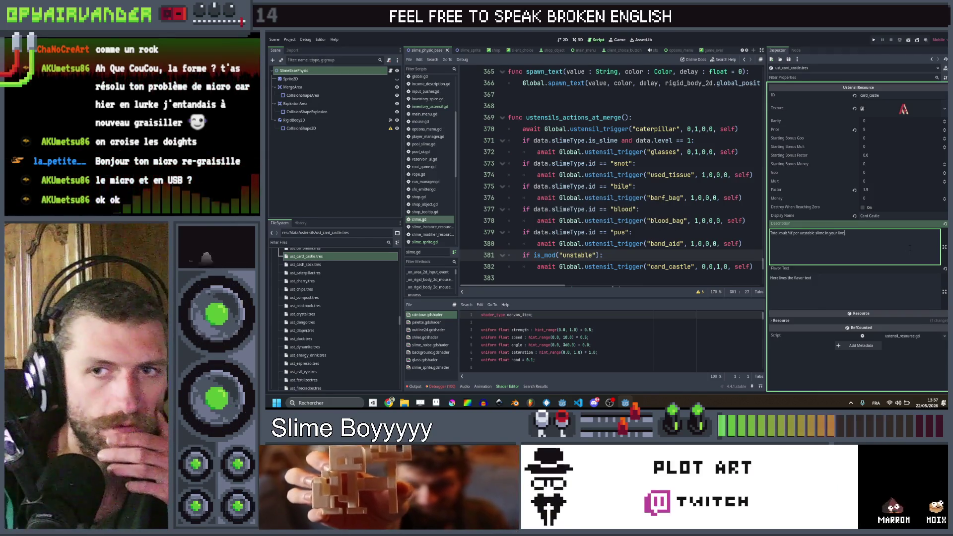
{"action": "left_click", "coordinate": [899, 247]}
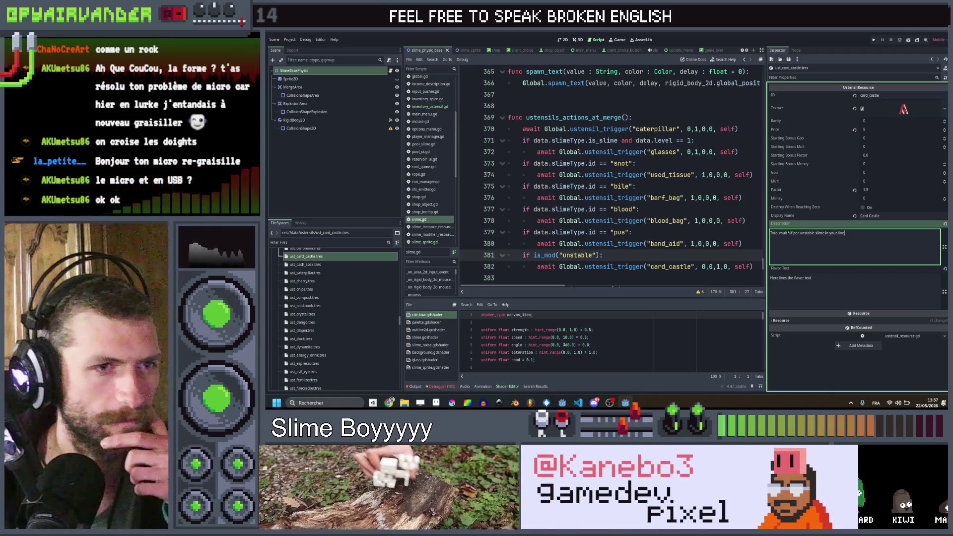
- Tick Card castle's column E checkbox (E96) in the spreadsheet
{"action": "mouse_move", "coordinate": [389, 402]}
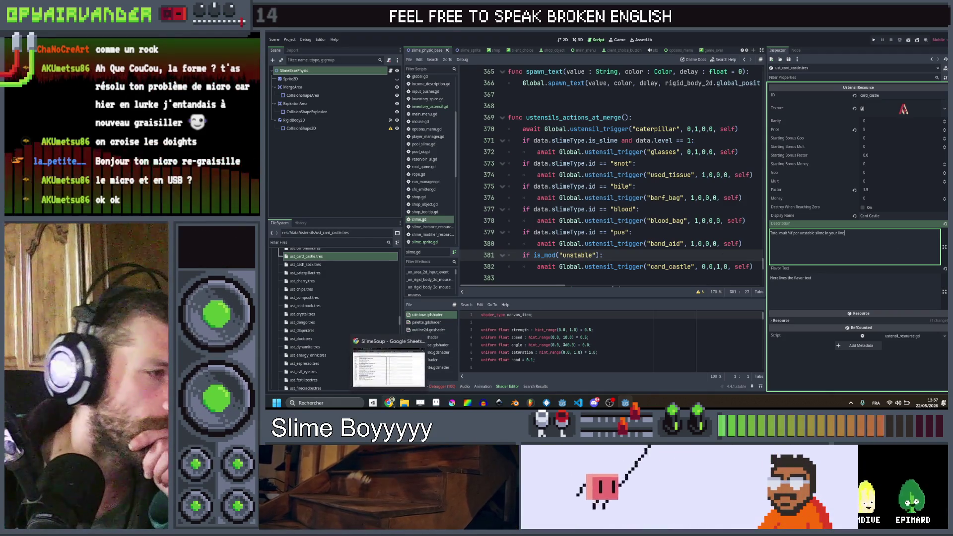
{"action": "left_click", "coordinate": [400, 377]}
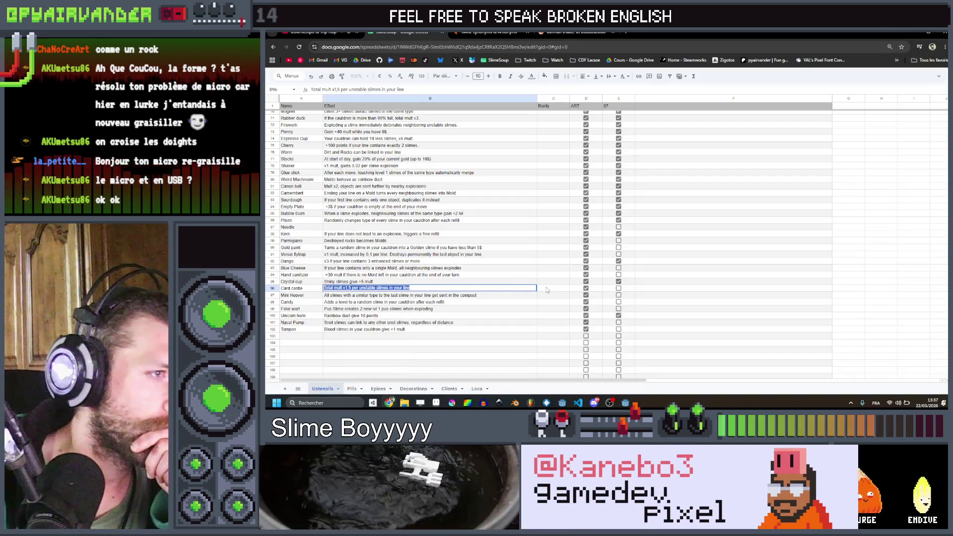
{"action": "left_click", "coordinate": [617, 288]}
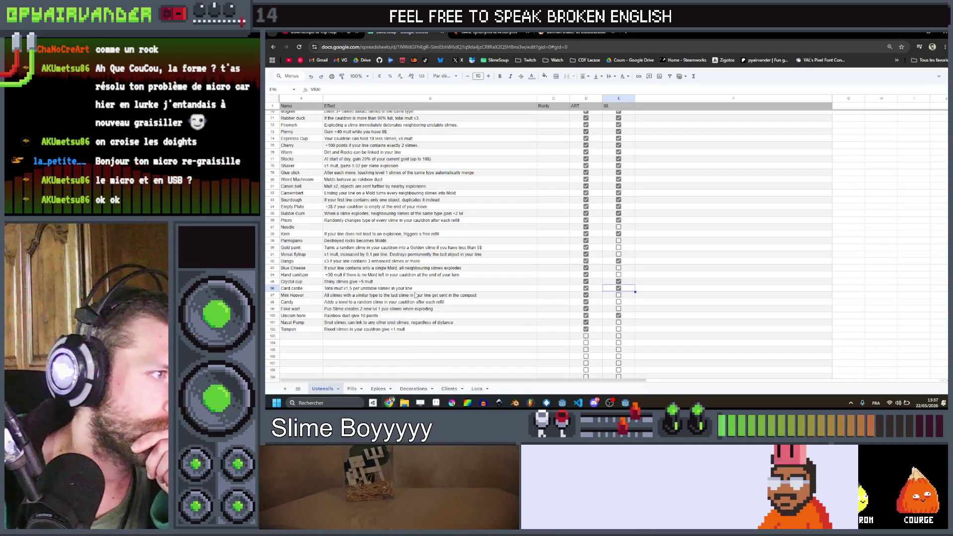
{"action": "left_click", "coordinate": [414, 295]}
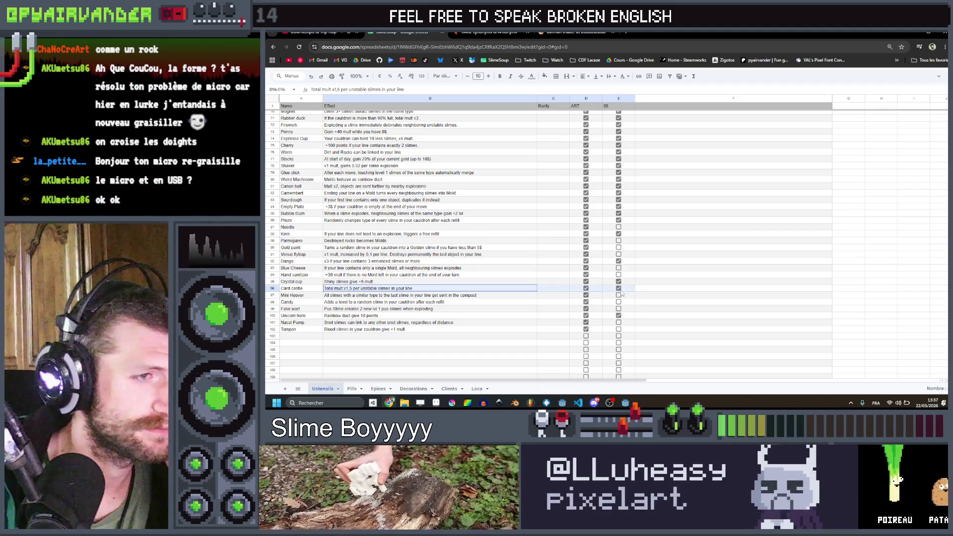
{"action": "left_click", "coordinate": [521, 242]}
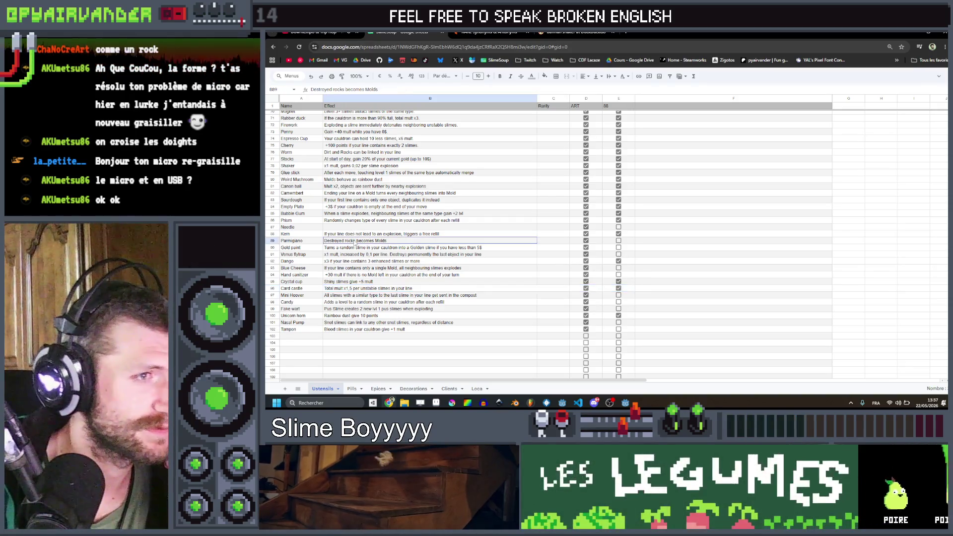
- Edit cell B89 so Parmigiano's effect reads 'Destroyed dirts becomes Molds', then return to Godot
{"action": "left_click_drag", "start_coordinate": [520, 242], "coordinate": [616, 241]}
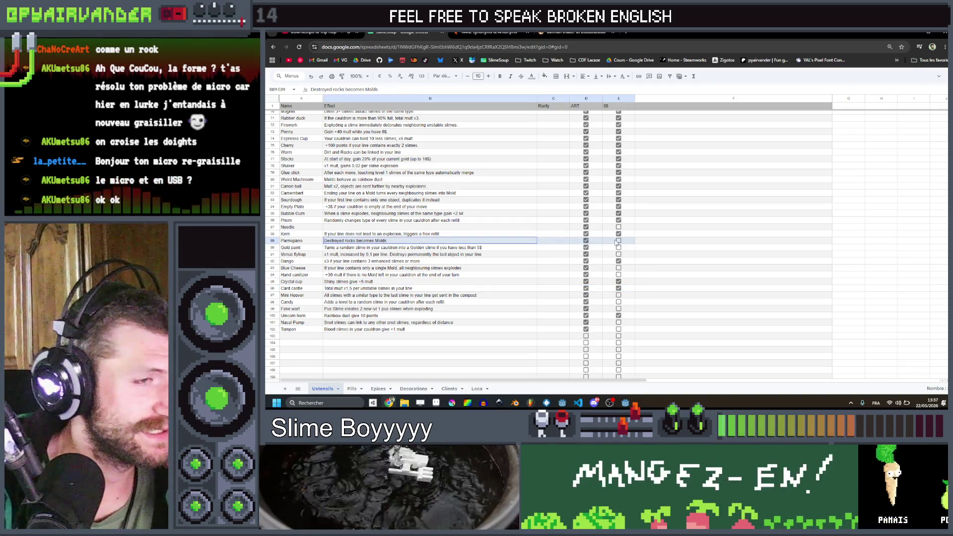
{"action": "left_click", "coordinate": [675, 244]}
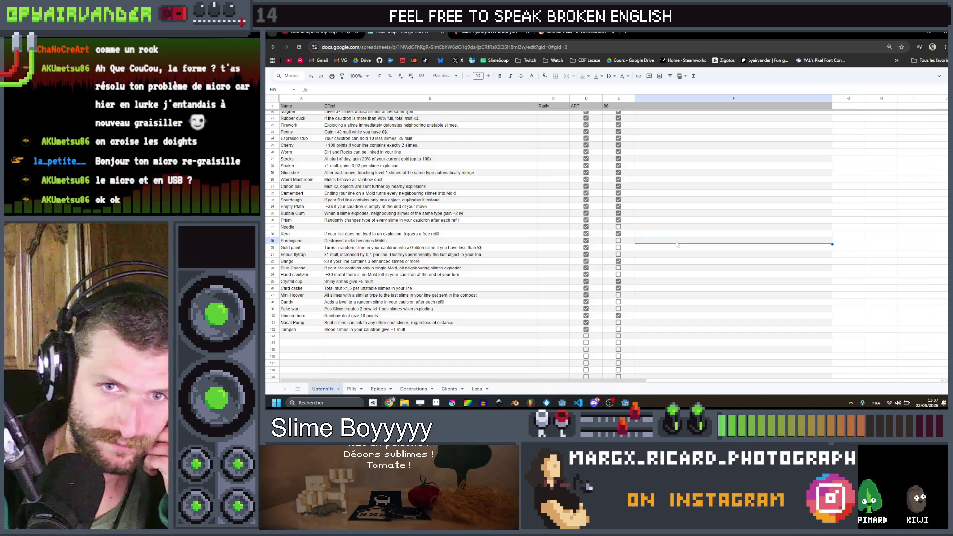
{"action": "left_click", "coordinate": [353, 242]}
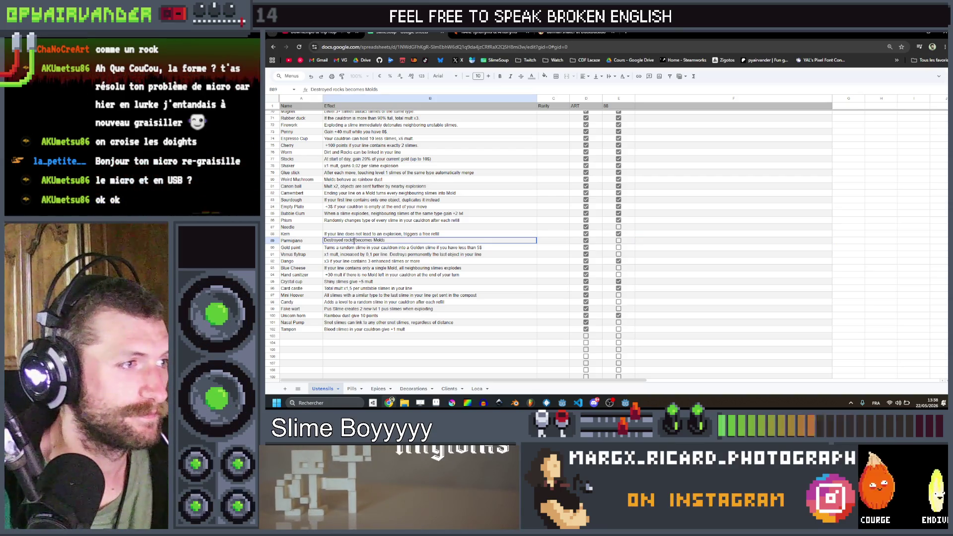
{"action": "double_click", "coordinate": [349, 241]}
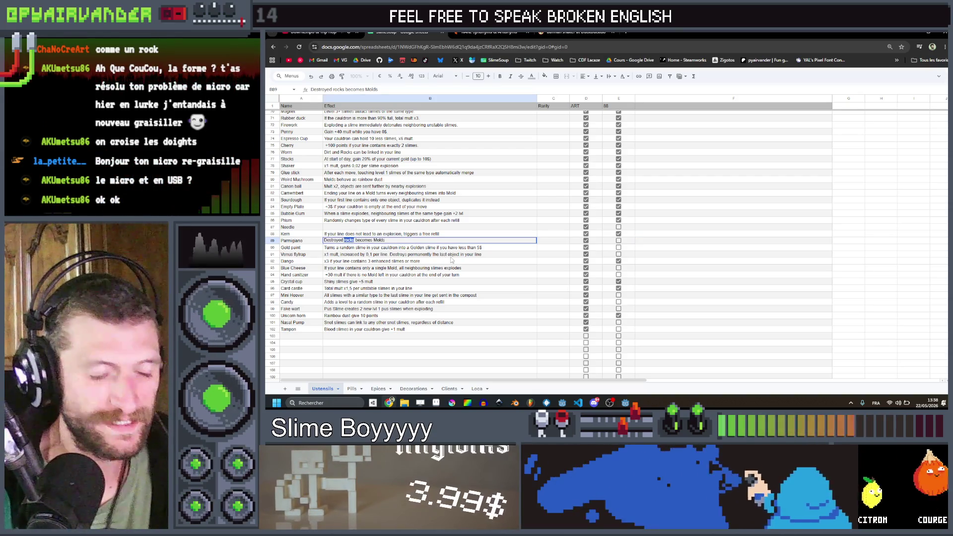
{"action": "type", "text": "dirts"}
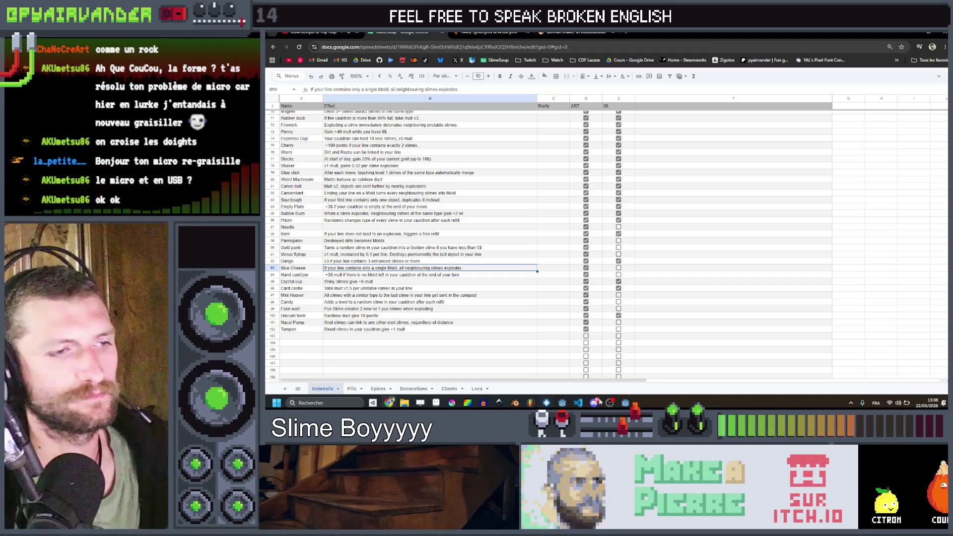
{"action": "left_click", "coordinate": [625, 402]}
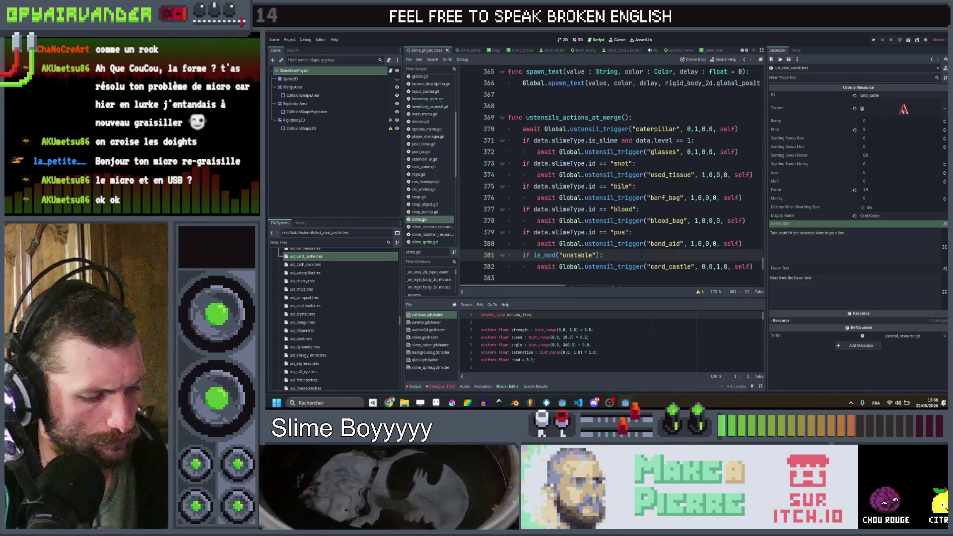
- Search the project for add_level( and go to its definition in slime.gd, line 197
{"action": "key", "text": "ctrl+shift+f"}
{"action": "type", "text": "evel("}
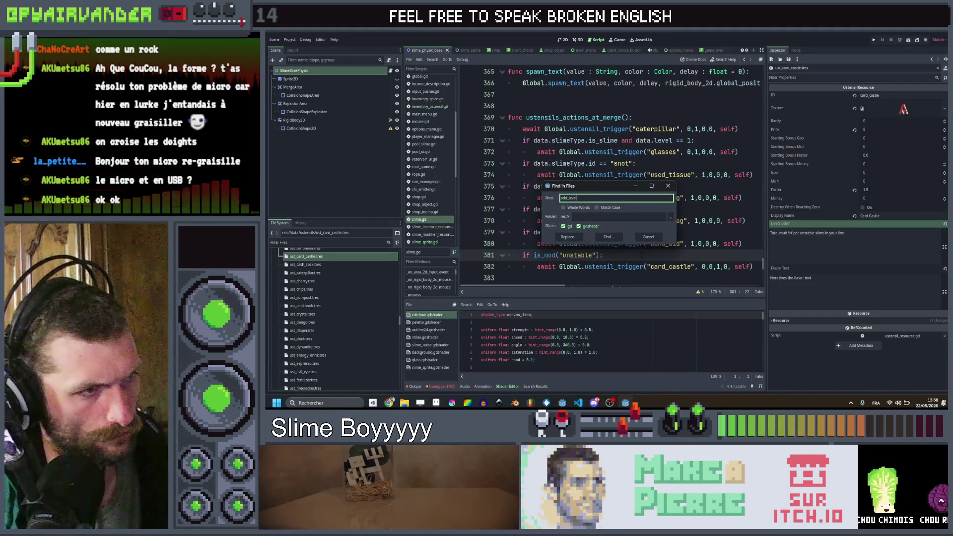
{"action": "key", "text": "Return"}
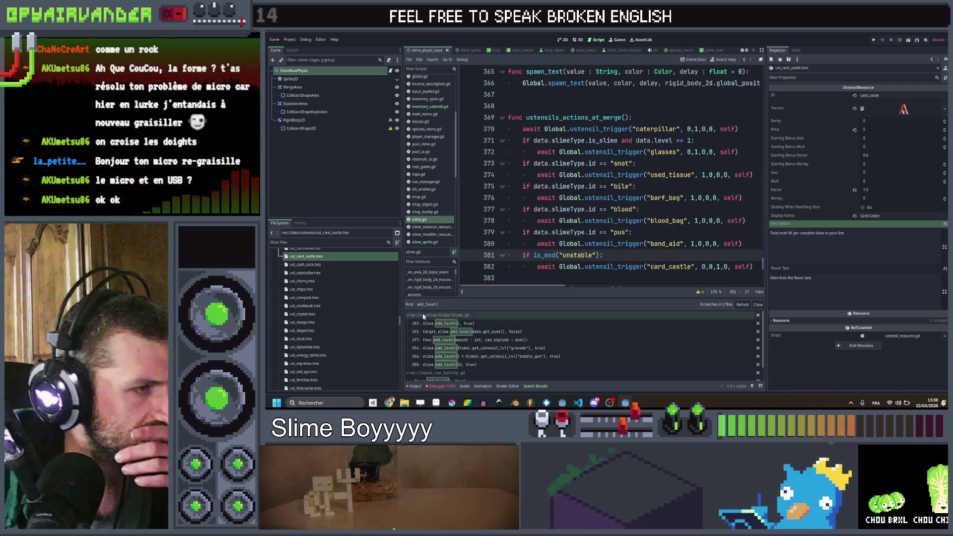
{"action": "left_click", "coordinate": [449, 323]}
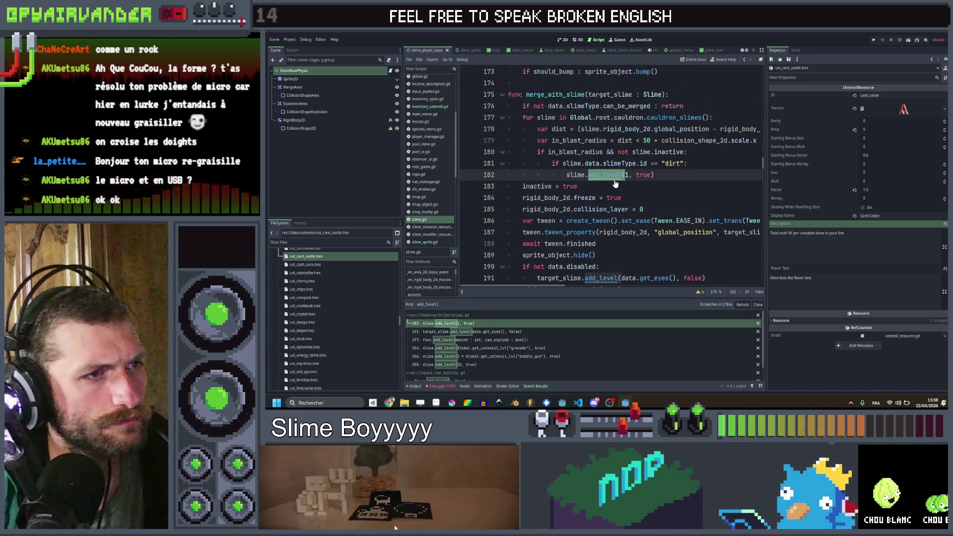
{"action": "left_click", "coordinate": [615, 178], "text": "ctrl"}
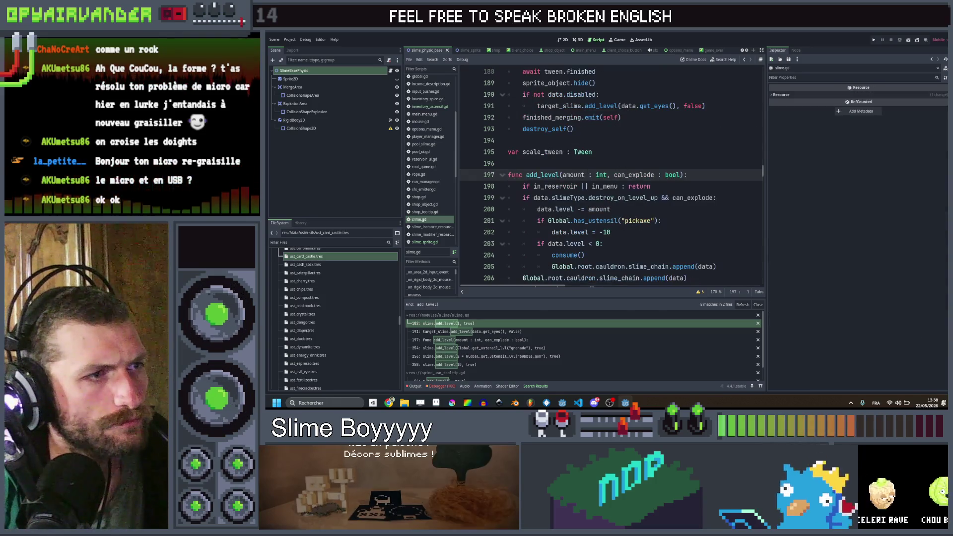
{"action": "scroll", "coordinate": [615, 179], "scroll_direction": "down", "scroll_amount": 5}
{"action": "scroll", "coordinate": [629, 158], "scroll_direction": "up", "scroll_amount": 2}
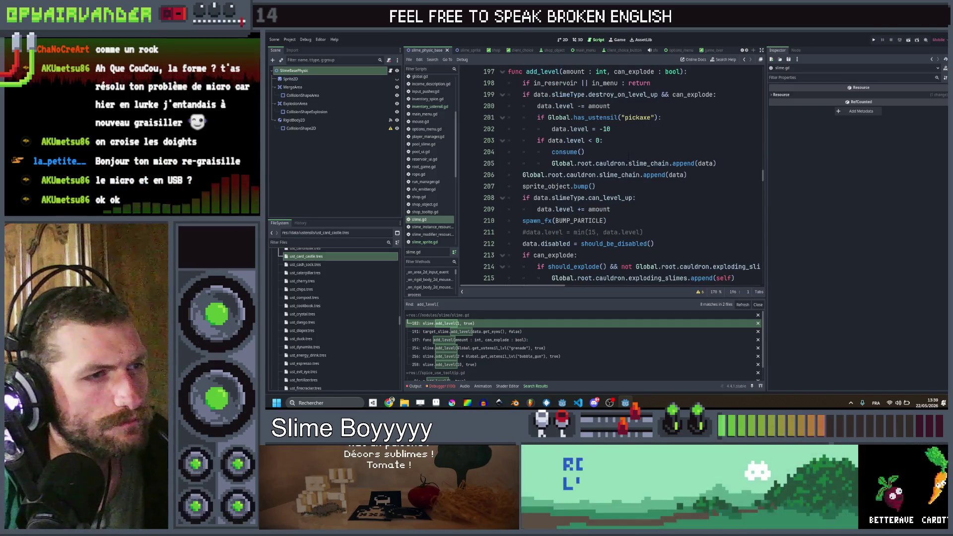
{"action": "left_click", "coordinate": [629, 152]}
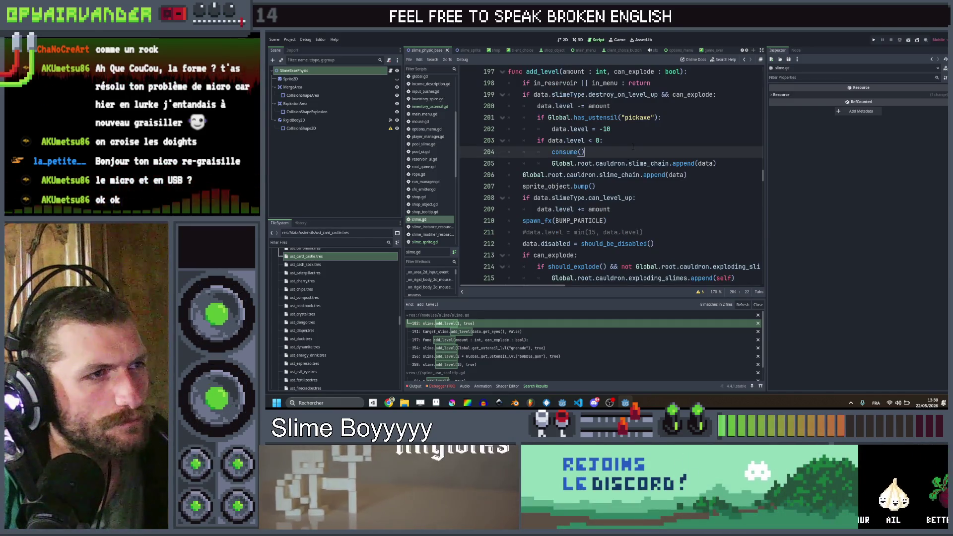
- Add 'if data.slimeType.id == "dirt" && Global.has_ustensil("parmaesan"):' at line 204 in add_level
{"action": "left_click", "coordinate": [632, 142]}
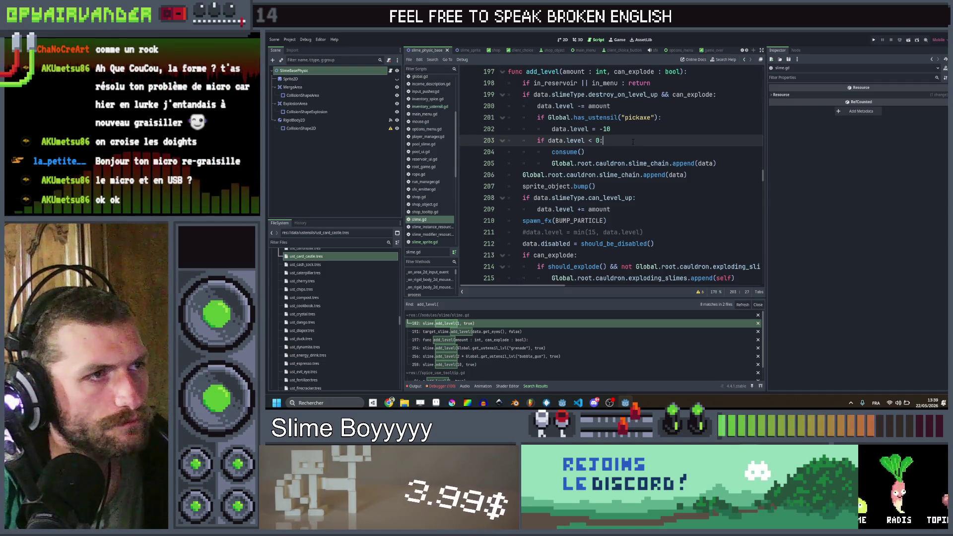
{"action": "key", "text": "Return"}
{"action": "type", "text": "if "}
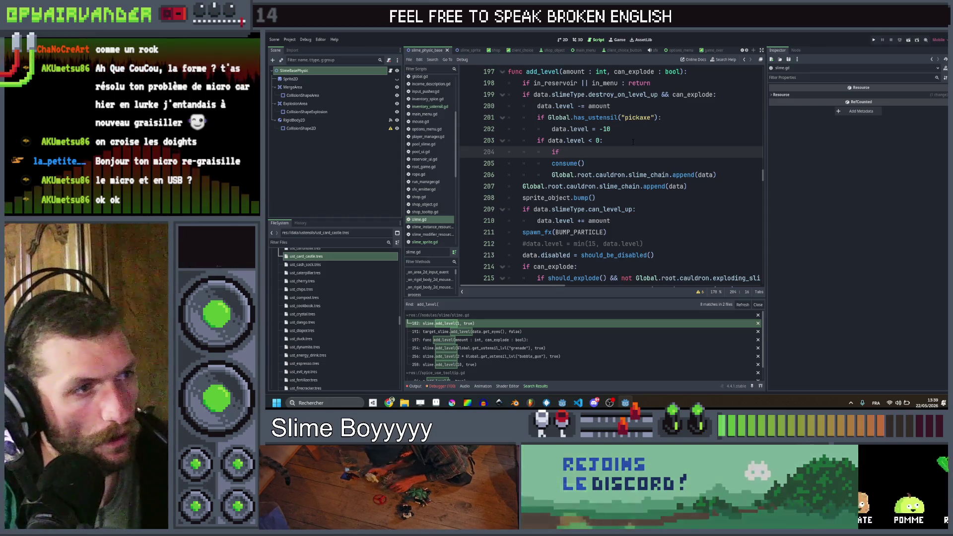
{"action": "type", "text": "data"}
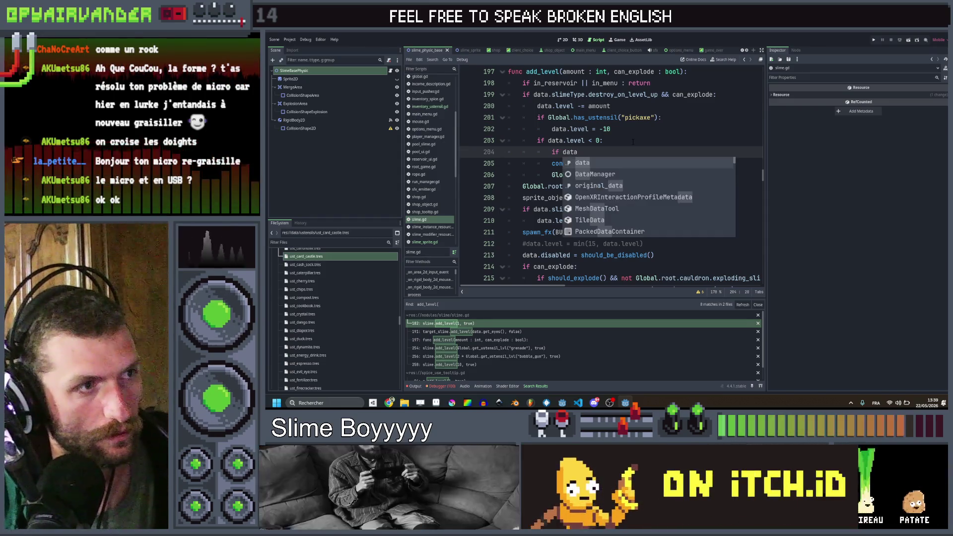
{"action": "type", "text": ".sl"}
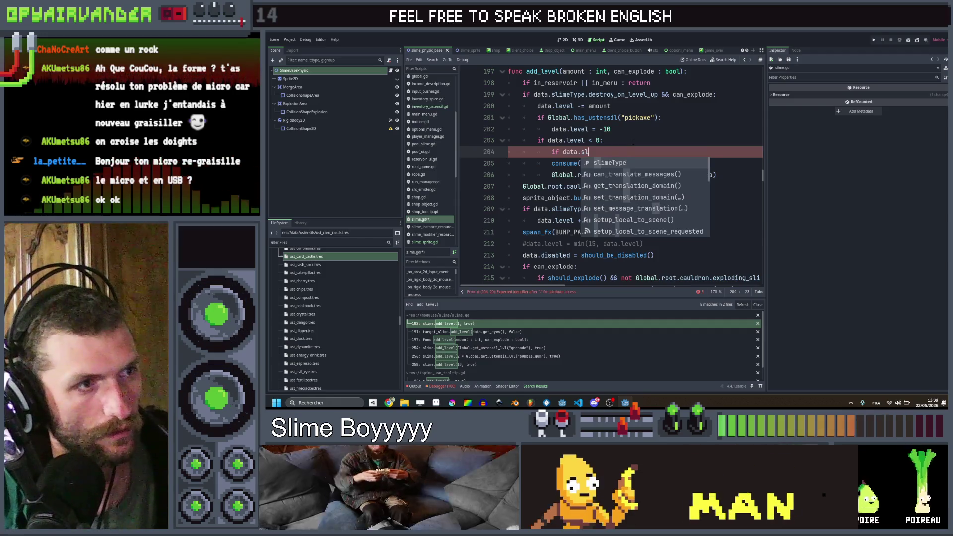
{"action": "type", "text": "imeType.id ="}
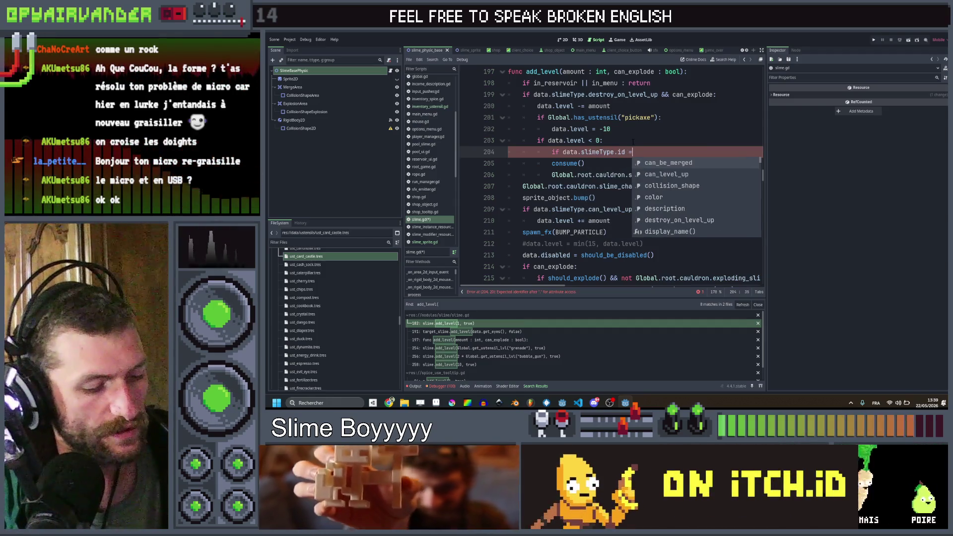
{"action": "type", "text": "= \"dirt\" "}
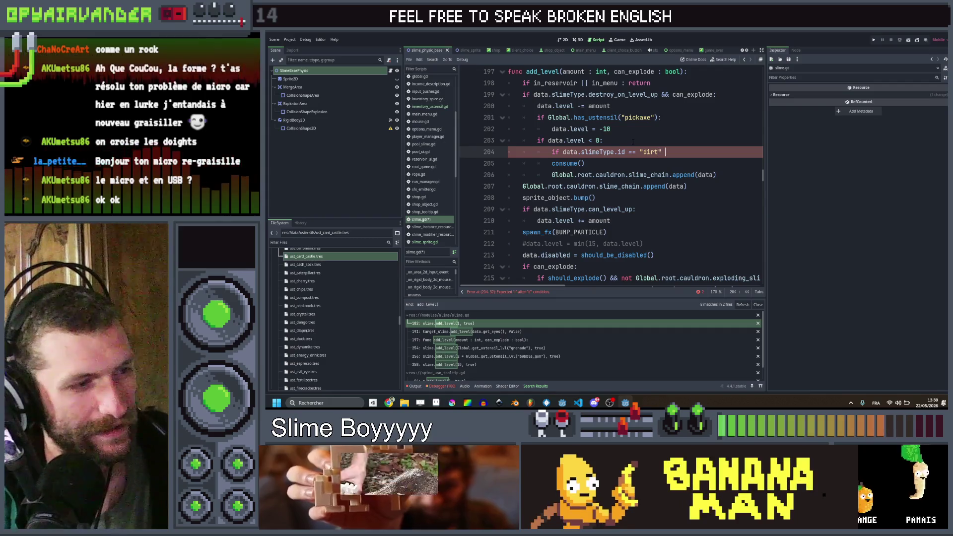
{"action": "type", "text": "&& "}
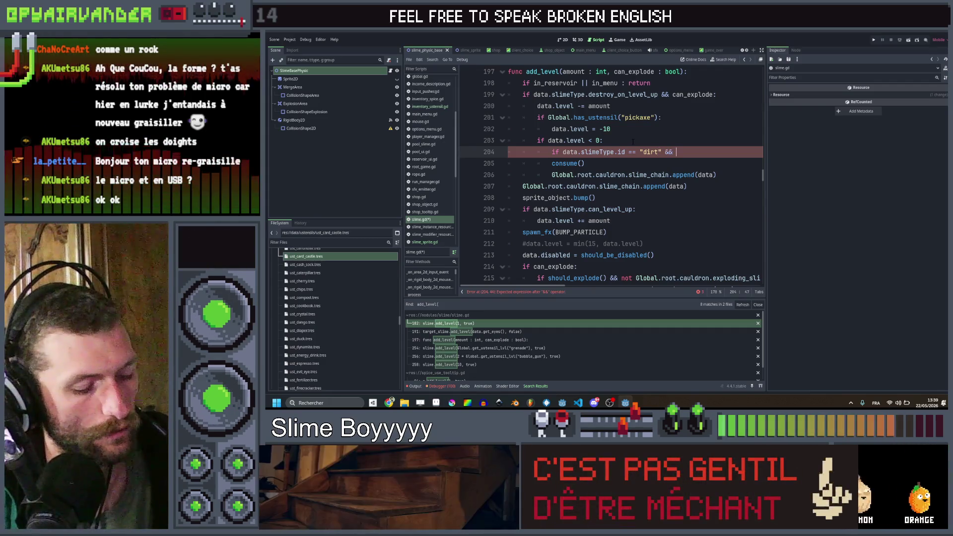
{"action": "type", "text": "Global.has"}
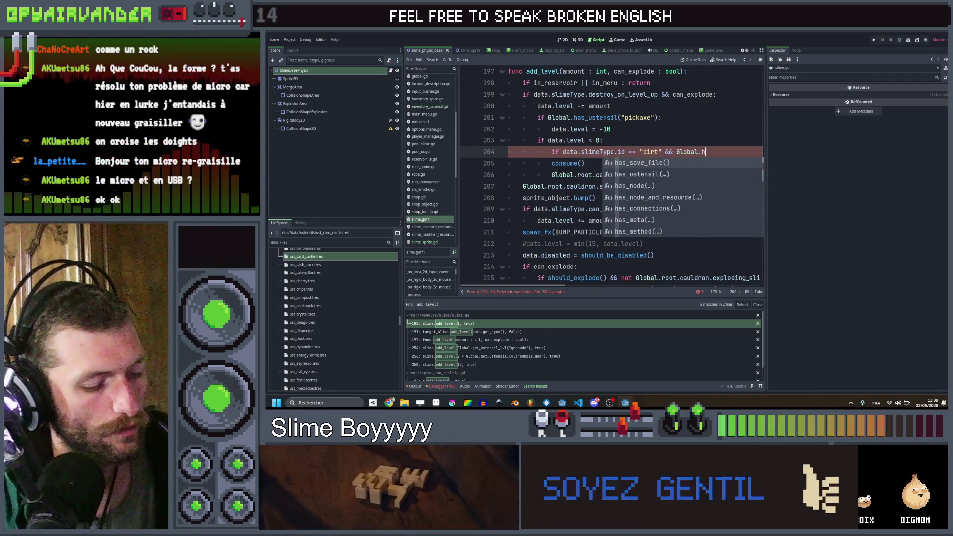
{"action": "key", "text": "Return"}
{"action": "type", "text": "\""}
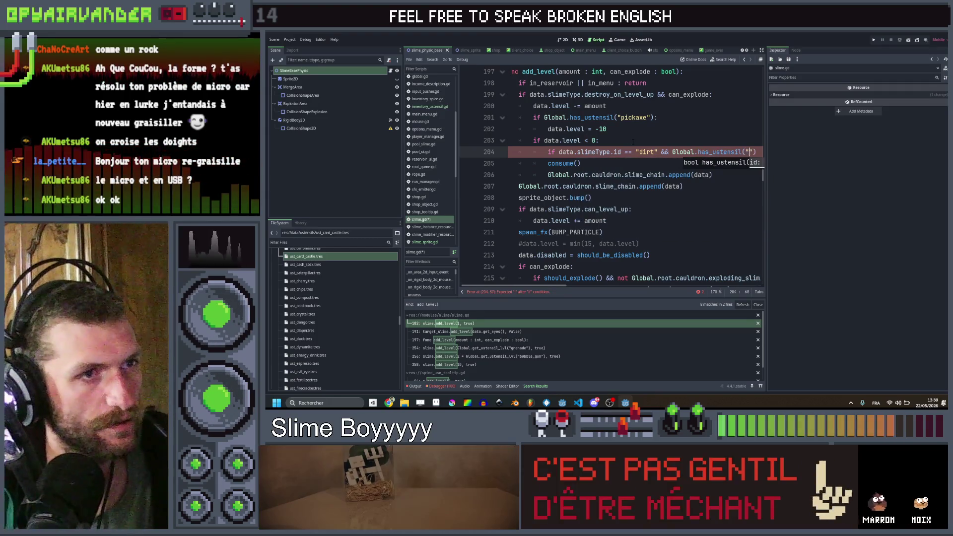
{"action": "type", "text": "parma"}
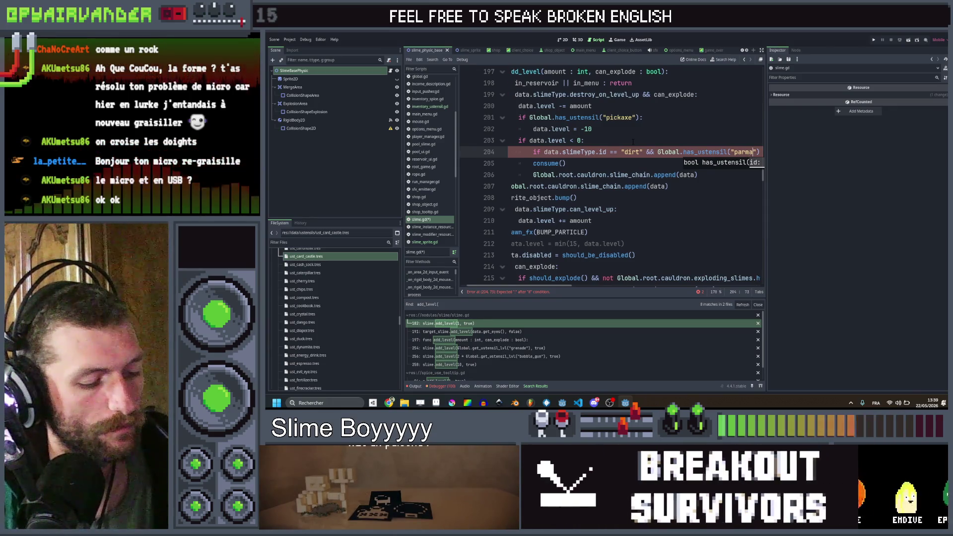
{"action": "type", "text": "esan"}
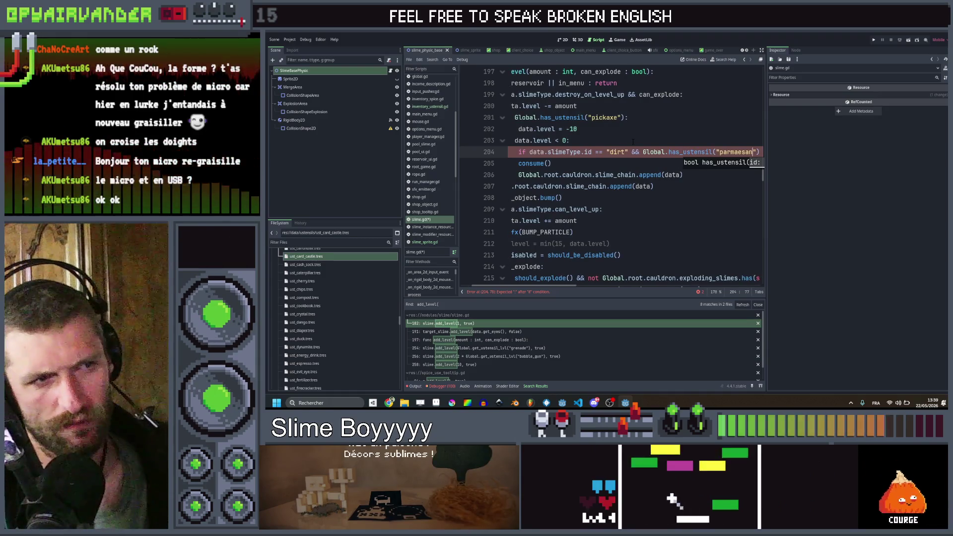
{"action": "key", "text": "End"}
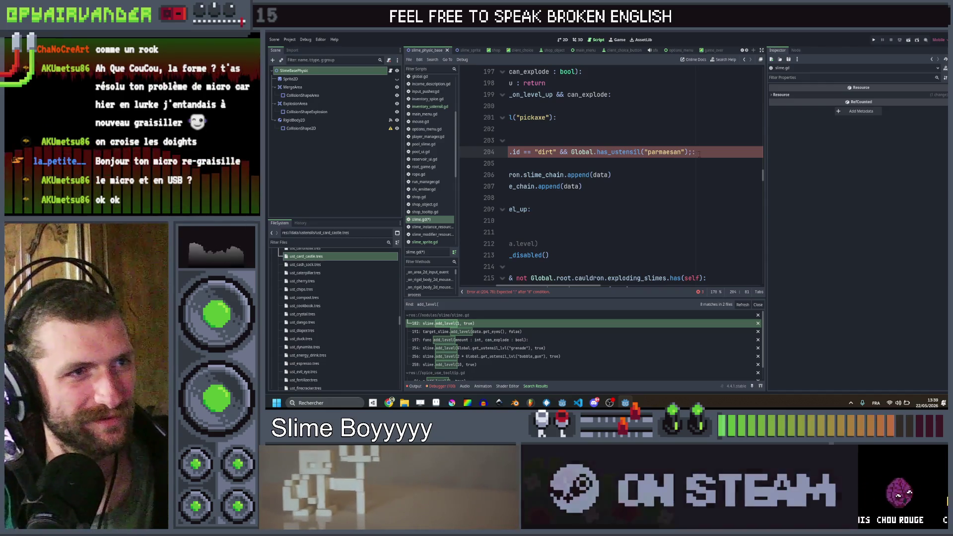
{"action": "type", "text": ":"}
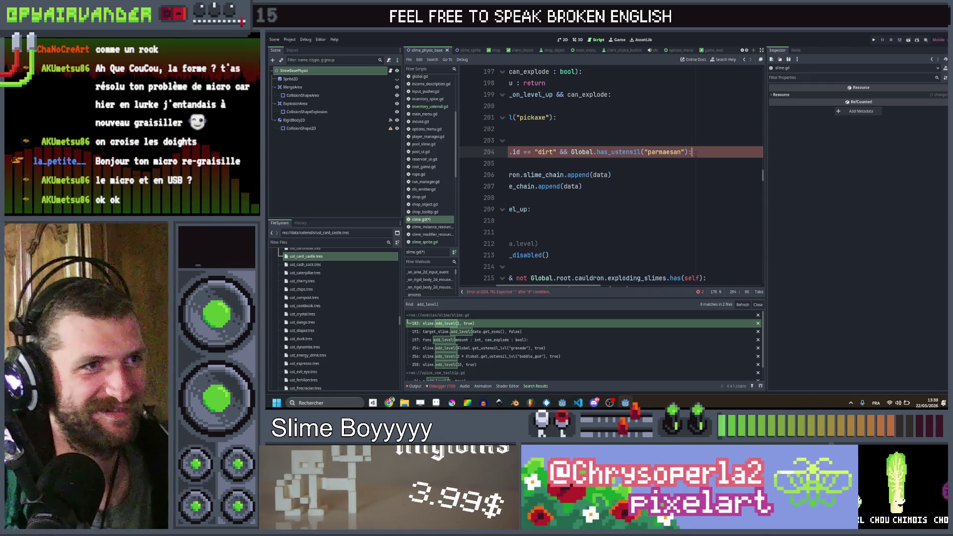
{"action": "key", "text": "Return"}
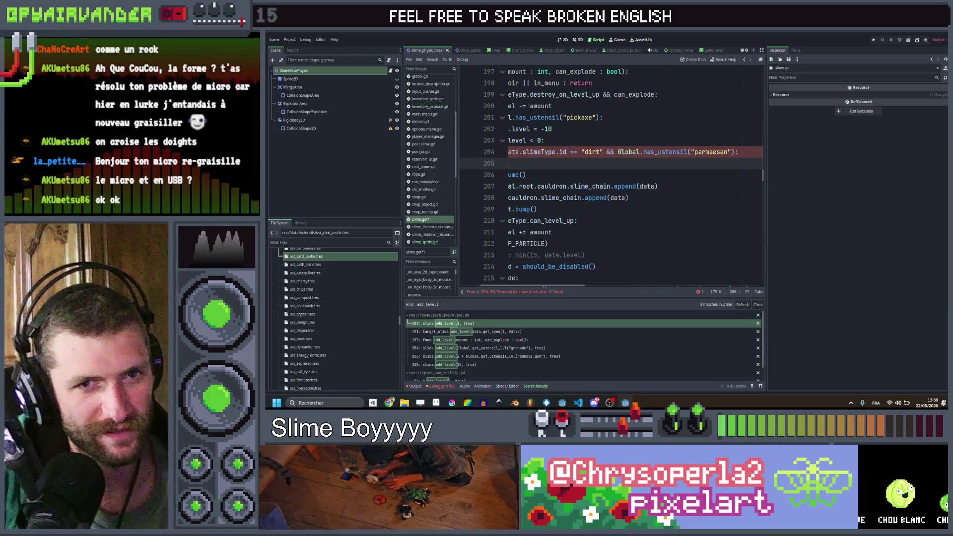
{"action": "scroll", "coordinate": [620, 170], "scroll_direction": "left", "scroll_amount": 2}
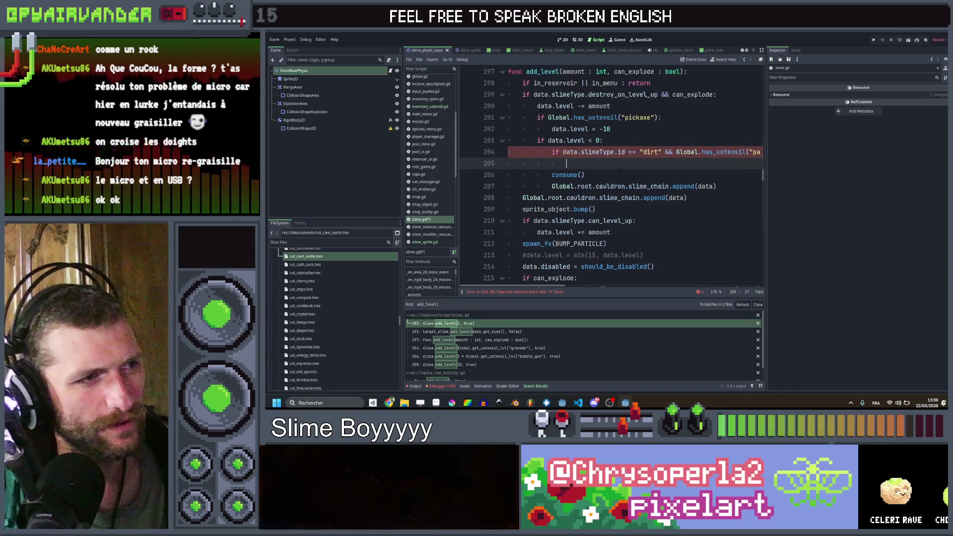
- Add an else: branch with consume() indented beneath it
{"action": "key", "text": "Return"}
{"action": "key", "text": "BackSpace"}
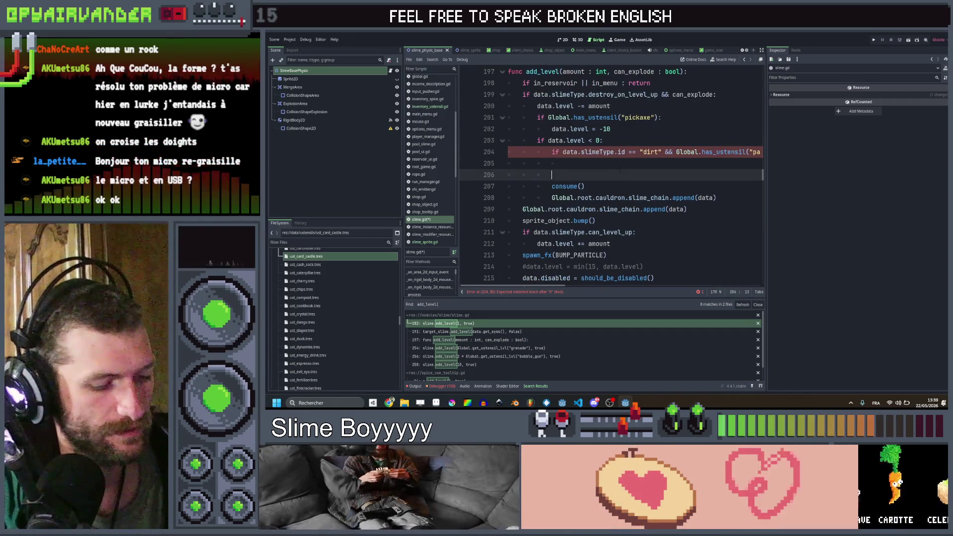
{"action": "type", "text": "else:"}
{"action": "key", "text": "Up"}
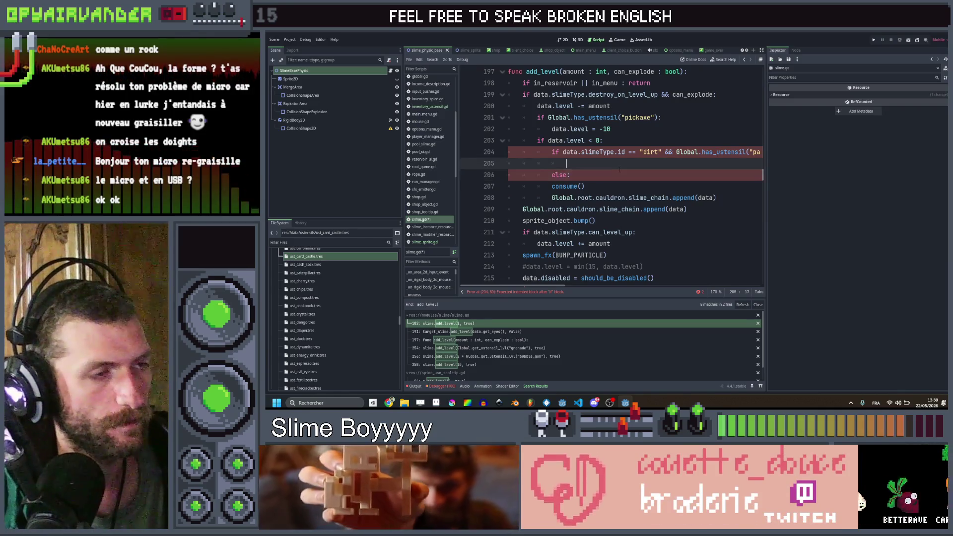
{"action": "key", "text": "Down"}
{"action": "key", "text": "Down"}
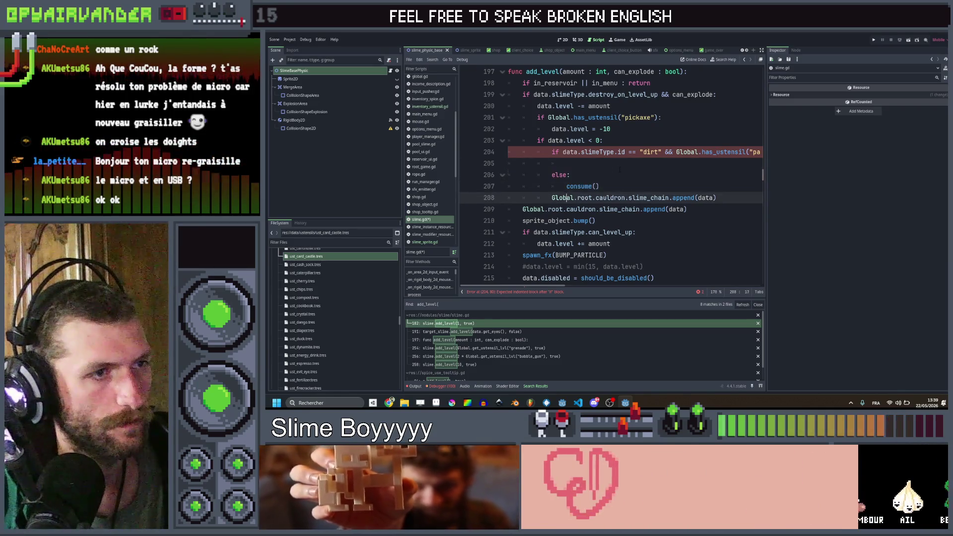
{"action": "key", "text": "Up"}
{"action": "key", "text": "Up"}
{"action": "key", "text": "Tab"}
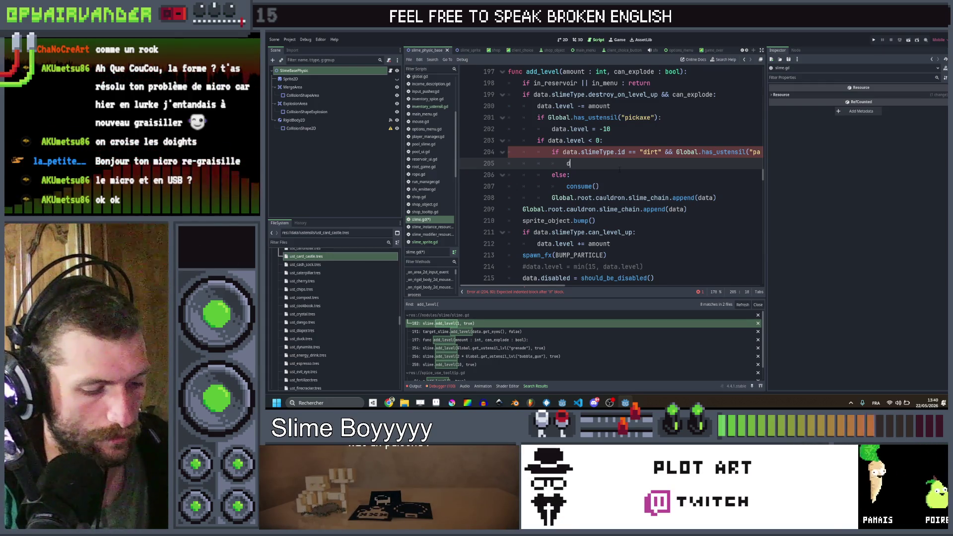
- Under the if, set data.level = 0 and data.slimeType to get_slime_type("bile")
{"action": "type", "text": "ata."}
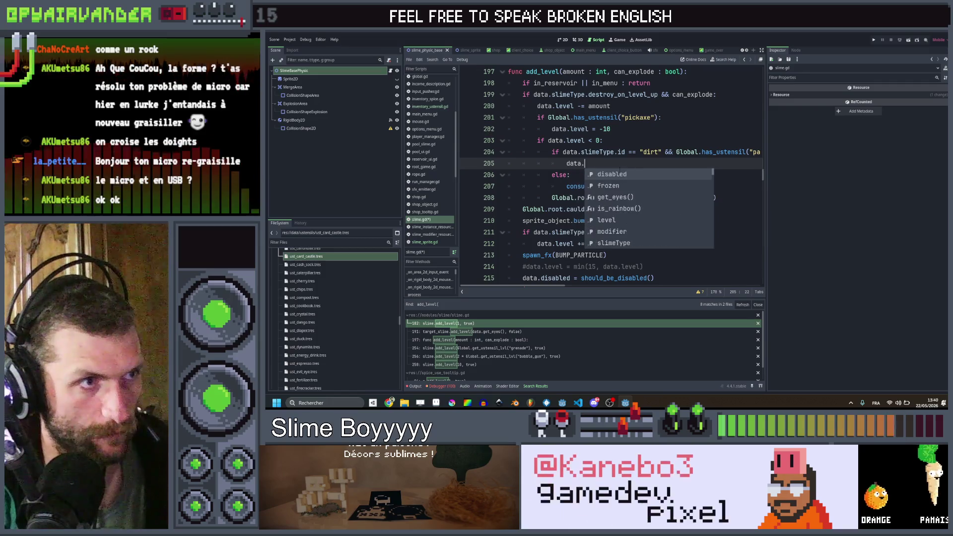
{"action": "type", "text": "level = 0"}
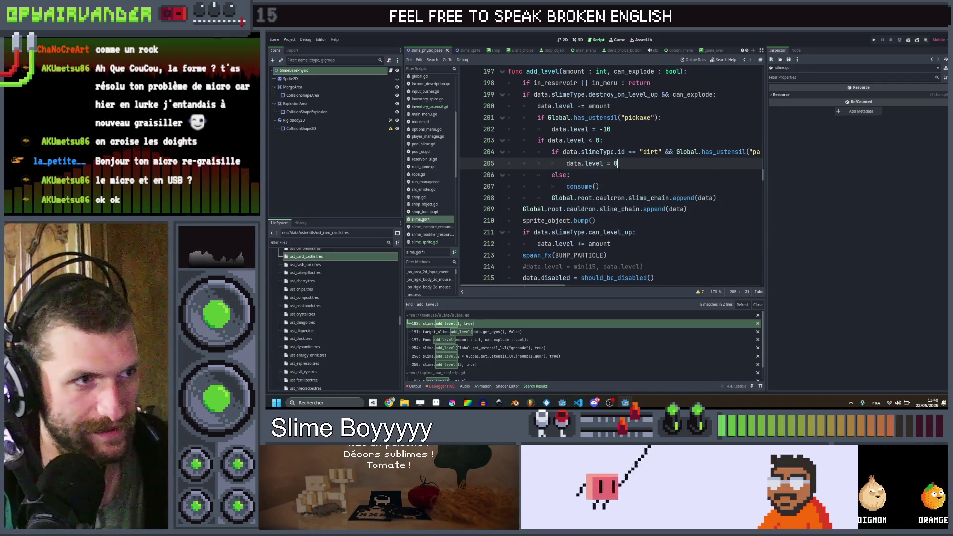
{"action": "key", "text": "Return"}
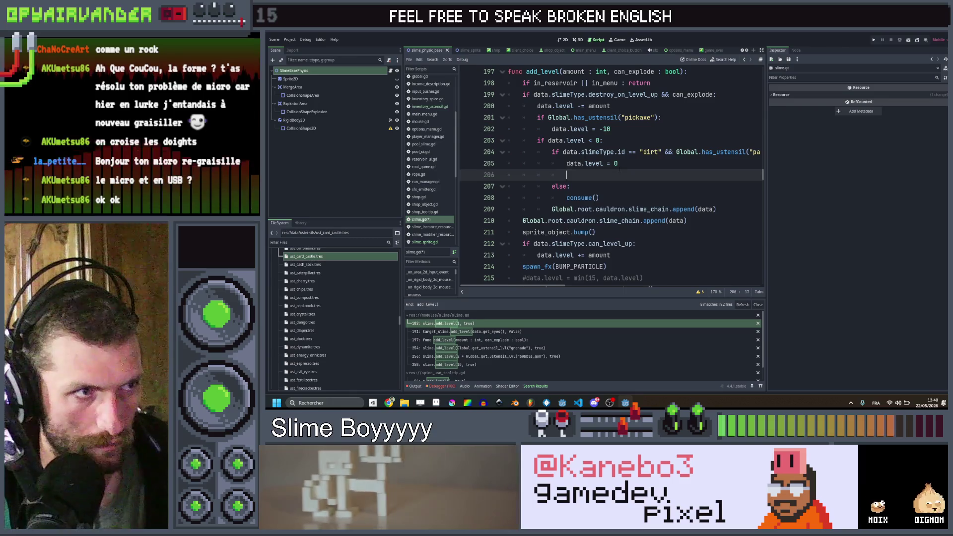
{"action": "type", "text": "data.slimeType"}
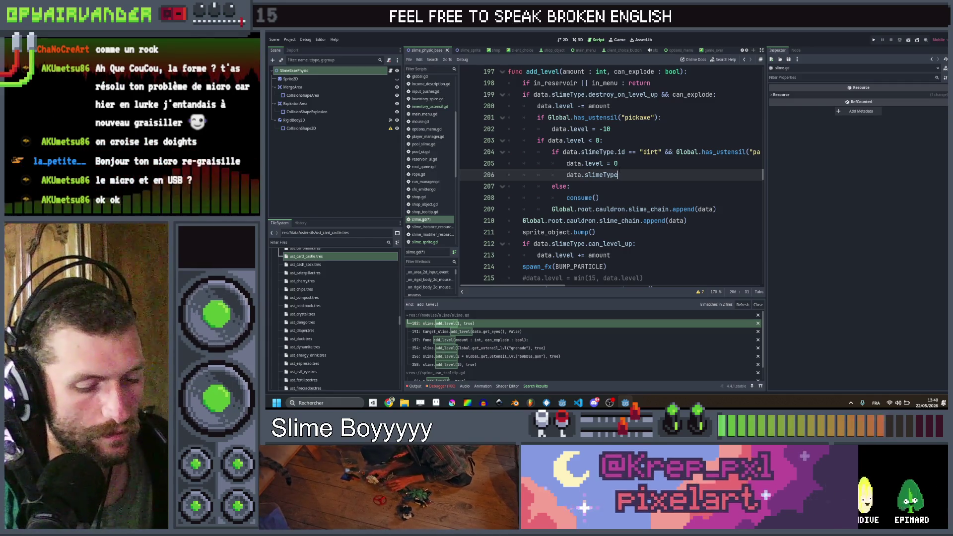
{"action": "type", "text": " = "}
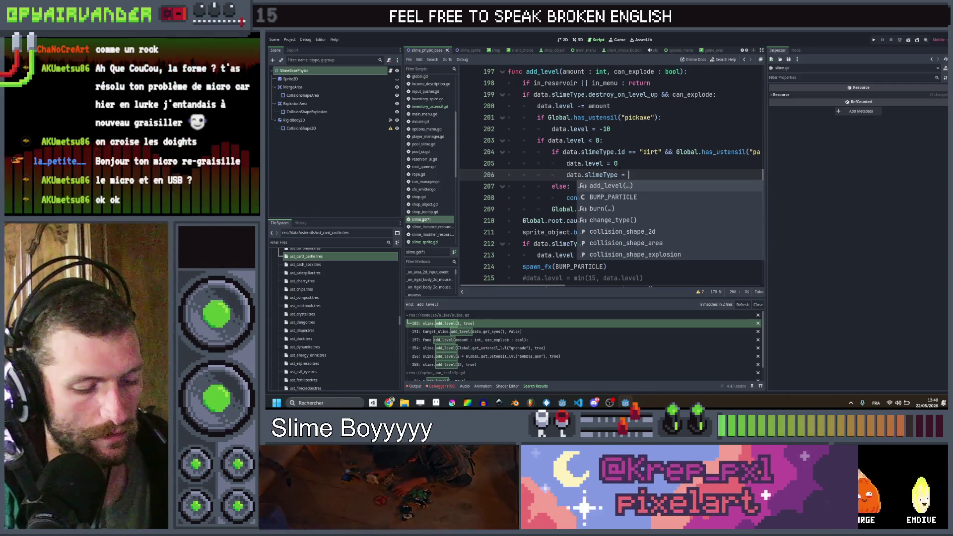
{"action": "type", "text": "Global.root.da"}
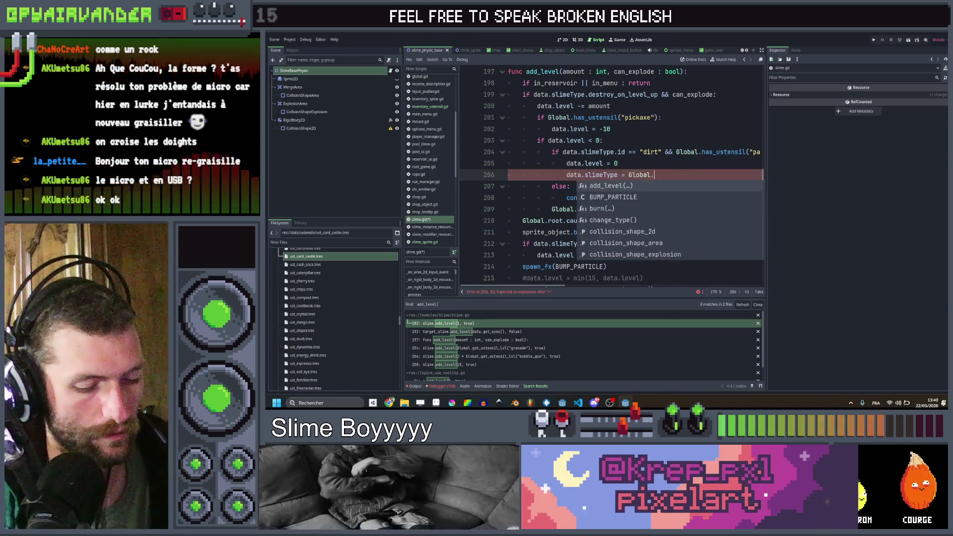
{"action": "key", "text": "Return"}
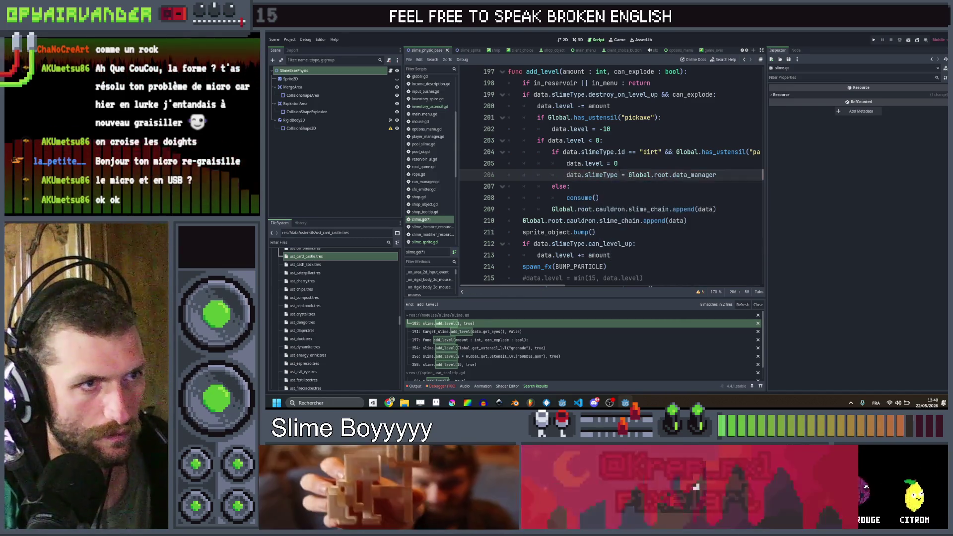
{"action": "type", "text": ".get_sli"}
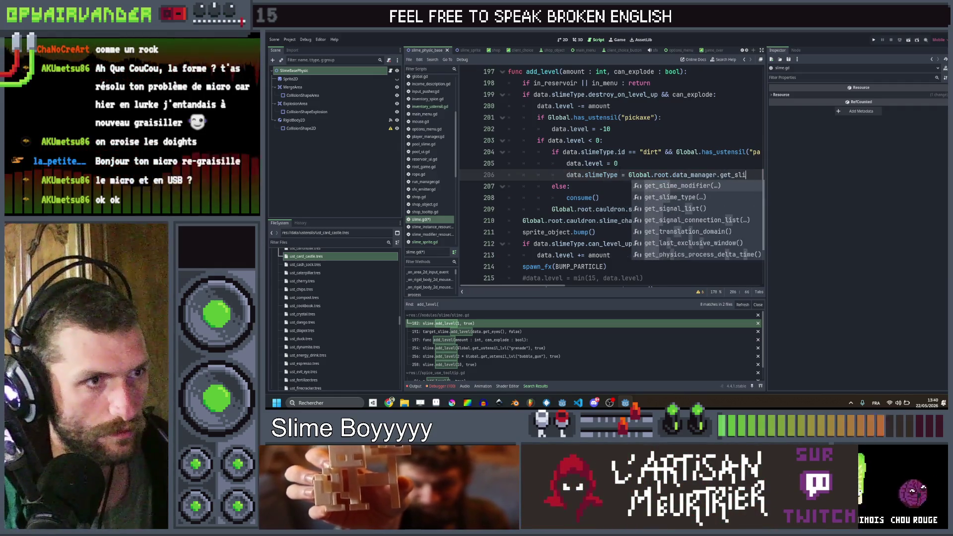
{"action": "key", "text": "Return"}
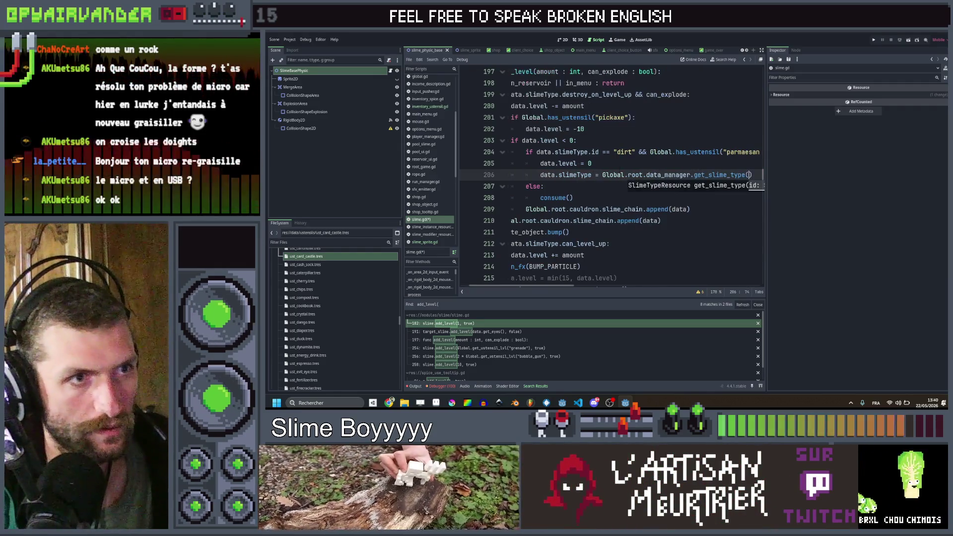
{"action": "type", "text": "\"bile\")"}
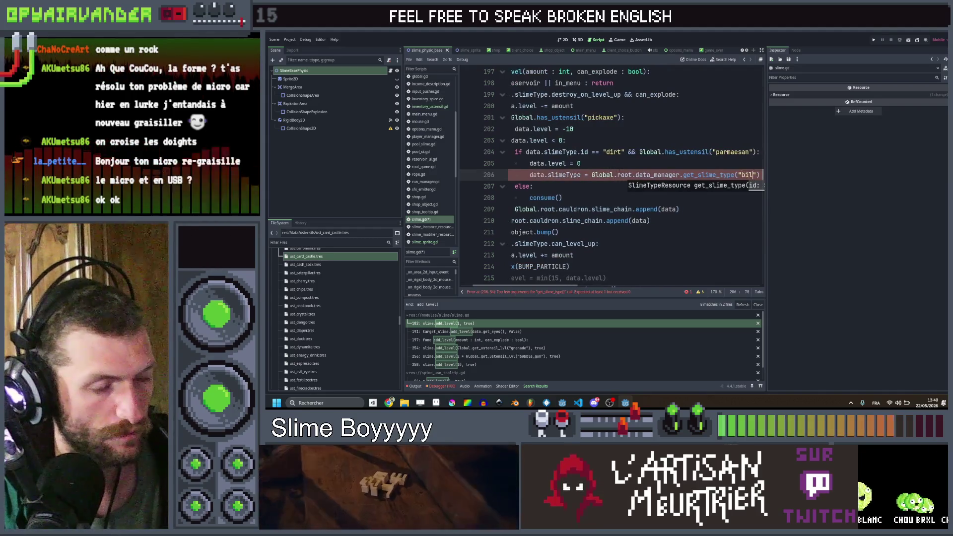
{"action": "key", "text": "Return"}
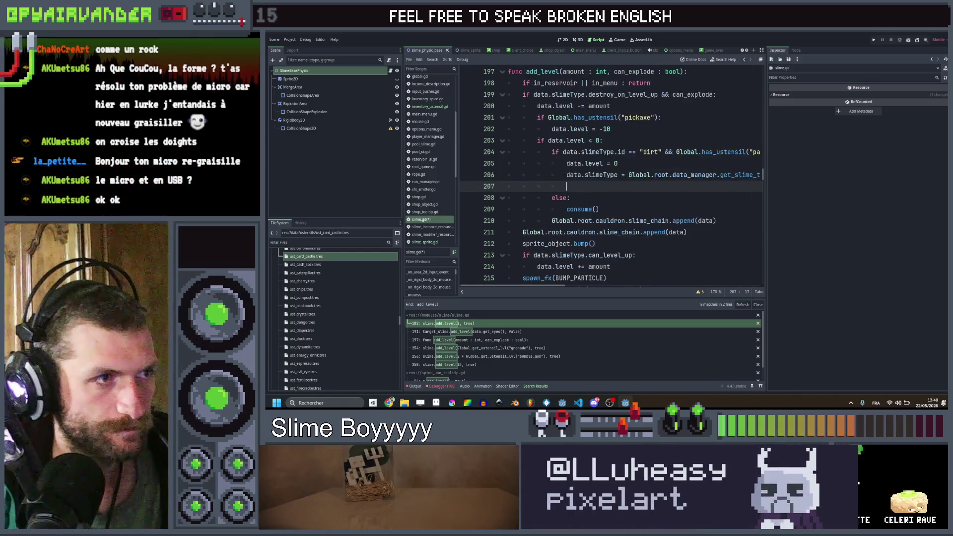
- Add original_data.level = 0 and original_data.slimeType = data.slimeType lines
{"action": "type", "text": "orig"}
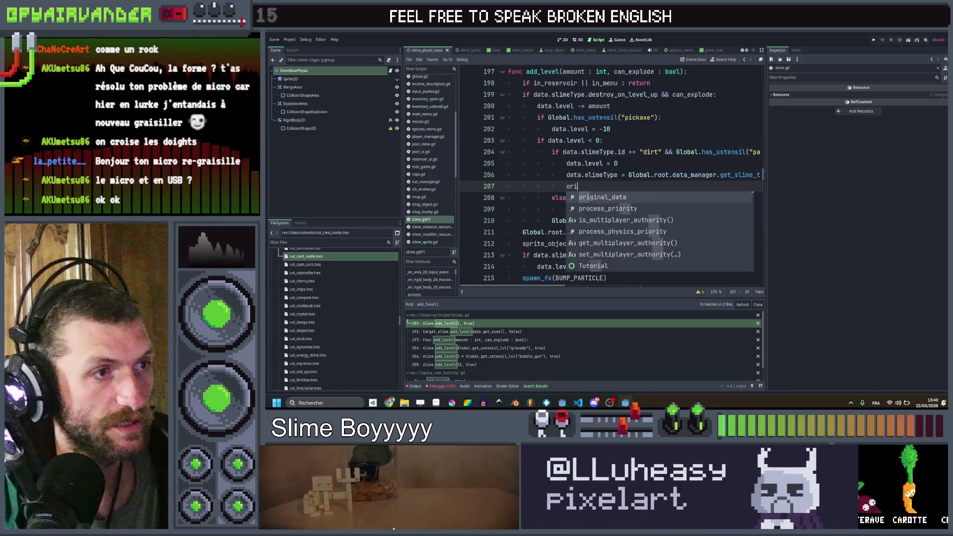
{"action": "key", "text": "Return"}
{"action": "type", "text": ".level"}
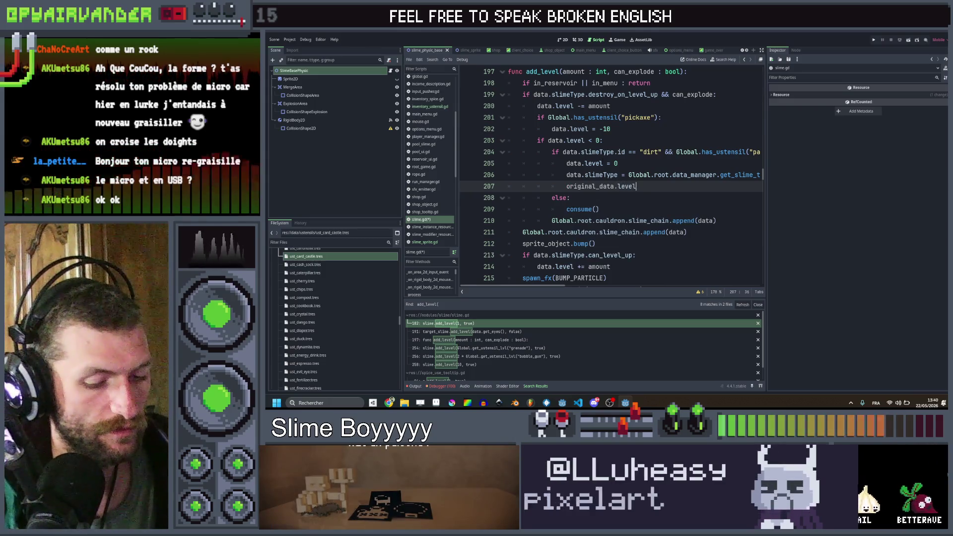
{"action": "type", "text": " = 0"}
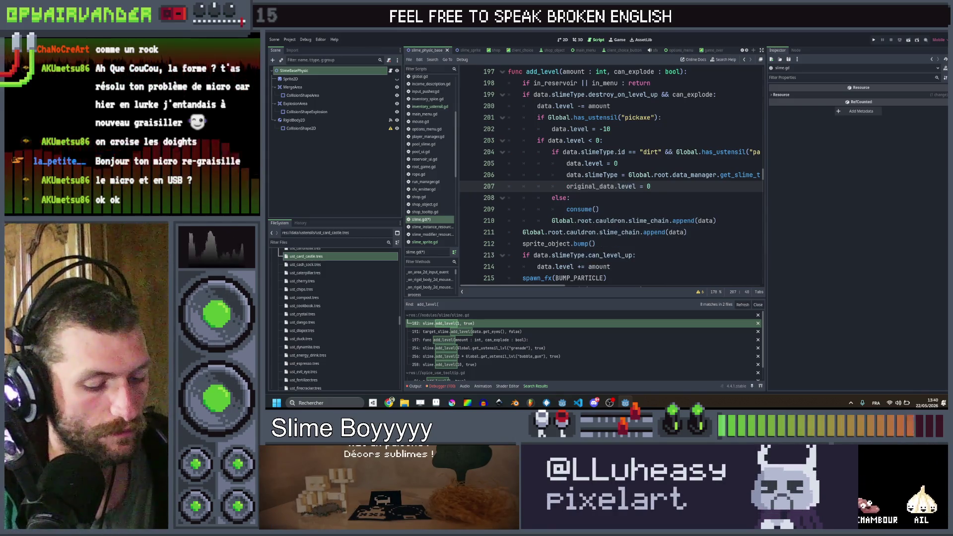
{"action": "key", "text": "ctrl+shift+d"}
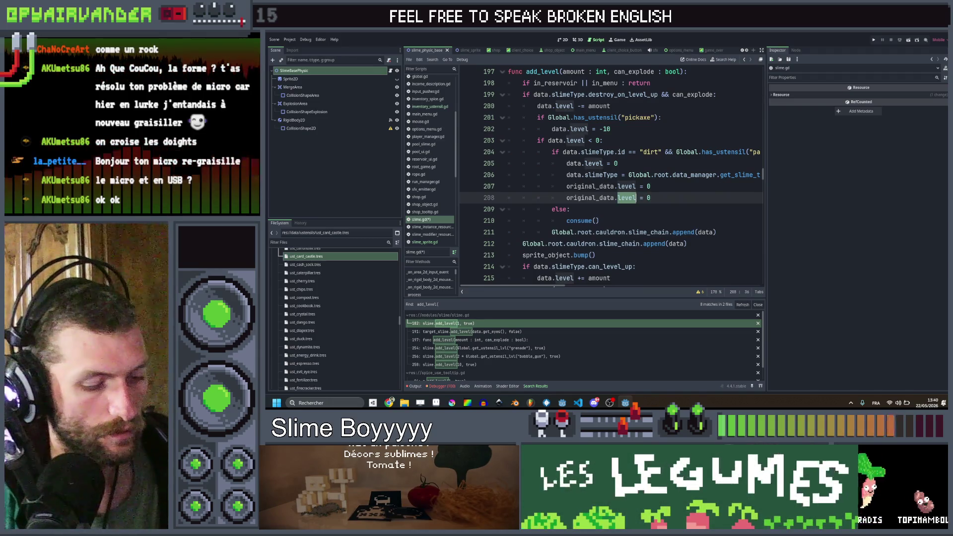
{"action": "type", "text": "slime"}
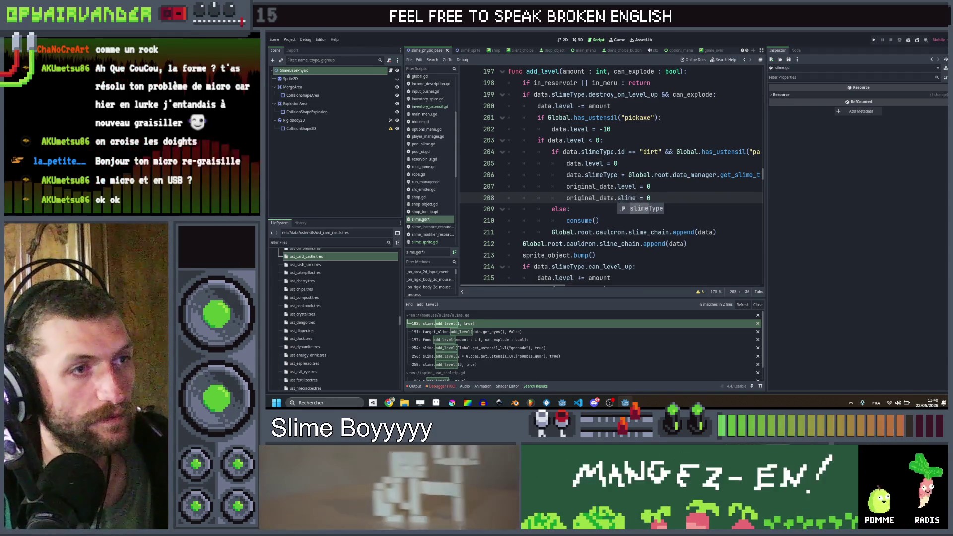
{"action": "key", "text": "Return"}
{"action": "key", "text": "Delete"}
{"action": "type", "text": "data.slimeType"}
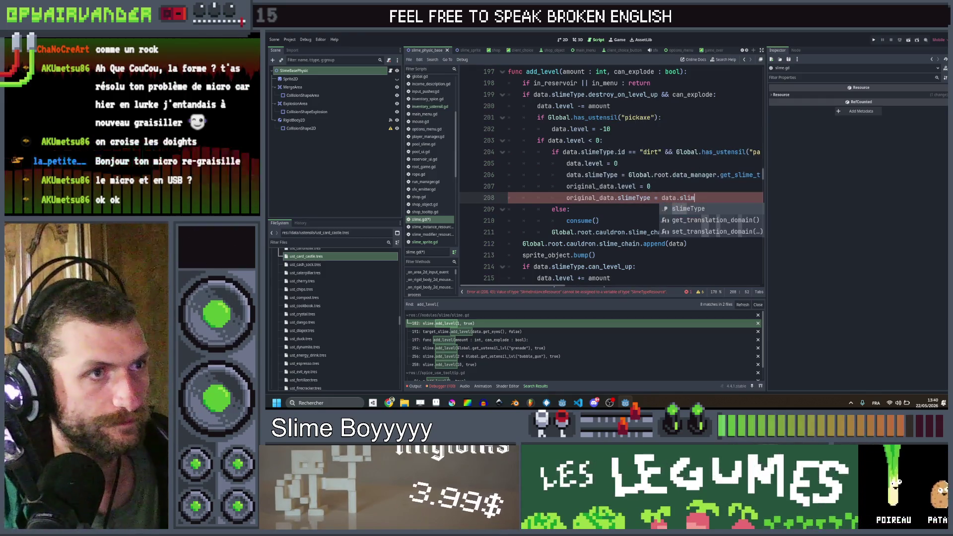
- Call refresh() at the end of the branch and save slime.gd
{"action": "key", "text": "Return"}
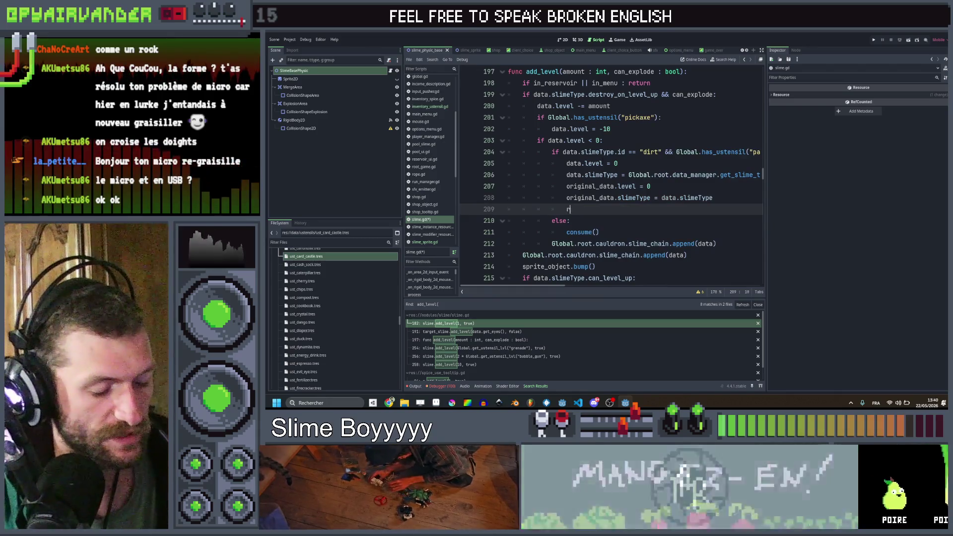
{"action": "type", "text": "re"}
{"action": "key", "text": "Return"}
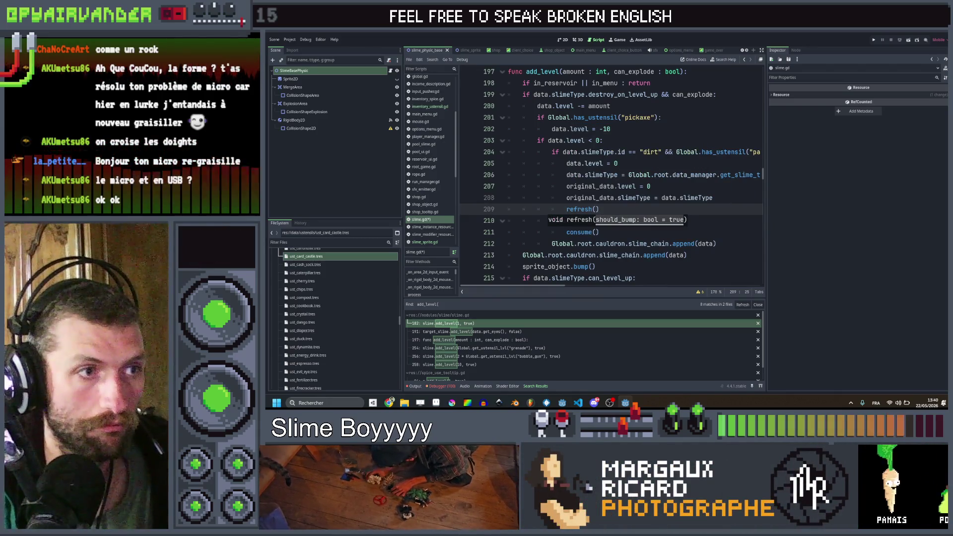
{"action": "key", "text": "ctrl+s"}
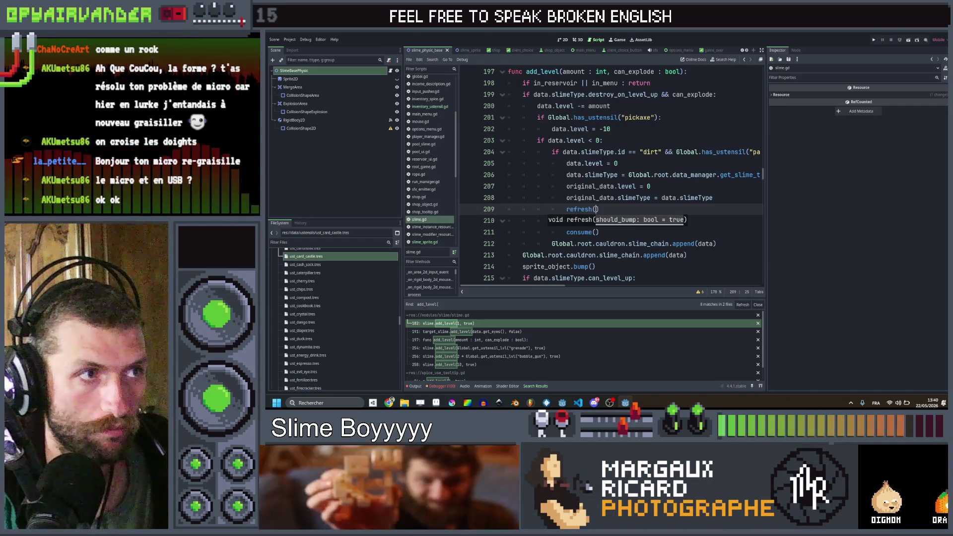
{"action": "scroll", "coordinate": [671, 154], "scroll_direction": "right", "scroll_amount": 5}
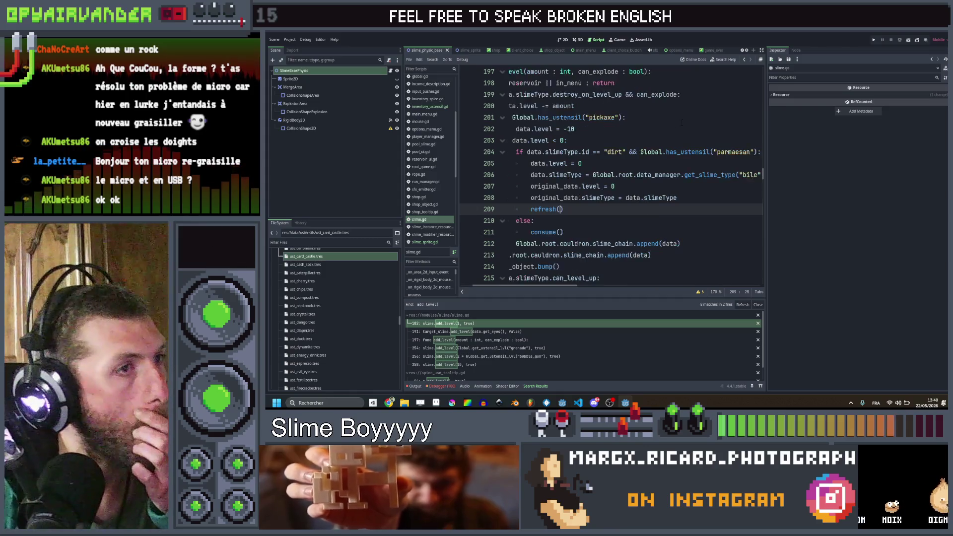
- Duplicate ust_parachute.tres as ust_parmaesan.tres and open the new resource
{"action": "scroll", "coordinate": [672, 154], "scroll_direction": "left", "scroll_amount": 5}
{"action": "scroll", "coordinate": [320, 329], "scroll_direction": "down", "scroll_amount": 8}
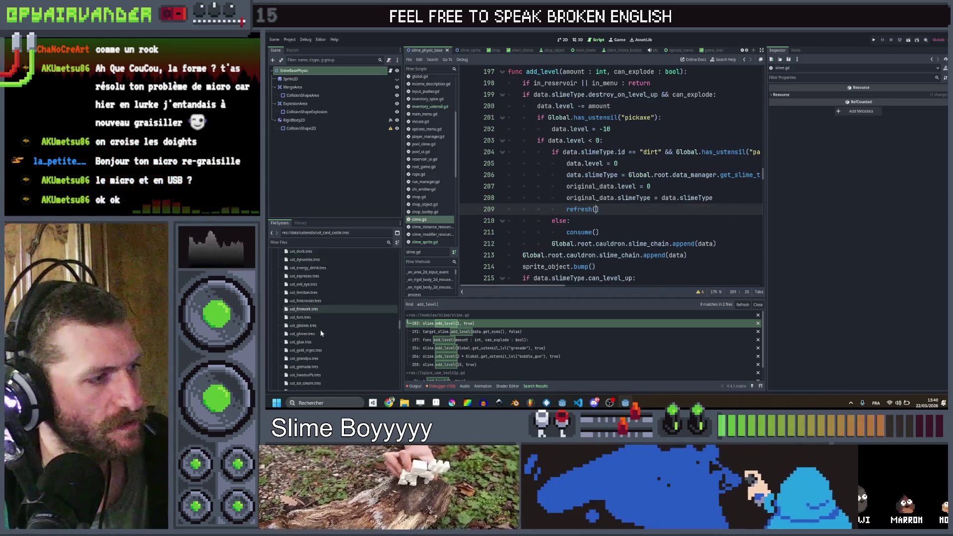
{"action": "scroll", "coordinate": [323, 329], "scroll_direction": "down", "scroll_amount": 3}
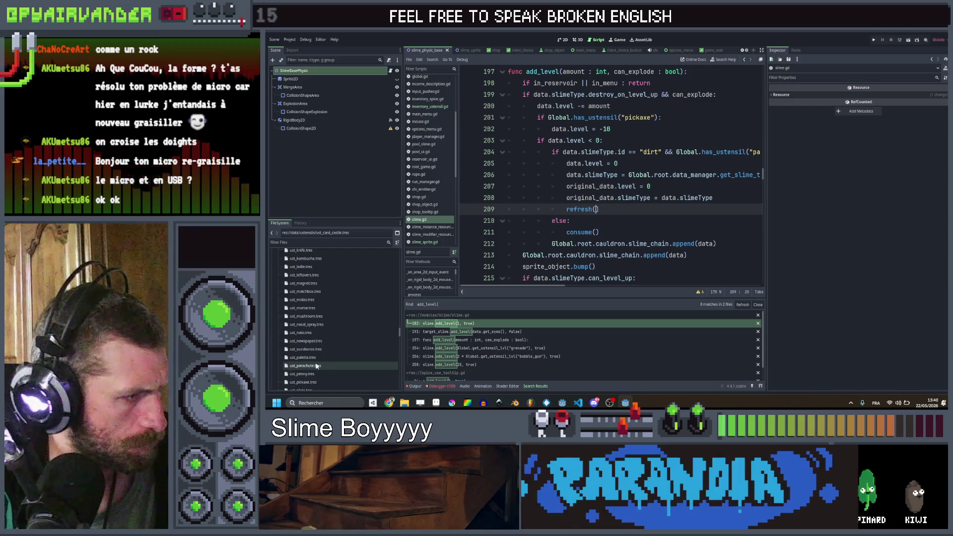
{"action": "key", "text": "ctrl+d"}
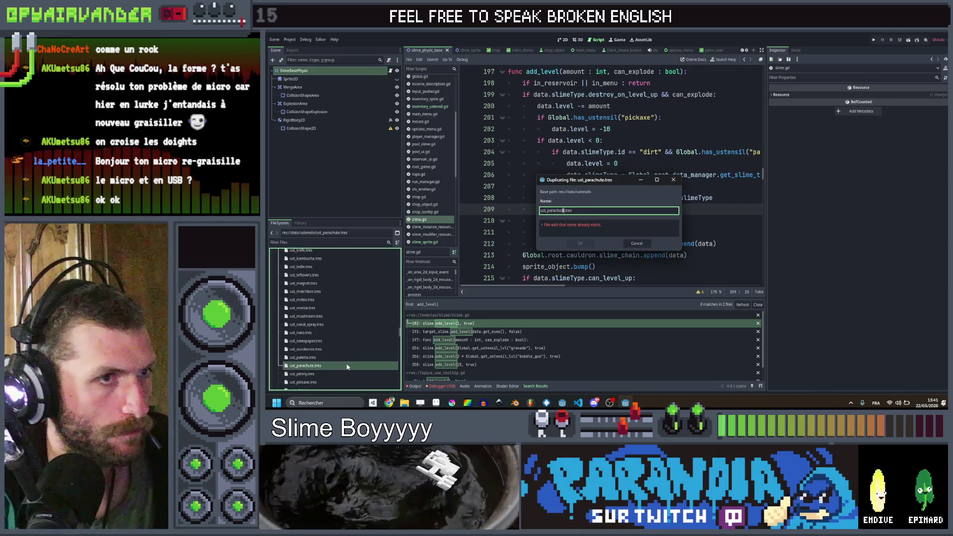
{"action": "key", "text": "shift+Left"}
{"action": "key", "text": "shift+Left"}
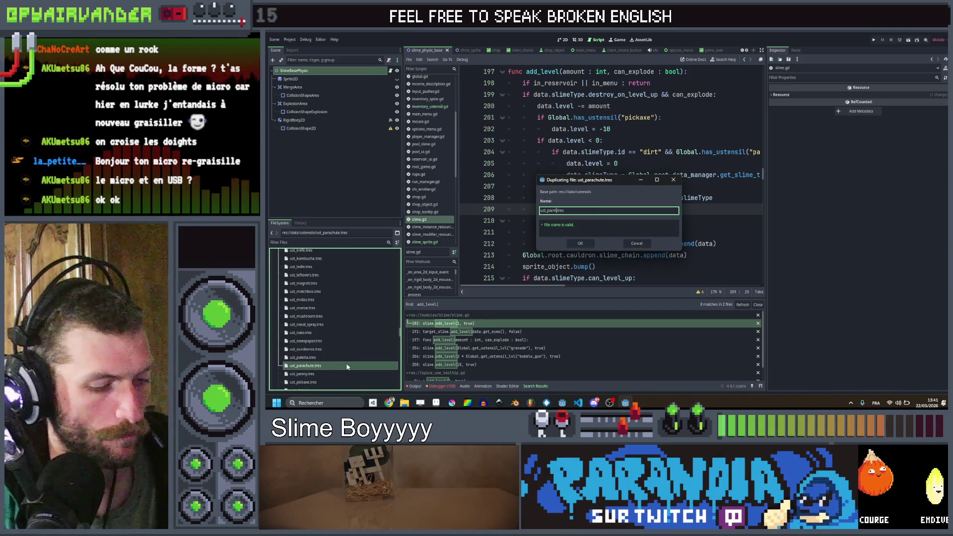
{"action": "type", "text": "esan"}
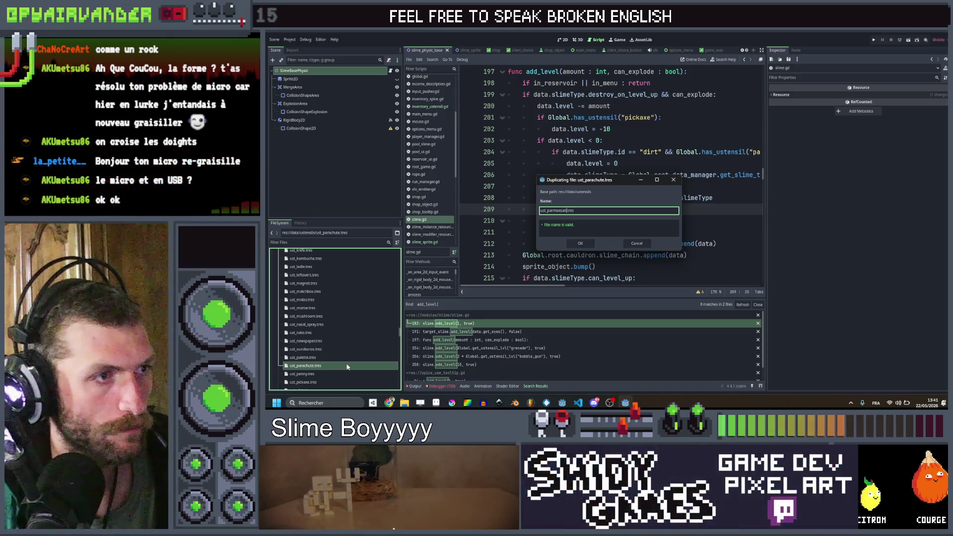
{"action": "key", "text": "Return"}
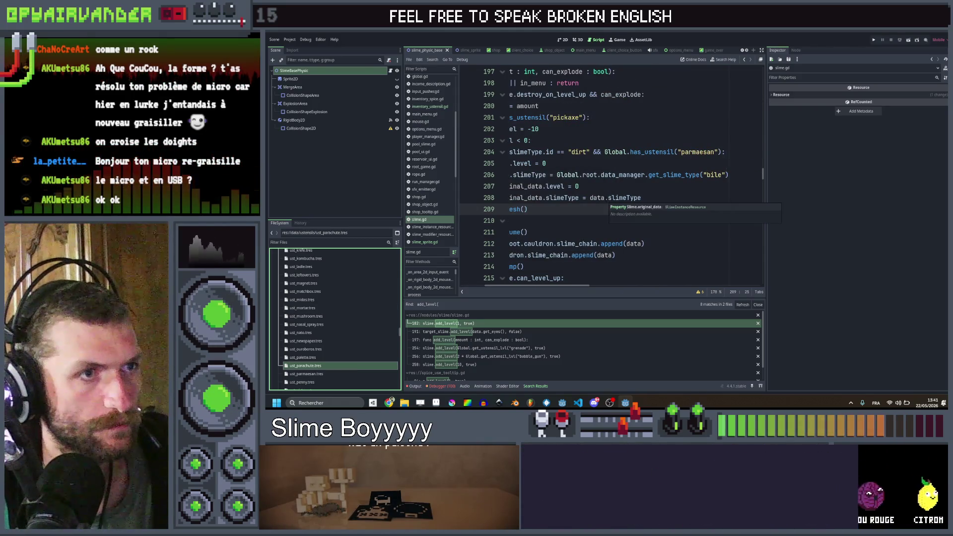
{"action": "left_click", "coordinate": [324, 375]}
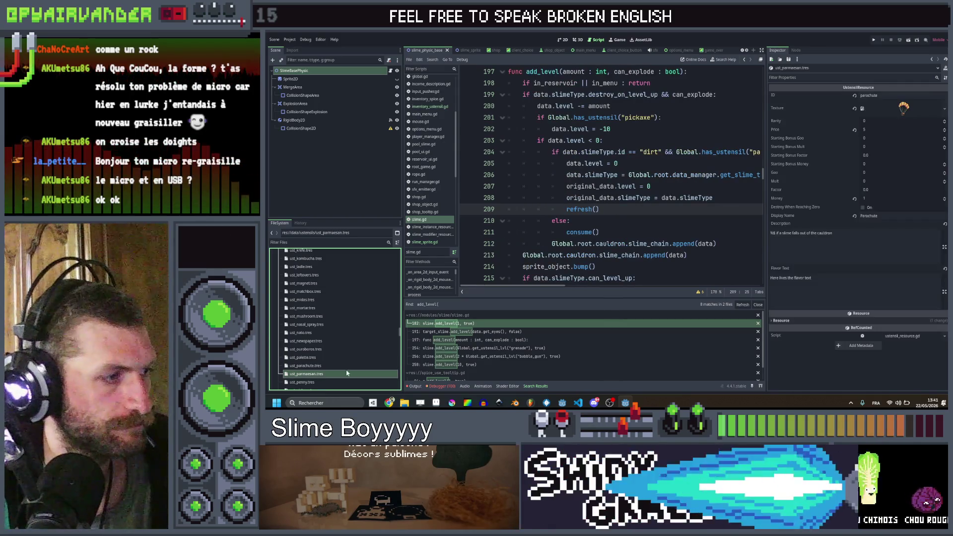
- Set the resource ID to parmaesan and assign the parmesan cheese texture via Quick Load
{"action": "type", "text": "parmaesan"}
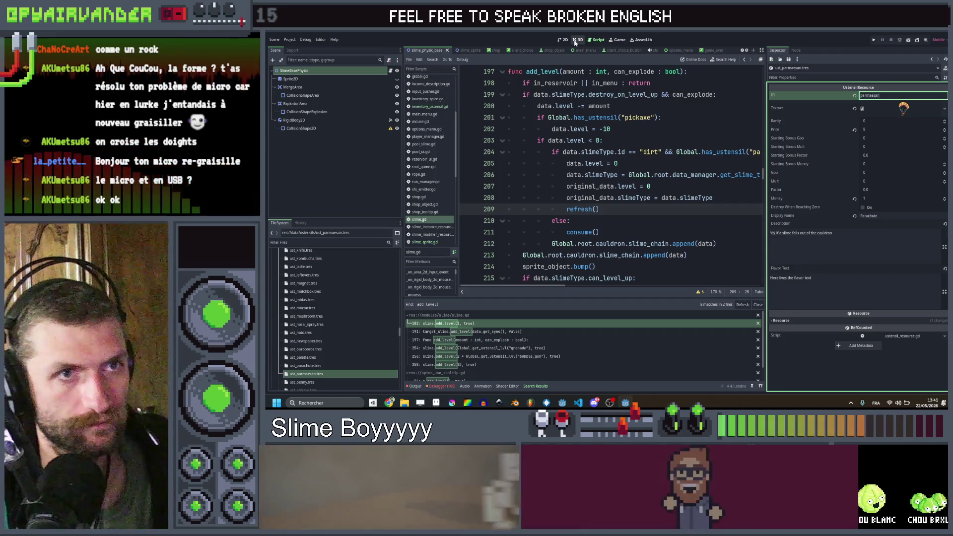
{"action": "left_click", "coordinate": [944, 109]}
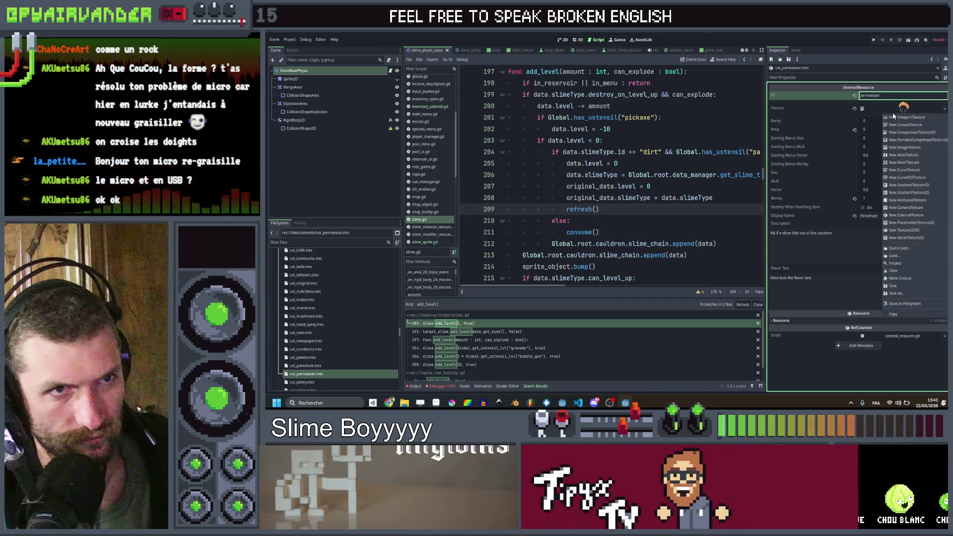
{"action": "left_click", "coordinate": [921, 255]}
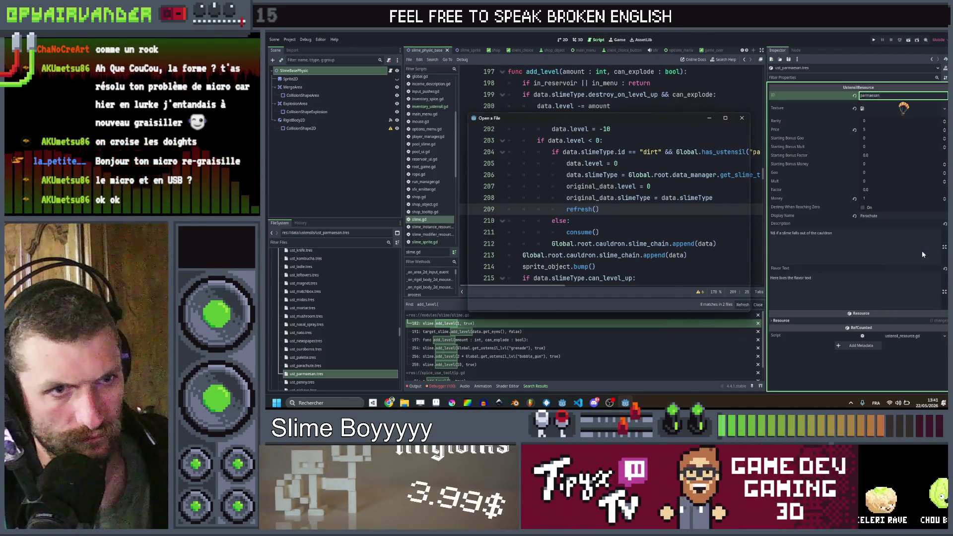
{"action": "left_click", "coordinate": [742, 118]}
{"action": "left_click", "coordinate": [944, 108]}
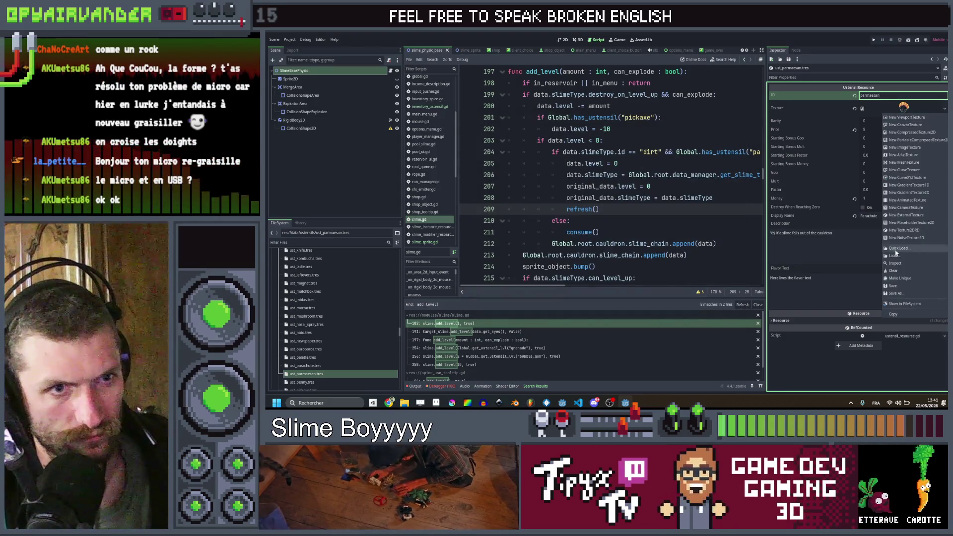
{"action": "left_click", "coordinate": [895, 249]}
{"action": "type", "text": "parma"}
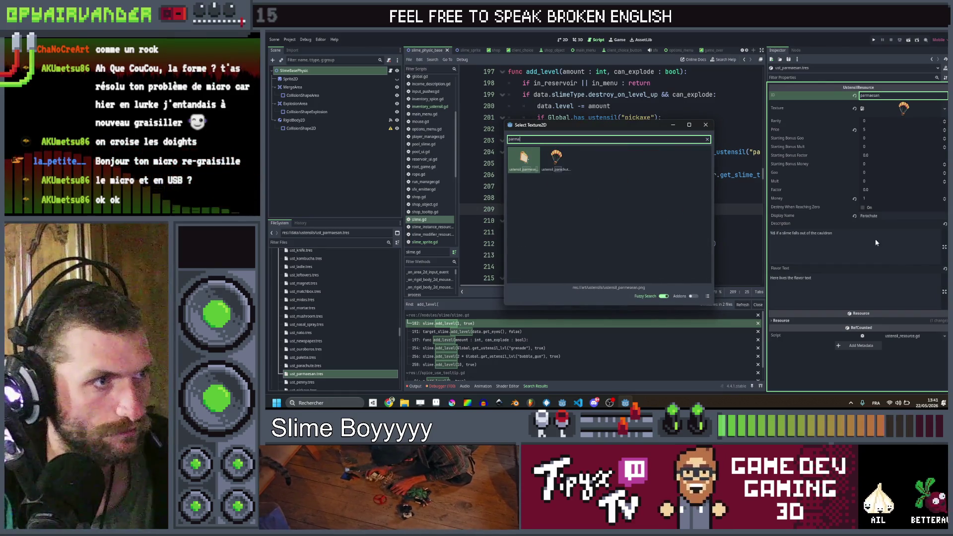
{"action": "key", "text": "Return"}
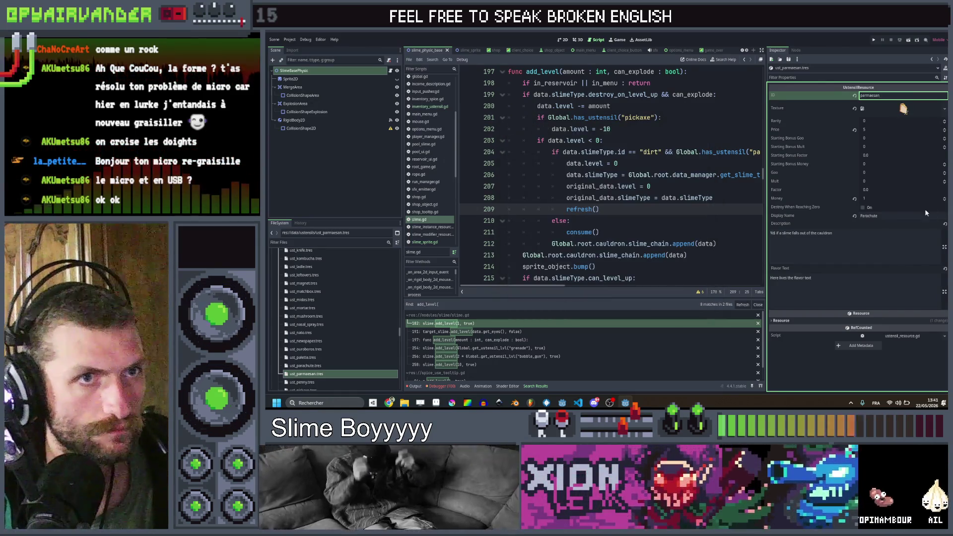
{"action": "left_click", "coordinate": [390, 402]}
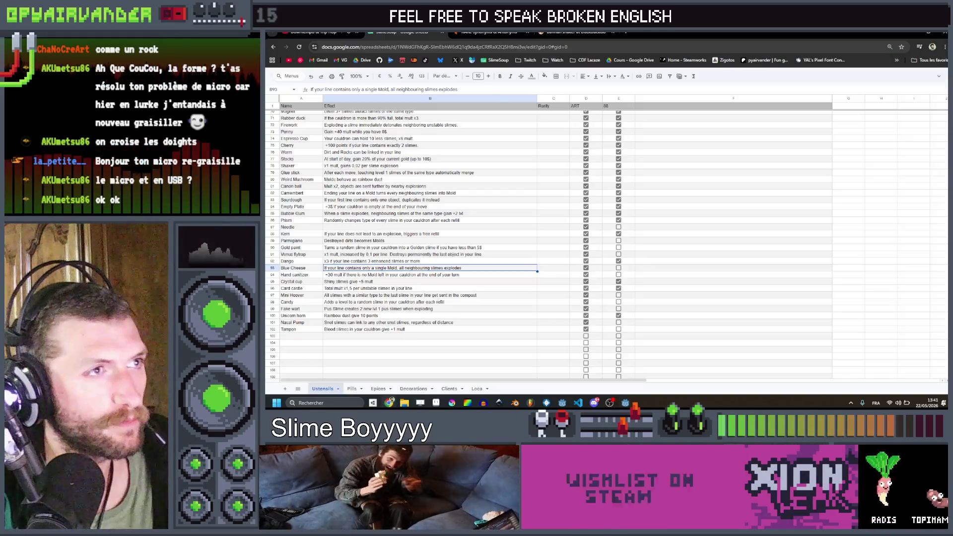
- Search 'parmesan' in a new Chrome tab and open the English Wikipedia Parmesan article
{"action": "key", "text": "ctrl+t"}
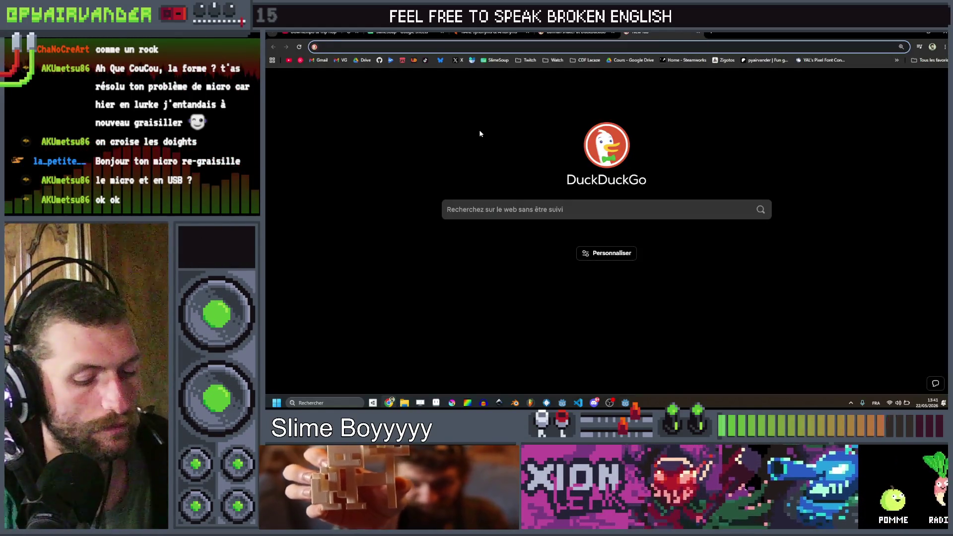
{"action": "type", "text": "parmesan"}
{"action": "key", "text": "Return"}
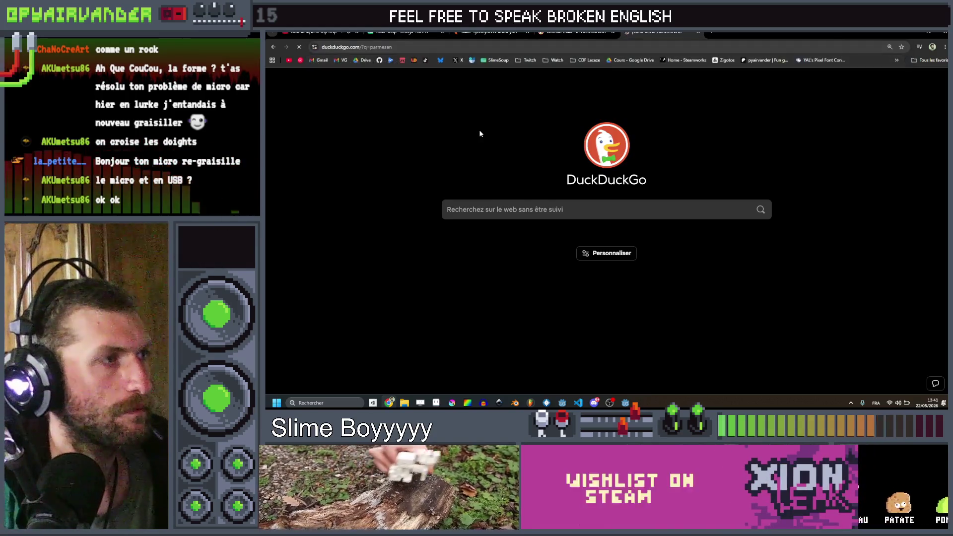
{"action": "scroll", "coordinate": [417, 171], "scroll_direction": "down", "scroll_amount": 2}
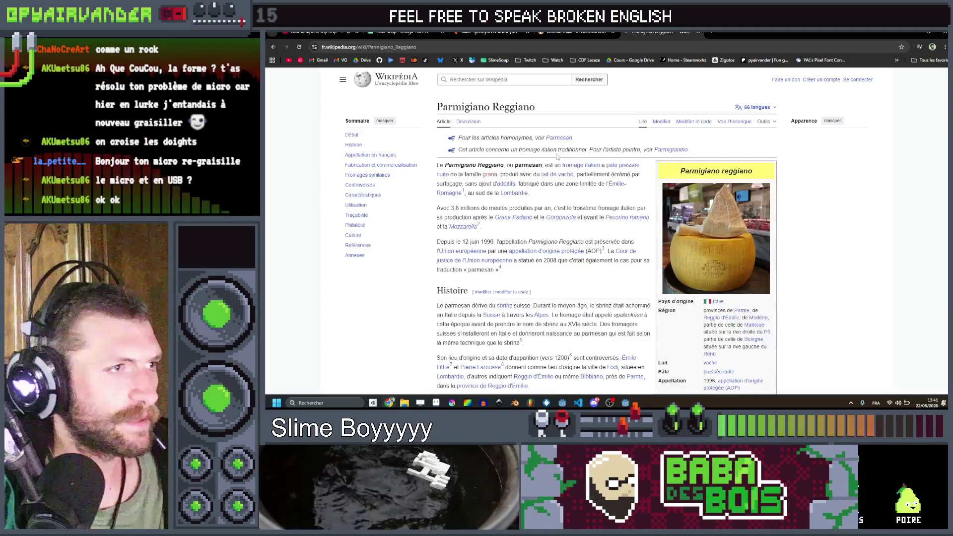
{"action": "left_click", "coordinate": [768, 110]}
{"action": "left_click", "coordinate": [535, 198]}
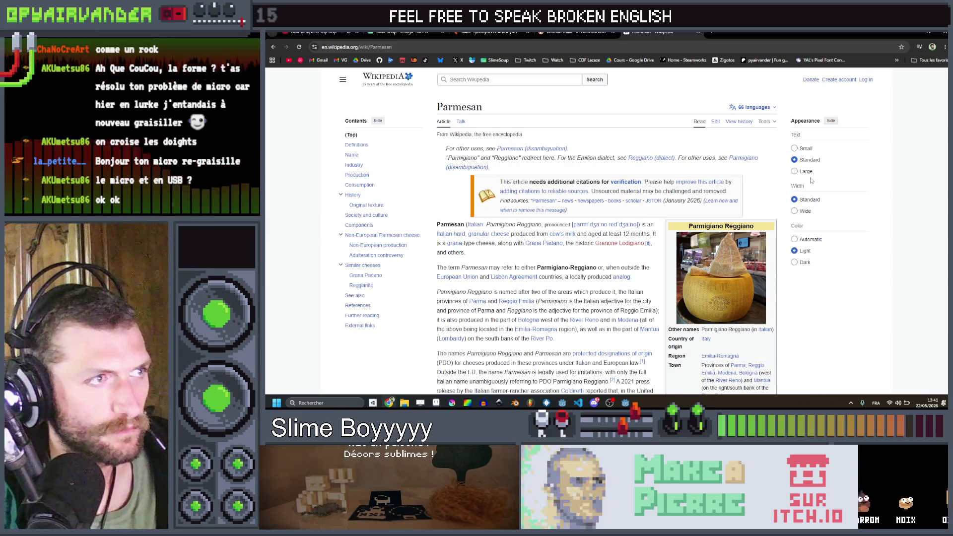
{"action": "left_click", "coordinate": [913, 34]}
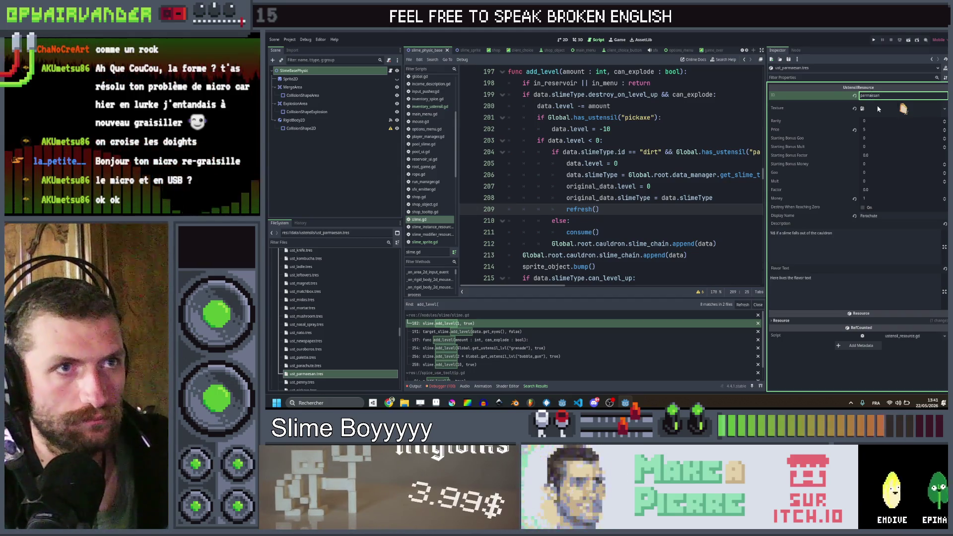
- Check the ust_parmesan.tres file name in the FileSystem dock, leaving it unchanged
{"action": "scroll", "coordinate": [610, 239], "scroll_direction": "right", "scroll_amount": 3}
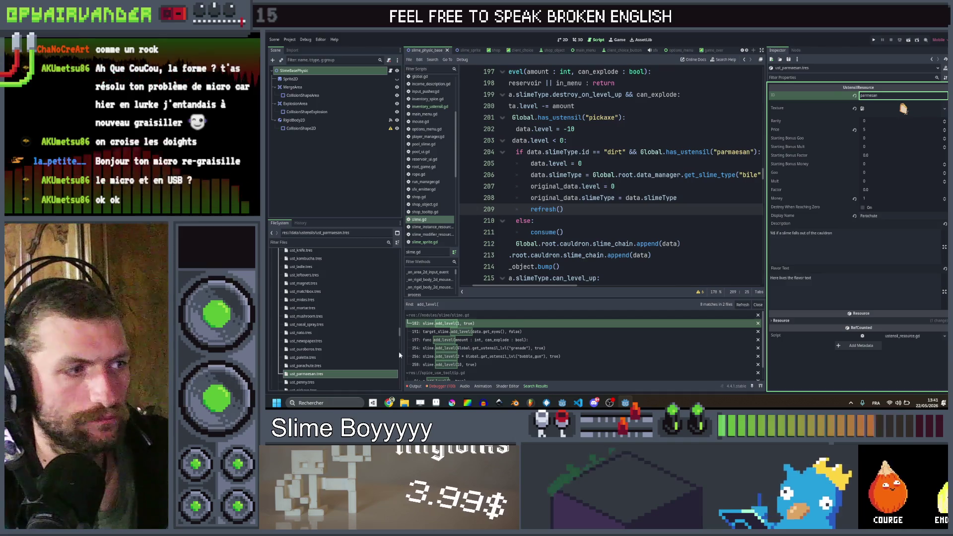
{"action": "left_click", "coordinate": [308, 376]}
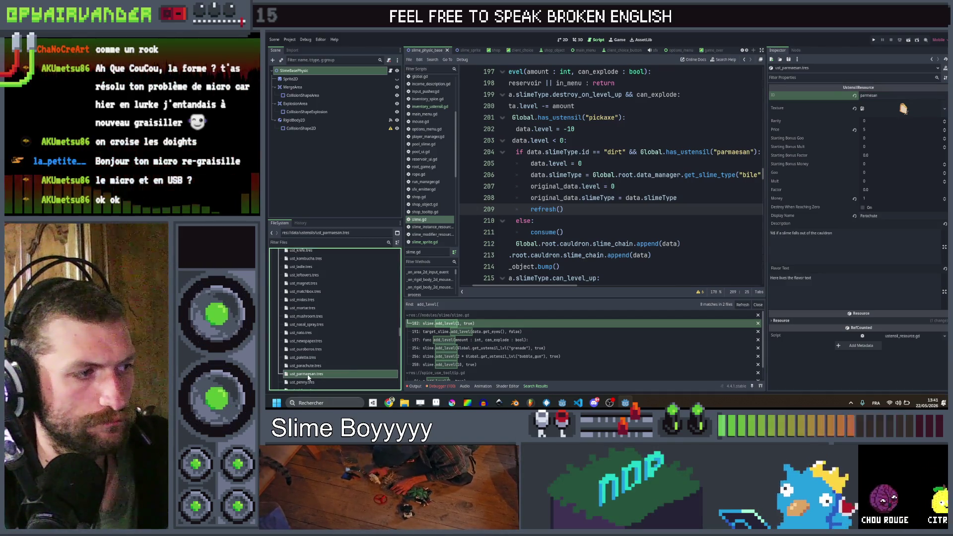
{"action": "key", "text": "F2"}
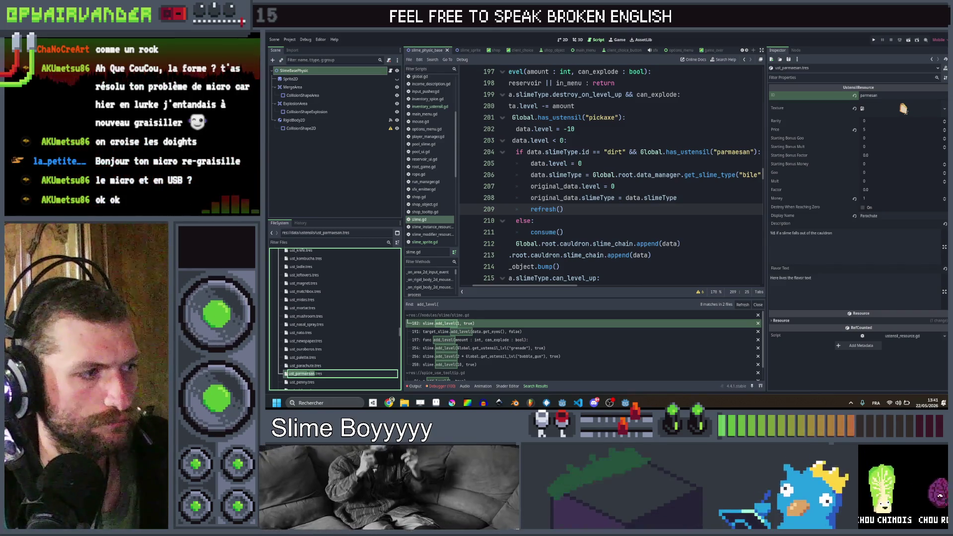
{"action": "key", "text": "Escape"}
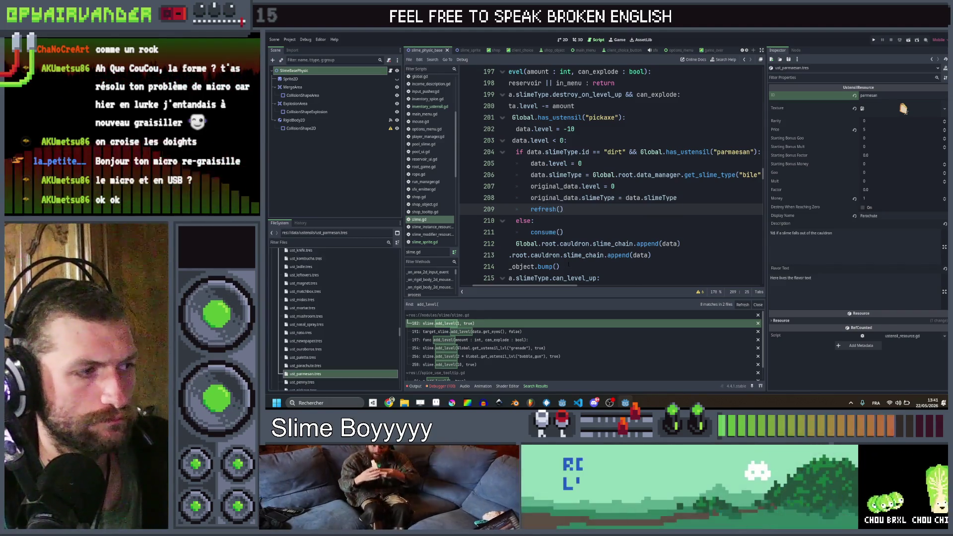
- Fix the utensil name on slime.gd line 204 from parmaesan to parmesan
{"action": "left_click", "coordinate": [735, 152]}
{"action": "key", "text": "BackSpace"}
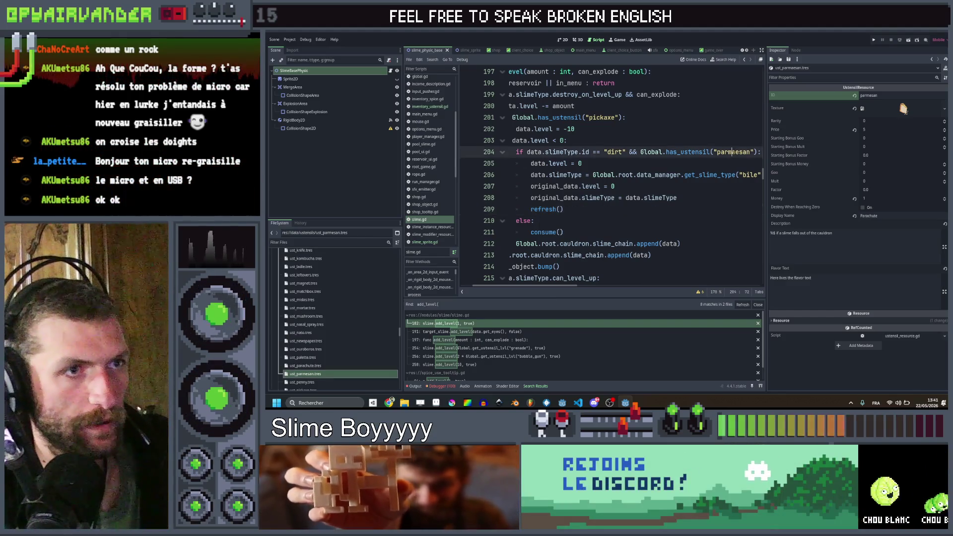
{"action": "key", "text": "BackSpace"}
- Set the utensil's Display Name to Parmesan
{"action": "double_click", "coordinate": [888, 216]}
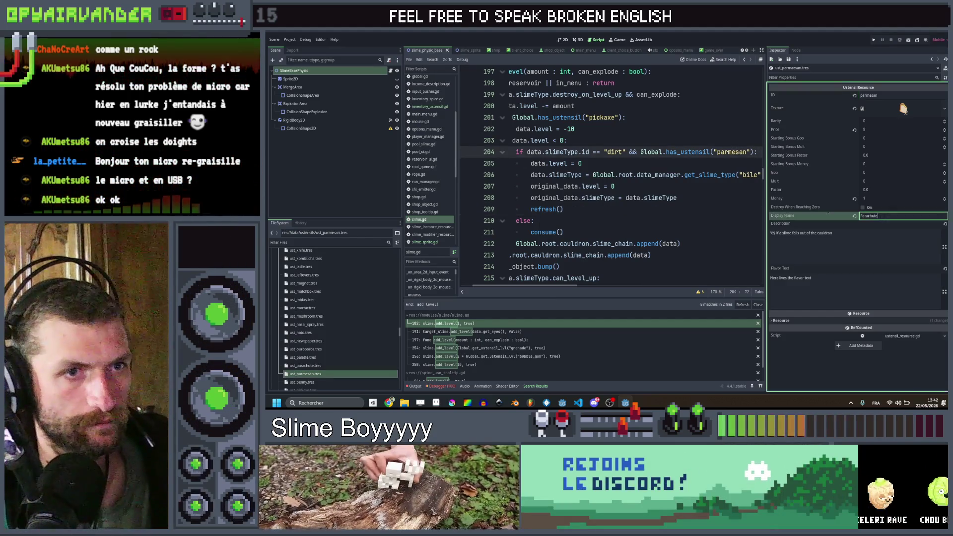
{"action": "type", "text": "Parmes"}
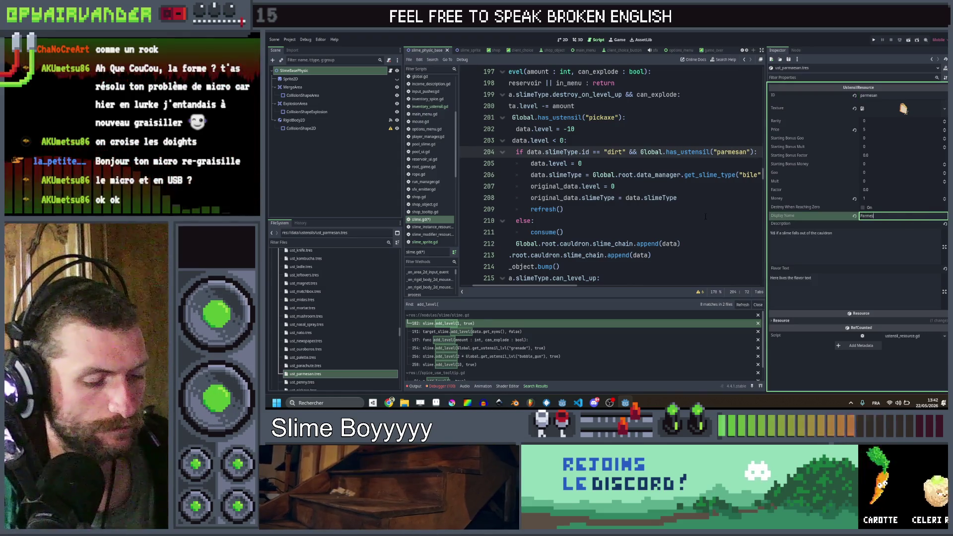
{"action": "type", "text": "an"}
{"action": "key", "text": "Tab"}
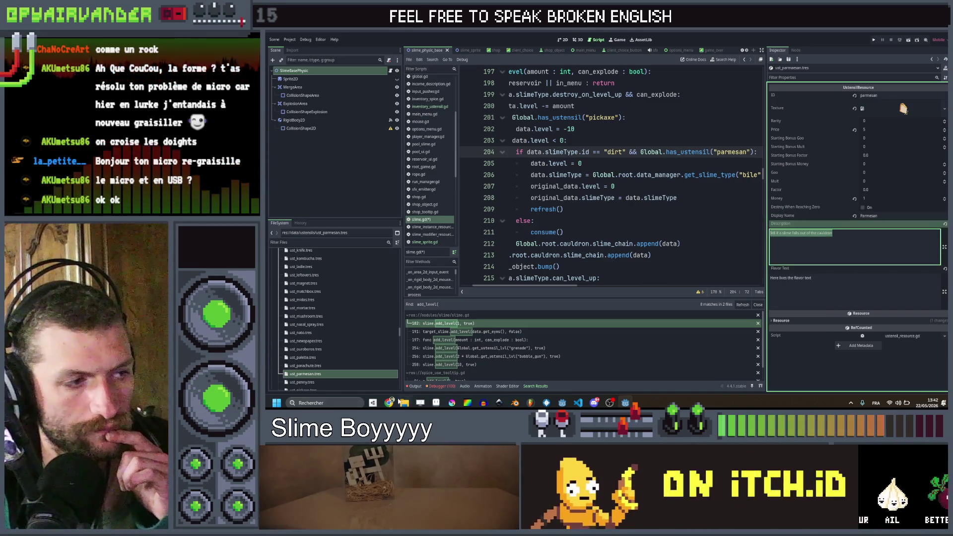
{"action": "key", "text": "alt+Tab"}
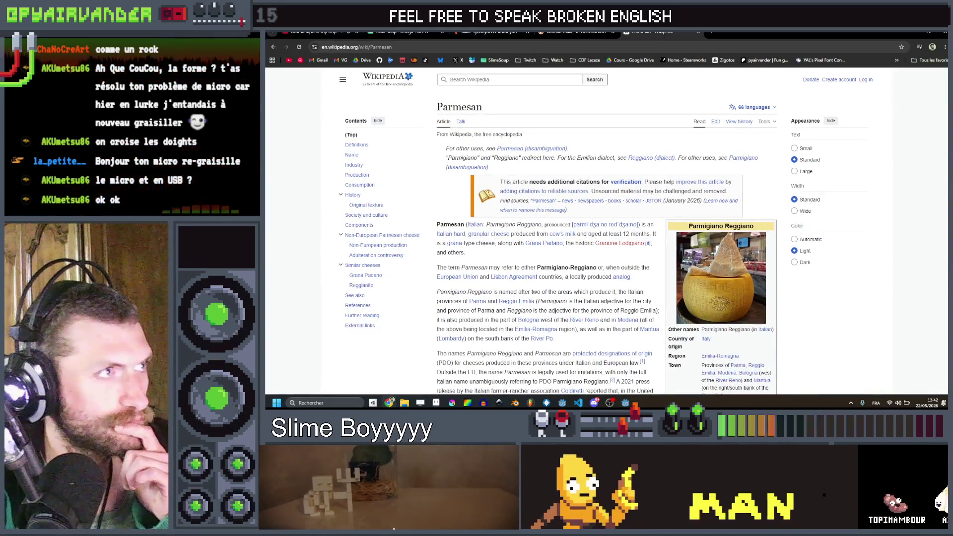
- Copy the Parmigiano effect text from cell B89 and begin the Godot description with 'Destroyed'
{"action": "key", "text": "ctrl+2"}
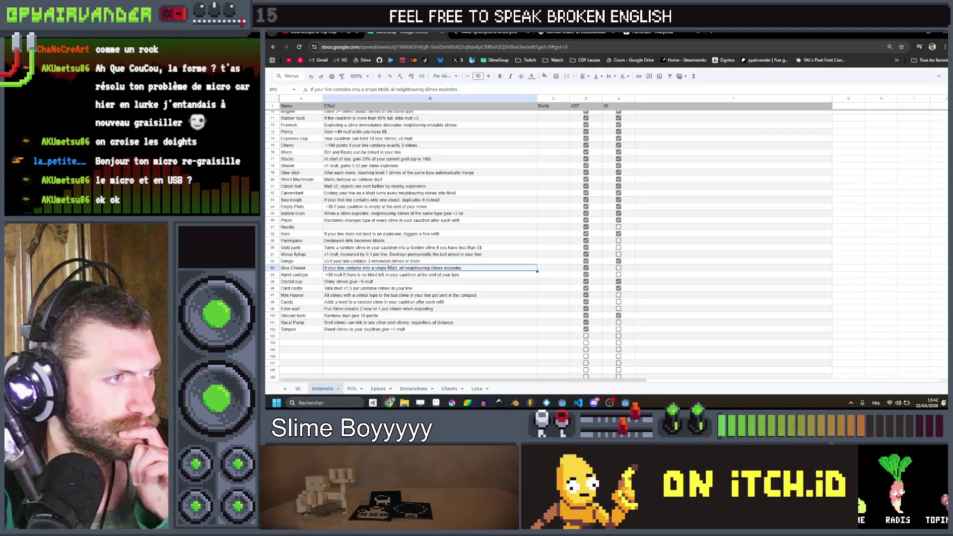
{"action": "left_click", "coordinate": [386, 241]}
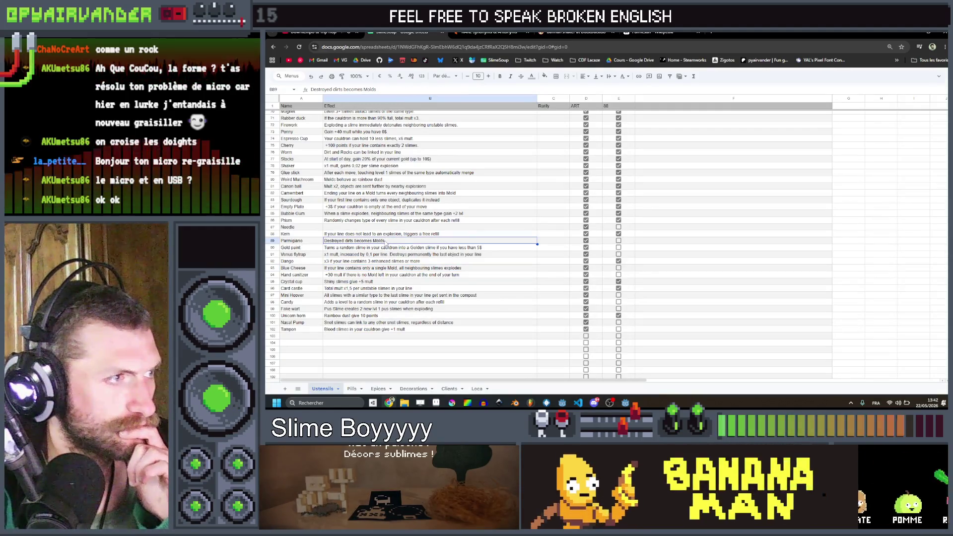
{"action": "double_click", "coordinate": [386, 241]}
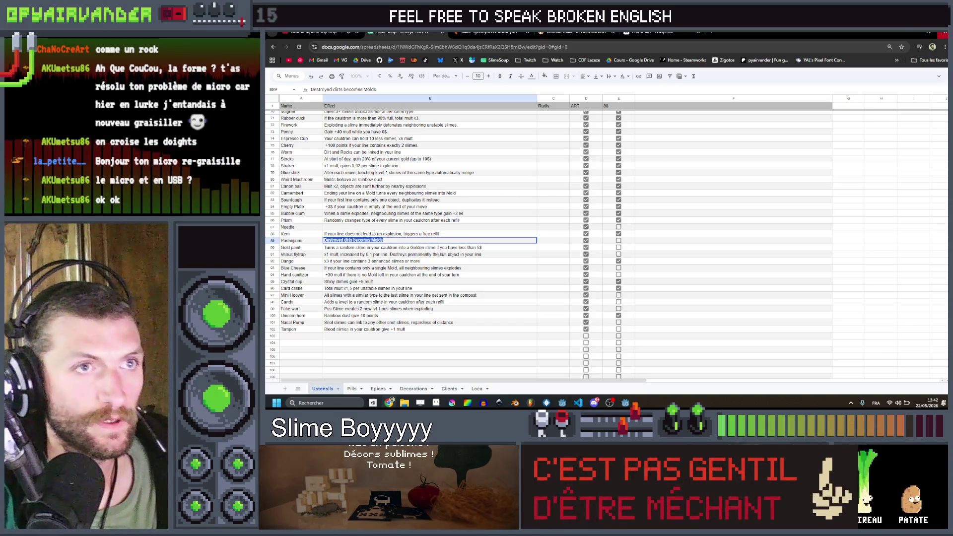
{"action": "key", "text": "alt+Tab"}
{"action": "type", "text": "D"}
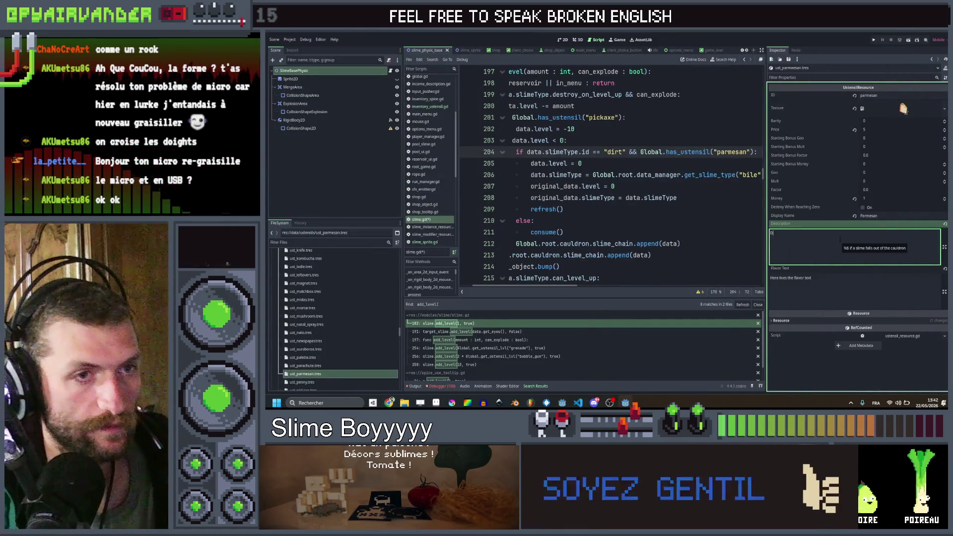
{"action": "type", "text": "estroyed %"}
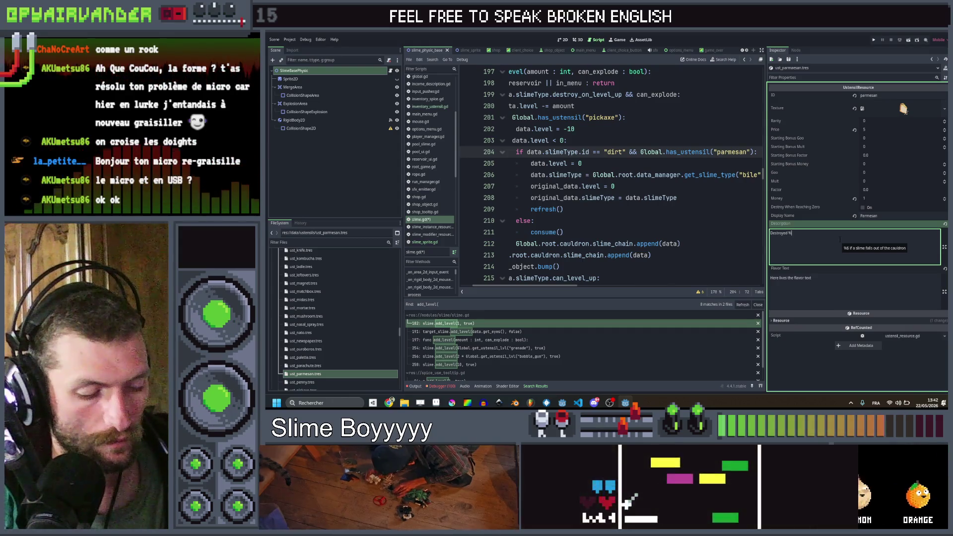
- Rewrite the description as 'Destroying a %s slime turns it into a %s sl…' and save the resource
{"action": "type", "text": "sdi be"}
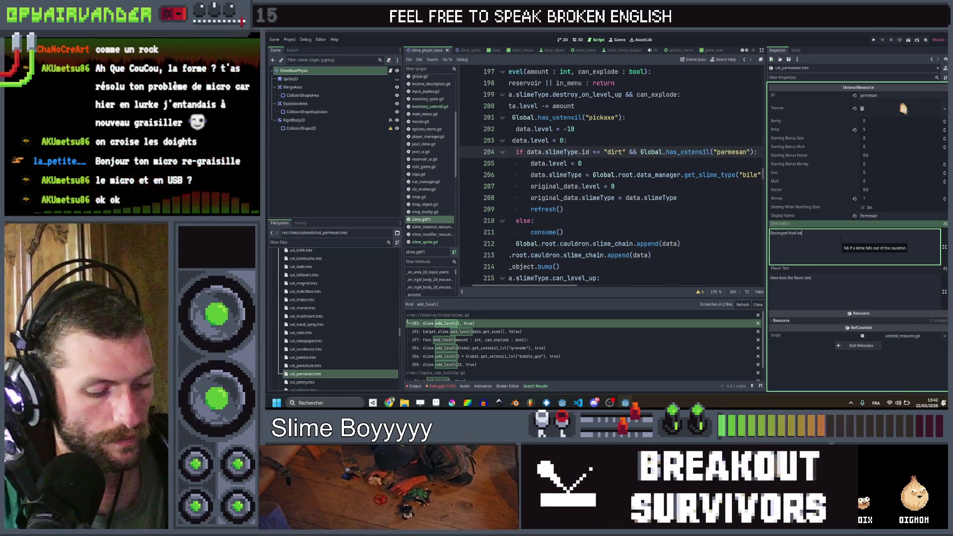
{"action": "type", "text": "comes %sbi"}
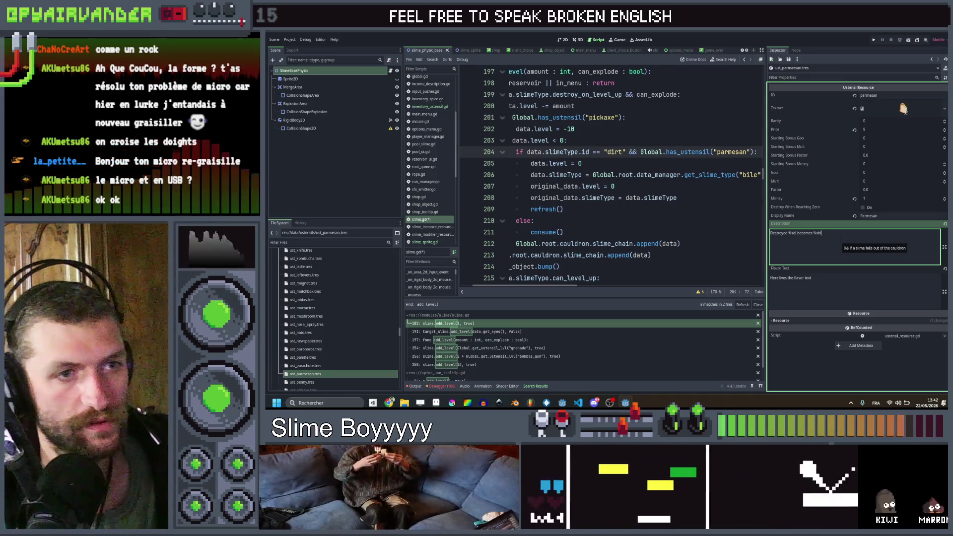
{"action": "key", "text": "ctrl+s"}
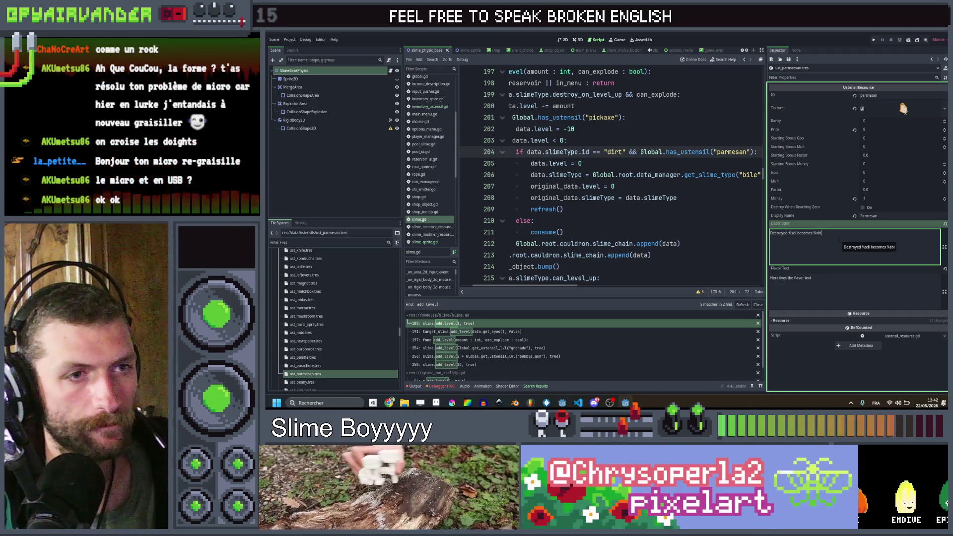
{"action": "type", "text": "De"}
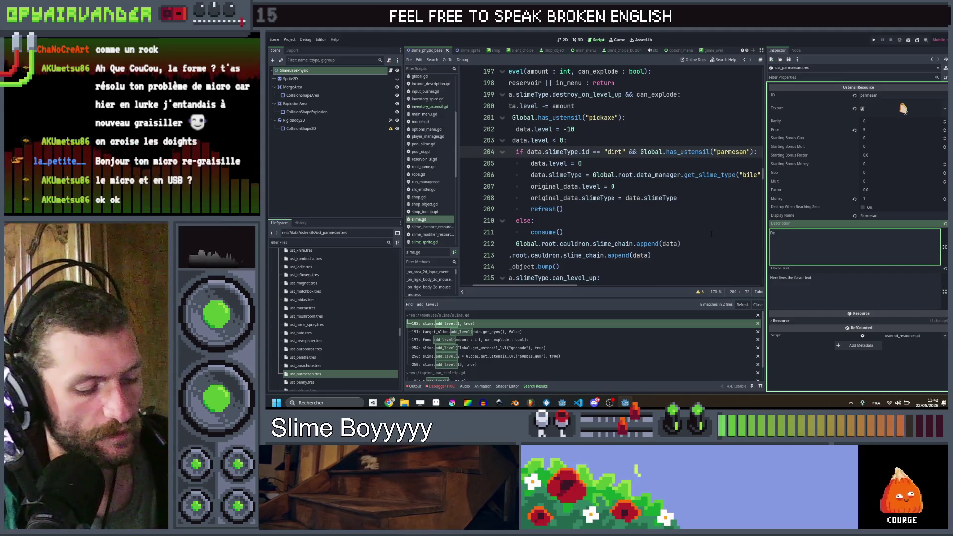
{"action": "type", "text": "stroying a "}
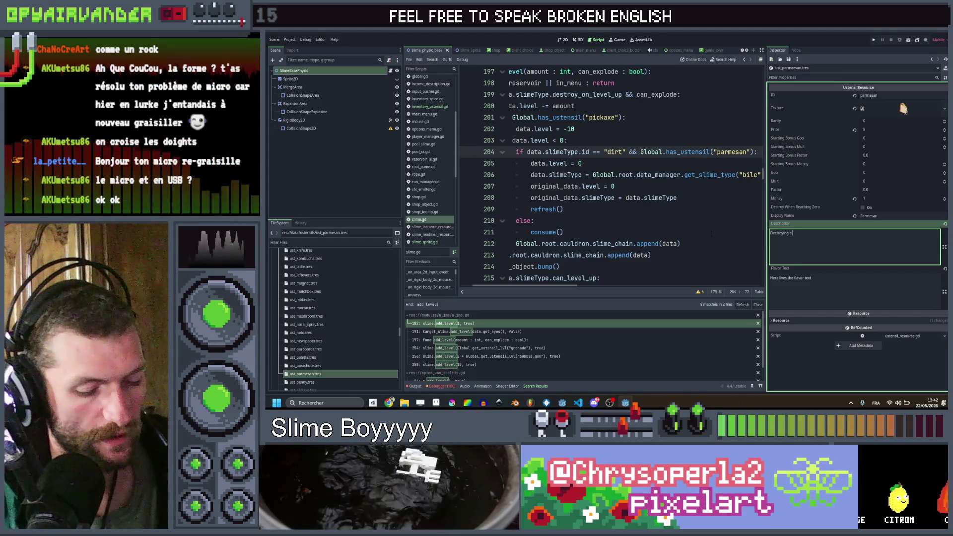
{"action": "type", "text": "%"}
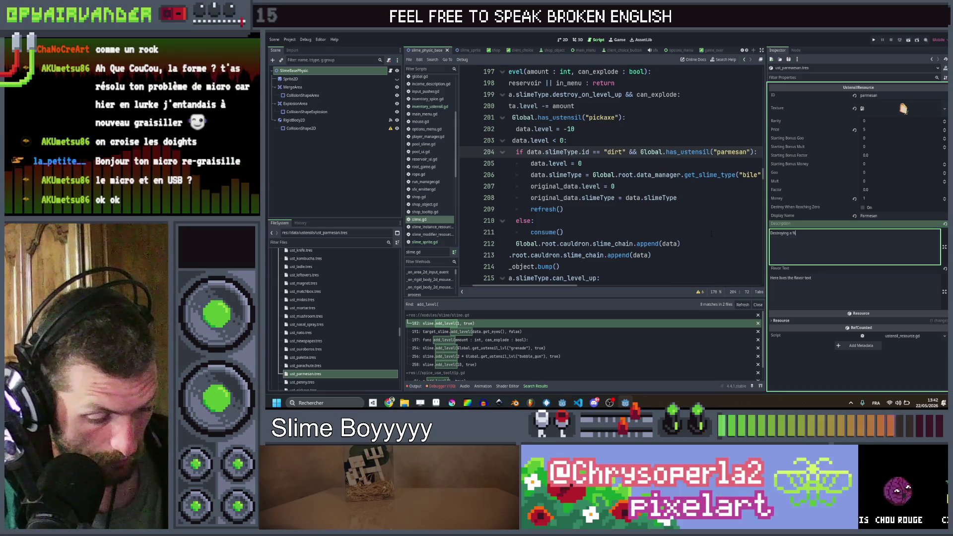
{"action": "type", "text": "s"}
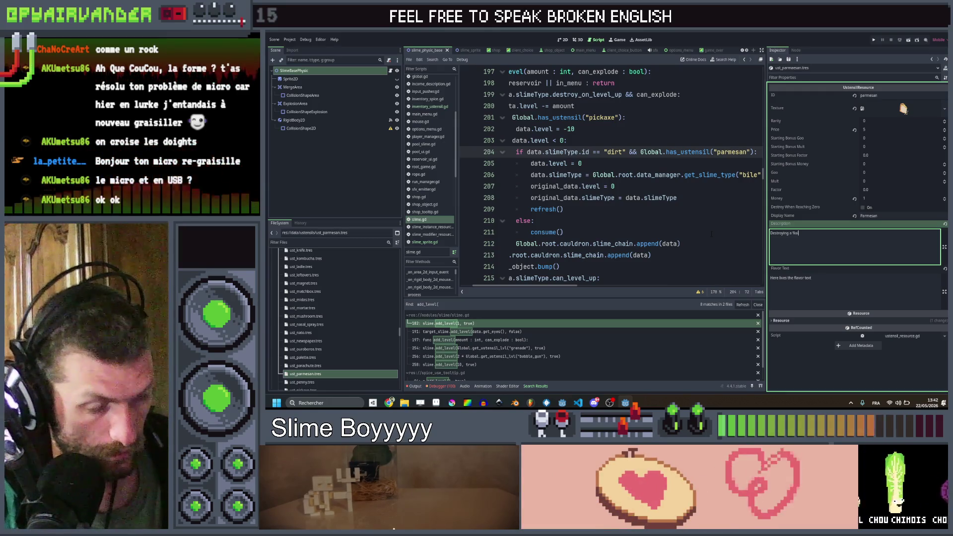
{"action": "type", "text": " sli"}
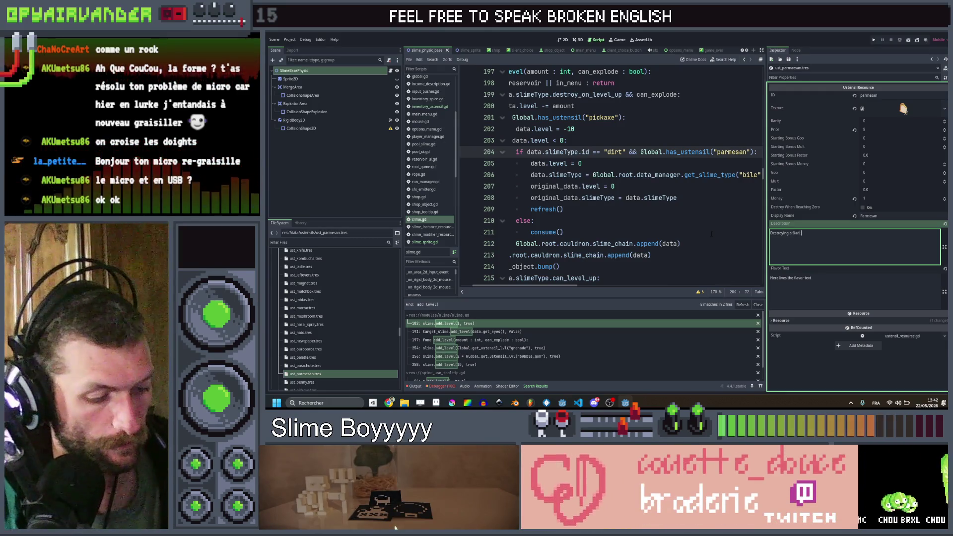
{"action": "type", "text": "me turns"}
{"action": "type", "text": " it into a %sb"}
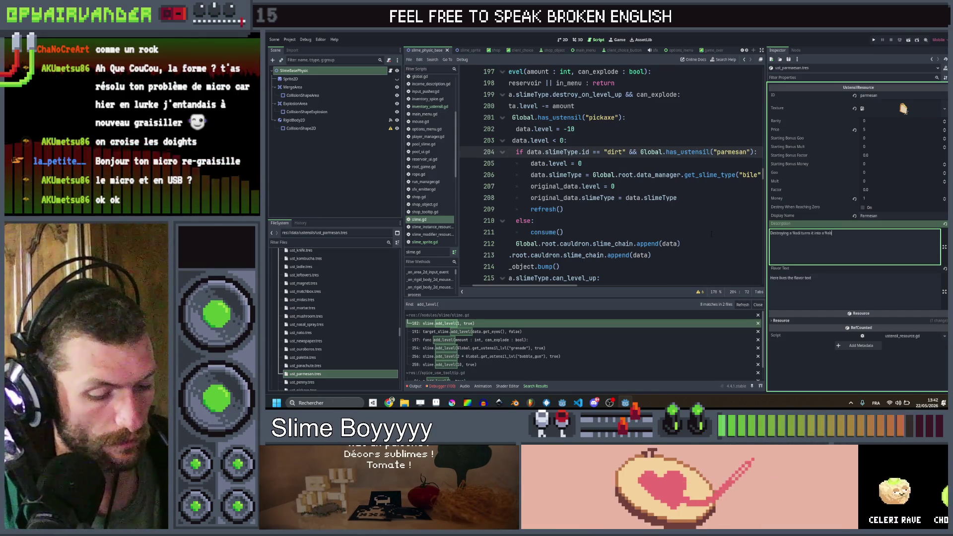
{"action": "type", "text": " %s sl"}
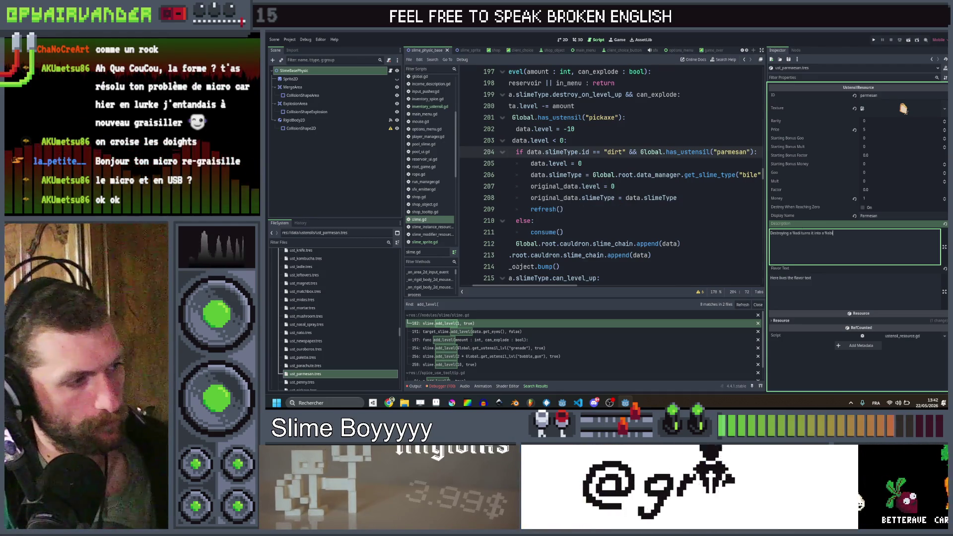
{"action": "left_click", "coordinate": [389, 403]}
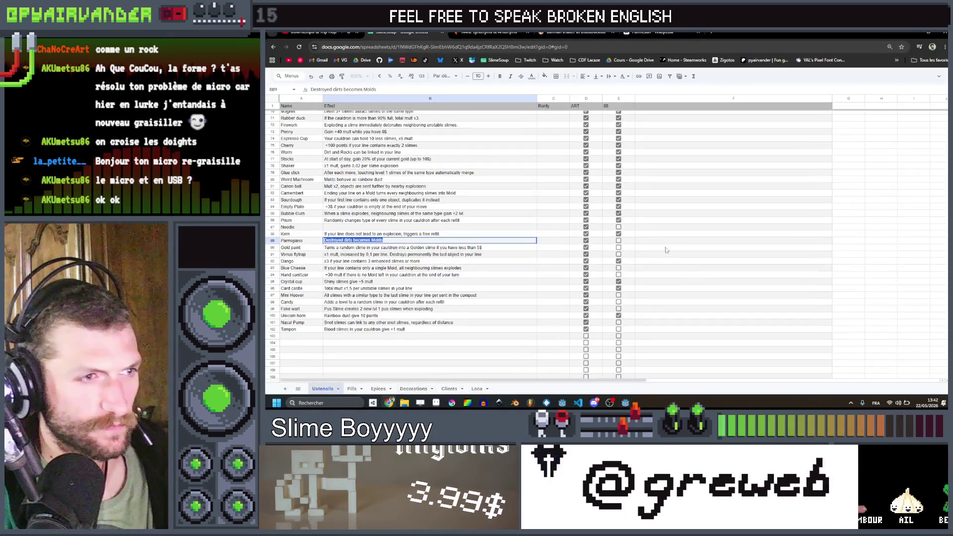
- Tick the Parmigiano implemented checkbox in E89, then resume editing slime.gd at line 208
{"action": "left_click", "coordinate": [618, 241]}
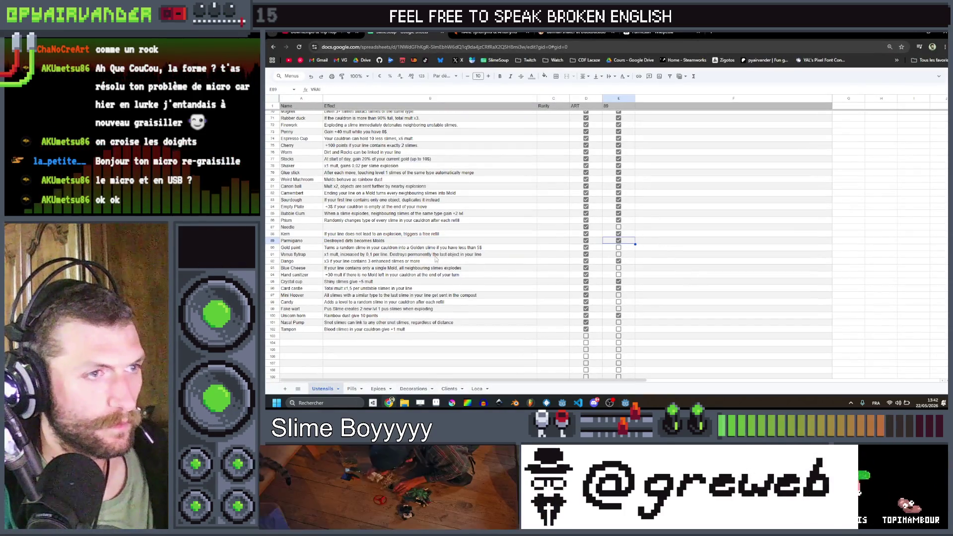
{"action": "left_click", "coordinate": [435, 250]}
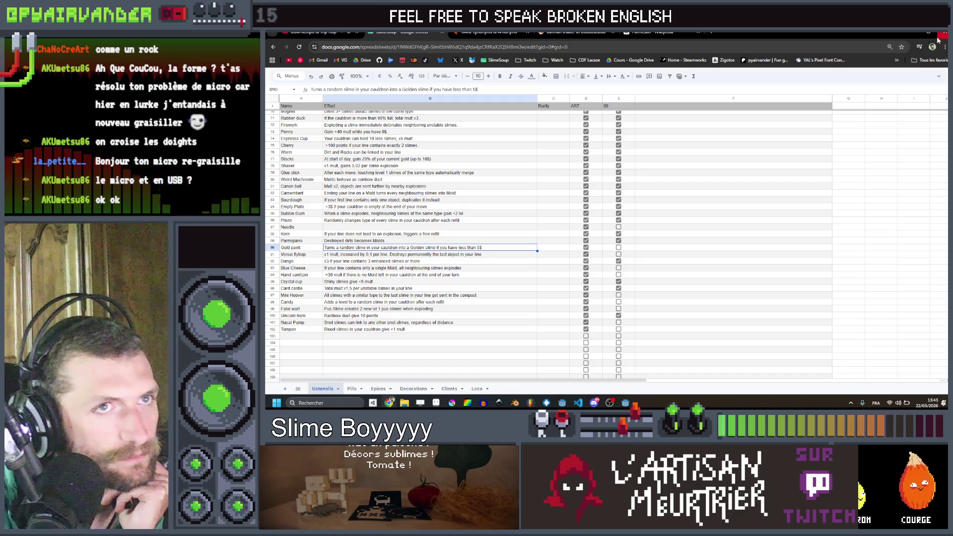
{"action": "left_click", "coordinate": [910, 32]}
{"action": "left_click", "coordinate": [694, 197]}
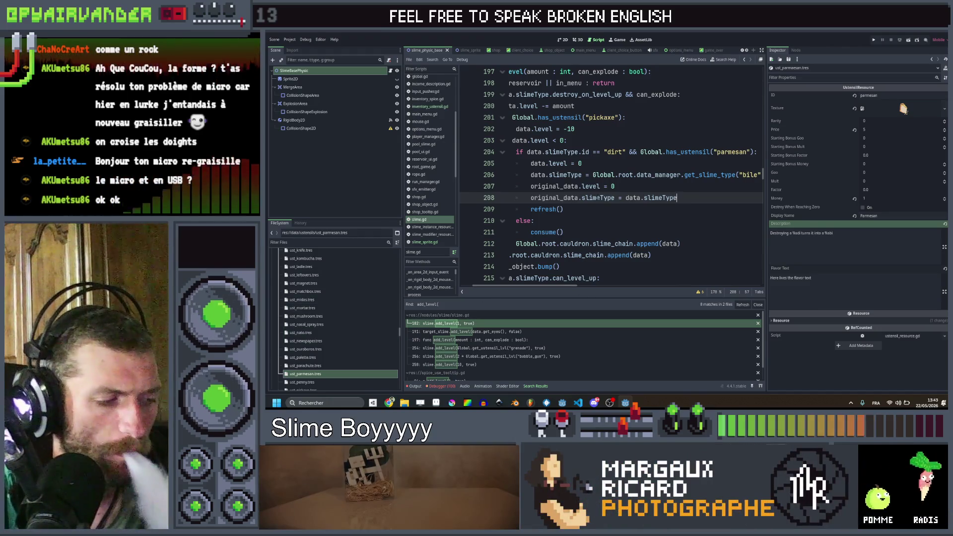
- Review slime.gd's parmesan branch that turns dirt slimes into level-0 bile and calls refresh()
{"action": "mouse_move", "coordinate": [598, 197]}
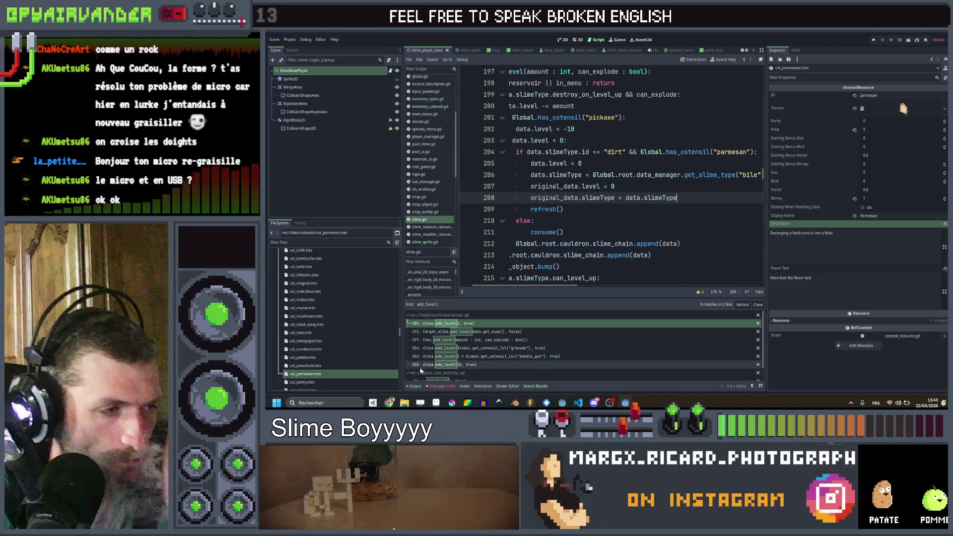
{"action": "mouse_move", "coordinate": [389, 402]}
{"action": "mouse_move", "coordinate": [393, 369]}
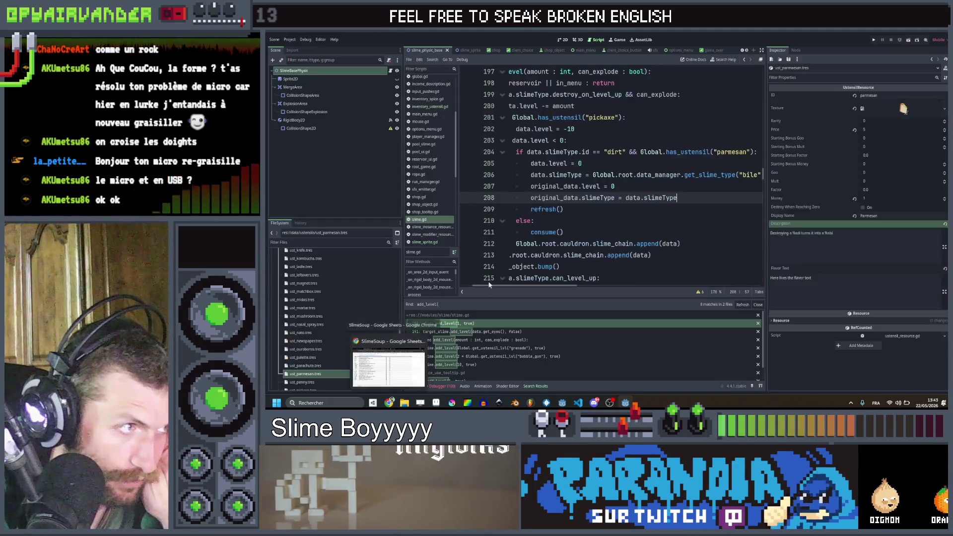
{"action": "left_click", "coordinate": [653, 209]}
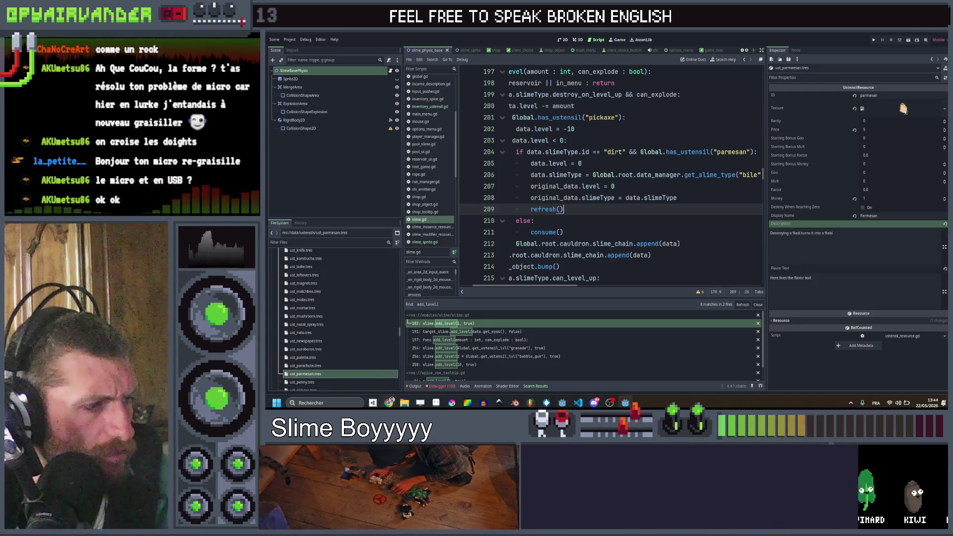
{"action": "key", "text": "alt+Tab"}
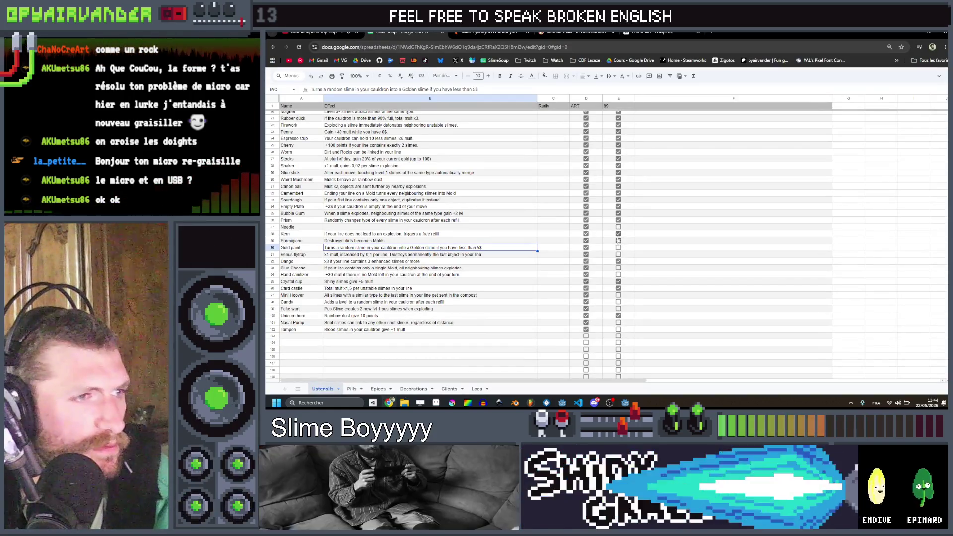
{"action": "left_click", "coordinate": [618, 247]}
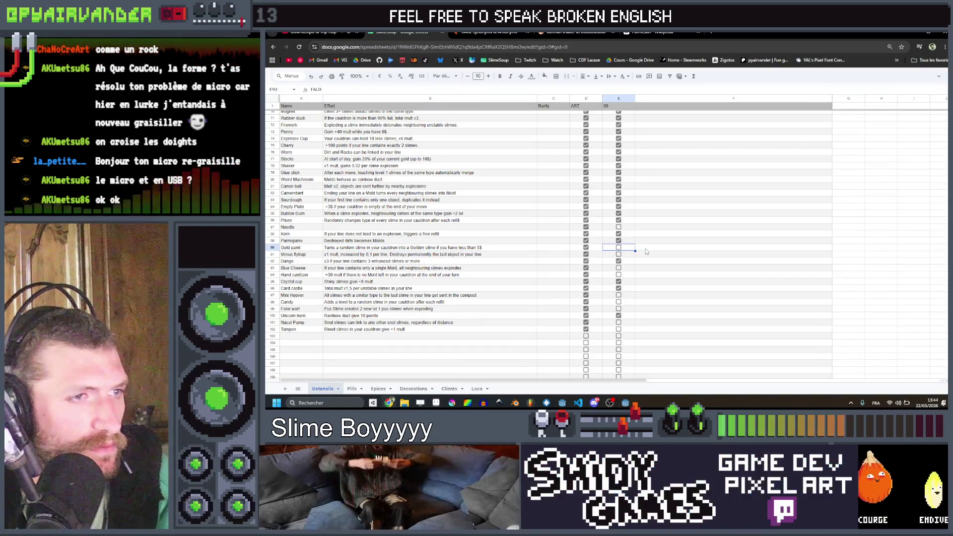
{"action": "left_click", "coordinate": [618, 247]}
{"action": "left_click", "coordinate": [646, 252]}
{"action": "key", "text": "Down"}
{"action": "key", "text": "Down"}
{"action": "key", "text": "Down"}
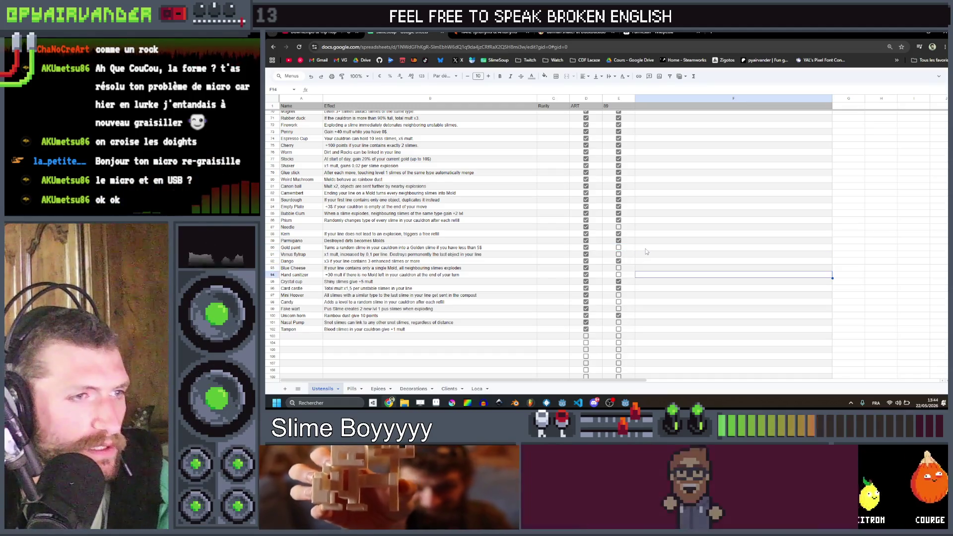
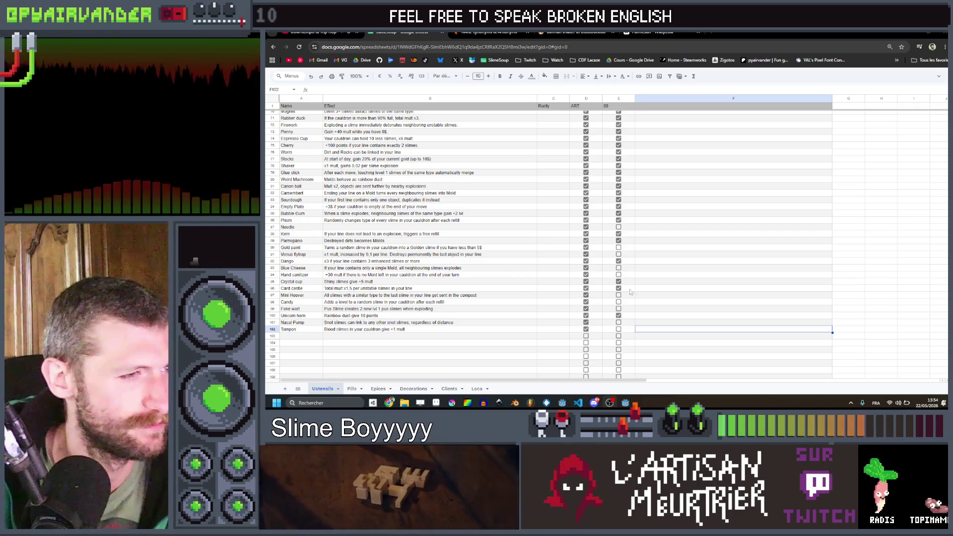
- Read the Gold paint and Venus flytrap effect descriptions, then minimize Chrome to reveal Godot
{"action": "left_click", "coordinate": [650, 249]}
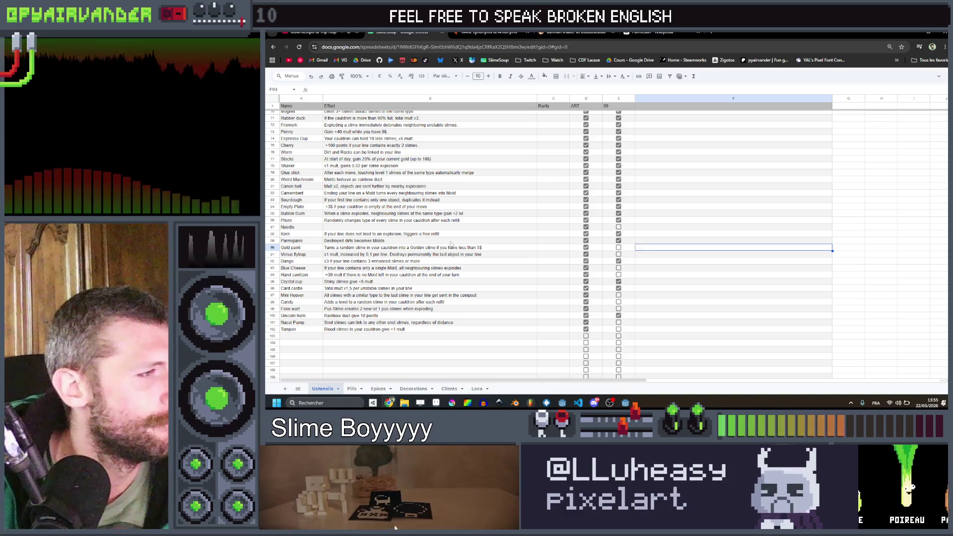
{"action": "left_click", "coordinate": [403, 249]}
{"action": "mouse_move", "coordinate": [403, 253]}
{"action": "left_mouse_down"}
{"action": "mouse_move", "coordinate": [672, 252]}
{"action": "mouse_move", "coordinate": [517, 252]}
{"action": "left_mouse_up"}
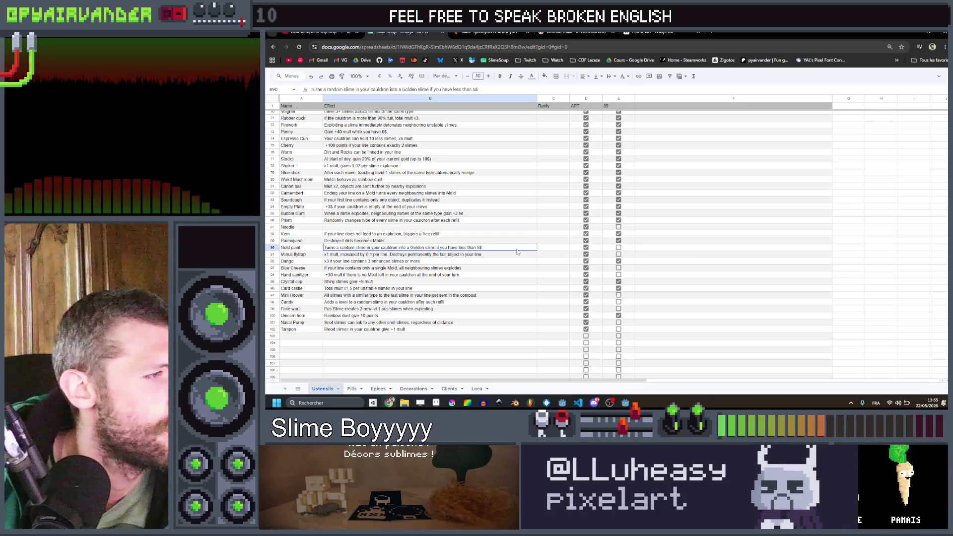
{"action": "key", "text": "Down"}
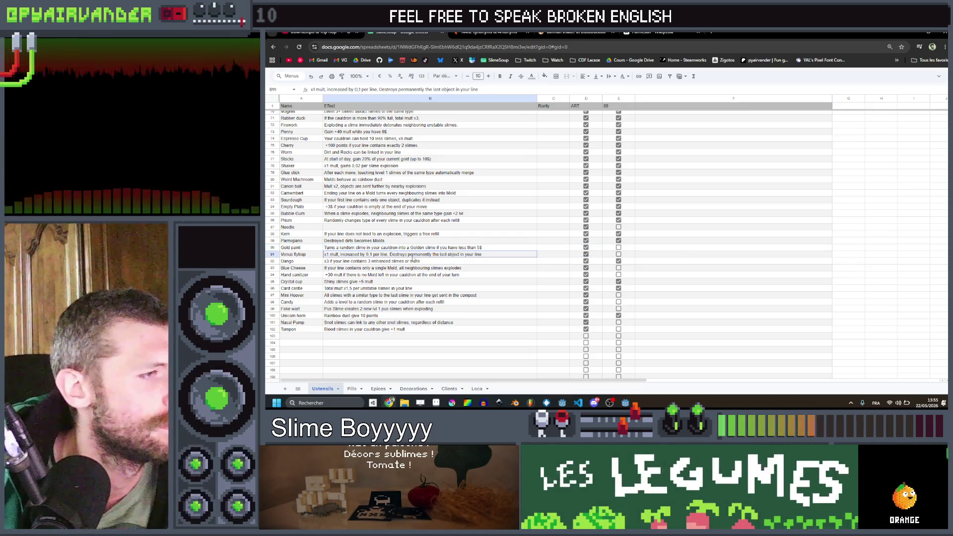
{"action": "mouse_move", "coordinate": [416, 249]}
{"action": "left_mouse_down"}
{"action": "mouse_move", "coordinate": [640, 250]}
{"action": "mouse_move", "coordinate": [584, 253]}
{"action": "left_mouse_up"}
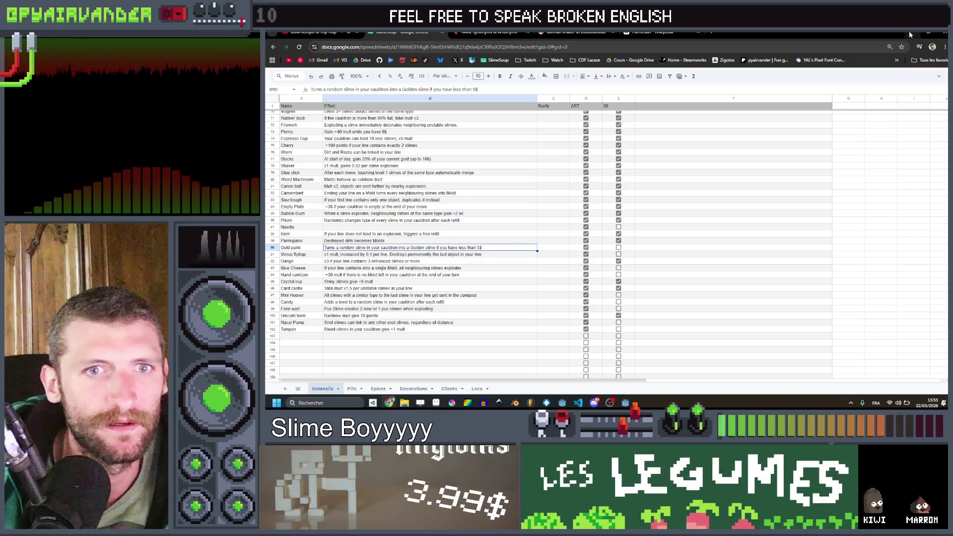
{"action": "left_click", "coordinate": [927, 31]}
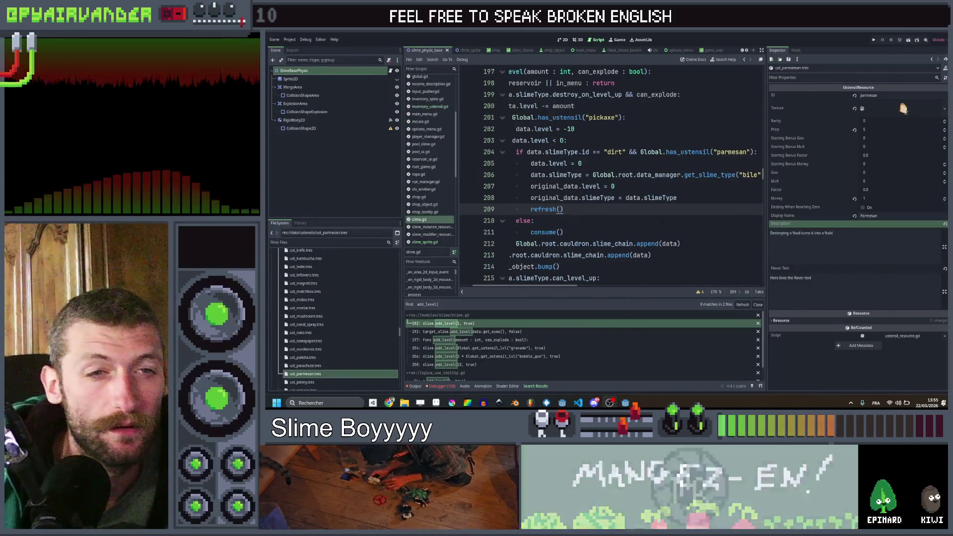
- Look over the add_level else branch and the sprite_object.bump() line
{"action": "left_click", "coordinate": [662, 222]}
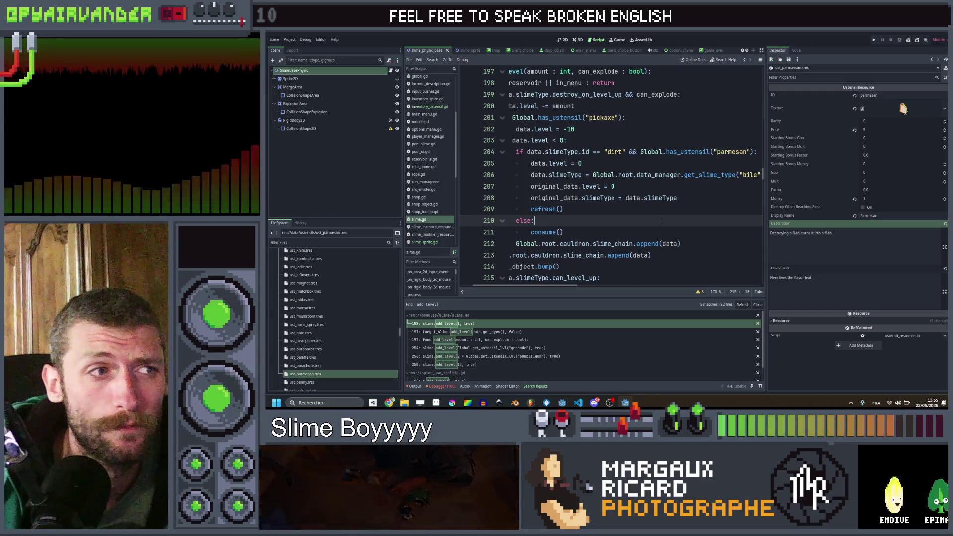
{"action": "scroll", "coordinate": [661, 222], "scroll_direction": "left", "scroll_amount": 3}
{"action": "scroll", "coordinate": [661, 222], "scroll_direction": "up", "scroll_amount": 2}
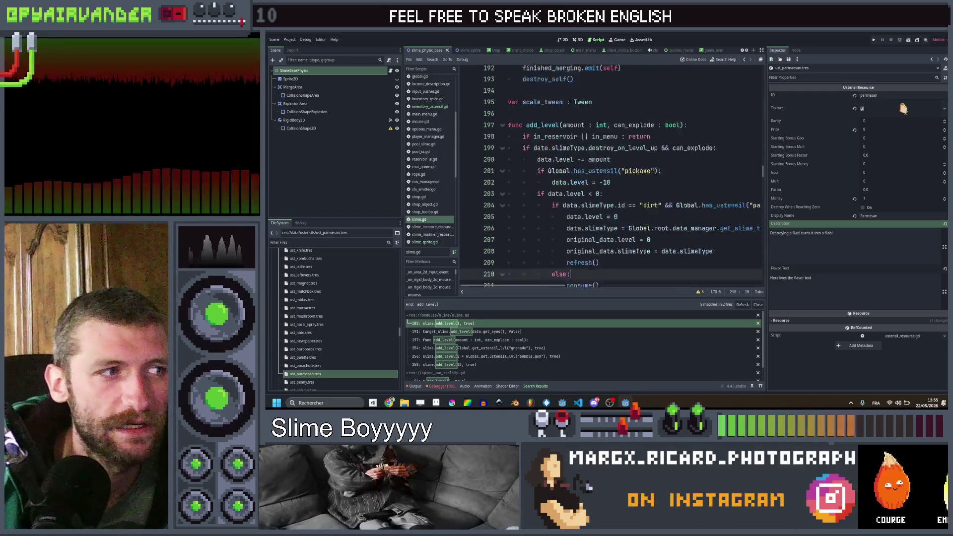
{"action": "scroll", "coordinate": [661, 222], "scroll_direction": "down", "scroll_amount": 4}
{"action": "left_click", "coordinate": [665, 197]}
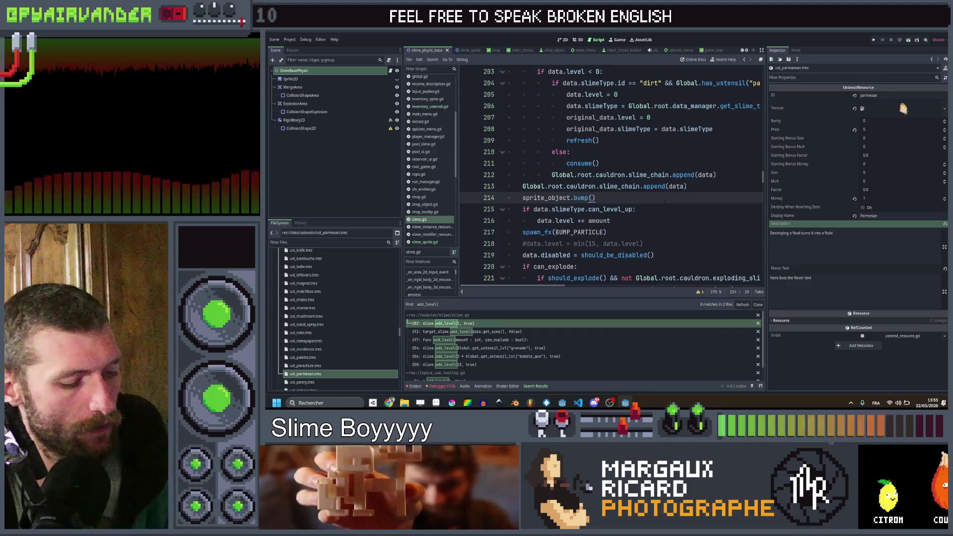
- Search the project for 'refill(' and jump to the refill() definition in cauldron_manager.gd
{"action": "key", "text": "ctrl+shift+f"}
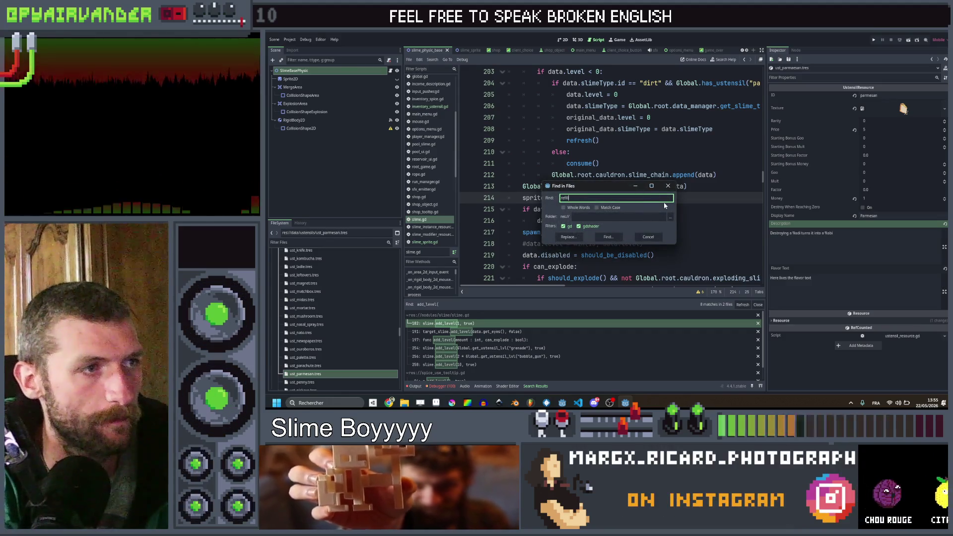
{"action": "key", "text": "Return"}
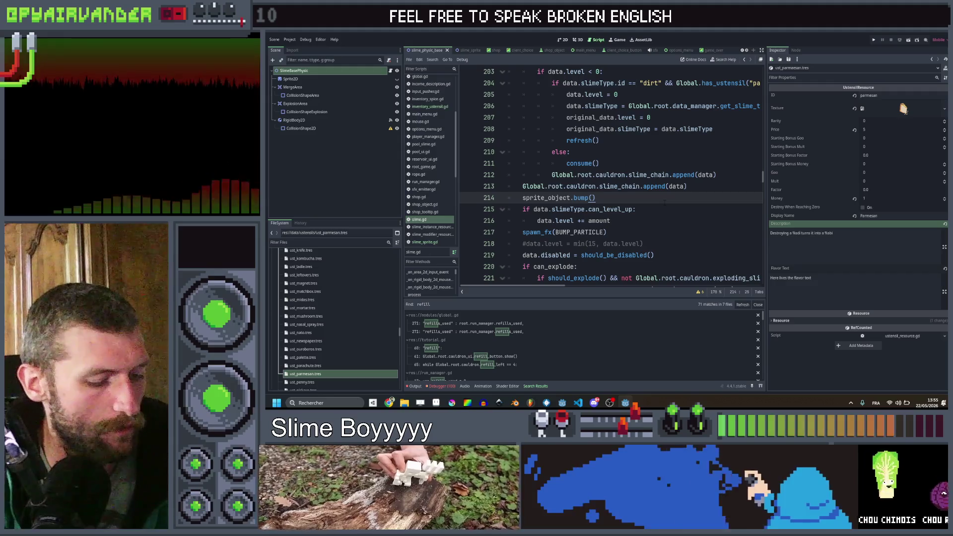
{"action": "key", "text": "ctrl+shift+f"}
{"action": "type", "text": "("}
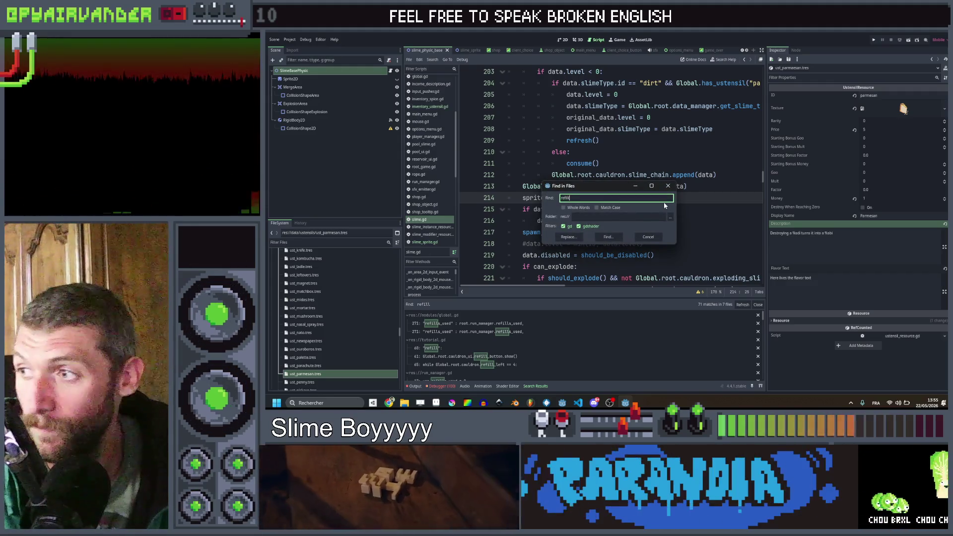
{"action": "key", "text": "Return"}
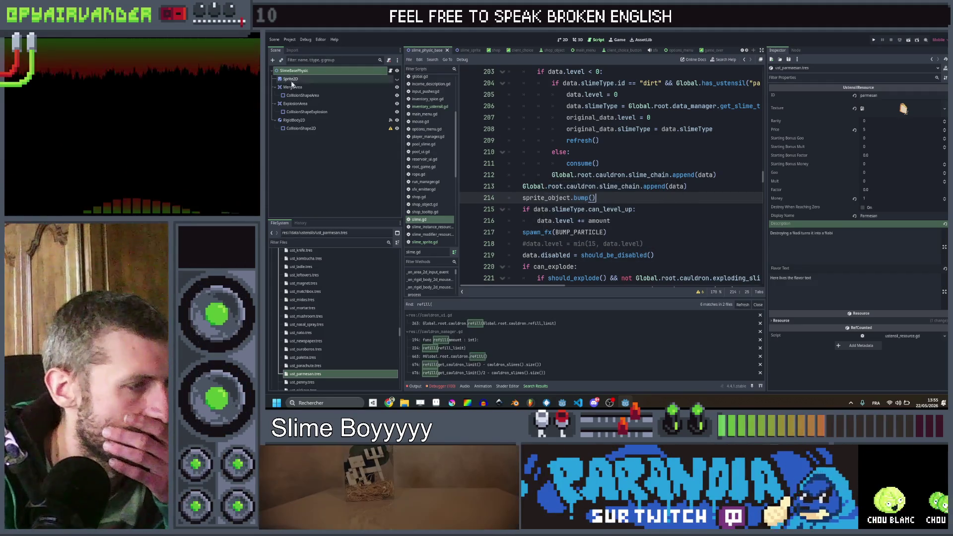
{"action": "left_click", "coordinate": [444, 348]}
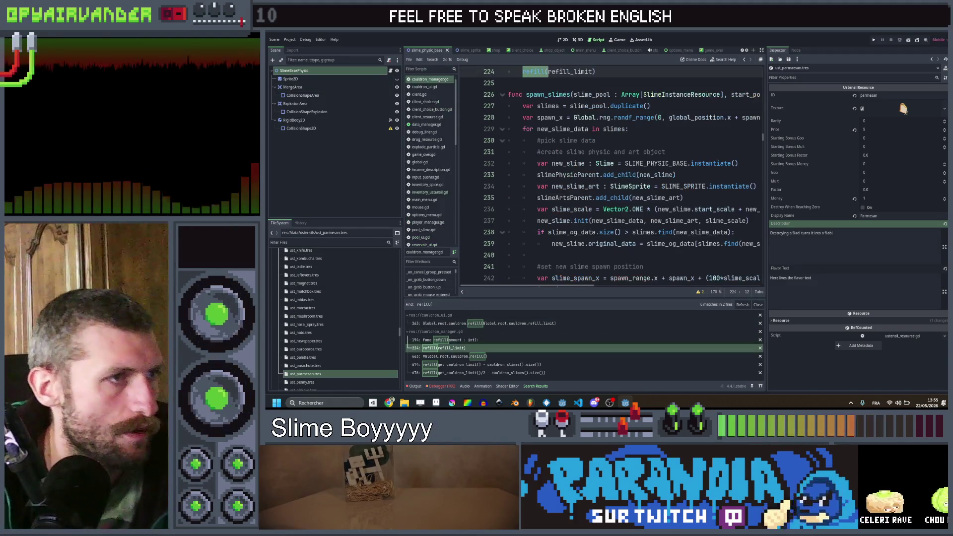
{"action": "left_click", "coordinate": [534, 174], "text": "ctrl"}
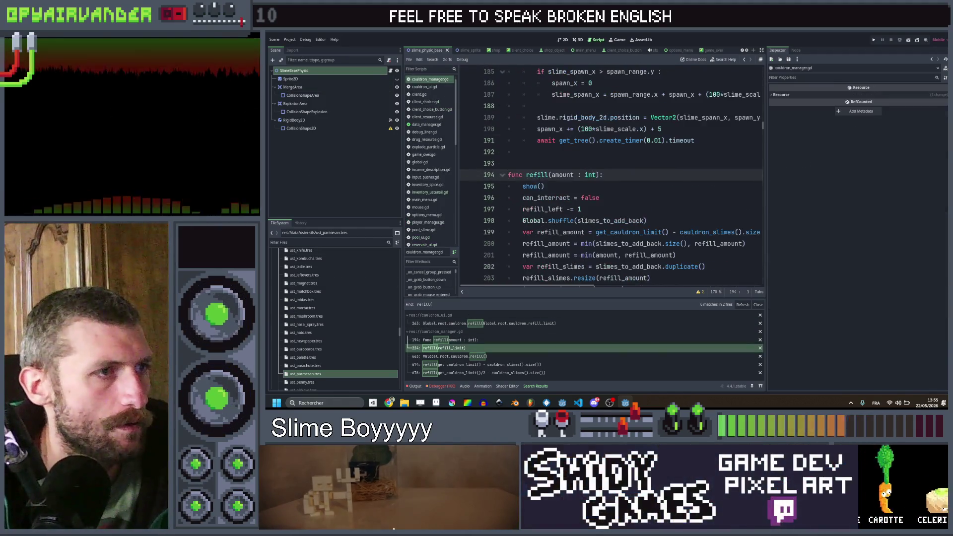
- Scroll through refill() and select the prism slime-changing block
{"action": "scroll", "coordinate": [610, 173], "scroll_direction": "down", "scroll_amount": 4}
{"action": "scroll", "coordinate": [610, 174], "scroll_direction": "up", "scroll_amount": 4}
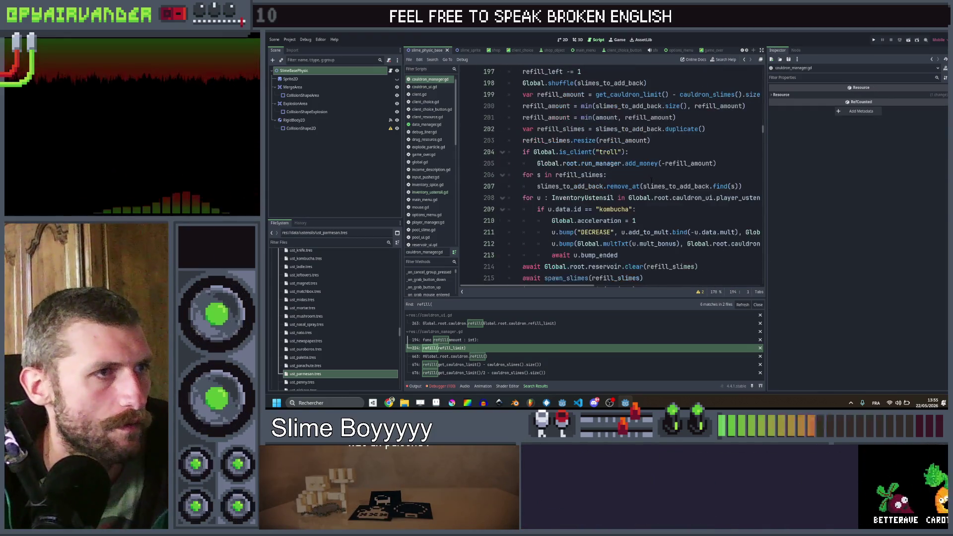
{"action": "scroll", "coordinate": [620, 198], "scroll_direction": "down", "scroll_amount": 1}
{"action": "mouse_move", "coordinate": [620, 220]}
{"action": "left_mouse_down"}
{"action": "mouse_move", "coordinate": [540, 152]}
{"action": "mouse_move", "coordinate": [524, 164]}
{"action": "left_mouse_up"}
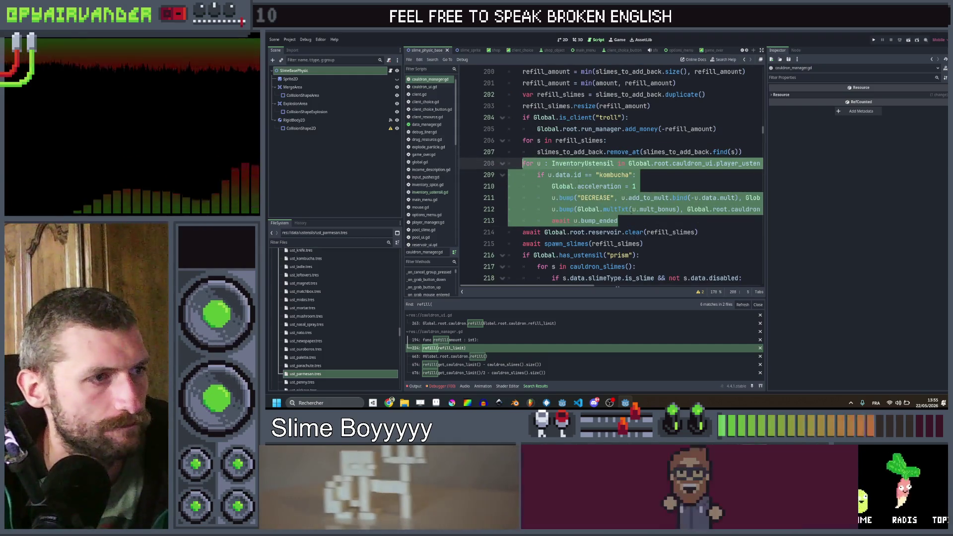
{"action": "scroll", "coordinate": [638, 224], "scroll_direction": "down", "scroll_amount": 2}
{"action": "mouse_move", "coordinate": [638, 221]}
{"action": "left_mouse_down"}
{"action": "mouse_move", "coordinate": [528, 175]}
{"action": "mouse_move", "coordinate": [523, 187]}
{"action": "left_mouse_up"}
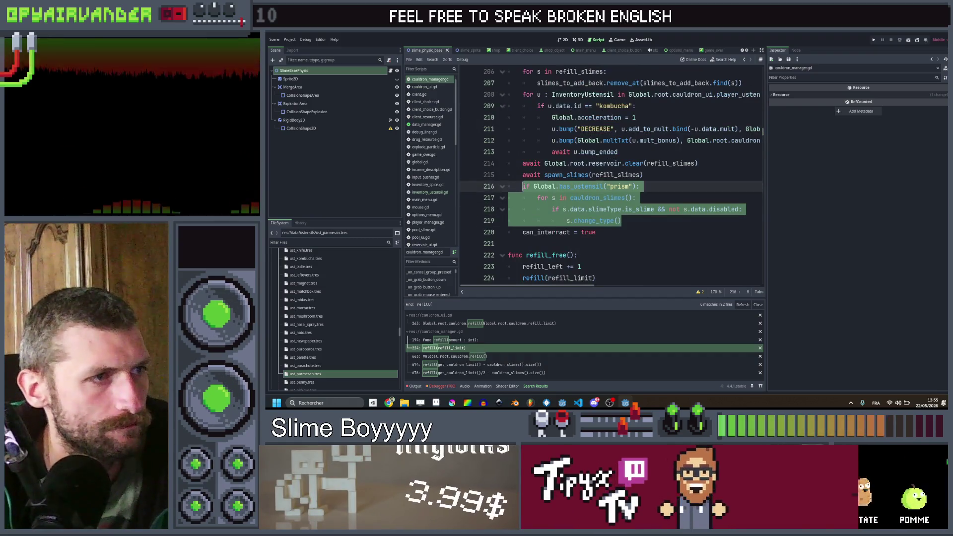
- Paste the copied kombucha ustensil loop on a new line after the prism block's change_type()
{"action": "left_click", "coordinate": [658, 219]}
{"action": "key", "text": "Return"}
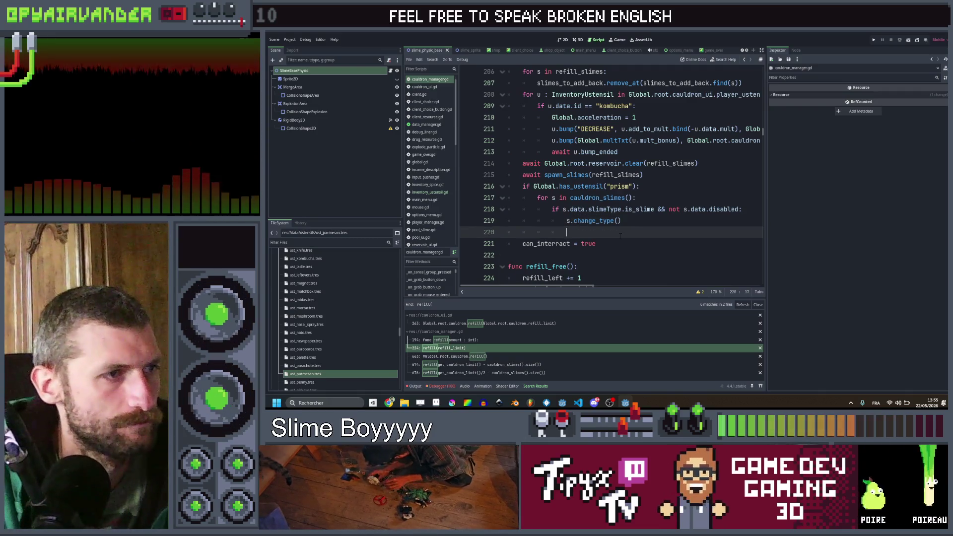
{"action": "key", "text": "ctrl+v"}
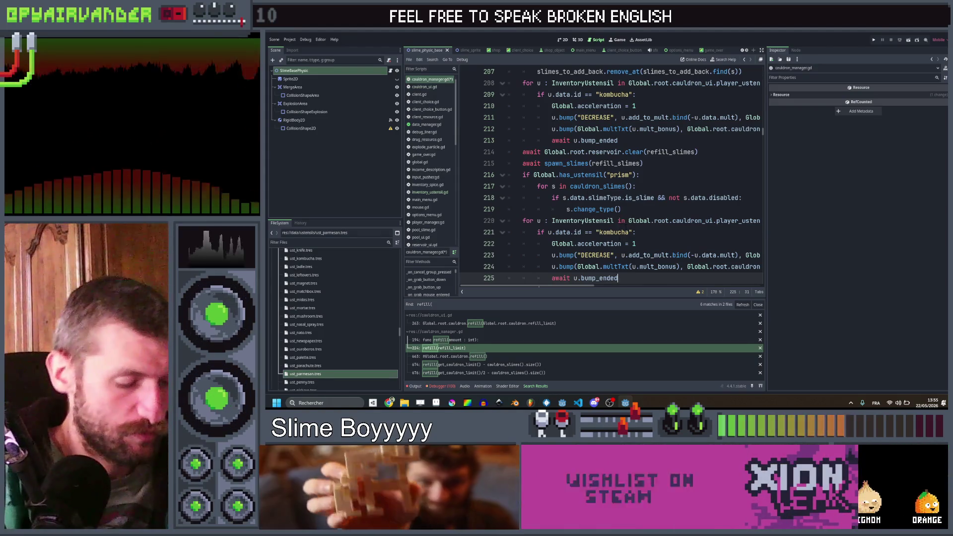
{"action": "scroll", "coordinate": [610, 173], "scroll_direction": "up", "scroll_amount": 3}
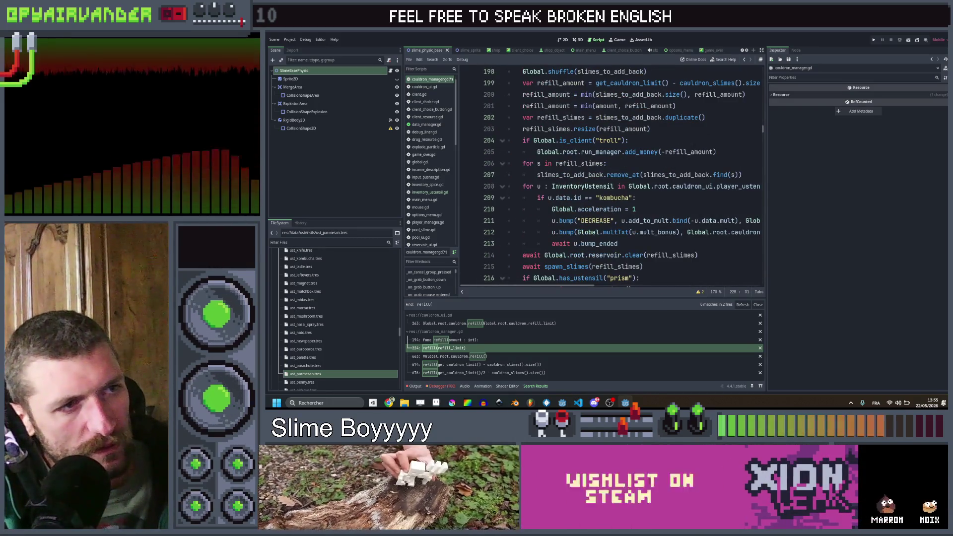
{"action": "scroll", "coordinate": [520, 286], "scroll_direction": "right", "scroll_amount": 5}
{"action": "scroll", "coordinate": [521, 287], "scroll_direction": "left", "scroll_amount": 5}
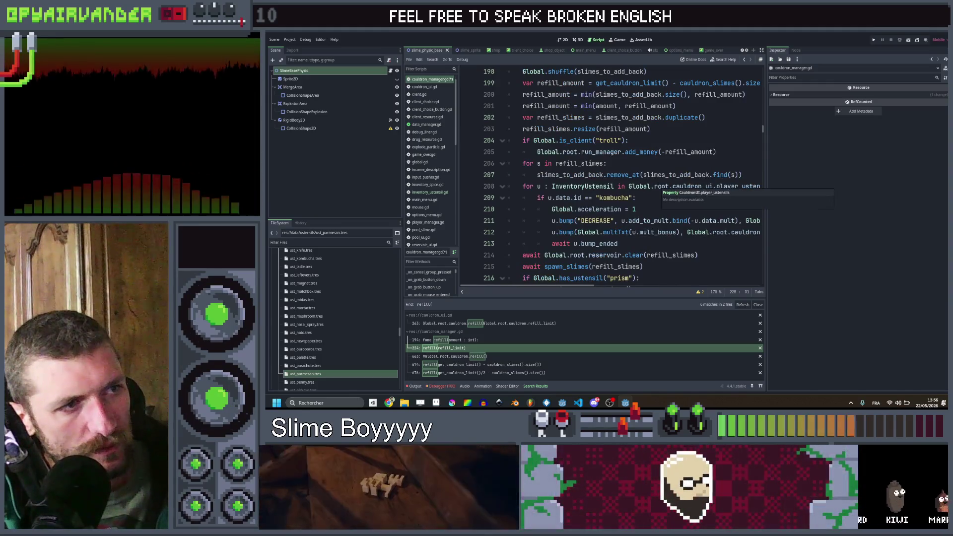
- Delete the original 'if u.data.id == "kombucha":' line and select its loop body to unindent
{"action": "left_click", "coordinate": [643, 197]}
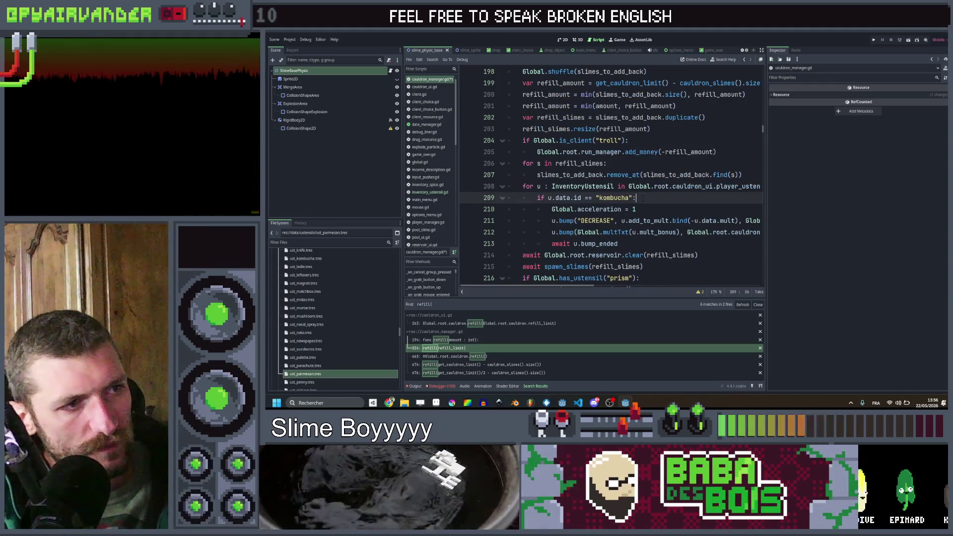
{"action": "key", "text": "ctrl+shift+k"}
{"action": "left_click_drag", "start_coordinate": [618, 231], "coordinate": [553, 199]}
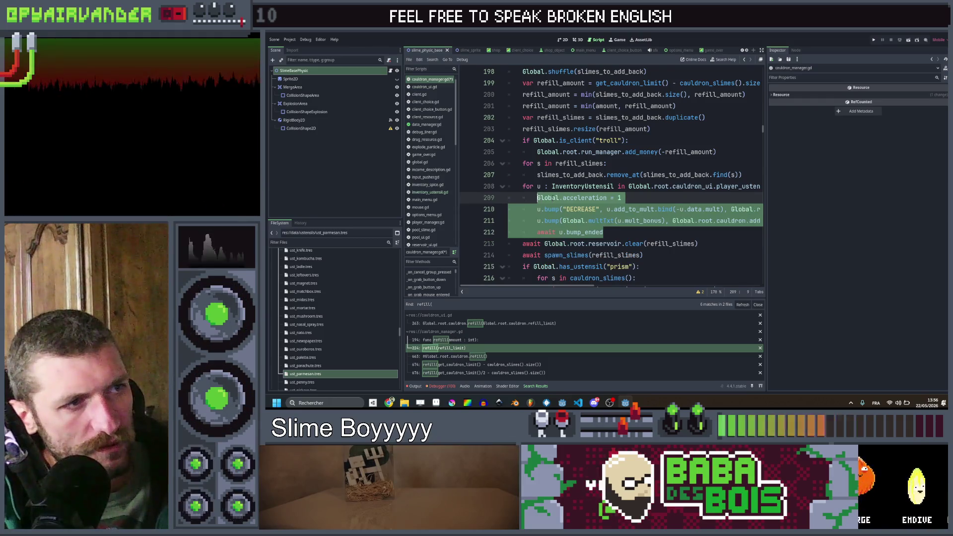
{"action": "double_click", "coordinate": [583, 187]}
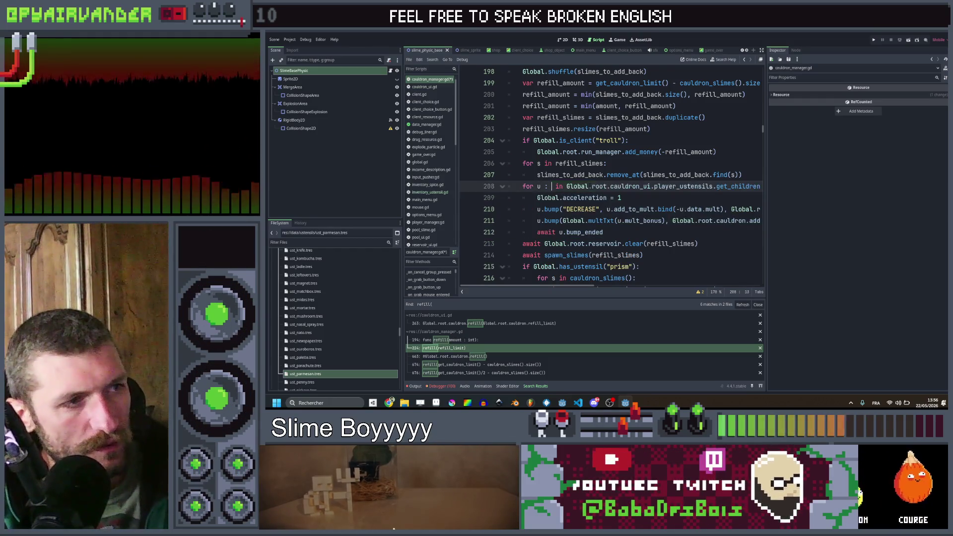
- Replace the loop's ustensil list with Global.get_ustensils("kombucha")
{"action": "scroll", "coordinate": [665, 189], "scroll_direction": "right", "scroll_amount": 3}
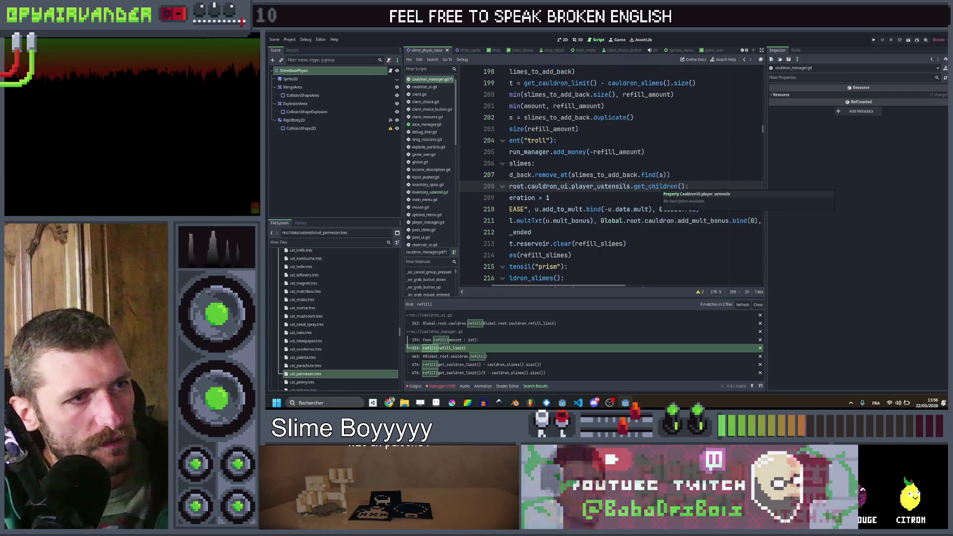
{"action": "mouse_move", "coordinate": [677, 186]}
{"action": "left_mouse_down"}
{"action": "mouse_move", "coordinate": [516, 186]}
{"action": "mouse_move", "coordinate": [582, 186]}
{"action": "left_mouse_up"}
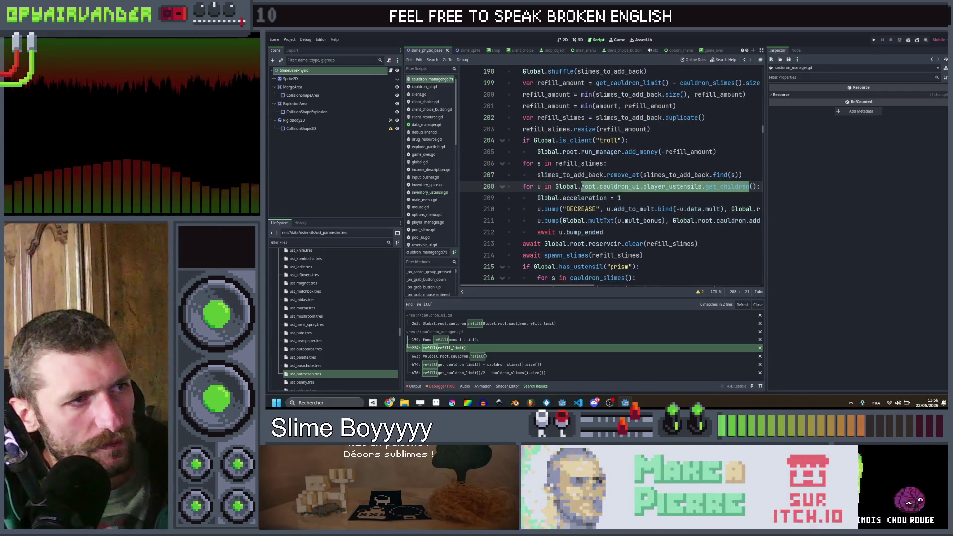
{"action": "type", "text": "get"}
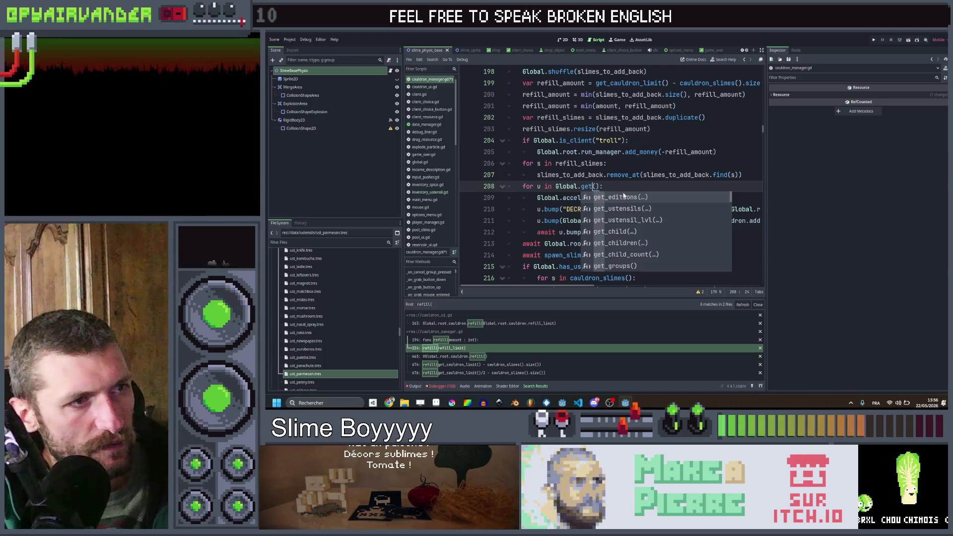
{"action": "key", "text": "Down"}
{"action": "key", "text": "Return"}
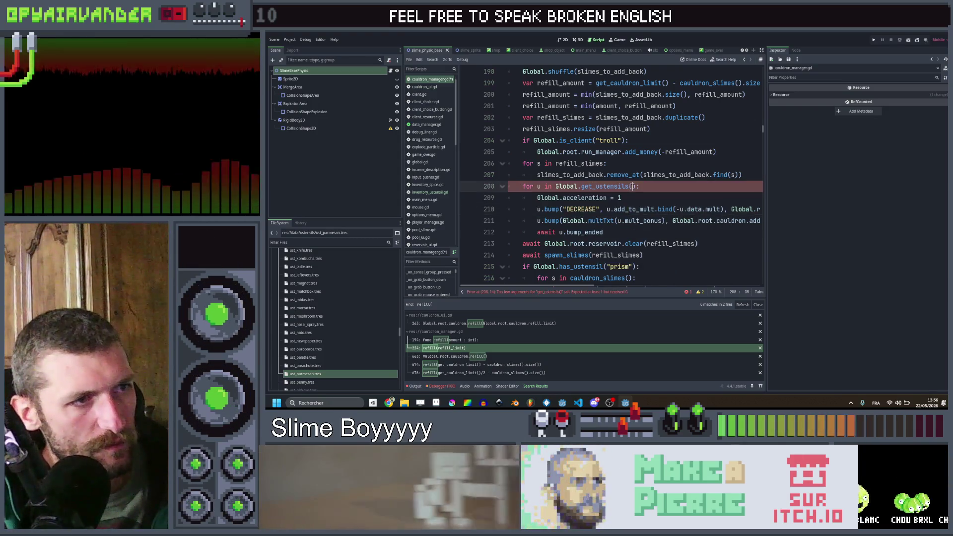
{"action": "type", "text": "\"kom"}
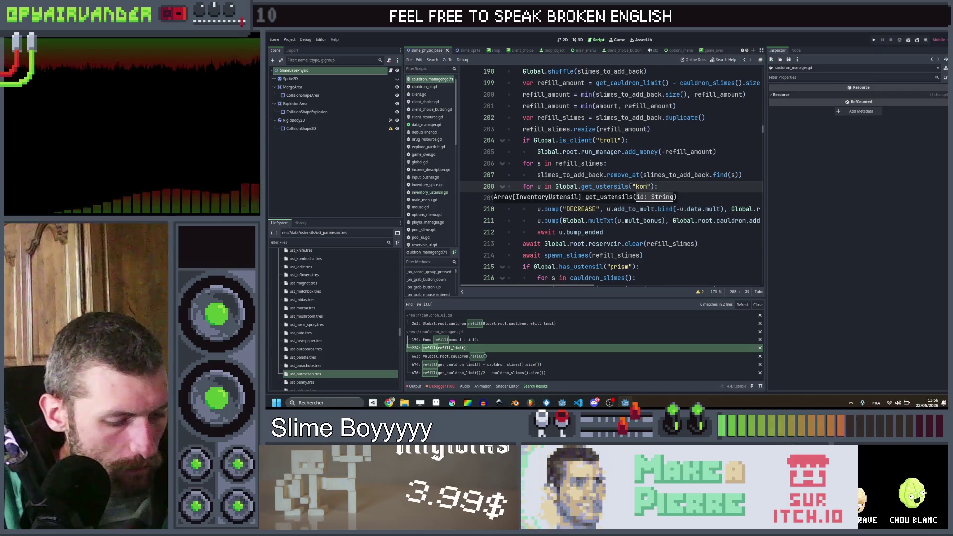
{"action": "type", "text": "bucha"}
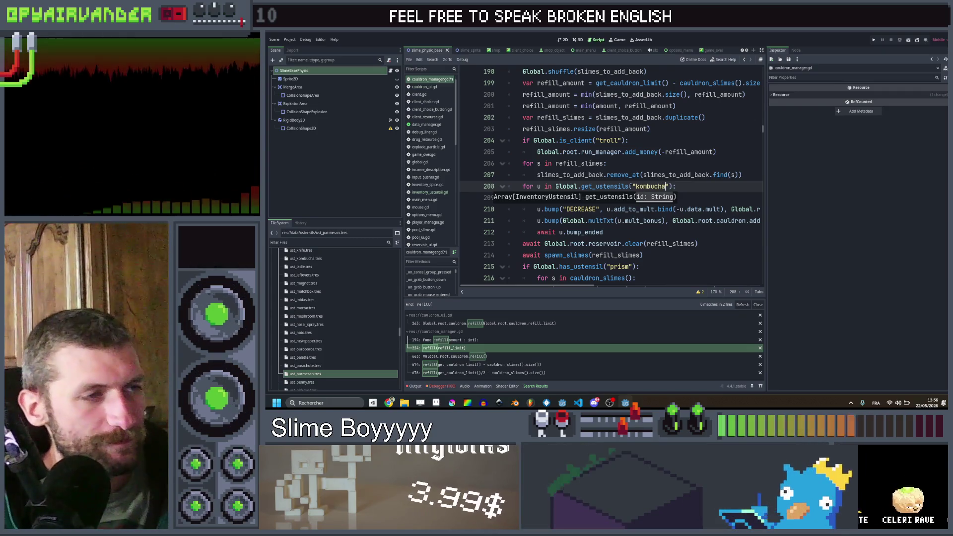
- Paste a second copy of the kombucha loop after the prism block, before can_interact = true
{"action": "left_click", "coordinate": [718, 198]}
{"action": "scroll", "coordinate": [718, 199], "scroll_direction": "right", "scroll_amount": 3}
{"action": "scroll", "coordinate": [718, 200], "scroll_direction": "left", "scroll_amount": 3}
{"action": "mouse_move", "coordinate": [610, 231]}
{"action": "left_mouse_down"}
{"action": "mouse_move", "coordinate": [555, 223]}
{"action": "mouse_move", "coordinate": [522, 186]}
{"action": "left_mouse_up"}
{"action": "key", "text": "ctrl+c"}
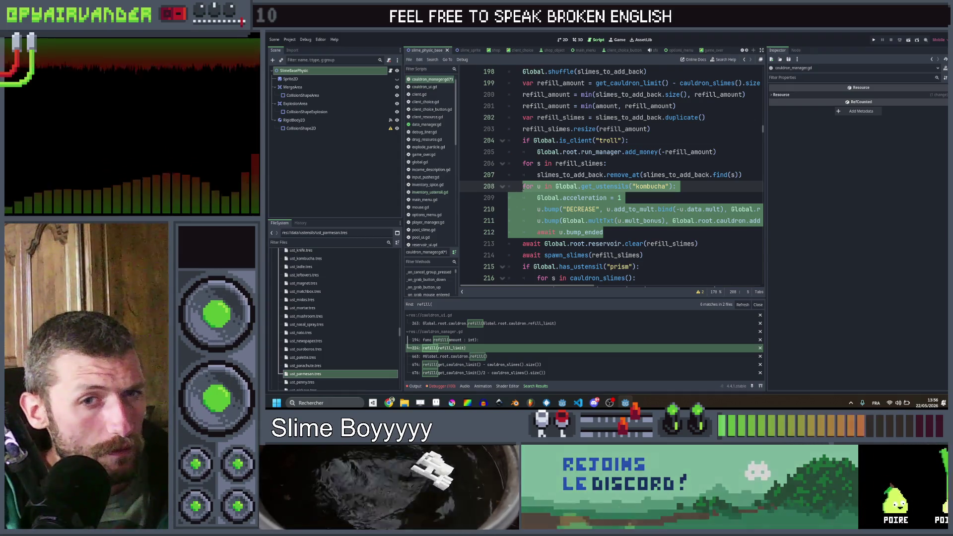
{"action": "scroll", "coordinate": [610, 174], "scroll_direction": "down", "scroll_amount": 4}
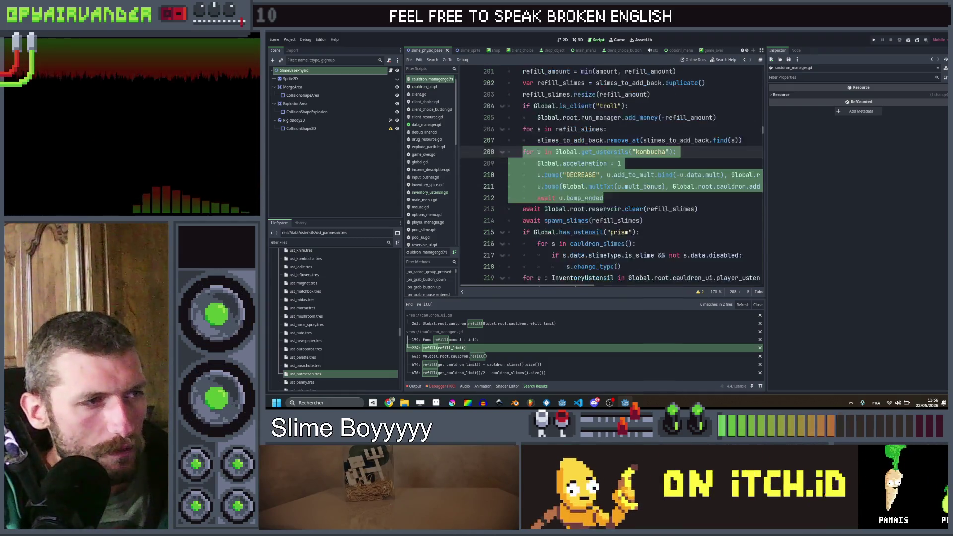
{"action": "mouse_move", "coordinate": [636, 232]}
{"action": "left_mouse_down"}
{"action": "mouse_move", "coordinate": [516, 197]}
{"action": "mouse_move", "coordinate": [508, 175]}
{"action": "left_mouse_up"}
{"action": "key", "text": "ctrl+v"}
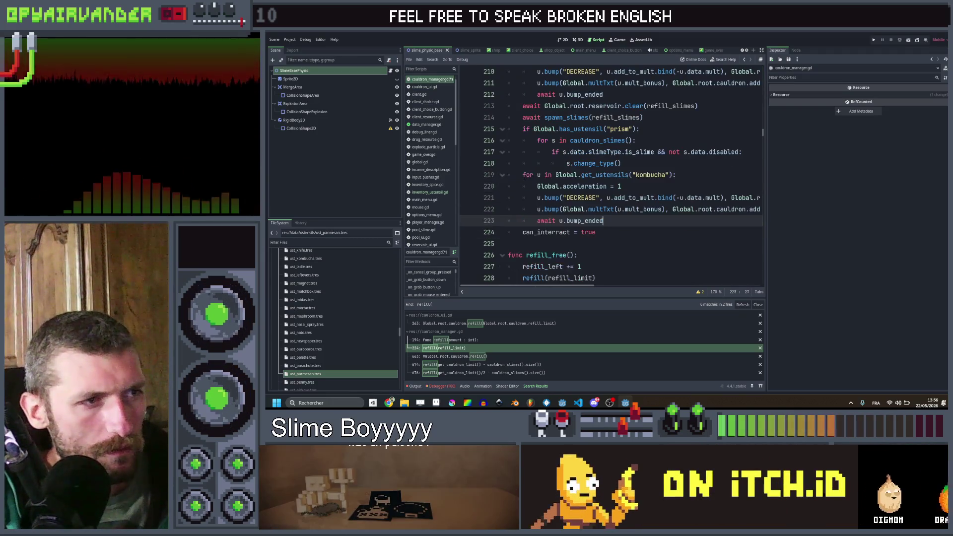
{"action": "left_click", "coordinate": [647, 175]}
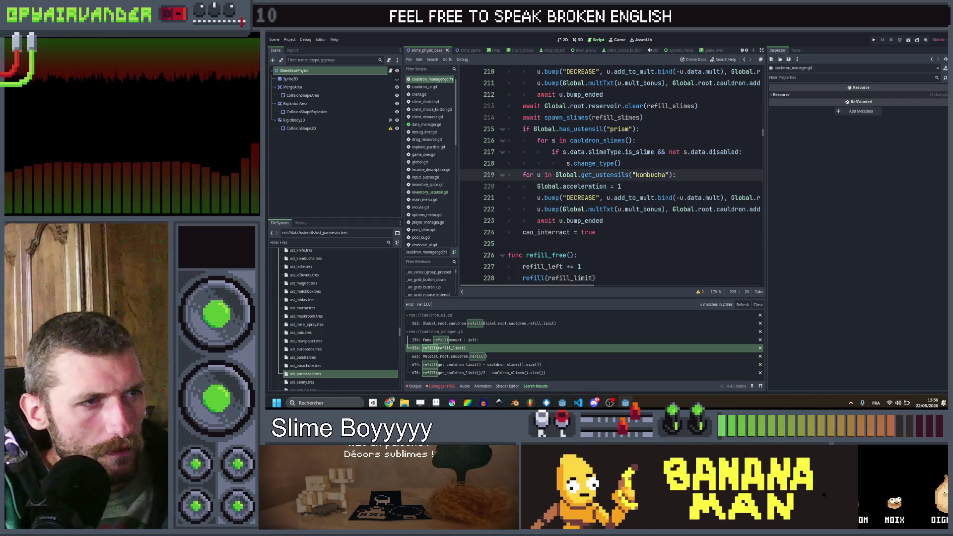
- Switch the copied loop to "gold_paint" and paste the prism's slime change_type loop inside it
{"action": "type", "text": "gold"}
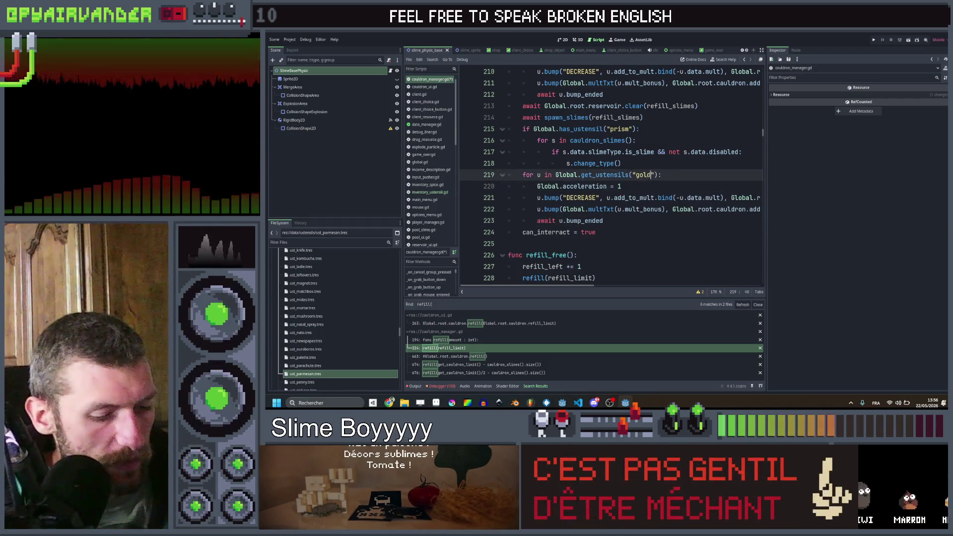
{"action": "type", "text": "_paint"}
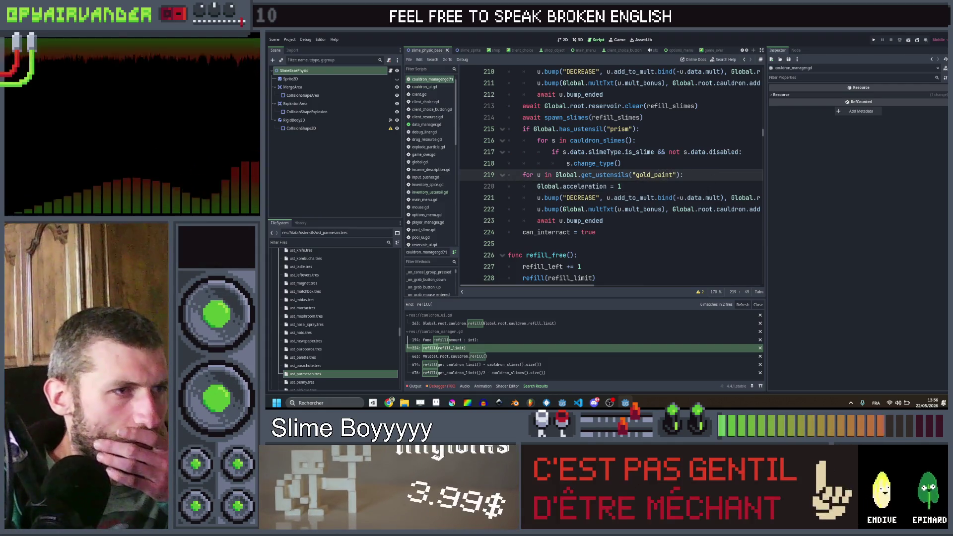
{"action": "left_click", "coordinate": [704, 188]}
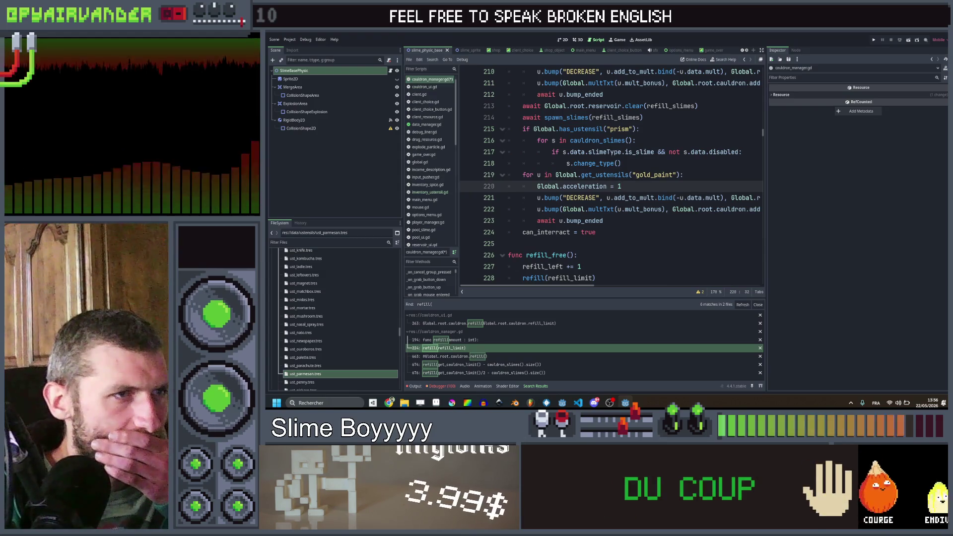
{"action": "left_click_drag", "start_coordinate": [621, 163], "coordinate": [538, 141]}
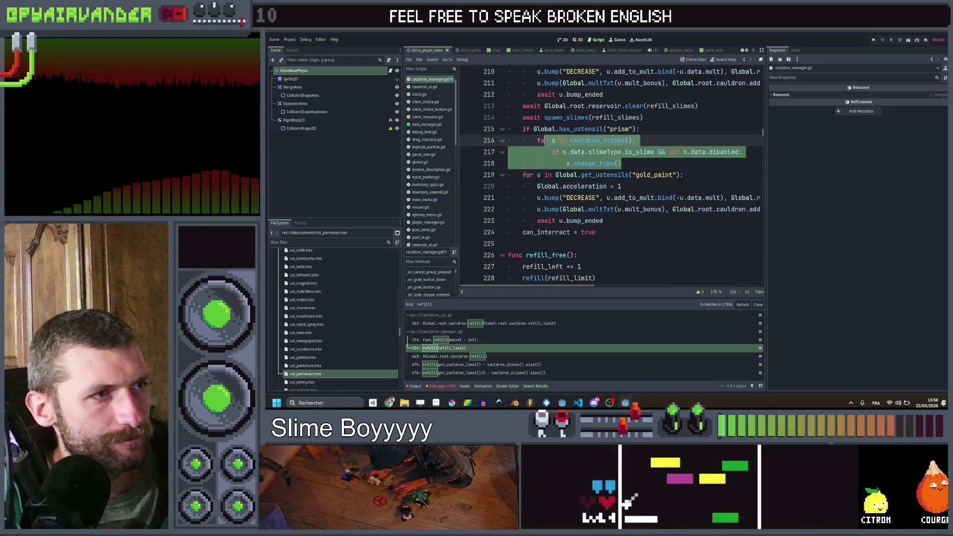
{"action": "left_click", "coordinate": [636, 184]}
{"action": "left_click", "coordinate": [718, 173]}
{"action": "key", "text": "Return"}
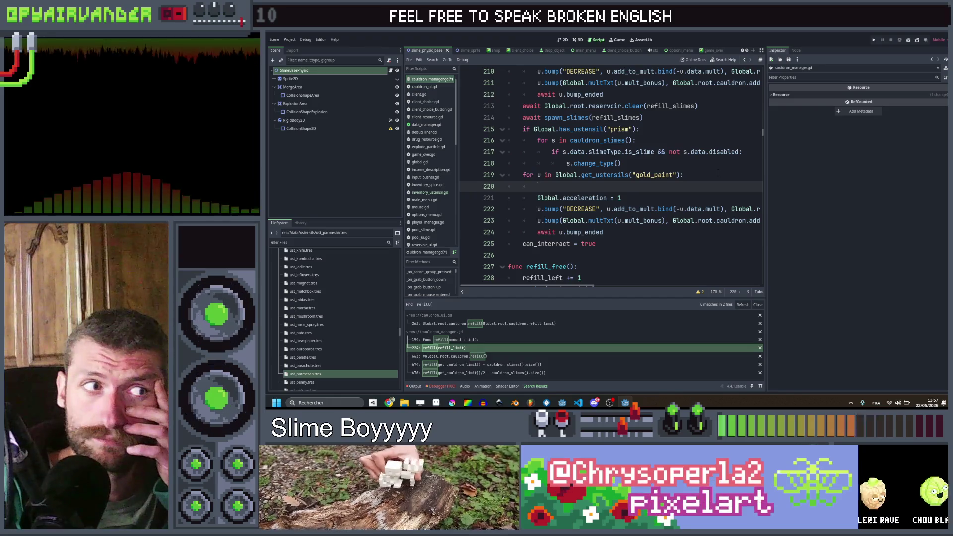
{"action": "type", "text": "for s in cauldron_slimes(): \t\t\tif s.data.slimeType.is_slime && not s.data.disabled: \t\t\t\ts.change_type()"}
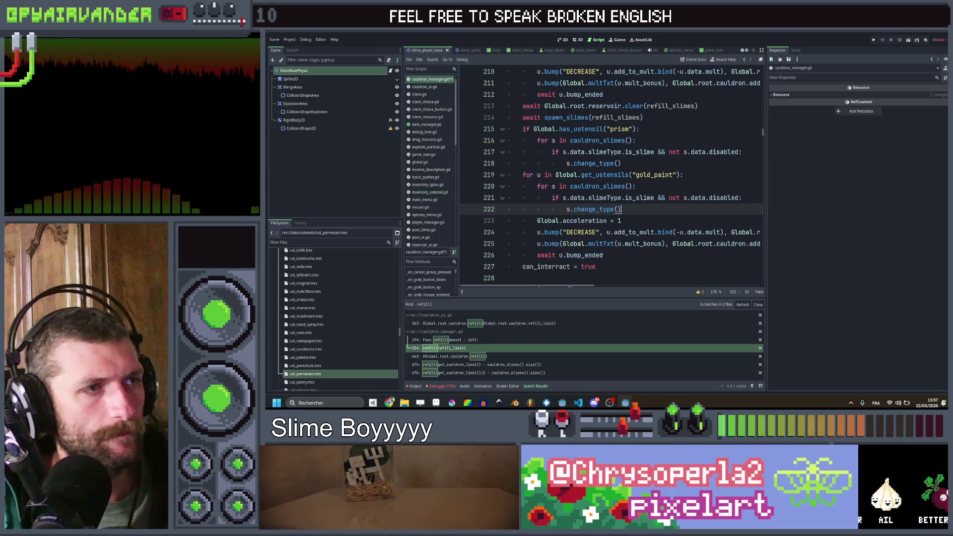
{"action": "key", "text": "Up"}
{"action": "key", "text": "Up"}
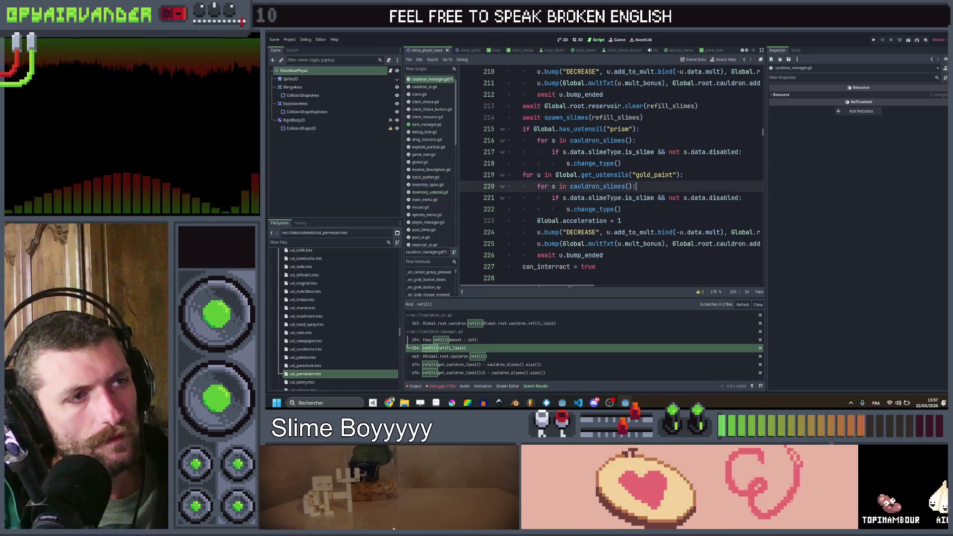
- Nest the gold_paint loop under 'if Global.root.run_manager.money <= 4:' and indent it
{"action": "key", "text": "Up"}
{"action": "key", "text": "End"}
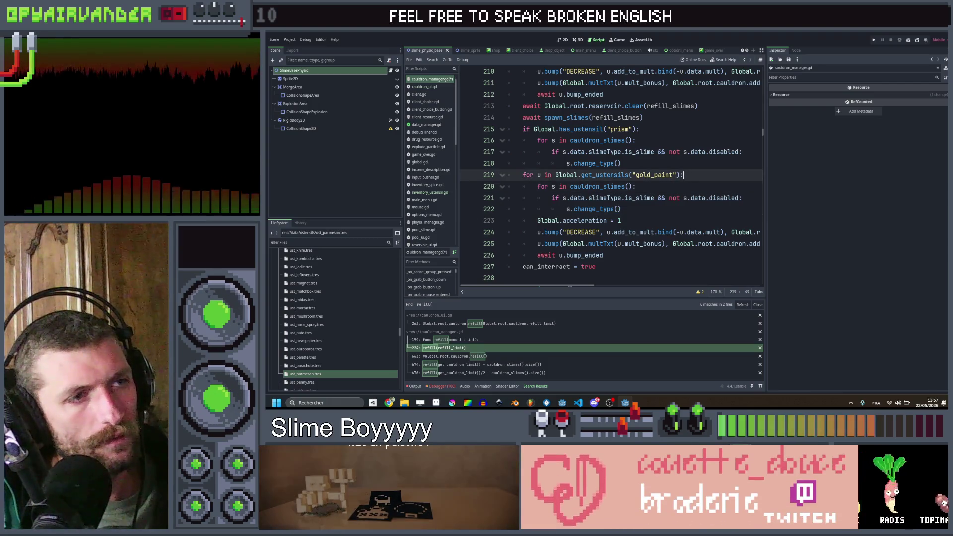
{"action": "left_click", "coordinate": [681, 165]}
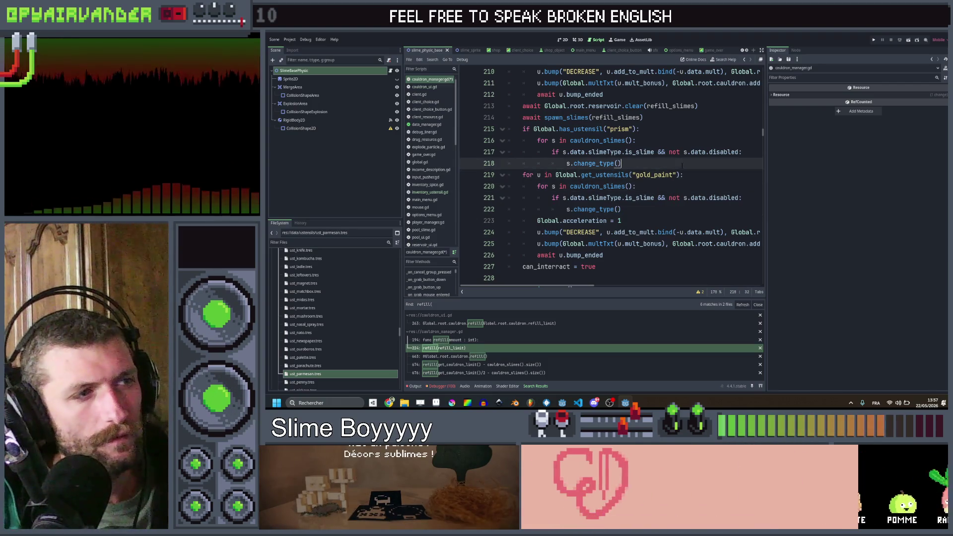
{"action": "key", "text": "Return"}
{"action": "key", "text": "BackSpace"}
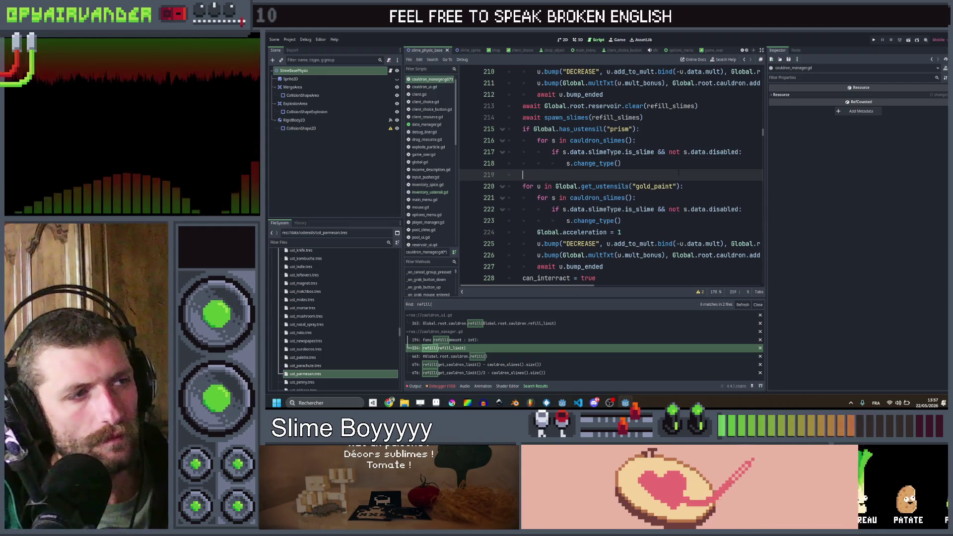
{"action": "type", "text": "if "}
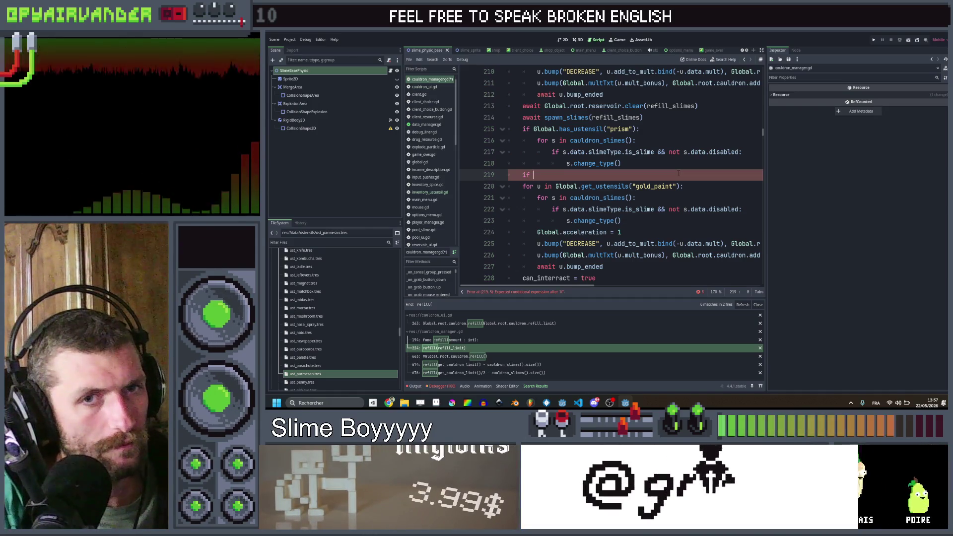
{"action": "type", "text": "Global"}
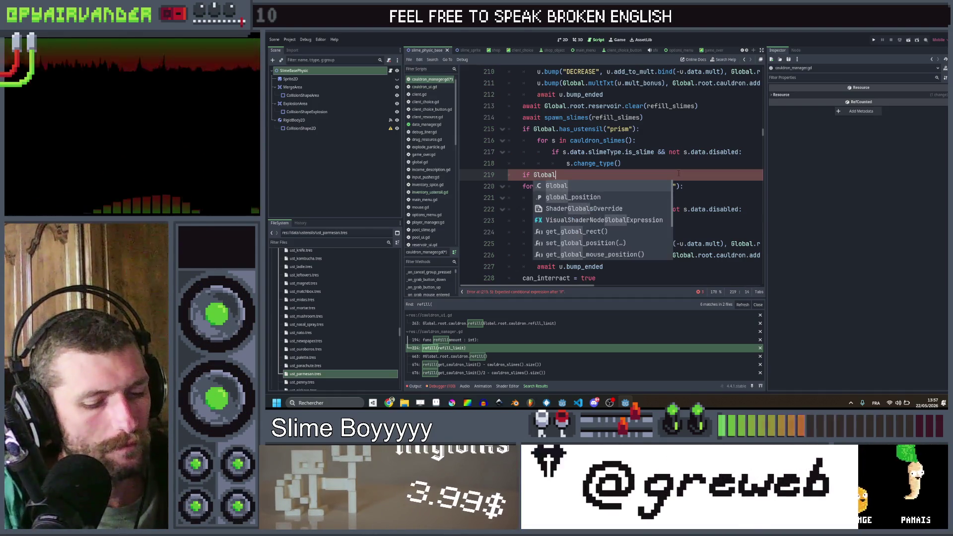
{"action": "type", "text": ".r"}
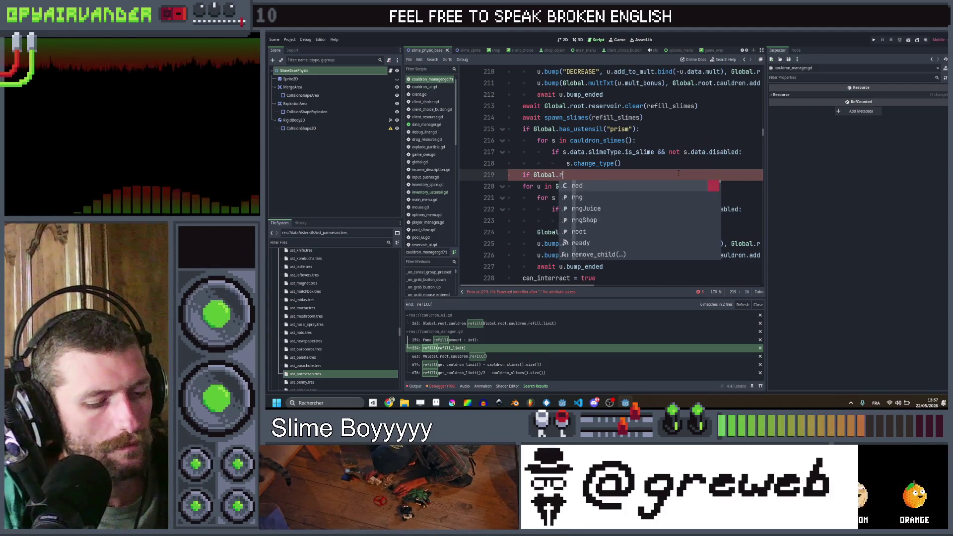
{"action": "type", "text": "oot.run"}
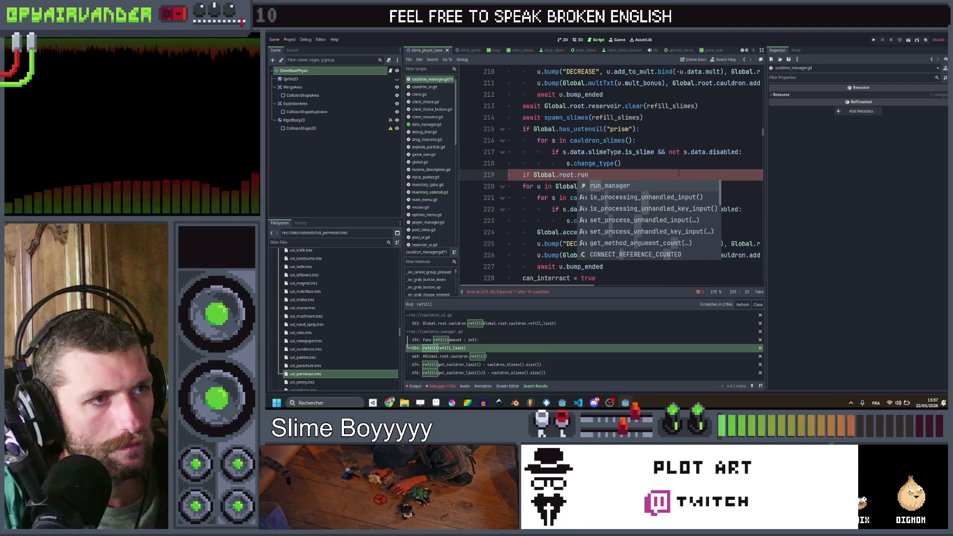
{"action": "type", "text": "_manager.money < "}
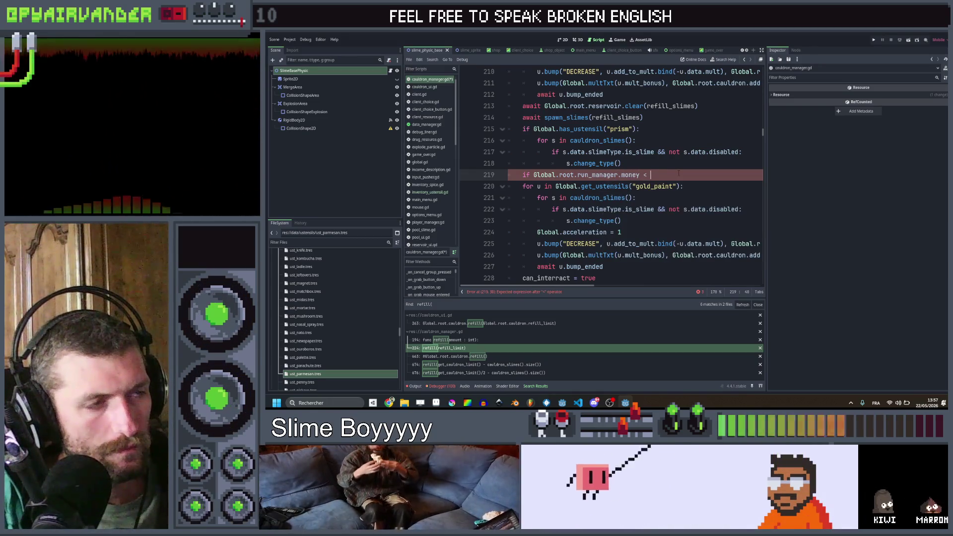
{"action": "type", "text": "= 4"}
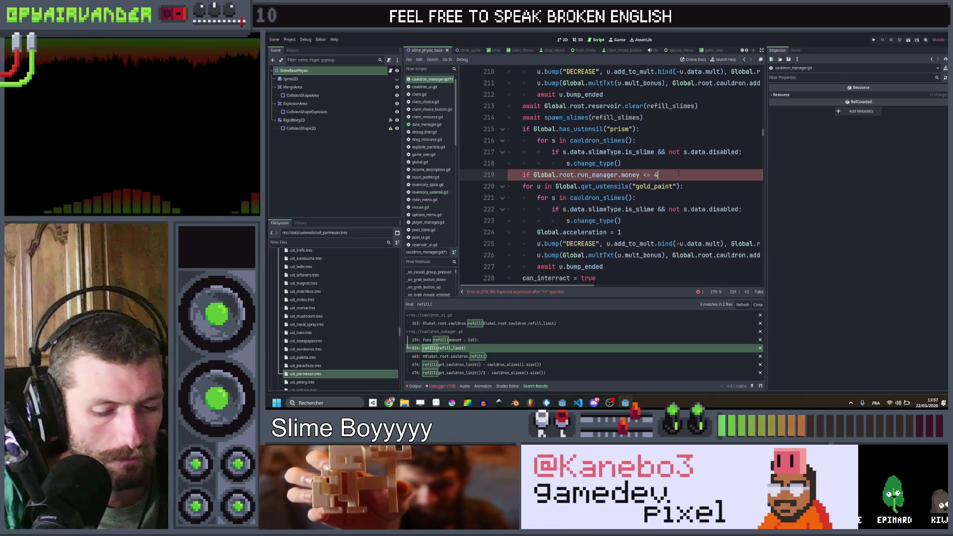
{"action": "type", "text": "$"}
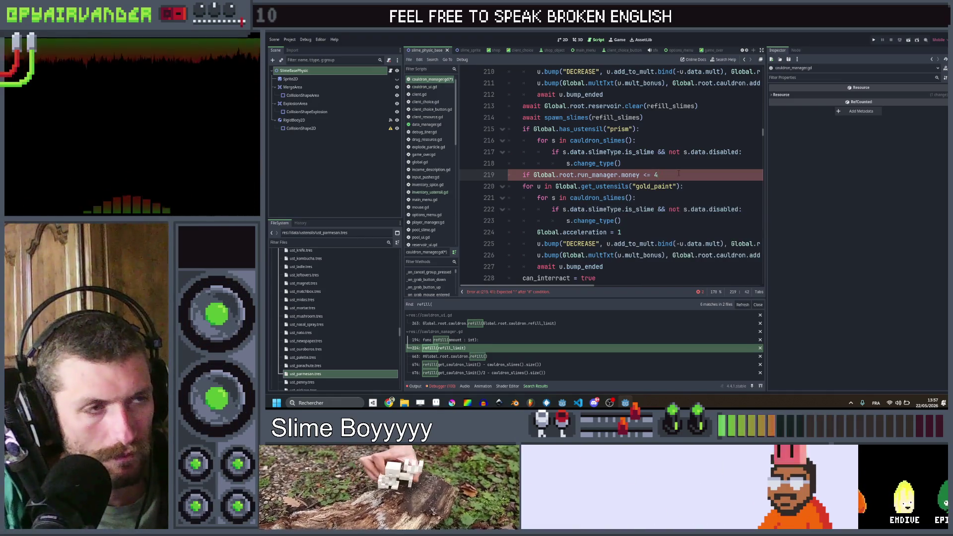
{"action": "type", "text": ":"}
{"action": "key", "text": "Down"}
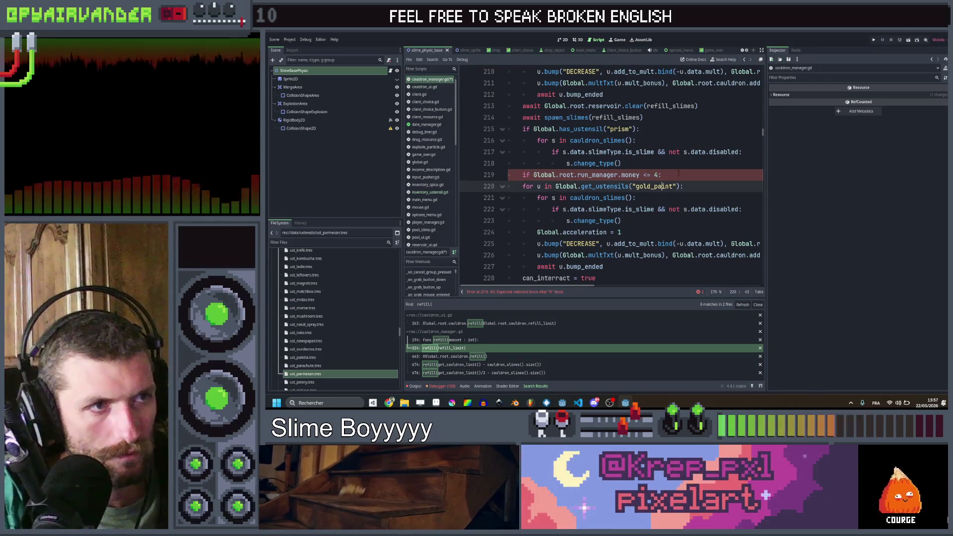
{"action": "key", "text": "shift+Down"}
{"action": "key", "text": "shift+Down"}
{"action": "key", "text": "shift+Down"}
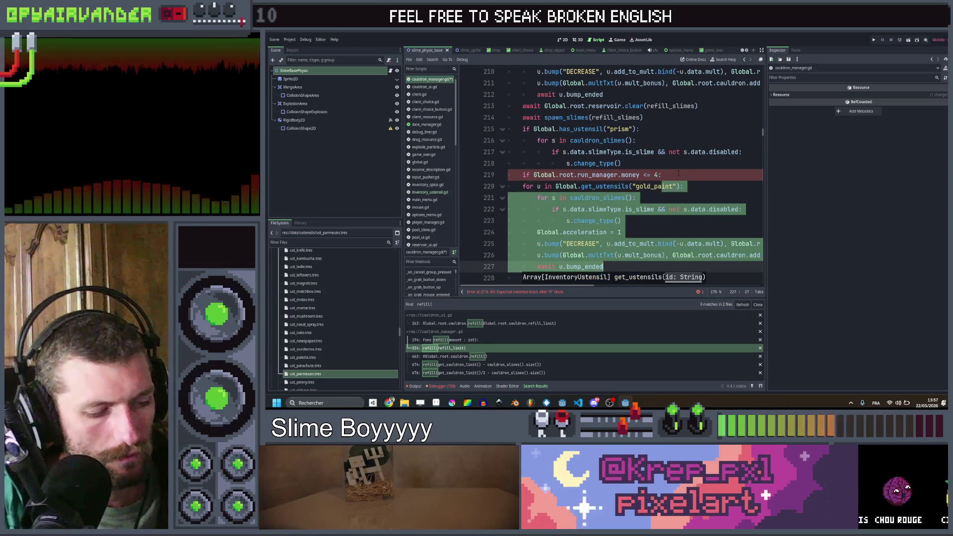
{"action": "key", "text": "Tab"}
{"action": "key", "text": "Up"}
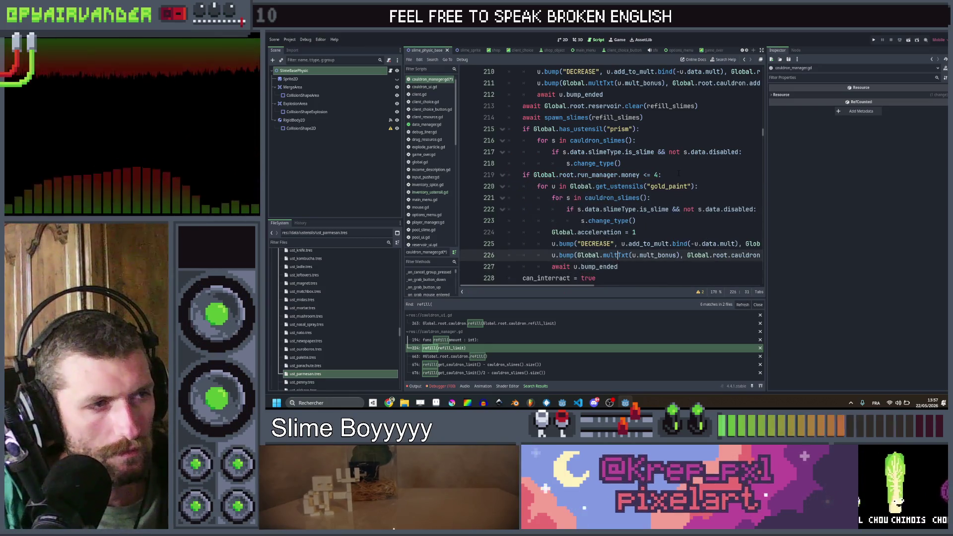
- Remove the Global.acceleration and multTxt lines and move the DECREASE bump above the slime loop
{"action": "key", "text": "Up"}
{"action": "key", "text": "Up"}
{"action": "key", "text": "Up"}
{"action": "key", "text": "Down"}
{"action": "key", "text": "Down"}
{"action": "key", "text": "Down"}
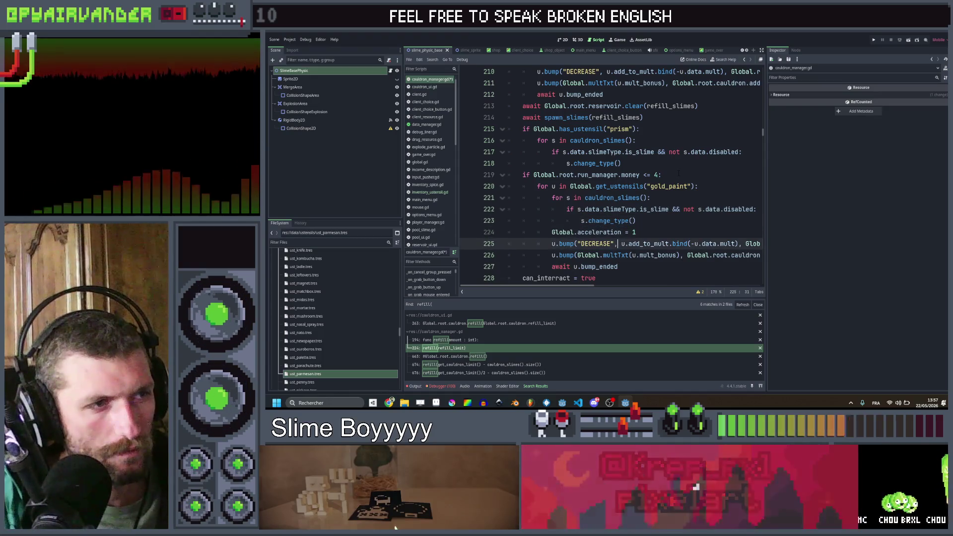
{"action": "key", "text": "Up"}
{"action": "key", "text": "ctrl+shift+k"}
{"action": "key", "text": "alt+Up"}
{"action": "key", "text": "alt+Up"}
{"action": "key", "text": "alt+Up"}
{"action": "key", "text": "Down"}
{"action": "key", "text": "Down"}
{"action": "key", "text": "Down"}
{"action": "key", "text": "Up"}
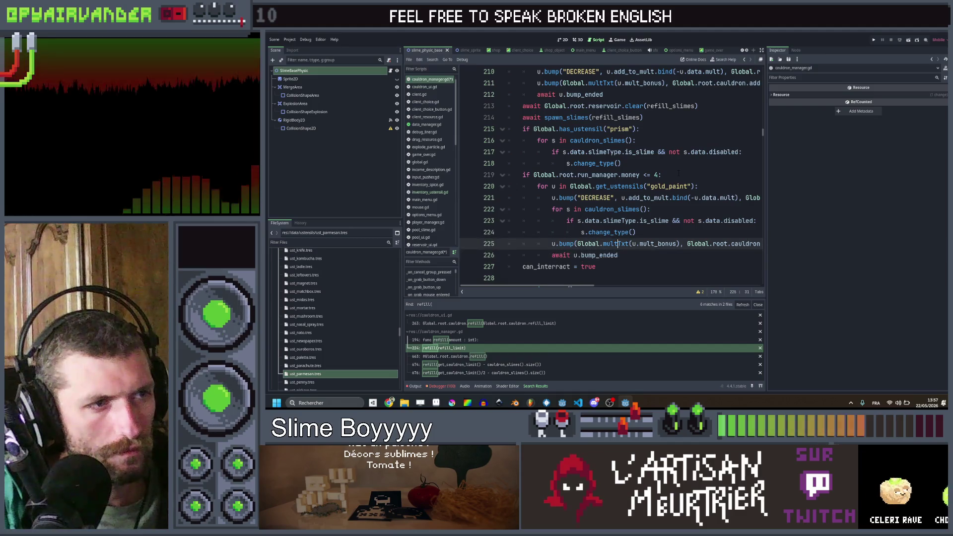
{"action": "key", "text": "ctrl+shift+k"}
{"action": "key", "text": "Up"}
{"action": "key", "text": "Up"}
{"action": "key", "text": "Up"}
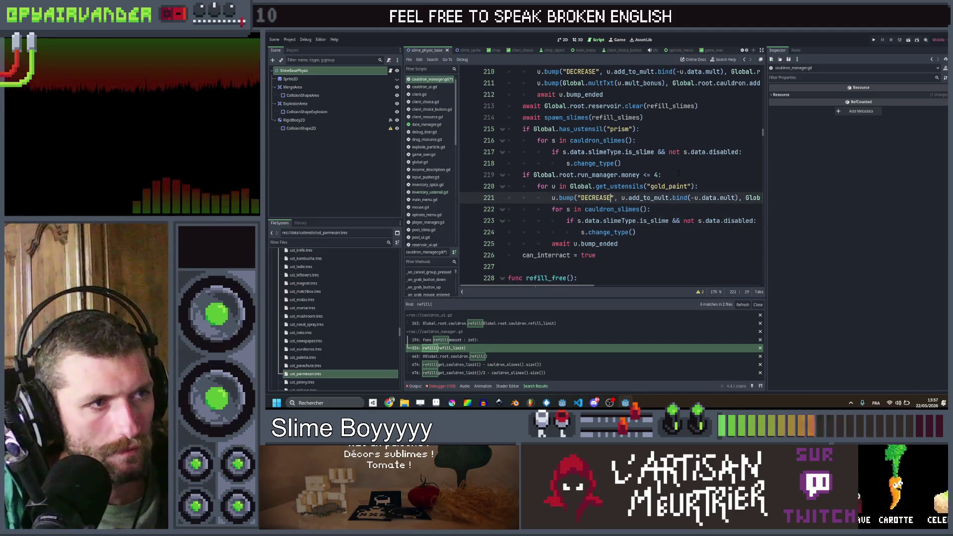
- Replace the bump's DECREASE message and red colour, using Global.yellow, and save the script
{"action": "key", "text": "ctrl+shift+Left"}
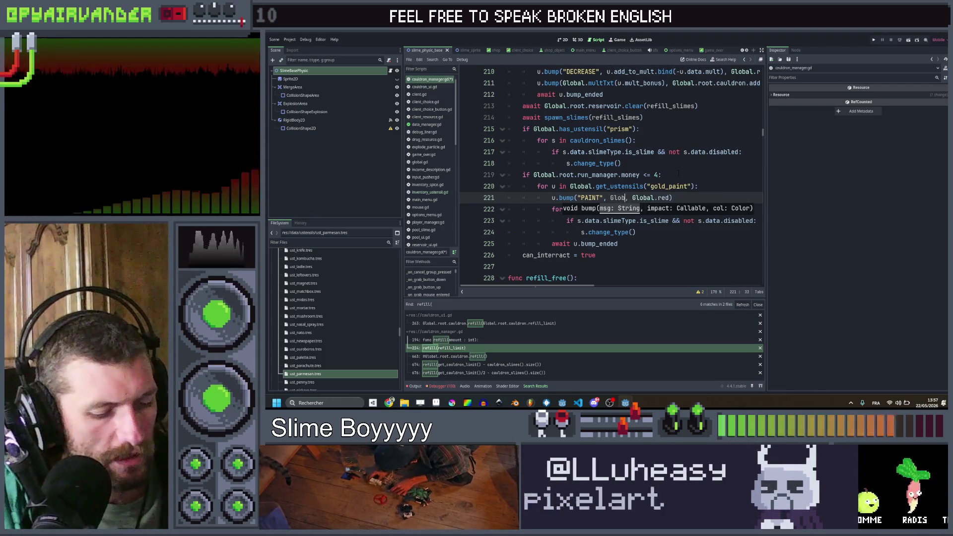
{"action": "type", "text": "al.em"}
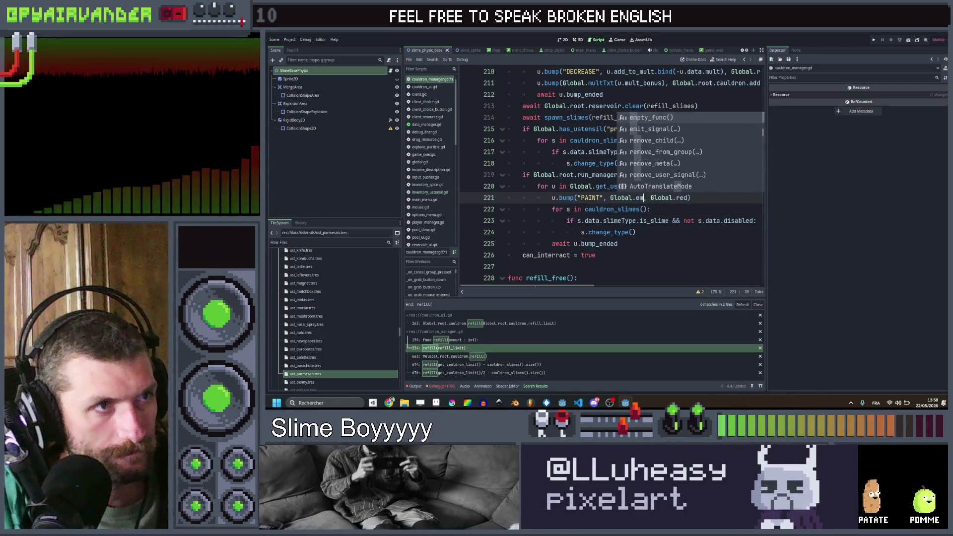
{"action": "type", "text": "pty_func"}
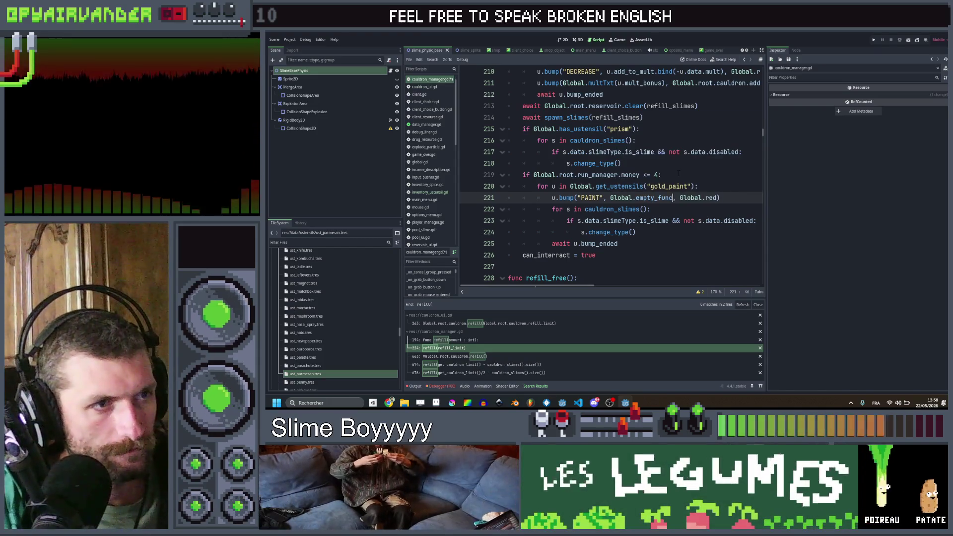
{"action": "key", "text": "ctrl+shift+Left"}
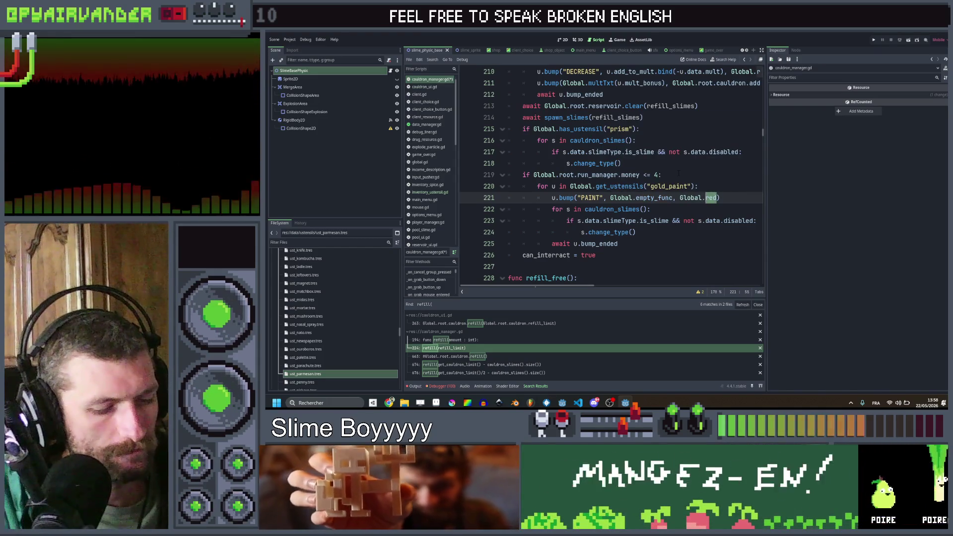
{"action": "type", "text": "yllow"}
{"action": "key", "text": "ctrl+s"}
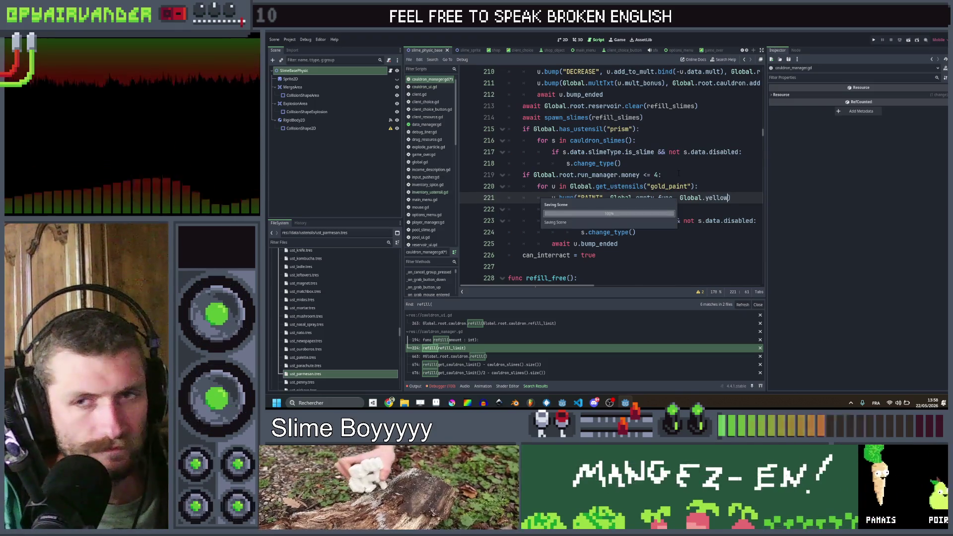
{"action": "left_click", "coordinate": [708, 186]}
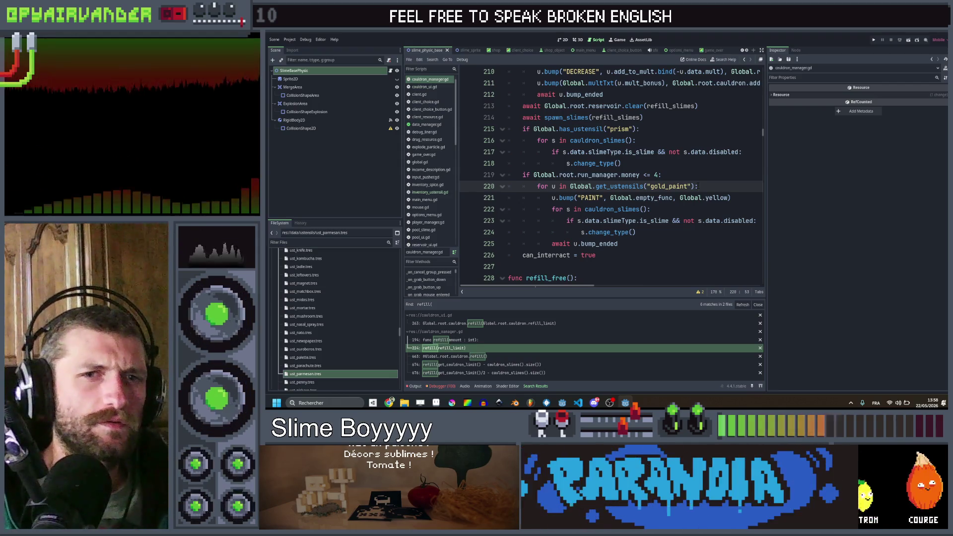
- Add 'var random_slime = Global.pickRandom(' in the gold_paint loop and start 'var valid_slimes = cau' above it
{"action": "key", "text": "Return"}
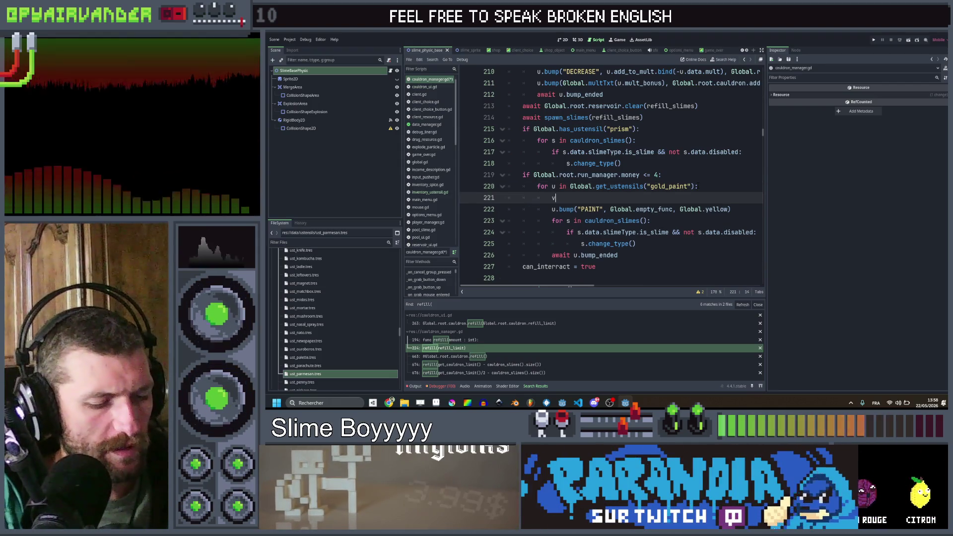
{"action": "type", "text": "ar random_slime = Global"}
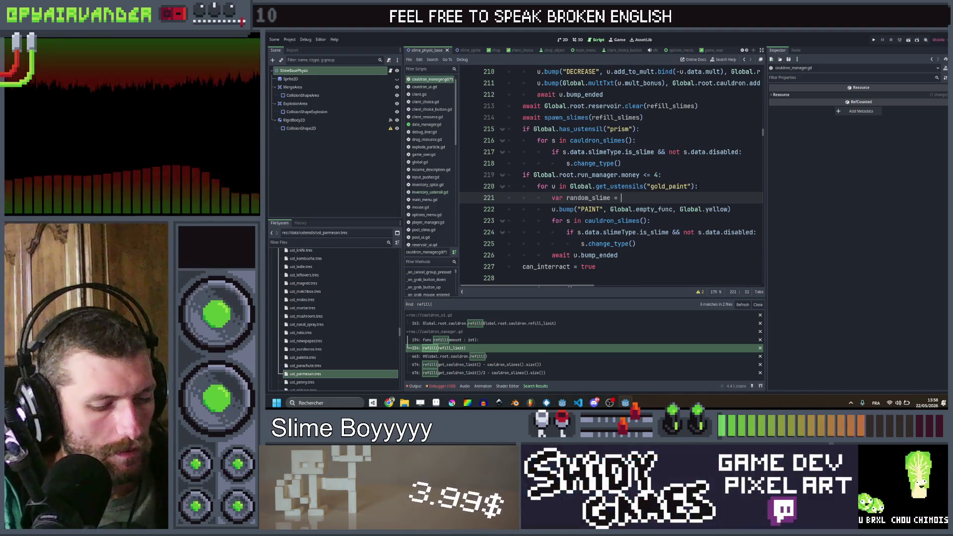
{"action": "type", "text": ".pickRandom("}
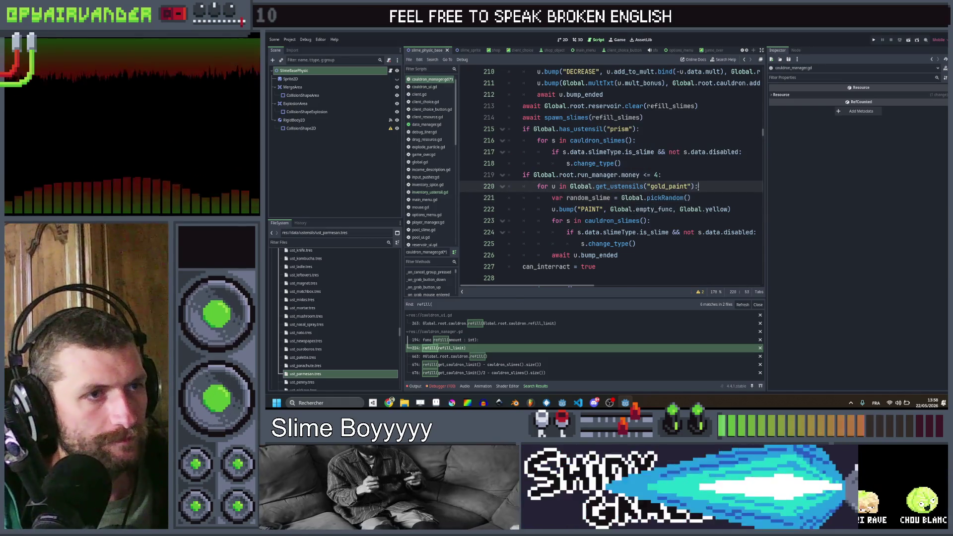
{"action": "key", "text": "Home"}
{"action": "key", "text": "Return"}
{"action": "key", "text": "Up"}
{"action": "type", "text": "var val"}
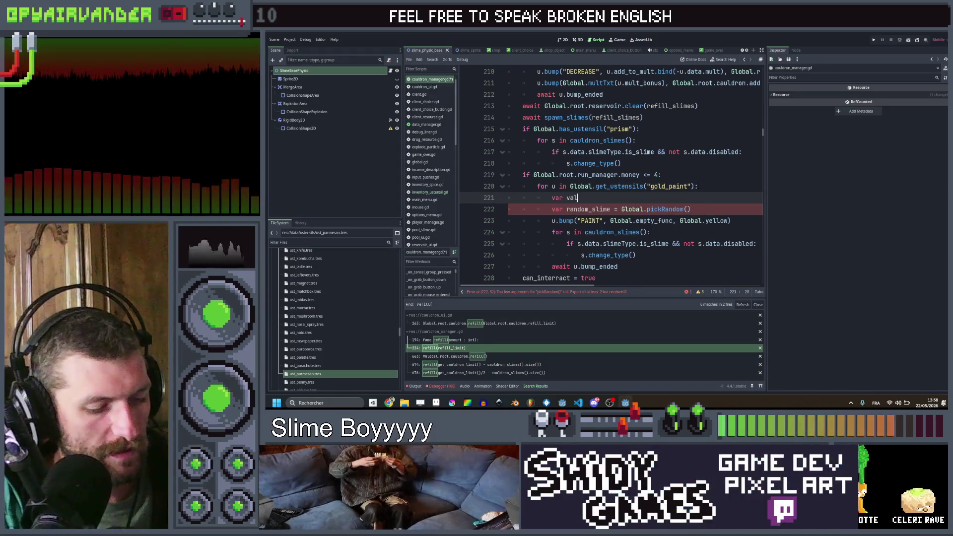
{"action": "type", "text": "id_slimes "}
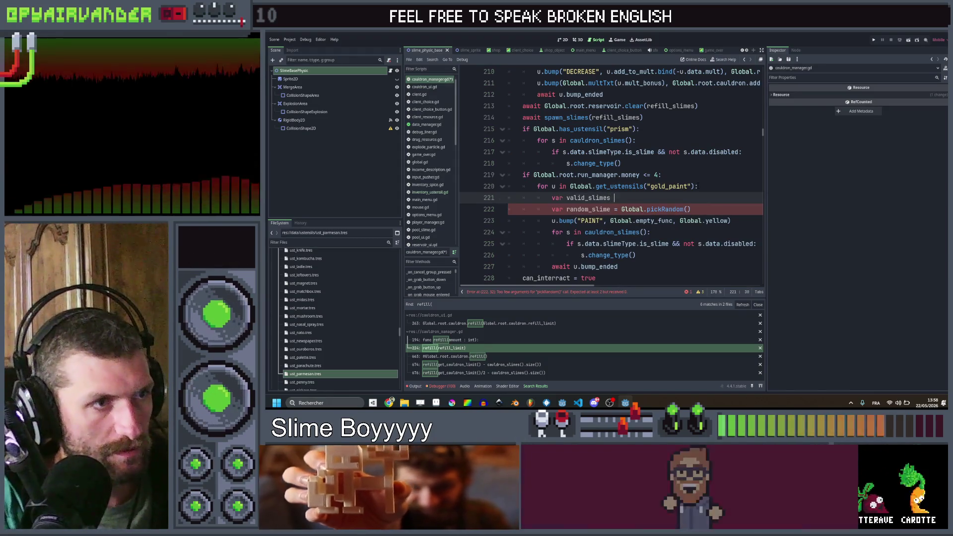
{"action": "type", "text": "= cau"}
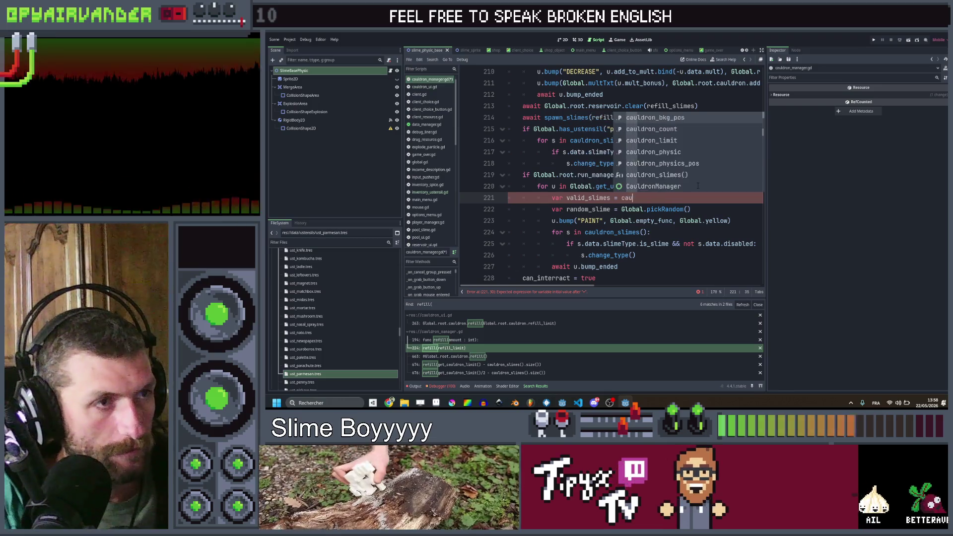
- Finish valid_slimes as cauldron_slimes().filter on slimeType.is_slime and modifier == null, then open a blank line
{"action": "key", "text": "Down"}
{"action": "key", "text": "Down"}
{"action": "key", "text": "Down"}
{"action": "key", "text": "Return"}
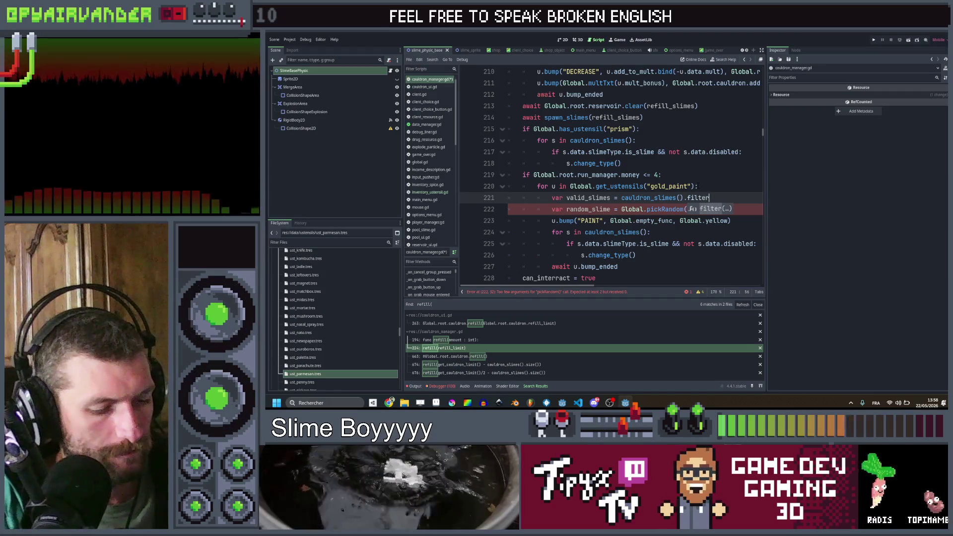
{"action": "type", "text": "(fun"}
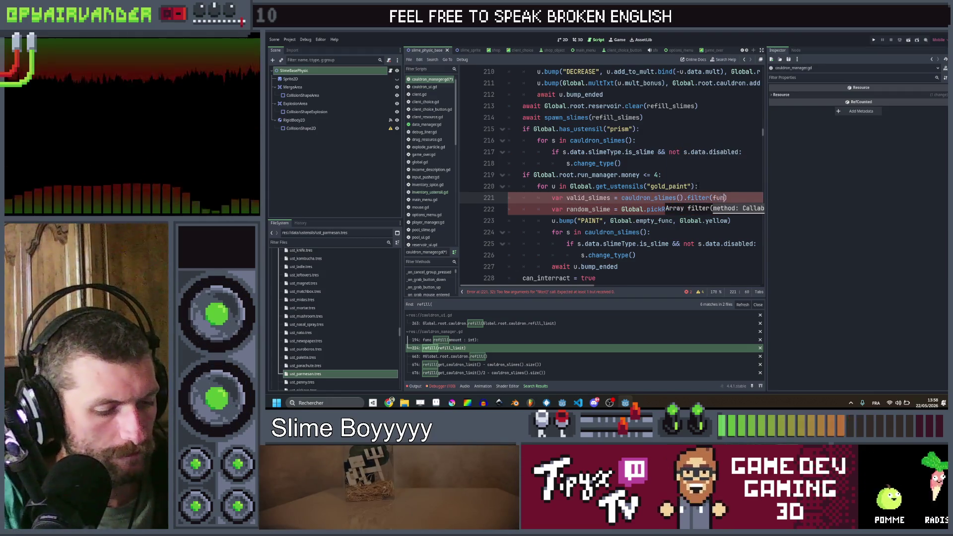
{"action": "type", "text": "c(x)"}
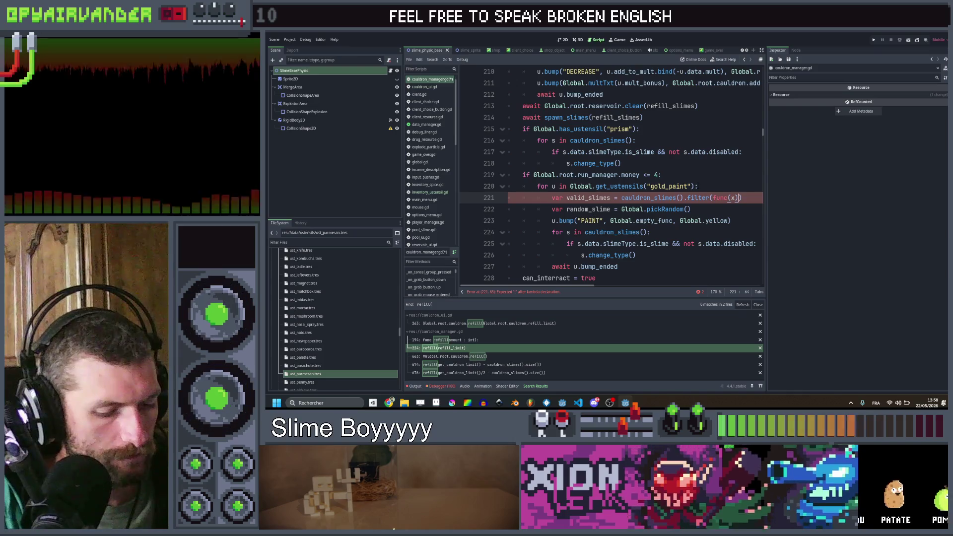
{"action": "type", "text": ": return "}
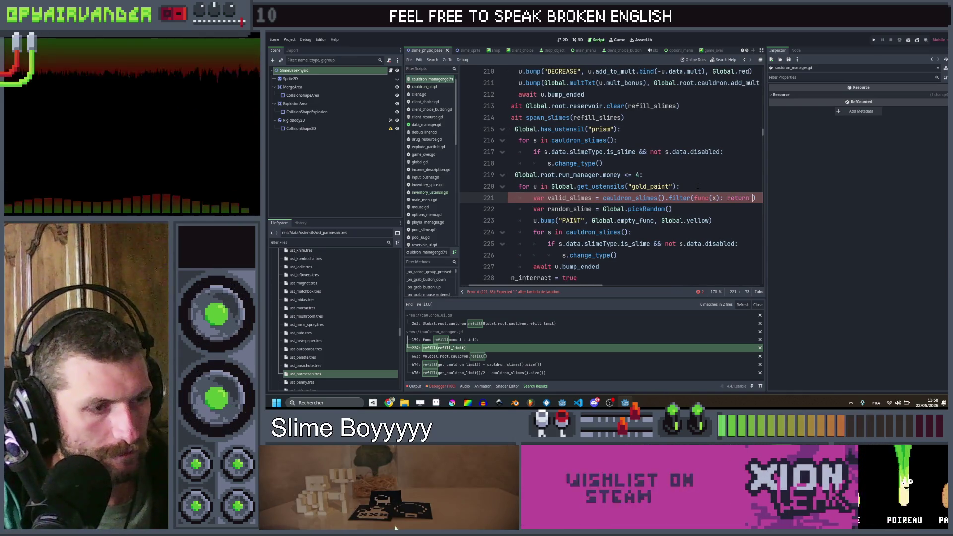
{"action": "type", "text": "x.i"}
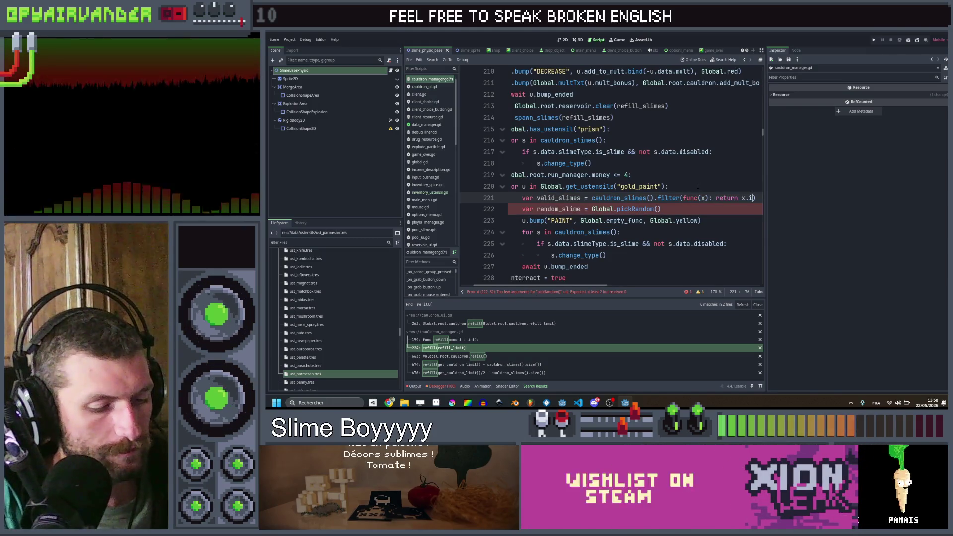
{"action": "key", "text": "BackSpace"}
{"action": "type", "text": "data.is"}
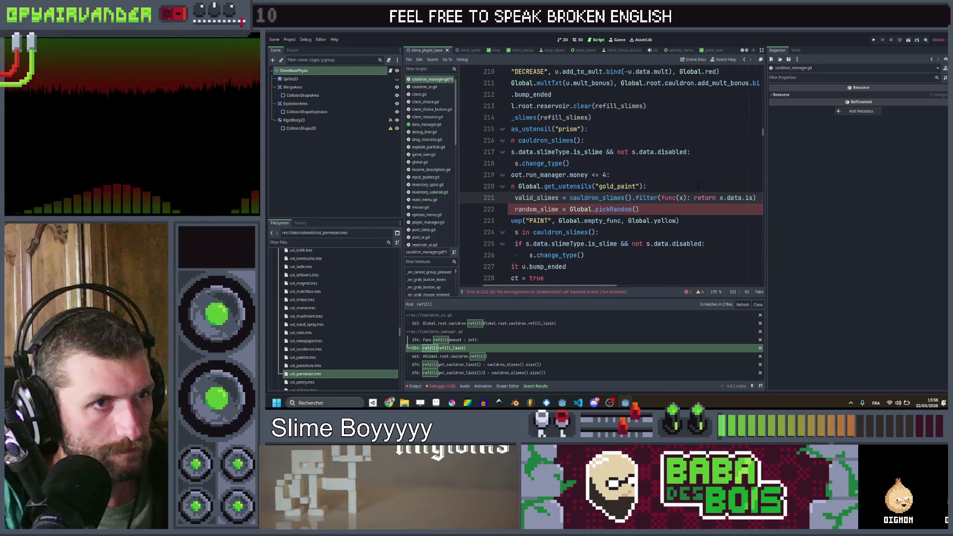
{"action": "type", "text": "_slime"}
{"action": "key", "text": "ctrl+Left"}
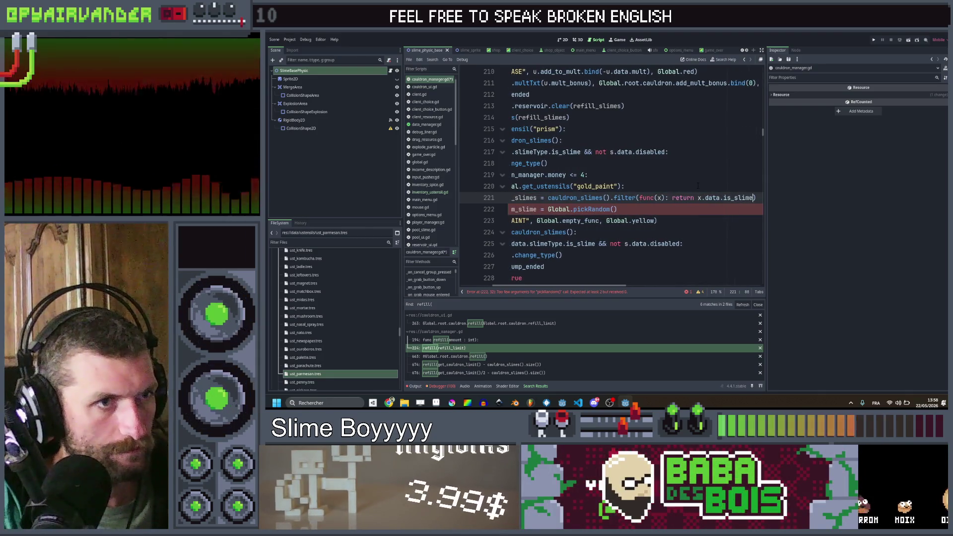
{"action": "type", "text": "slim"}
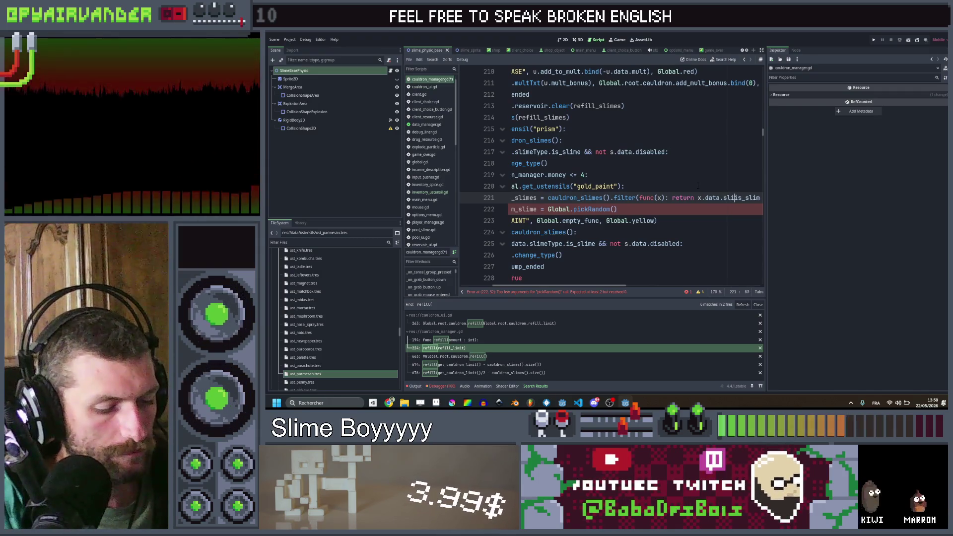
{"action": "type", "text": "eType.i"}
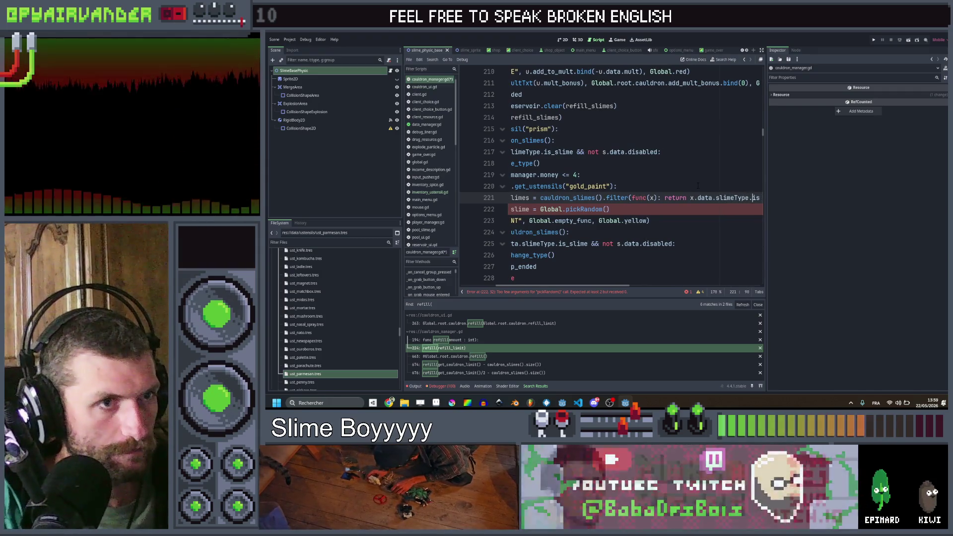
{"action": "key", "text": "End"}
{"action": "type", "text": "&& x"}
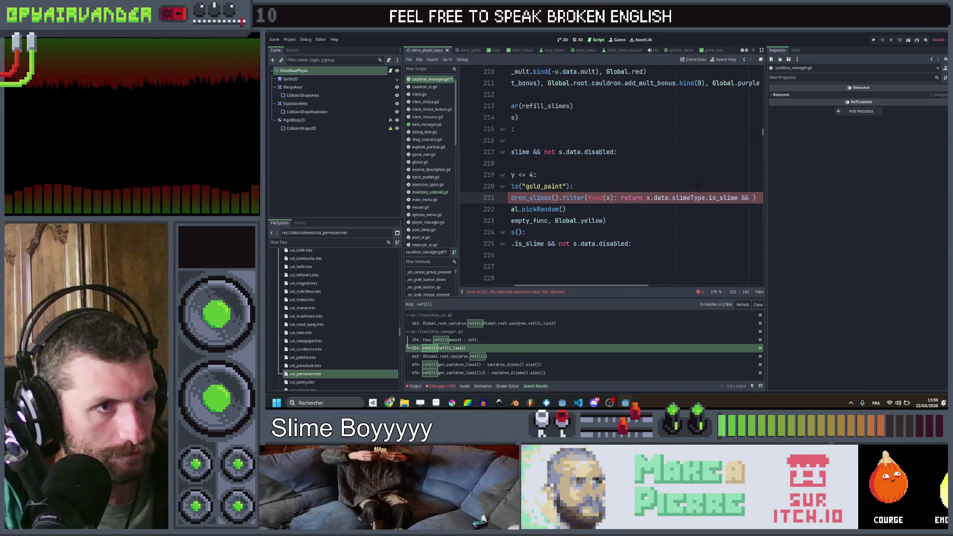
{"action": "type", "text": ".data"}
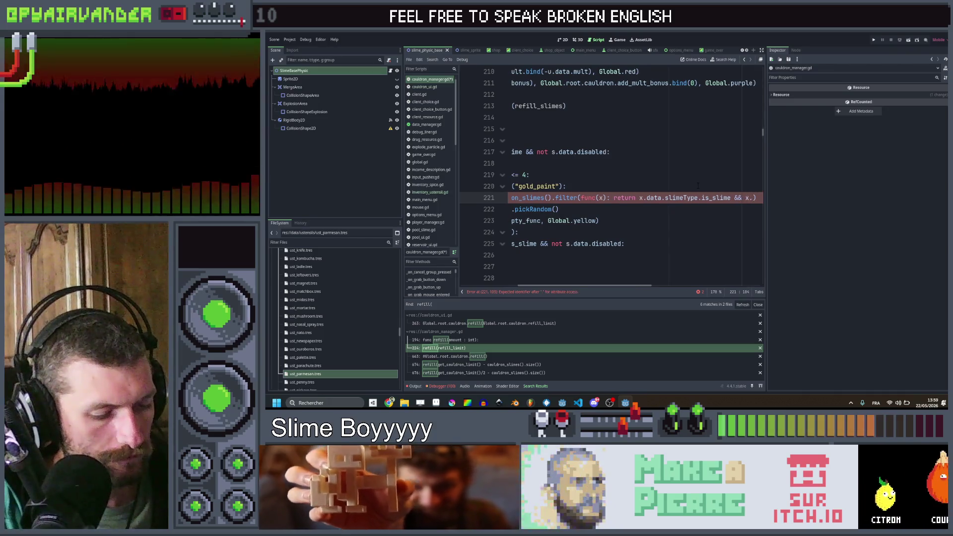
{"action": "type", "text": ".modifi"}
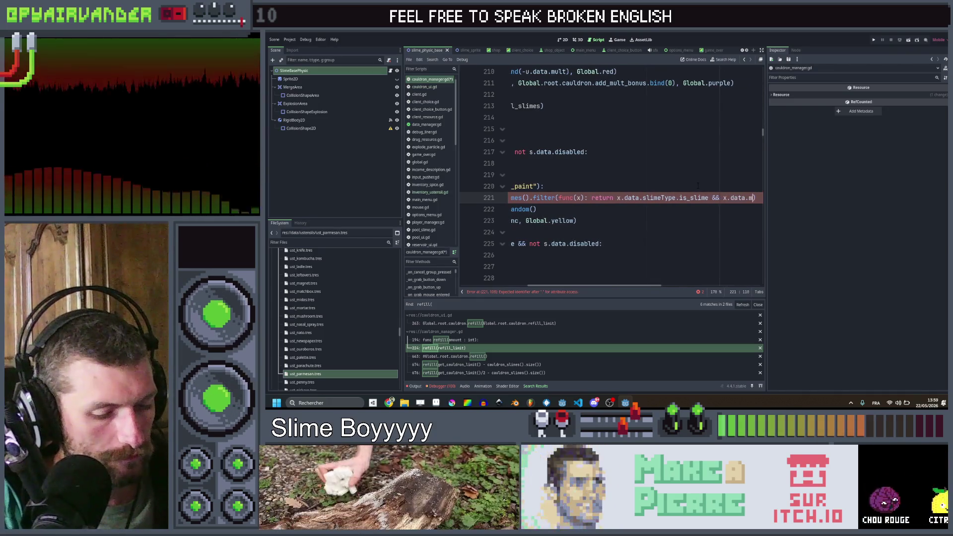
{"action": "type", "text": "er == "}
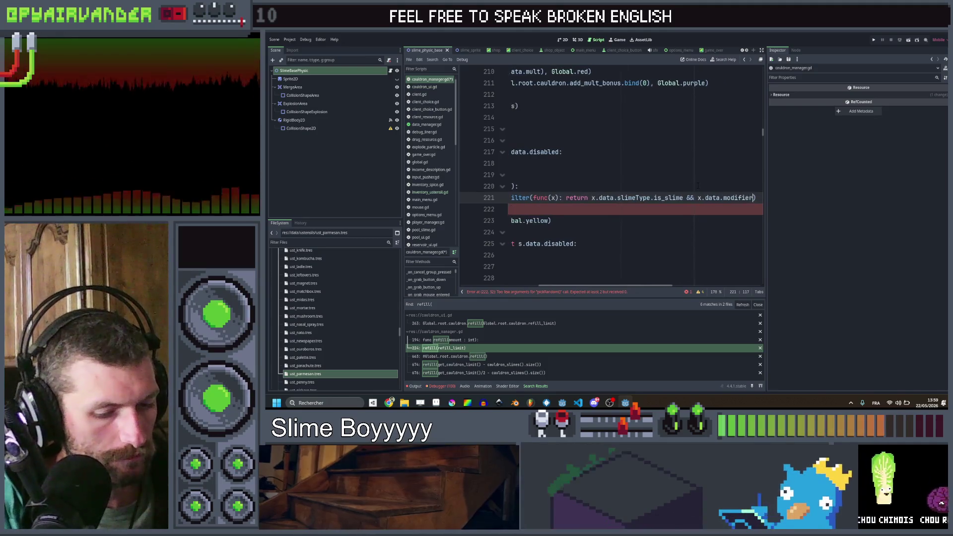
{"action": "type", "text": "null)"}
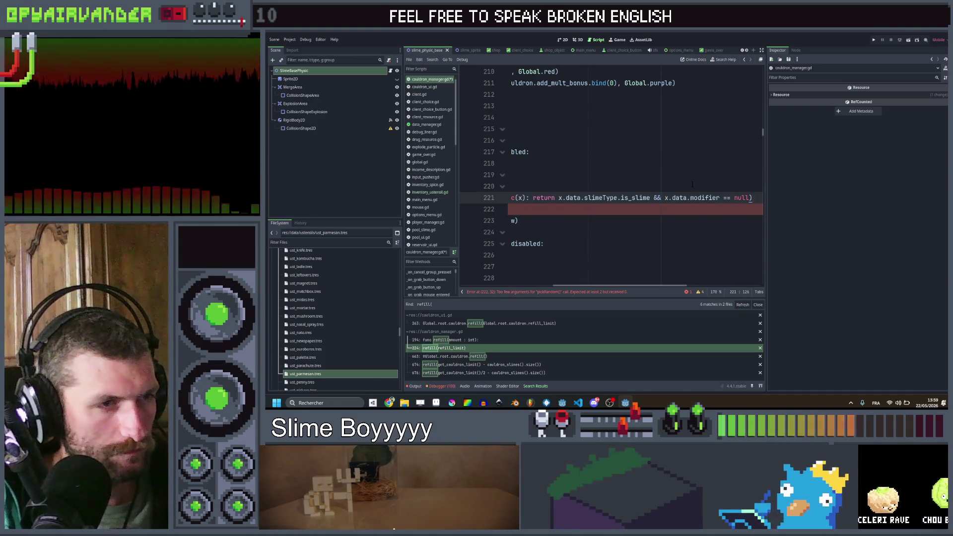
{"action": "scroll", "coordinate": [640, 198], "scroll_direction": "left", "scroll_amount": 5}
{"action": "left_click", "coordinate": [617, 209]}
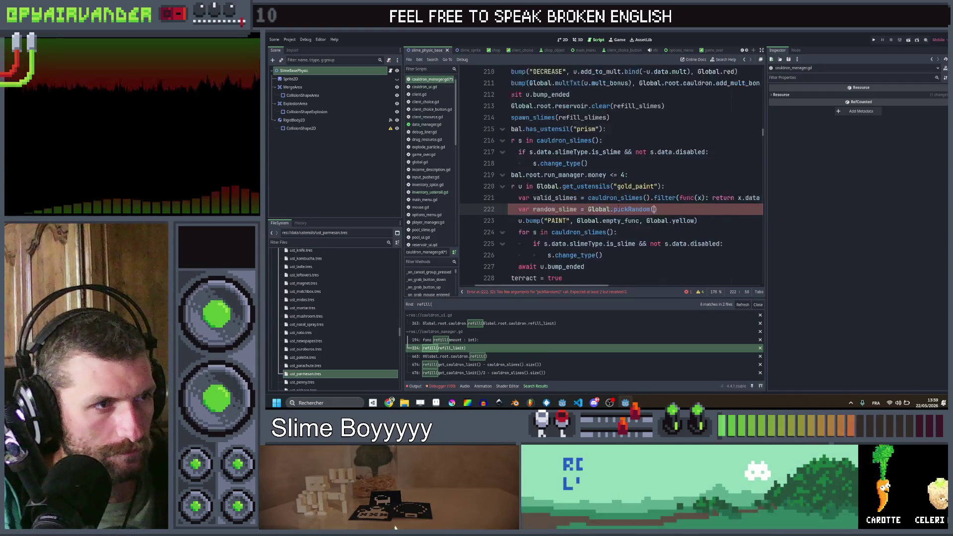
{"action": "scroll", "coordinate": [617, 209], "scroll_direction": "left", "scroll_amount": 3}
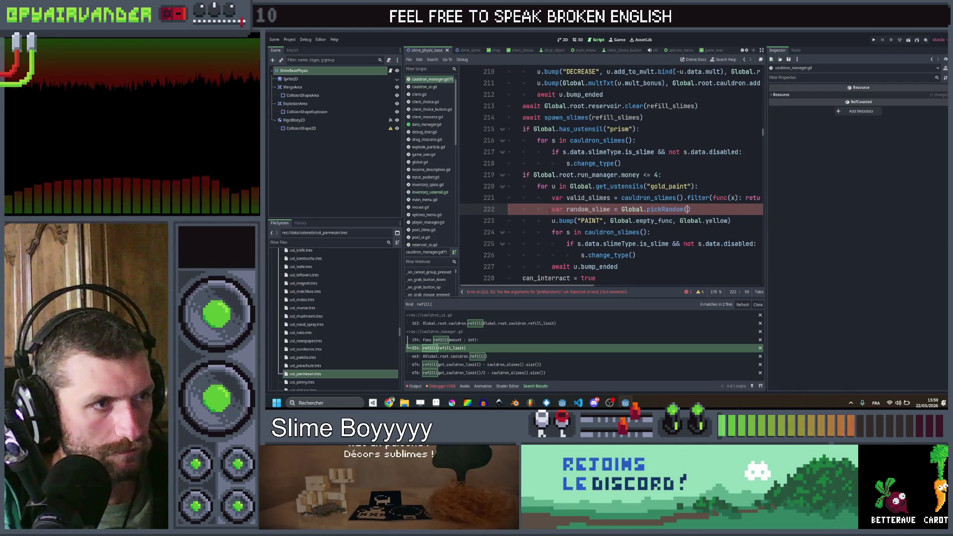
{"action": "key", "text": "ctrl+shift+Return"}
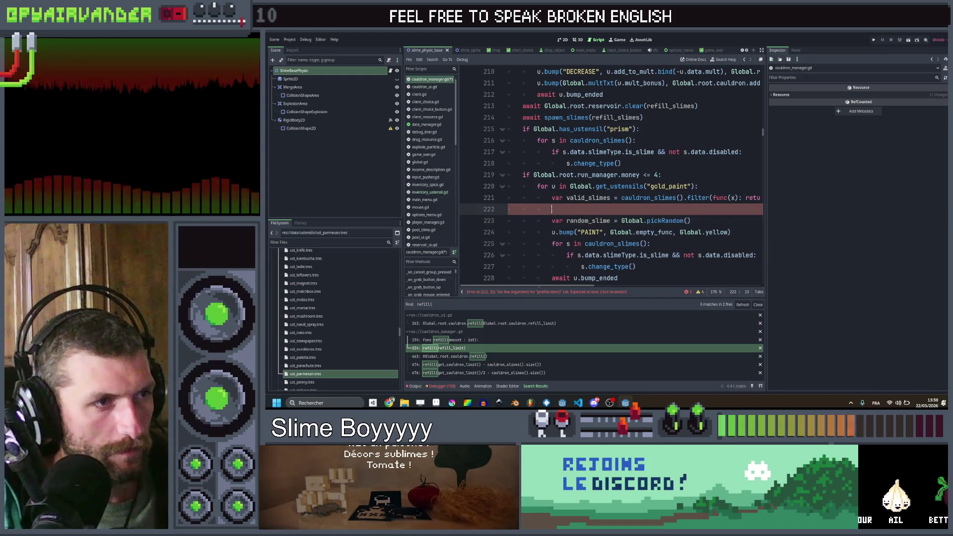
- Add 'if valid_slimes.size() == 0: break' before picking a slime
{"action": "type", "text": "if valid_slimes."}
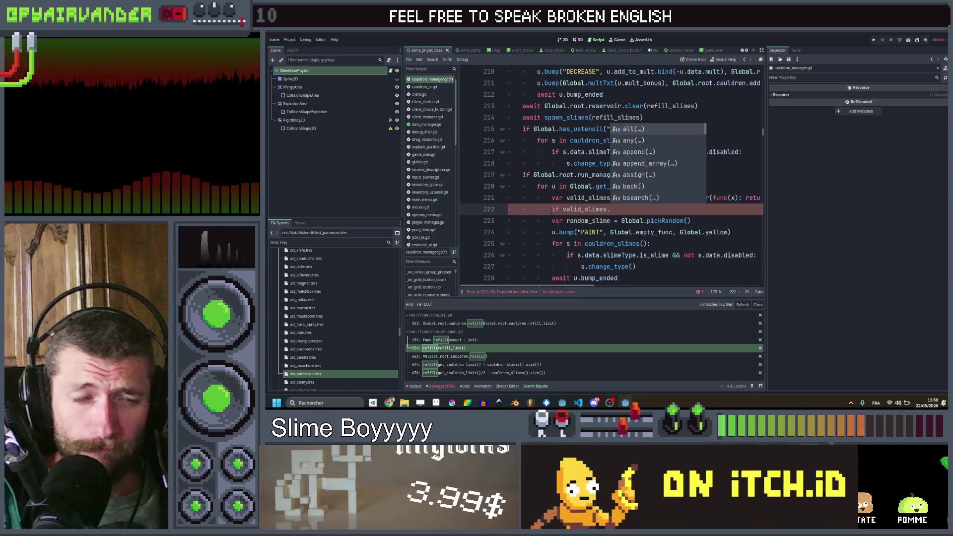
{"action": "type", "text": "size"}
{"action": "key", "text": "Return"}
{"action": "type", "text": "== "}
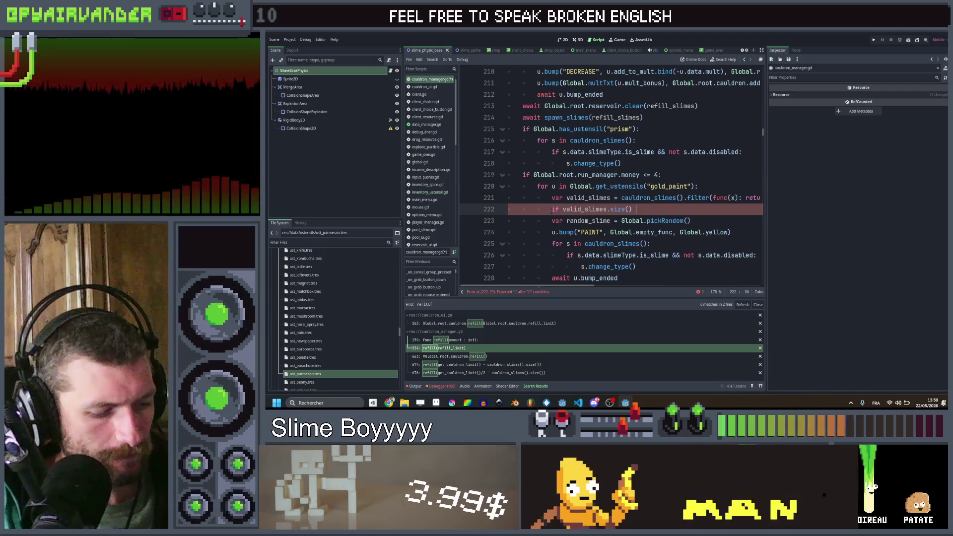
{"action": "type", "text": "0 : "}
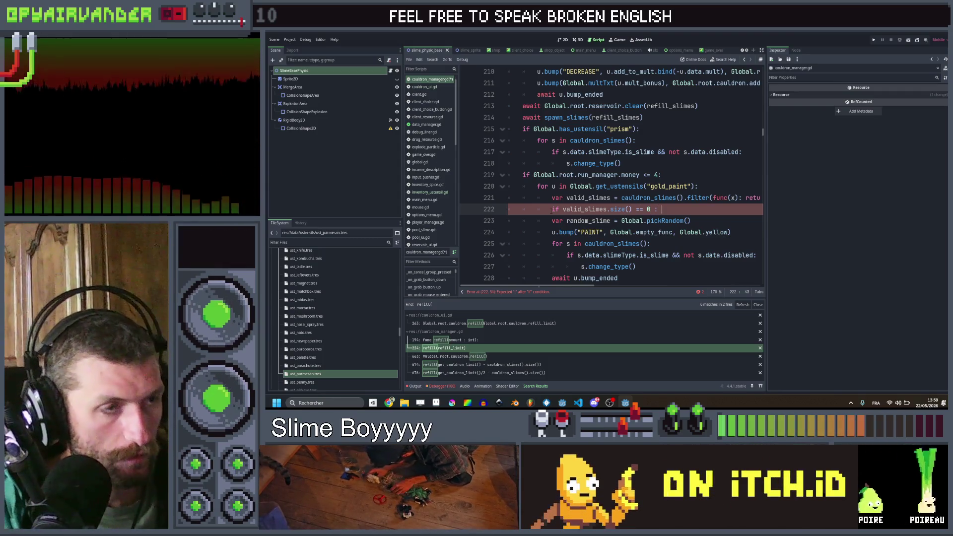
{"action": "type", "text": "break"}
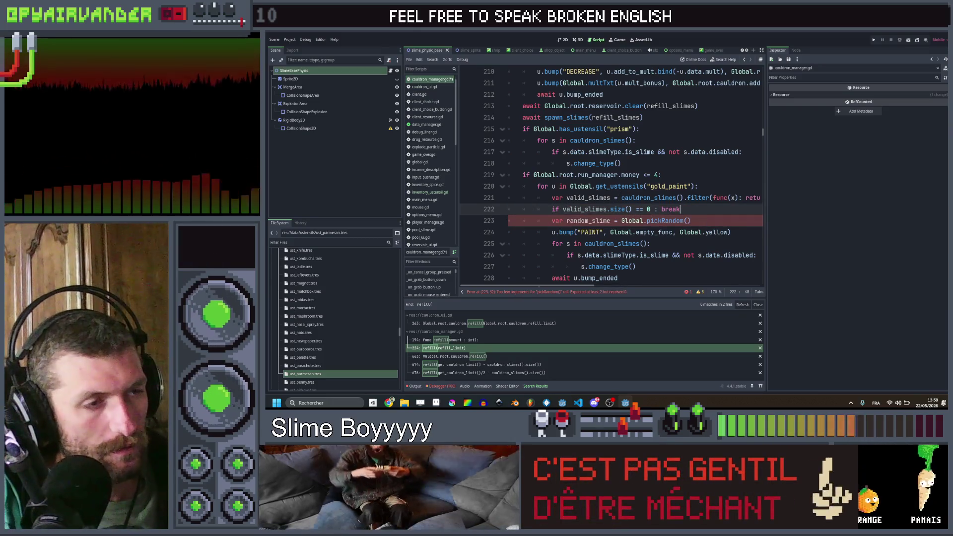
- Call Global.pickRandom(valid_slimes, Global.rng) and delete the inner 'for s in cauldron_slimes' line
{"action": "left_click", "coordinate": [687, 220]}
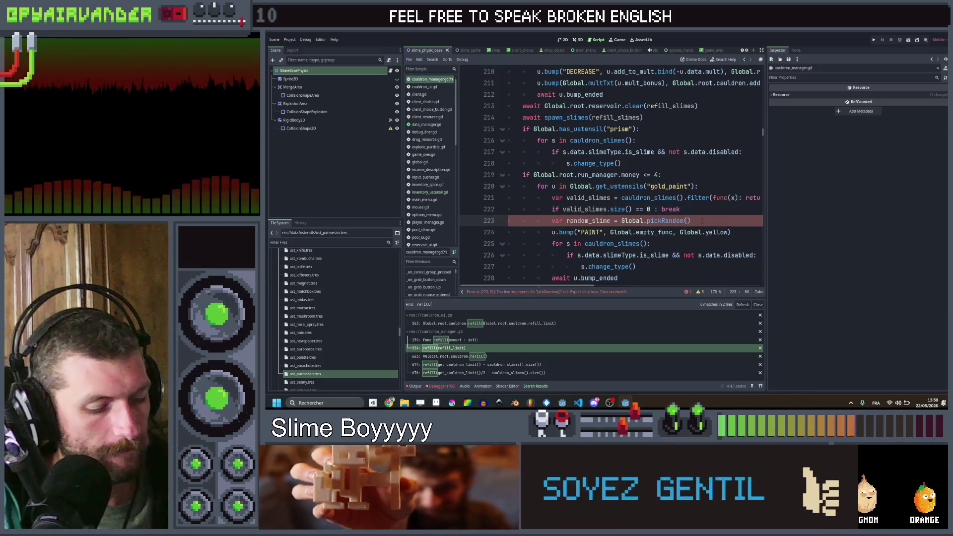
{"action": "type", "text": "valid_slimes"}
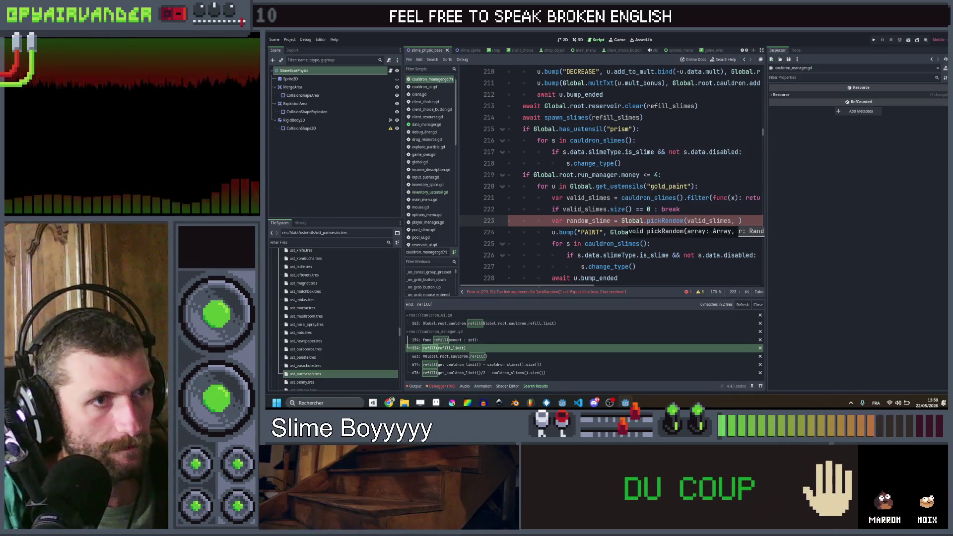
{"action": "key", "text": "Right"}
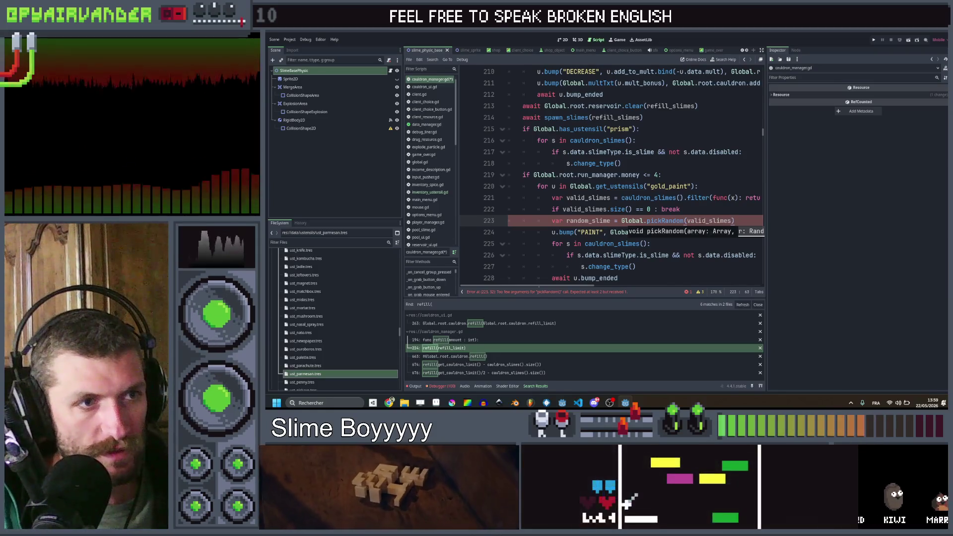
{"action": "scroll", "coordinate": [610, 174], "scroll_direction": "right", "scroll_amount": 3}
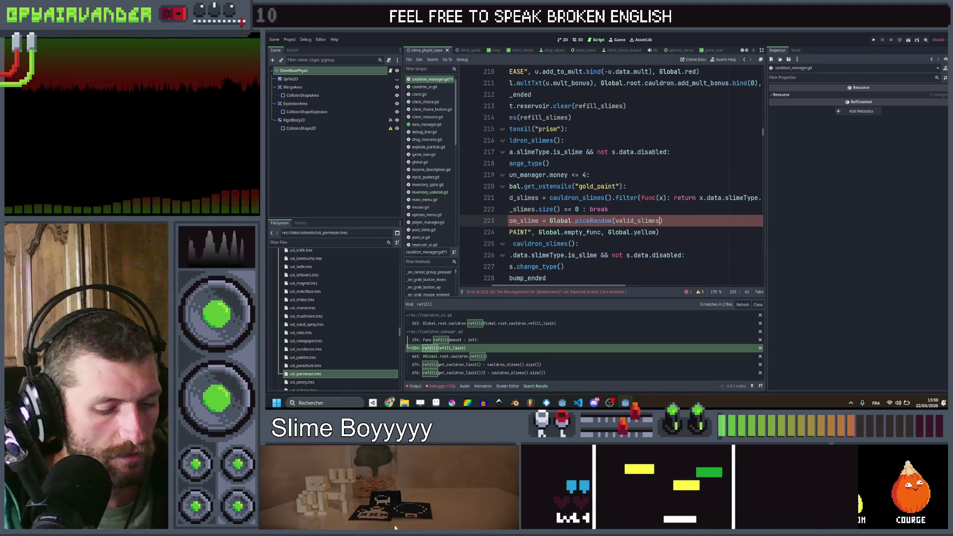
{"action": "type", "text": ", "}
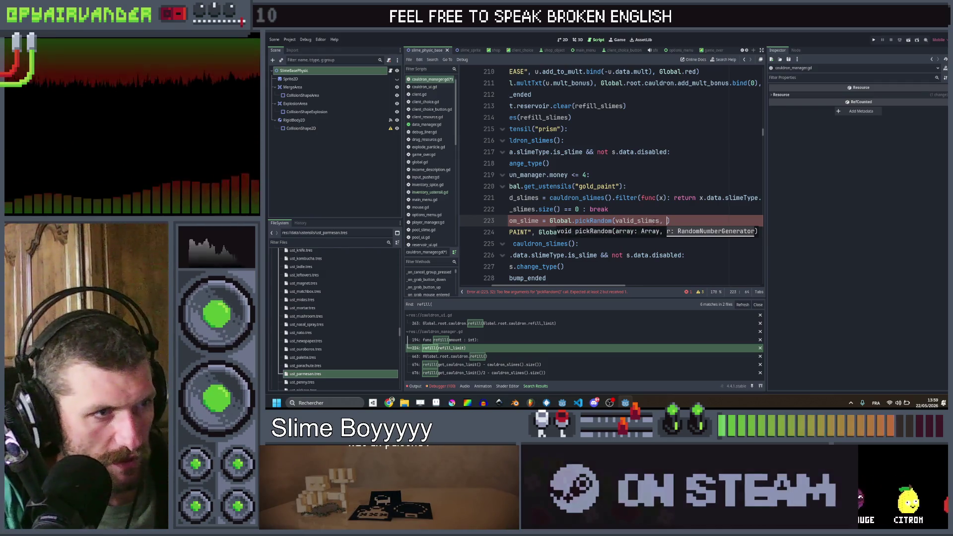
{"action": "type", "text": "Global"}
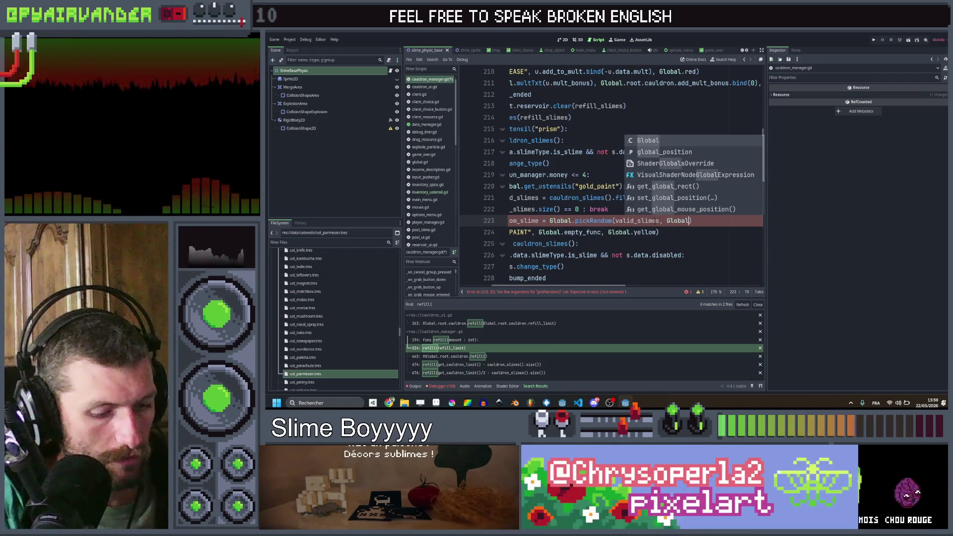
{"action": "type", "text": ".rng"}
{"action": "key", "text": "Escape"}
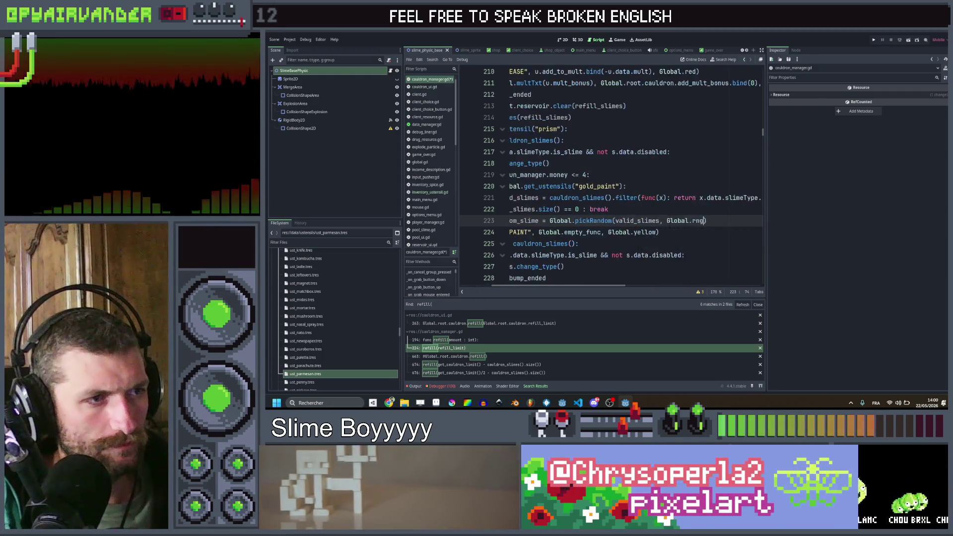
{"action": "scroll", "coordinate": [665, 225], "scroll_direction": "down", "scroll_amount": 1}
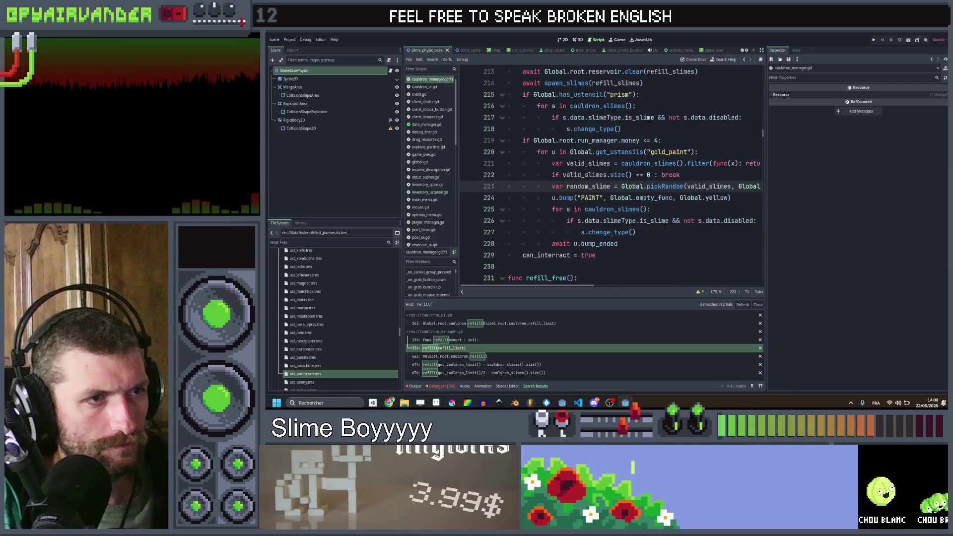
{"action": "left_click", "coordinate": [661, 211]}
{"action": "key", "text": "ctrl+shift+k"}
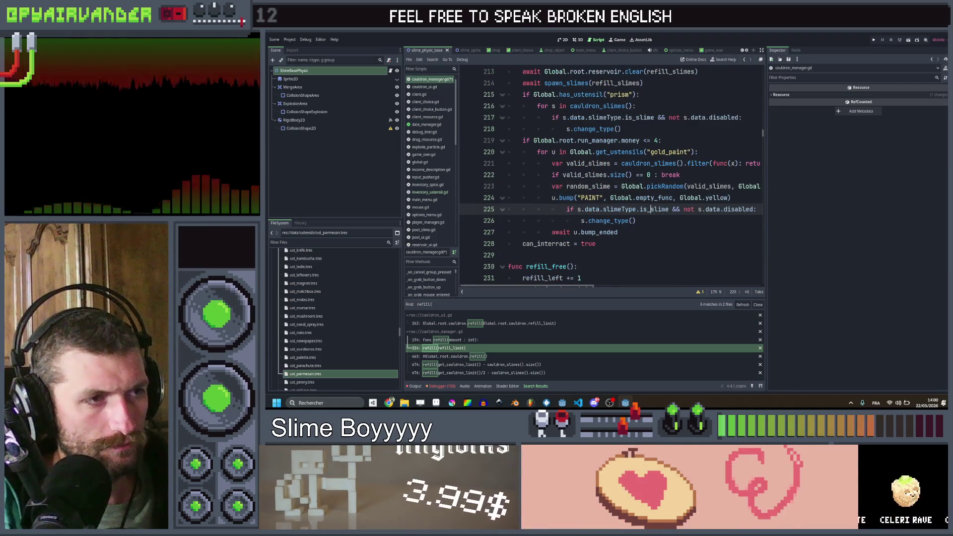
- Replace the old type-change loop with a random_slime variable typed as Slime
{"action": "key", "text": "ctrl+shift+k"}
{"action": "key", "text": "ctrl+shift+k"}
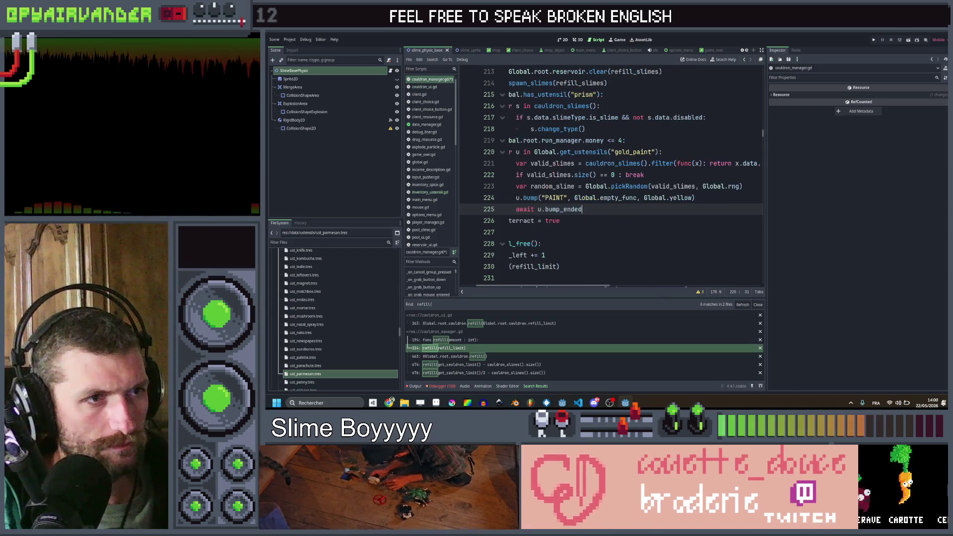
{"action": "left_click", "coordinate": [730, 198]}
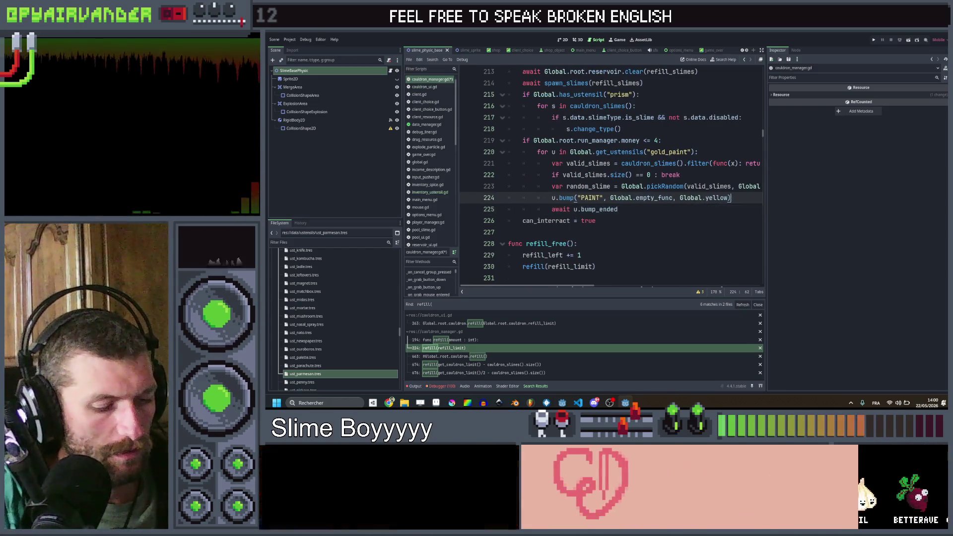
{"action": "key", "text": "Return"}
{"action": "type", "text": "rand"}
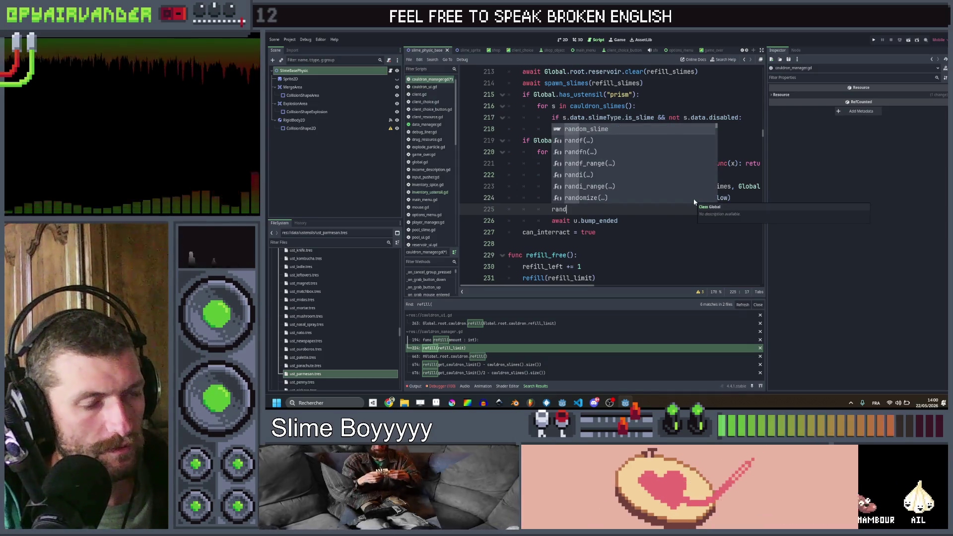
{"action": "key", "text": "Return"}
{"action": "type", "text": "m_slime.d"}
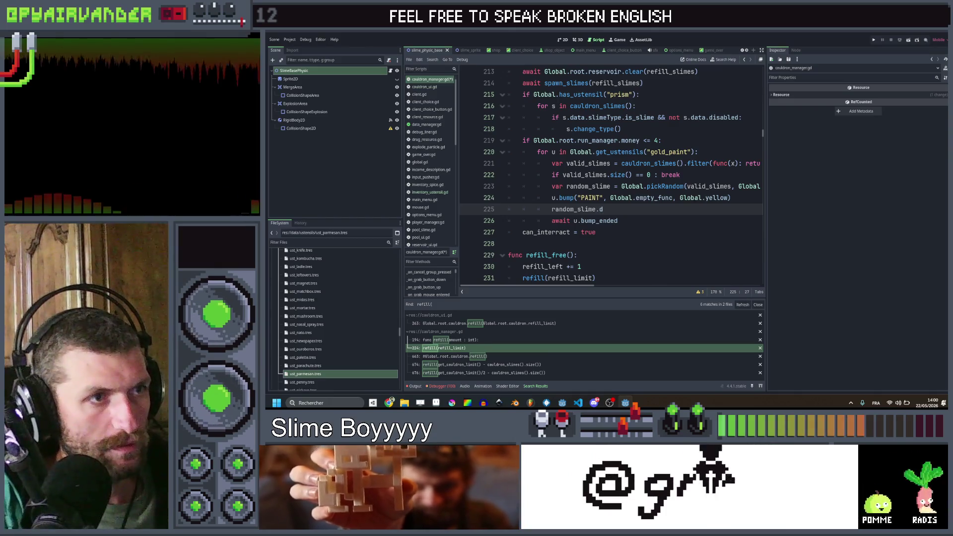
{"action": "left_click", "coordinate": [614, 186]}
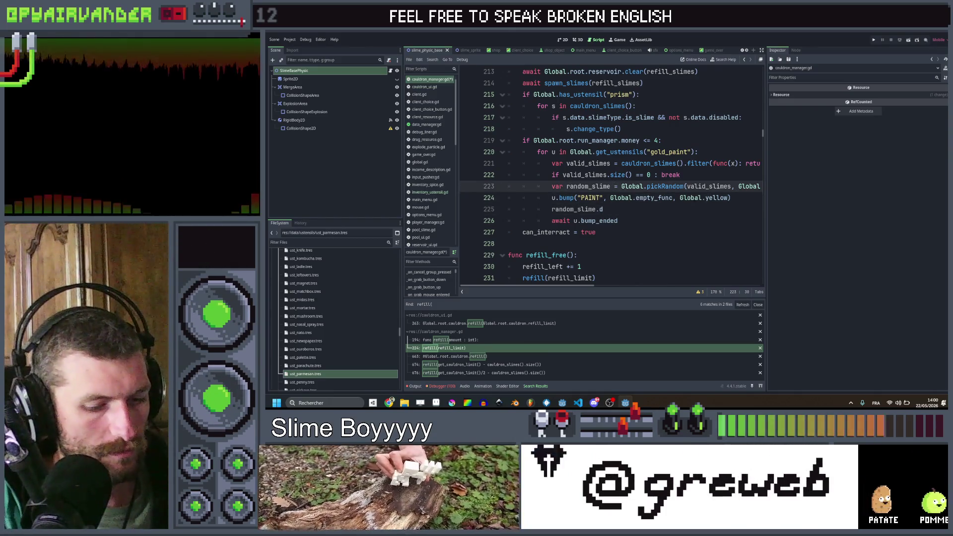
{"action": "type", "text": ": Slime"}
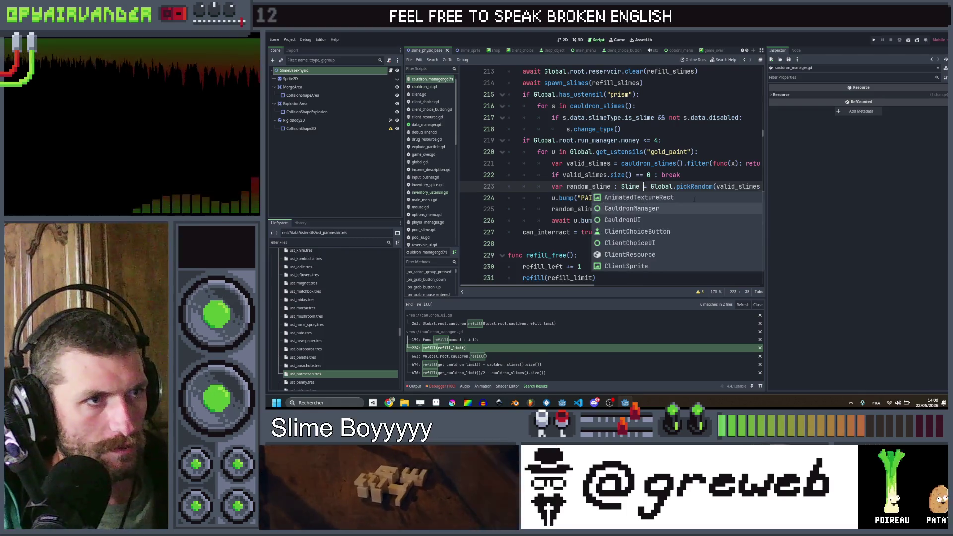
{"action": "key", "text": "Down"}
{"action": "key", "text": "Down"}
{"action": "key", "text": "BackSpace"}
{"action": "key", "text": "BackSpace"}
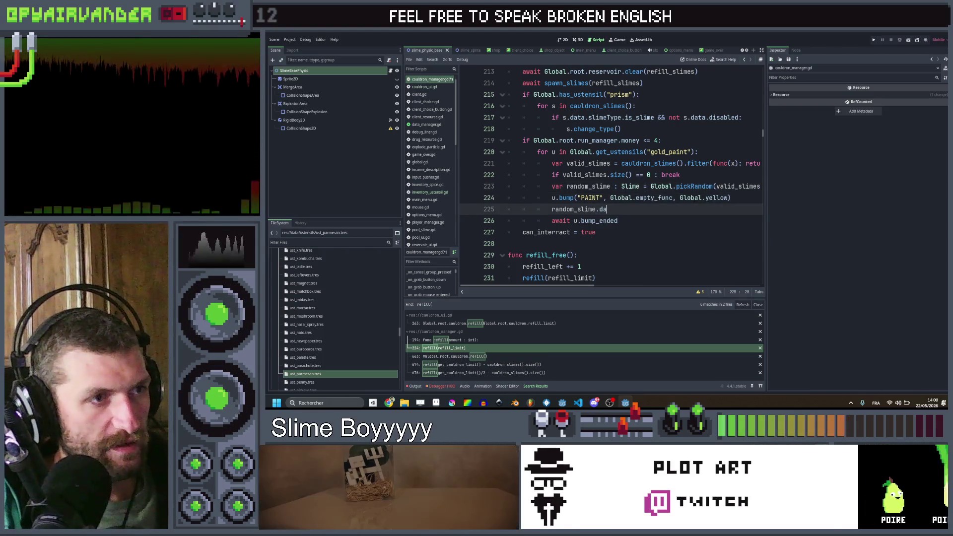
- Set random_slime's data.modifier and original_data.modifier to data_manager.get_slime_modifier("golden")
{"action": "type", "text": "d"}
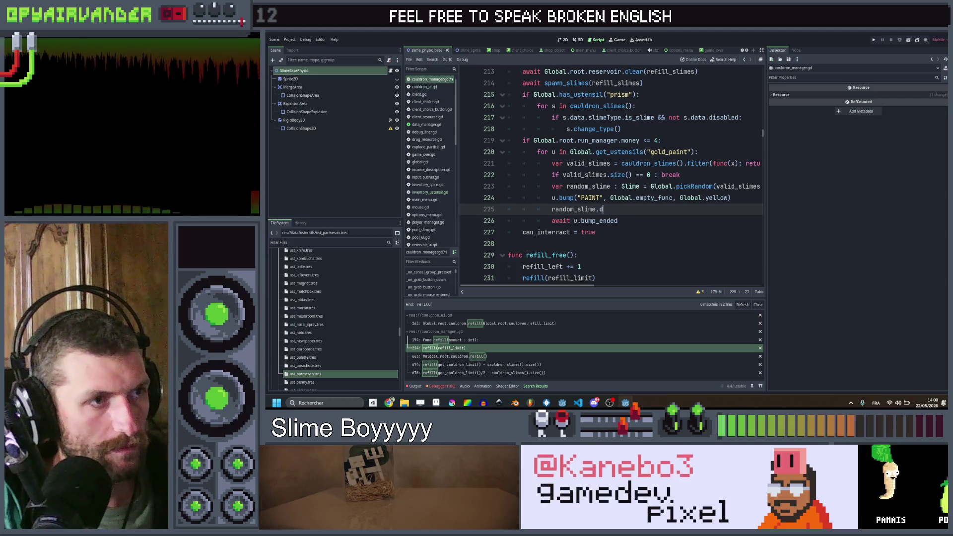
{"action": "type", "text": "ata"}
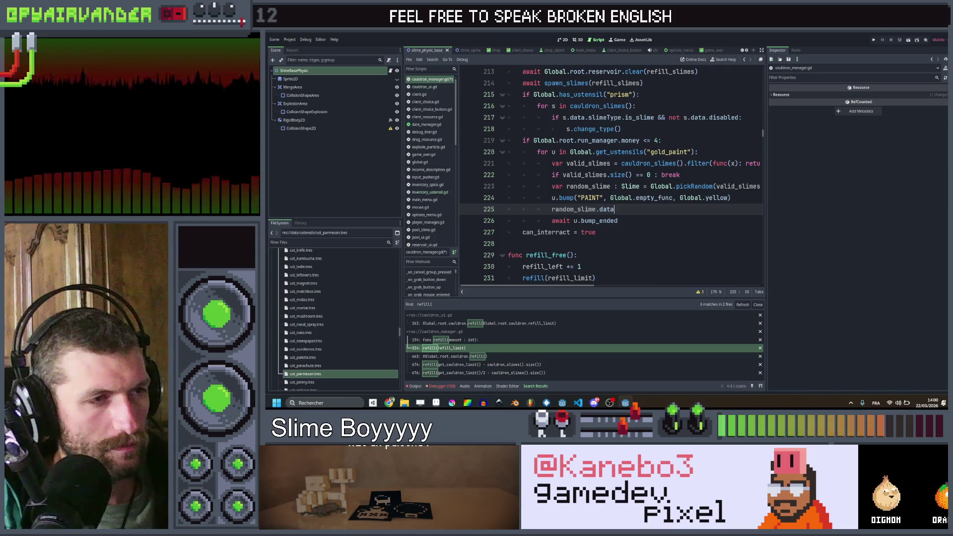
{"action": "type", "text": ".modifier"}
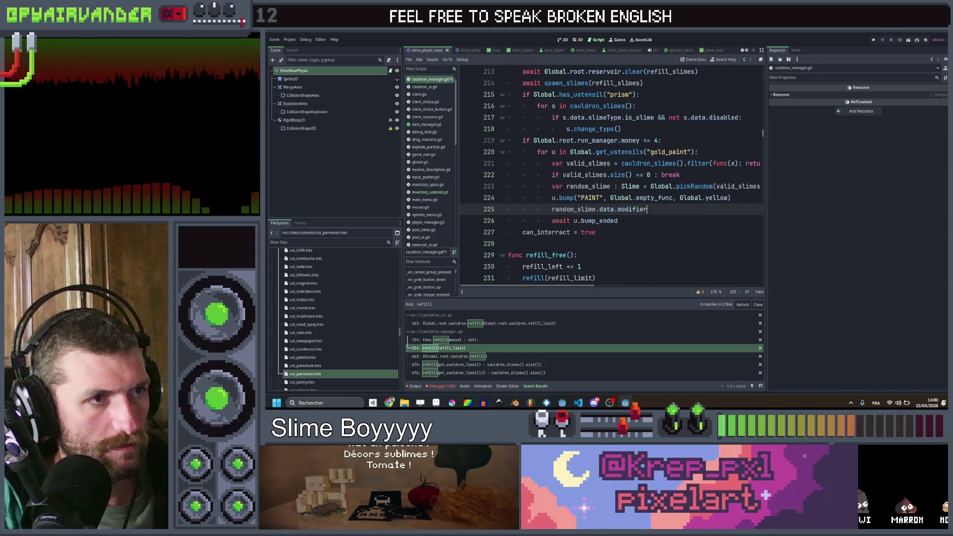
{"action": "type", "text": " = Global."}
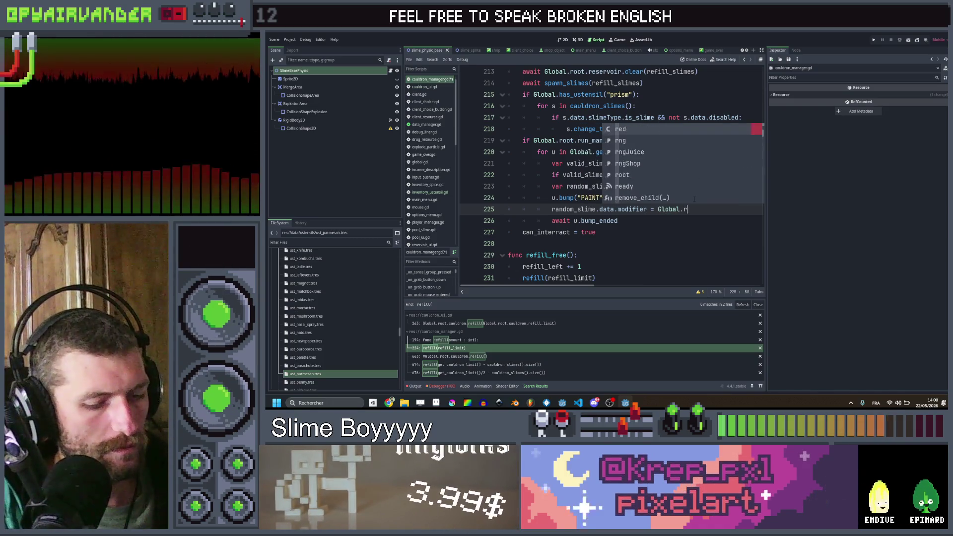
{"action": "type", "text": "root.data.get"}
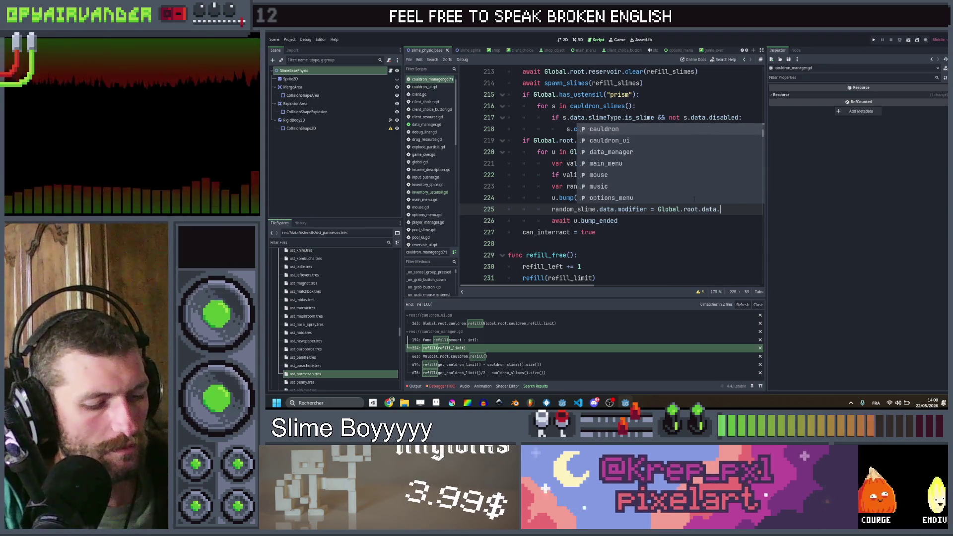
{"action": "key", "text": "BackSpace"}
{"action": "key", "text": "BackSpace"}
{"action": "key", "text": "BackSpace"}
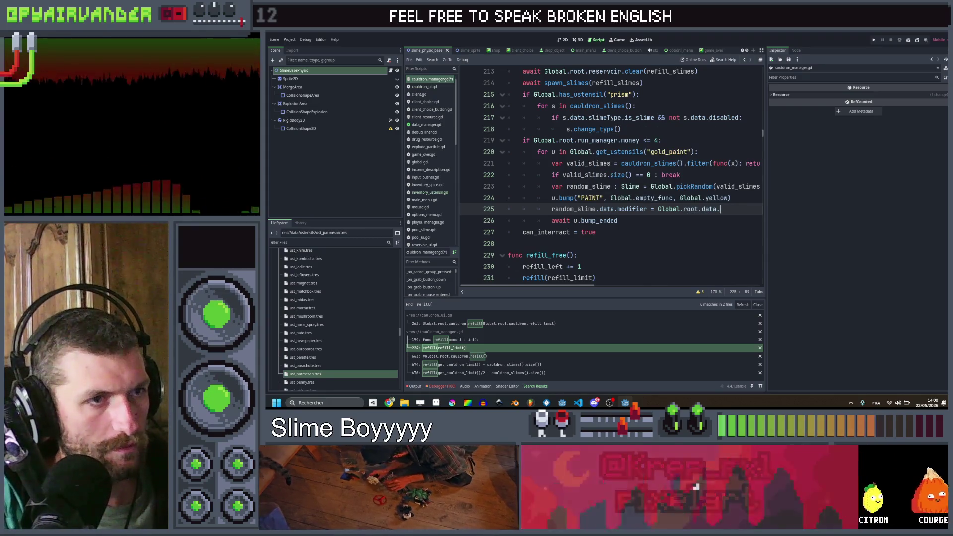
{"action": "type", "text": "_ma"}
{"action": "key", "text": "Return"}
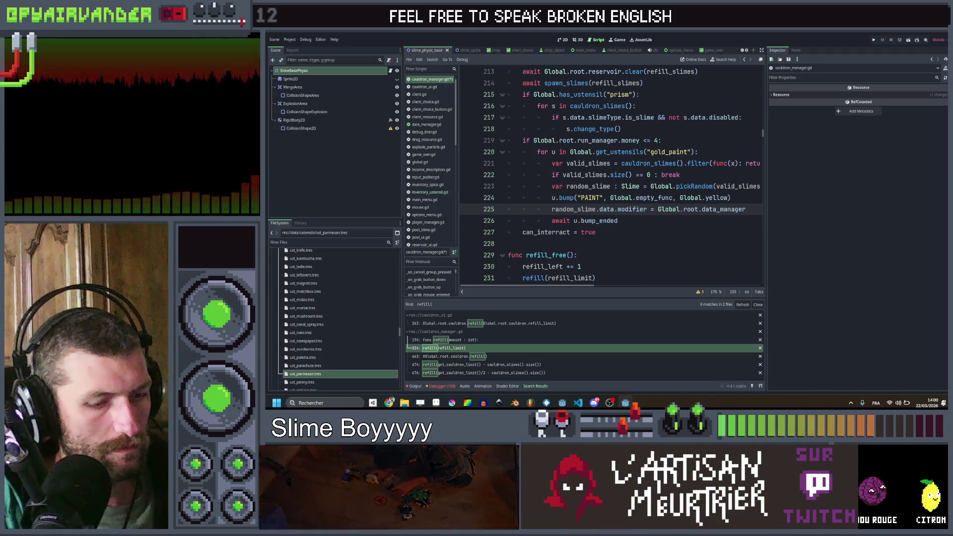
{"action": "type", "text": ".get"}
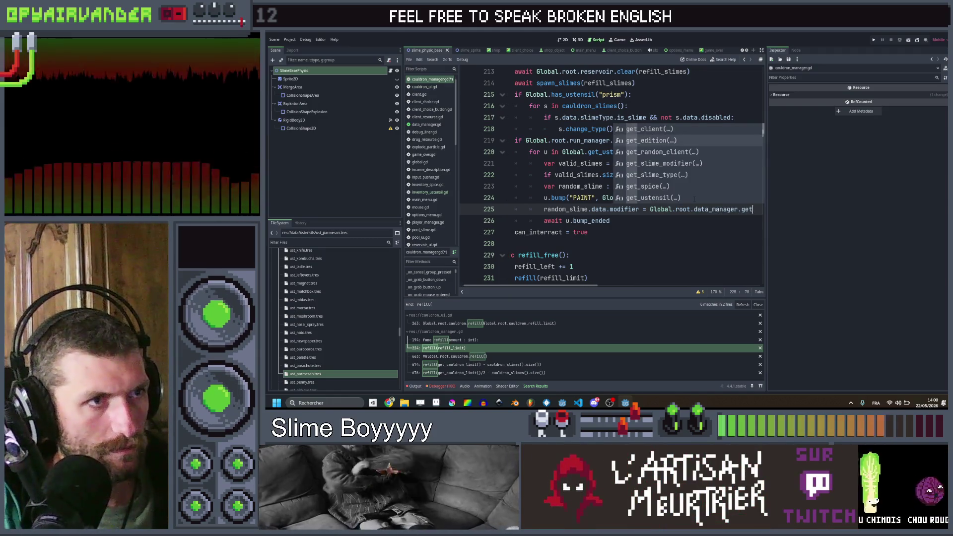
{"action": "key", "text": "Return"}
{"action": "type", "text": "\"gol"}
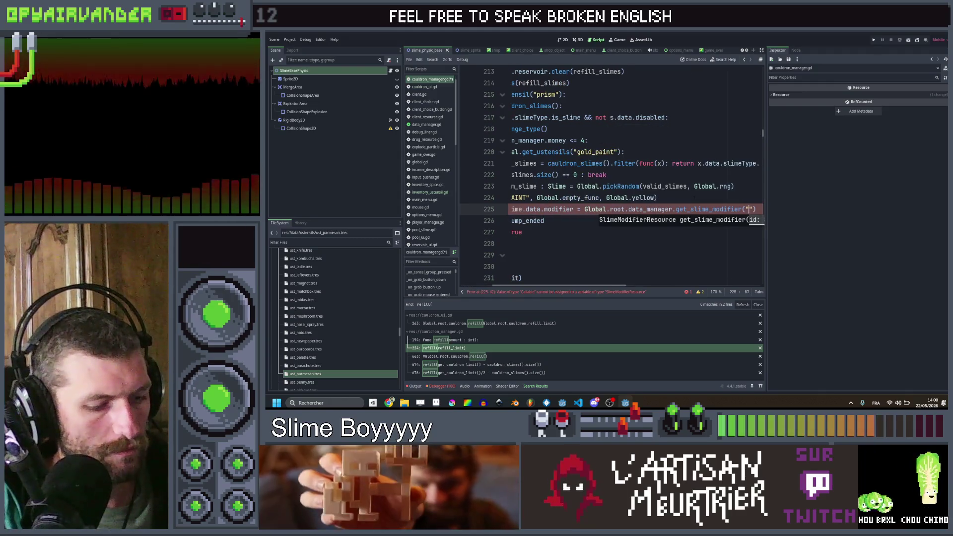
{"action": "type", "text": "den"}
{"action": "key", "text": "End"}
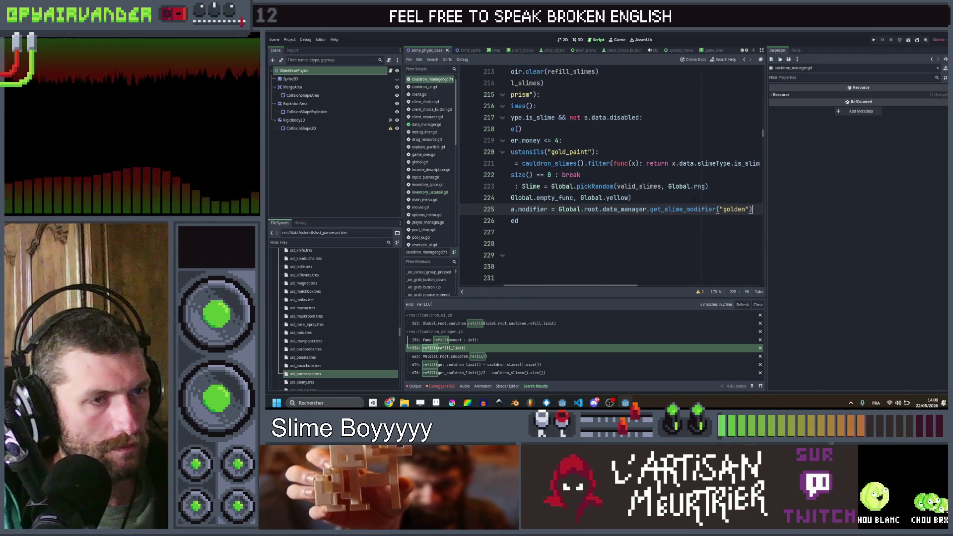
{"action": "key", "text": "ctrl+shift+d"}
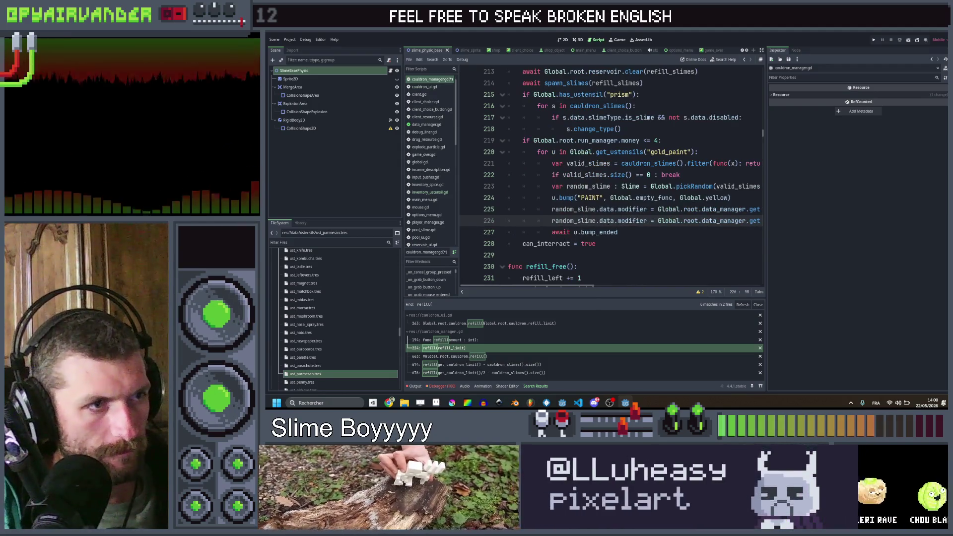
{"action": "double_click", "coordinate": [606, 220]}
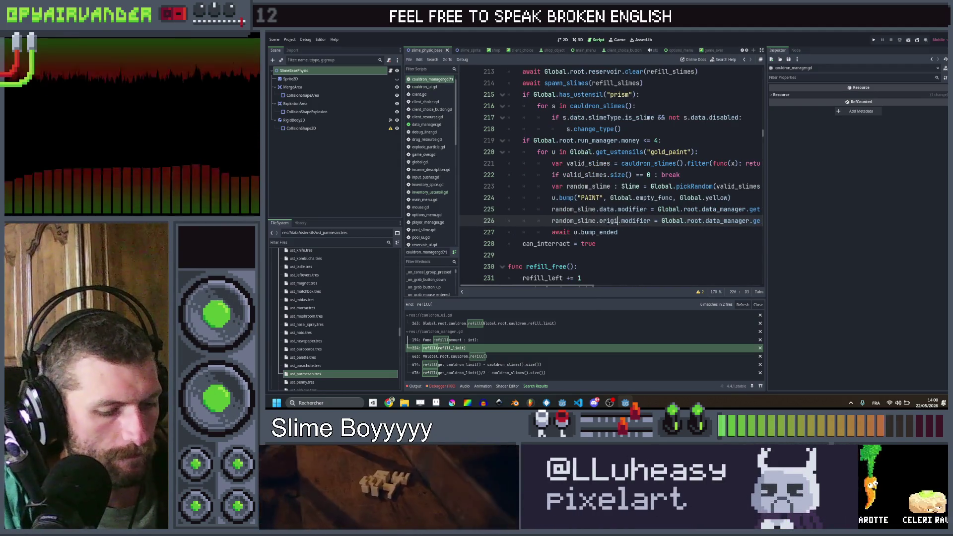
{"action": "type", "text": "data"}
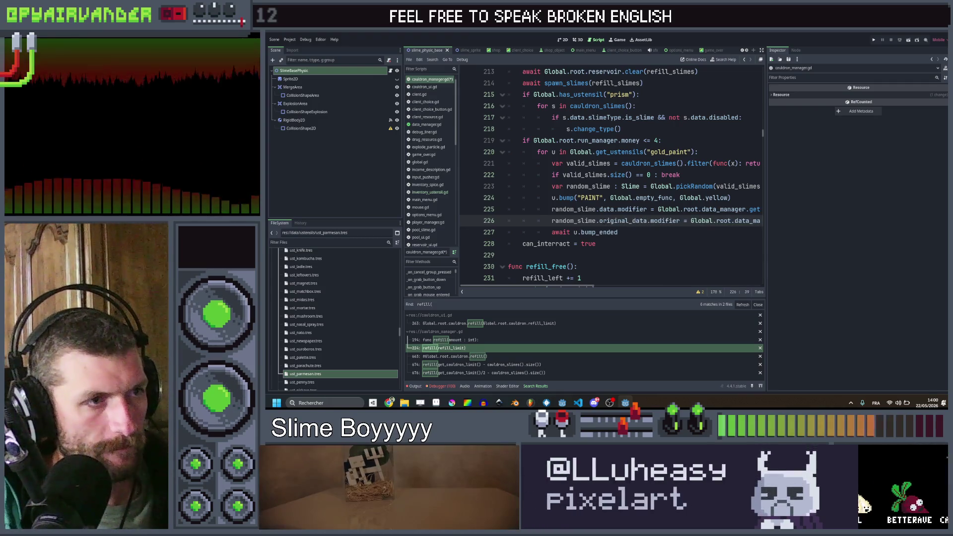
- Add a random_slime.refresh() call after the modifier lines and save the script
{"action": "key", "text": "End"}
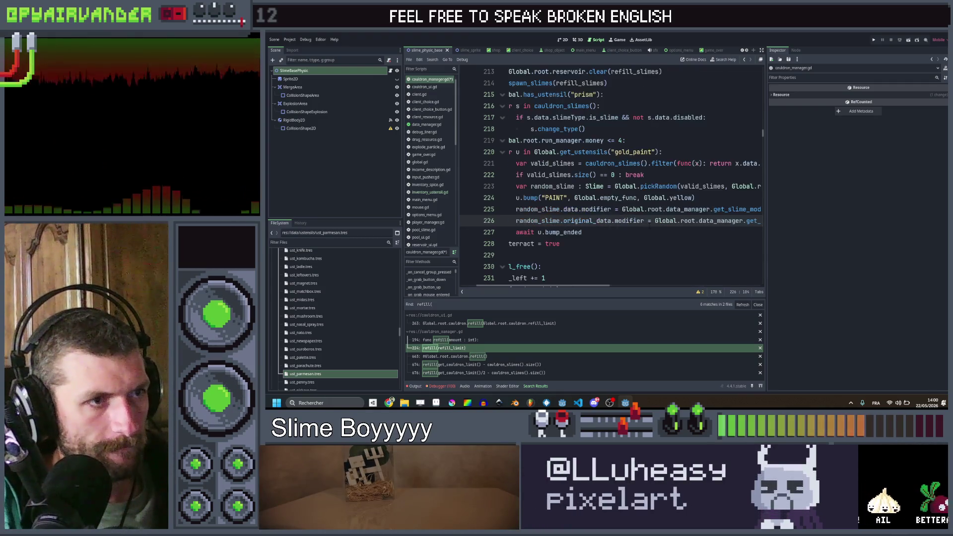
{"action": "key", "text": "Return"}
{"action": "type", "text": "rand"}
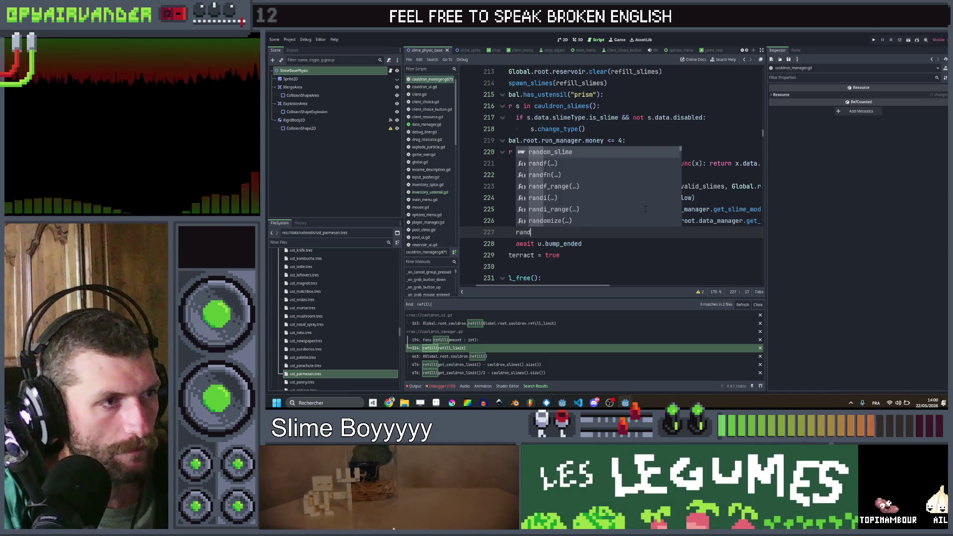
{"action": "key", "text": "Return"}
{"action": "type", "text": ".refre"}
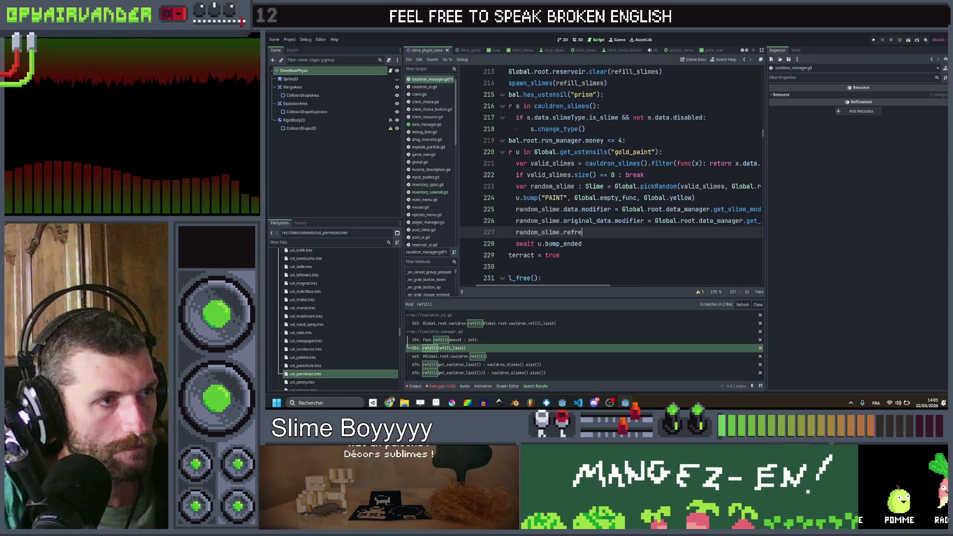
{"action": "type", "text": "sh("}
{"action": "key", "text": "ctrl+s"}
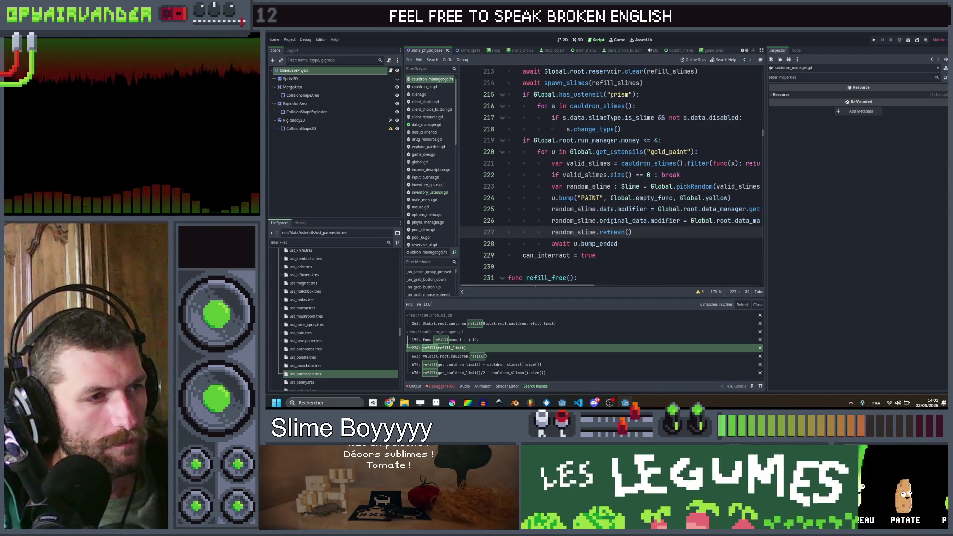
- Turn line 222 into 'if valid_slimes.size() > 0 :' and remove the break
{"action": "left_click", "coordinate": [678, 243]}
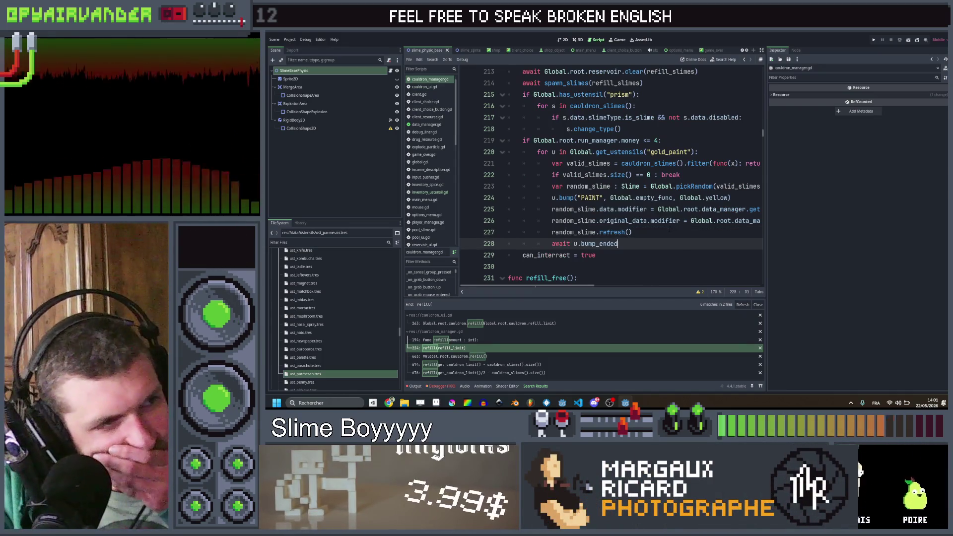
{"action": "scroll", "coordinate": [669, 229], "scroll_direction": "right", "scroll_amount": 3}
{"action": "scroll", "coordinate": [611, 174], "scroll_direction": "left", "scroll_amount": 3}
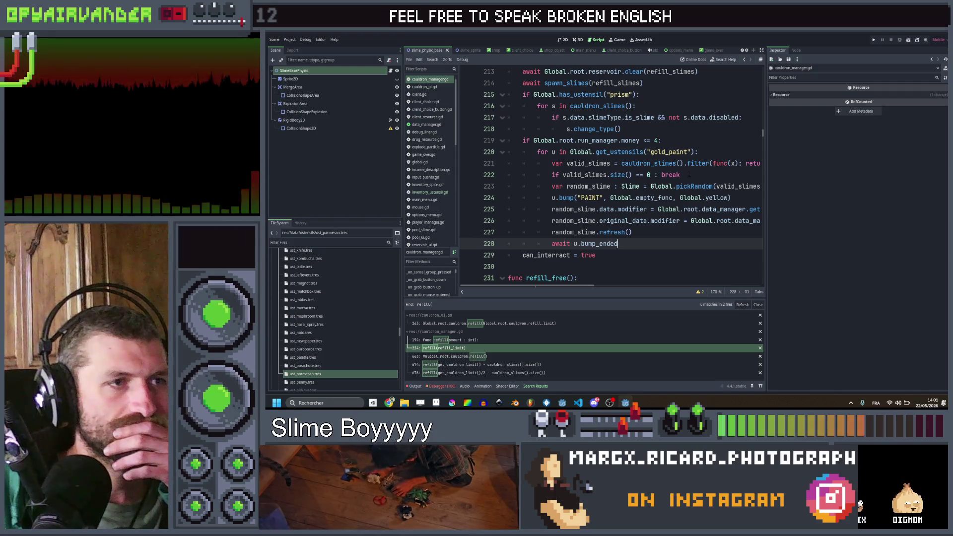
{"action": "left_click", "coordinate": [633, 174]}
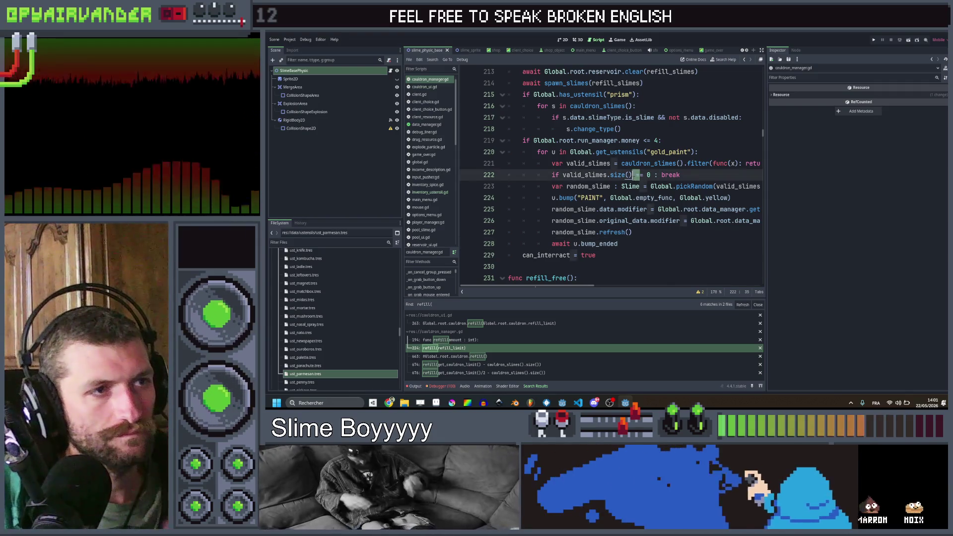
{"action": "key", "text": "Delete"}
{"action": "type", "text": ">"}
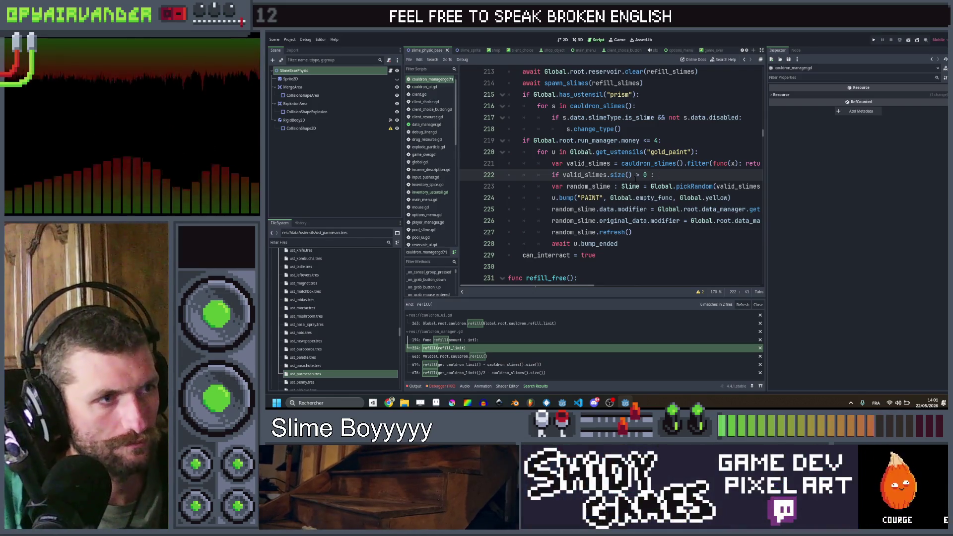
{"action": "key", "text": "BackSpace"}
- Indent the random_slime painting lines under the new check and save cauldron_manager.gd
{"action": "key", "text": "Down"}
{"action": "key", "text": "shift+Down"}
{"action": "key", "text": "shift+Down"}
{"action": "key", "text": "shift+Down"}
{"action": "key", "text": "shift+Down"}
{"action": "key", "text": "shift+Down"}
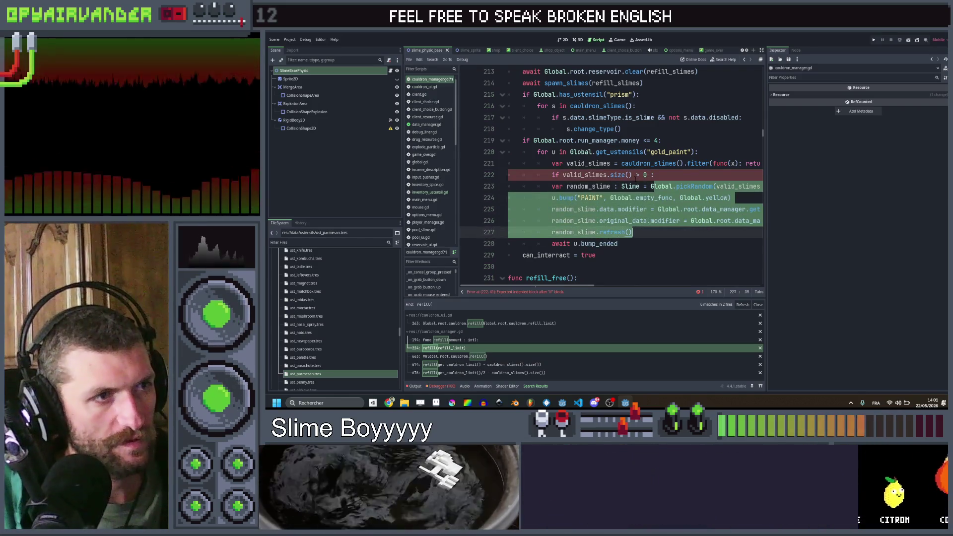
{"action": "key", "text": "Tab"}
{"action": "key", "text": "Up"}
{"action": "key", "text": "Up"}
{"action": "key", "text": "Up"}
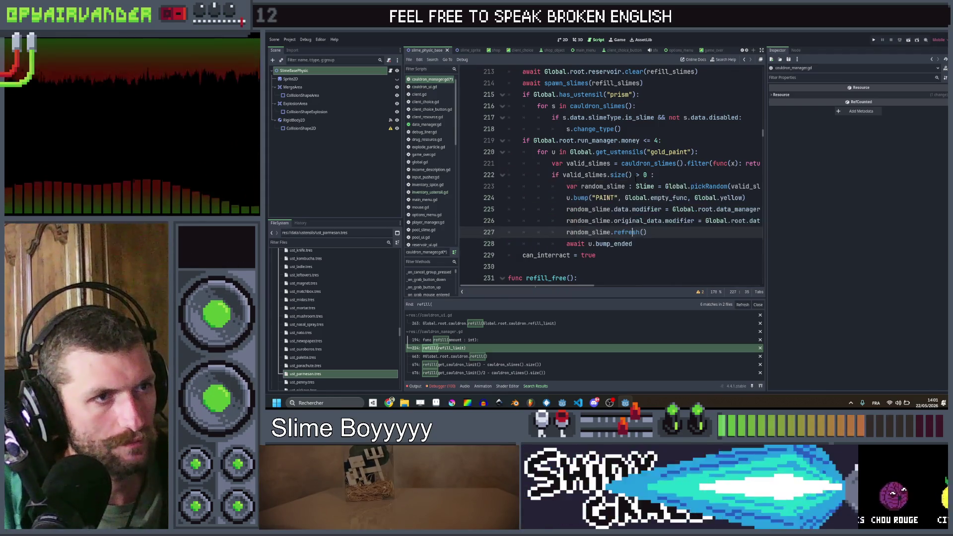
{"action": "key", "text": "ctrl+s"}
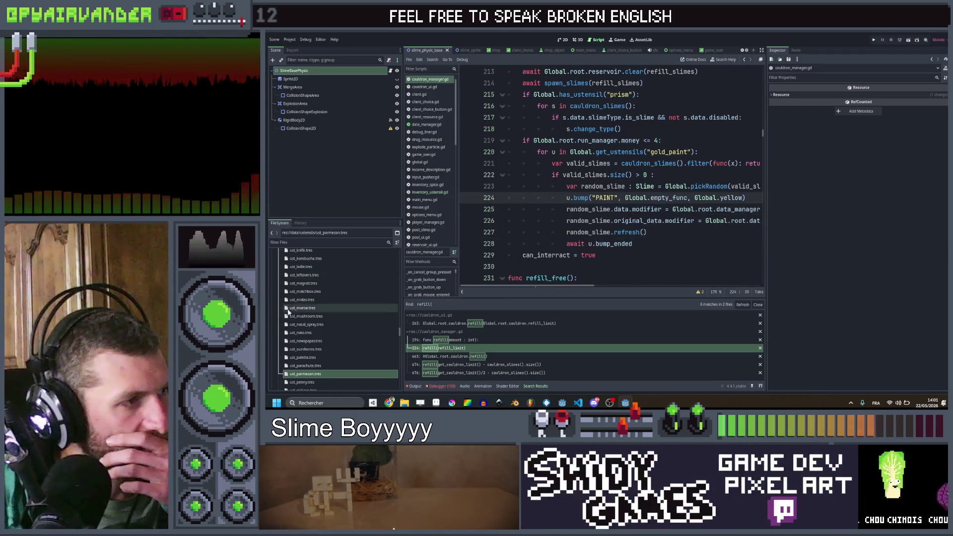
{"action": "scroll", "coordinate": [312, 306], "scroll_direction": "up", "scroll_amount": 4}
{"action": "left_click", "coordinate": [315, 299]}
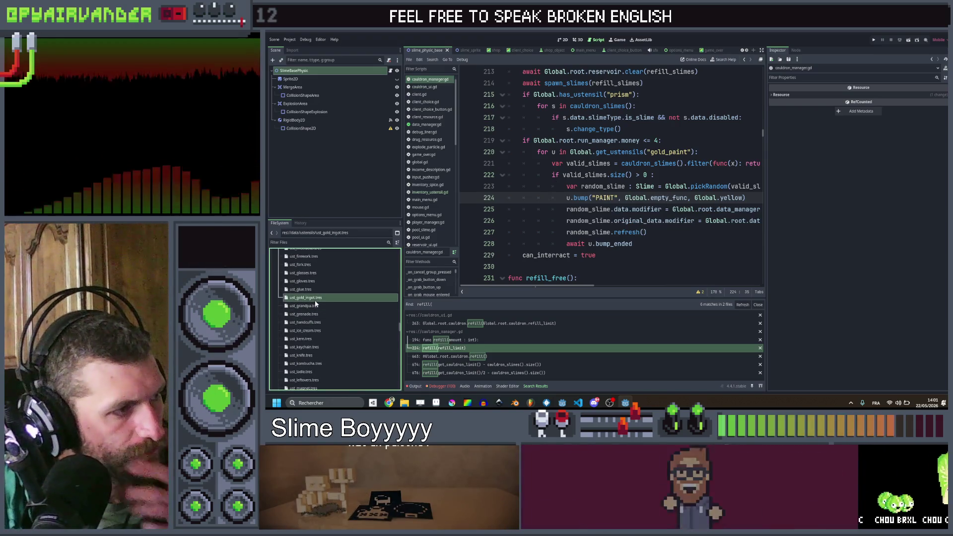
- Duplicate ust_gold_ingot.tres as ust_gold_paint.tres and change its ID to gold_paint
{"action": "key", "text": "ctrl+d"}
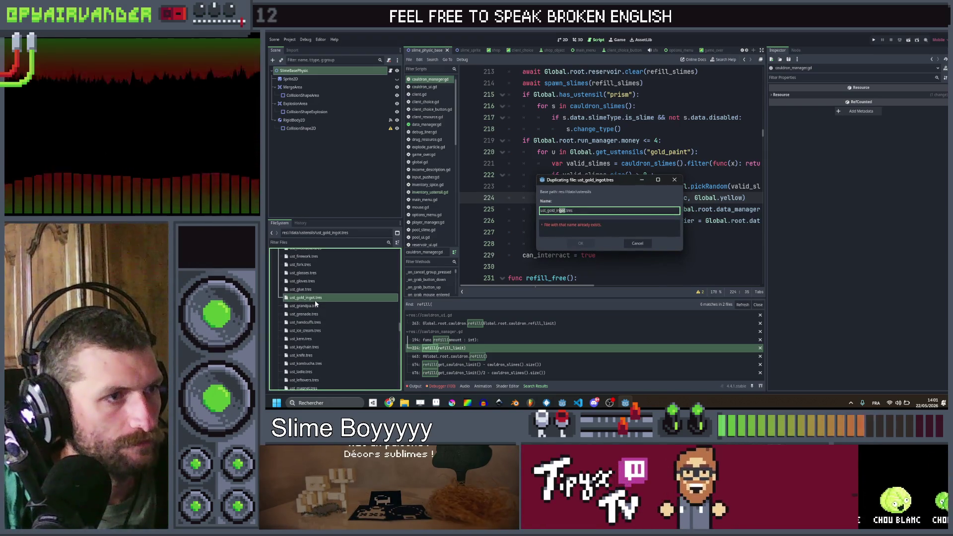
{"action": "type", "text": "paint"}
{"action": "key", "text": "Return"}
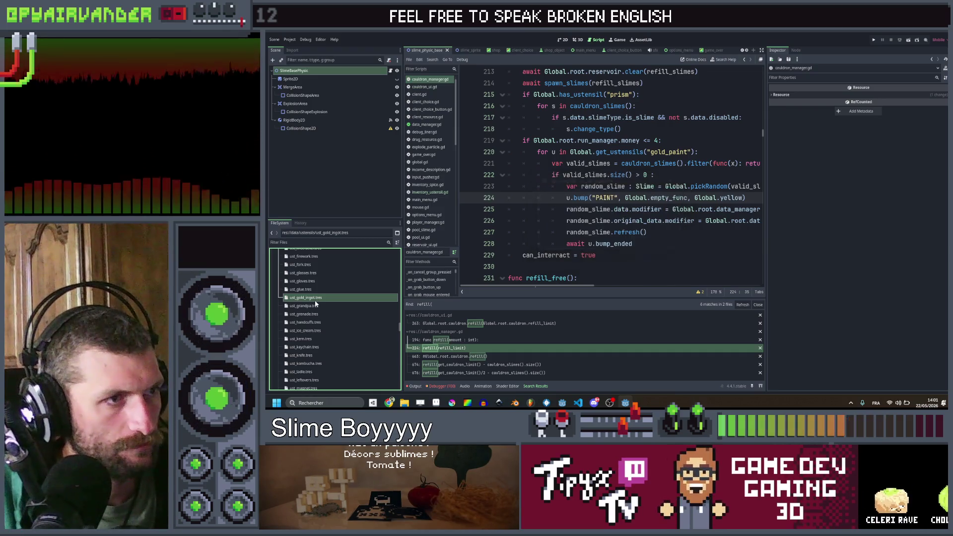
{"action": "left_click", "coordinate": [320, 307]}
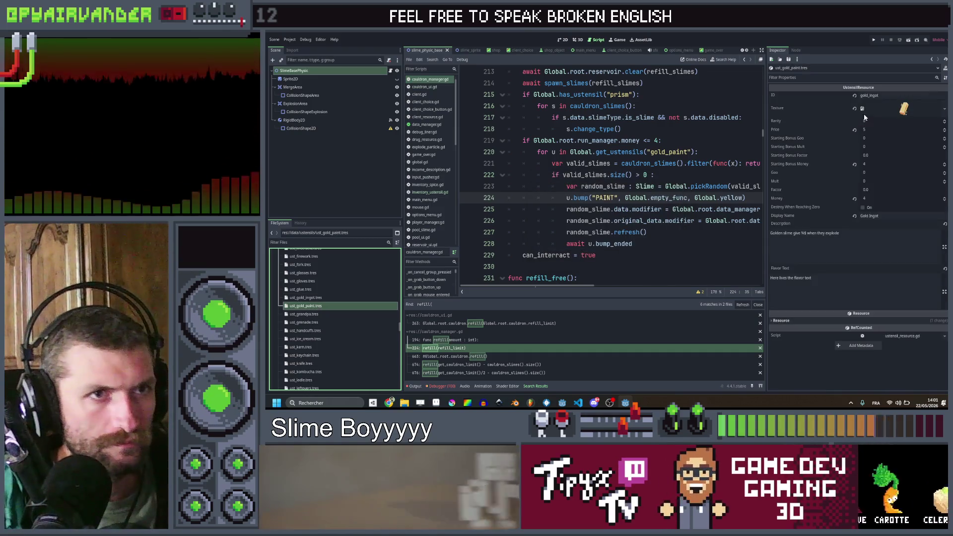
{"action": "double_click", "coordinate": [872, 95]}
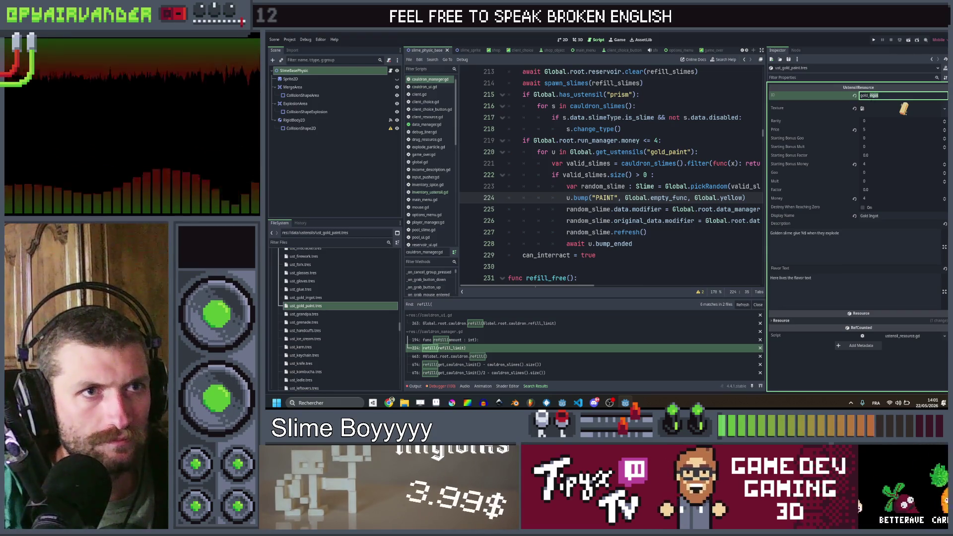
{"action": "type", "text": "p"}
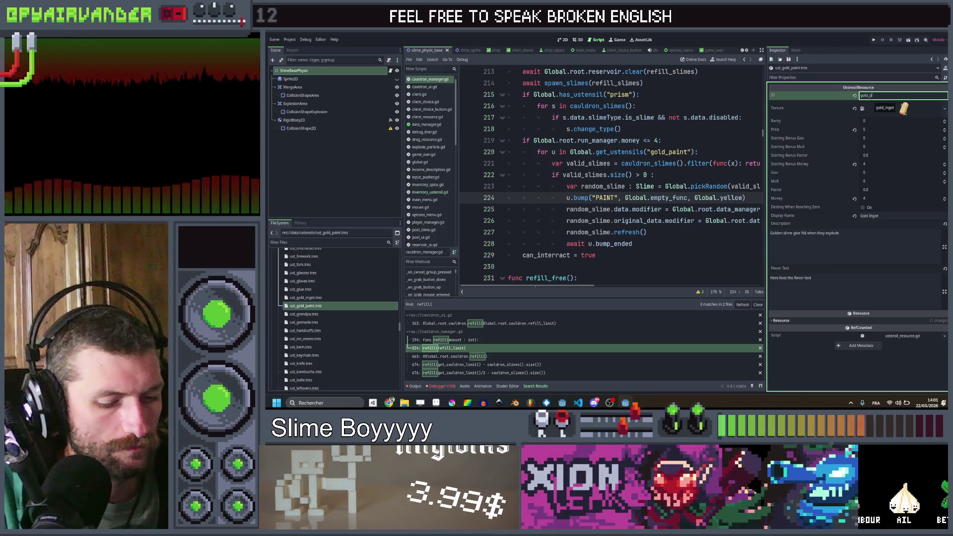
{"action": "type", "text": "aint"}
- Load the gold paint texture and rename the display name to Gold Paint
{"action": "right_click", "coordinate": [932, 111]}
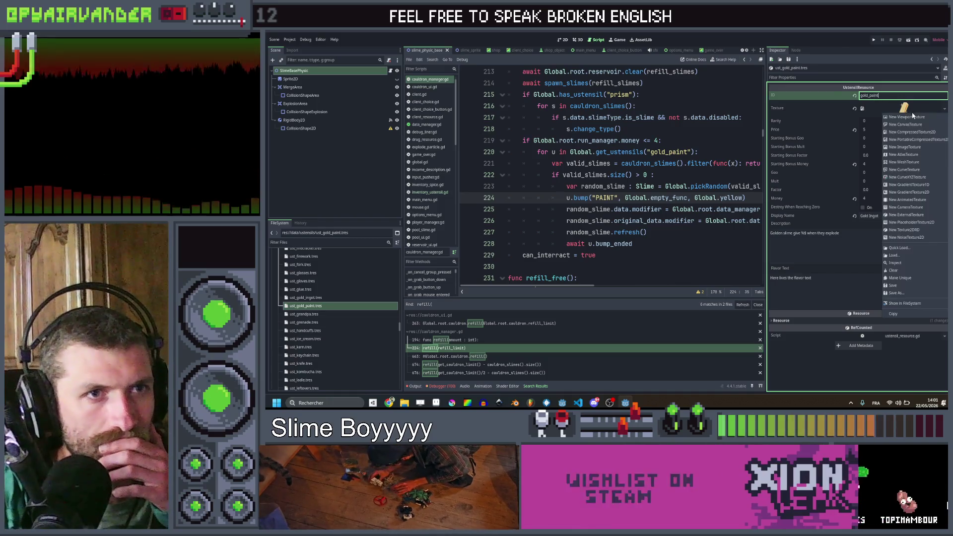
{"action": "left_click", "coordinate": [900, 249]}
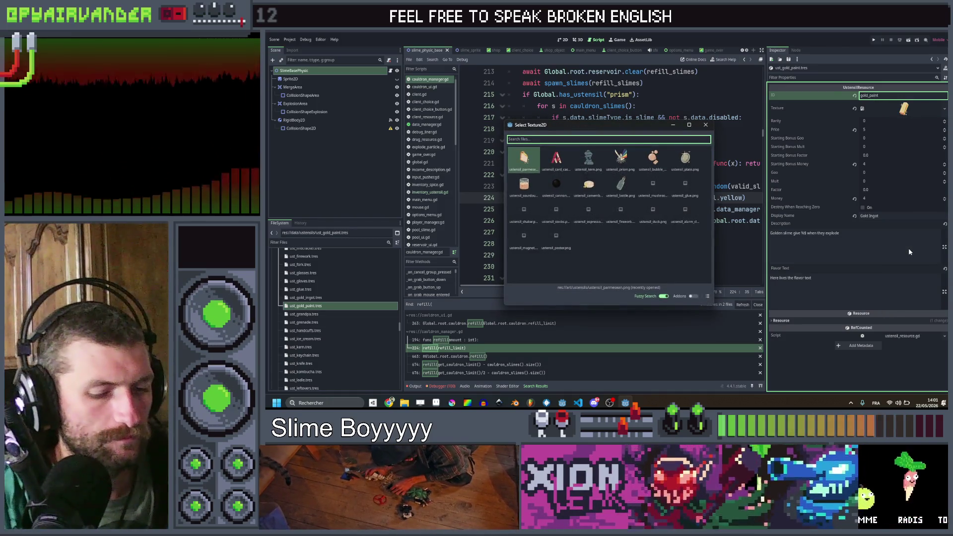
{"action": "type", "text": "paint"}
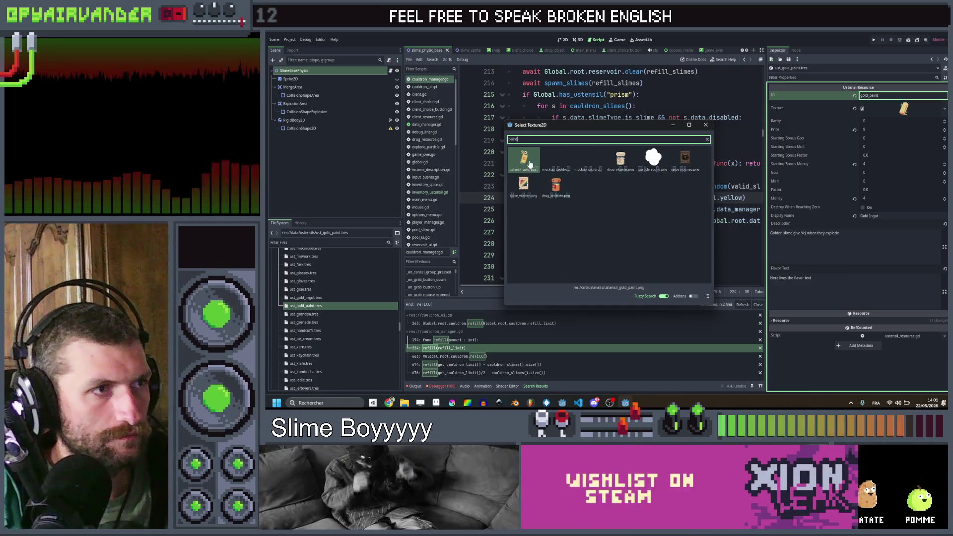
{"action": "key", "text": "Return"}
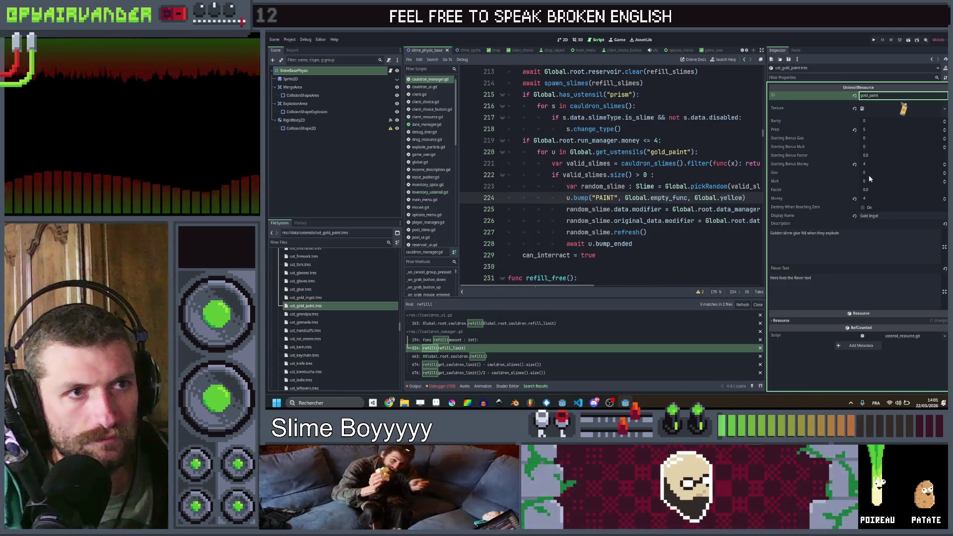
{"action": "left_click", "coordinate": [876, 215]}
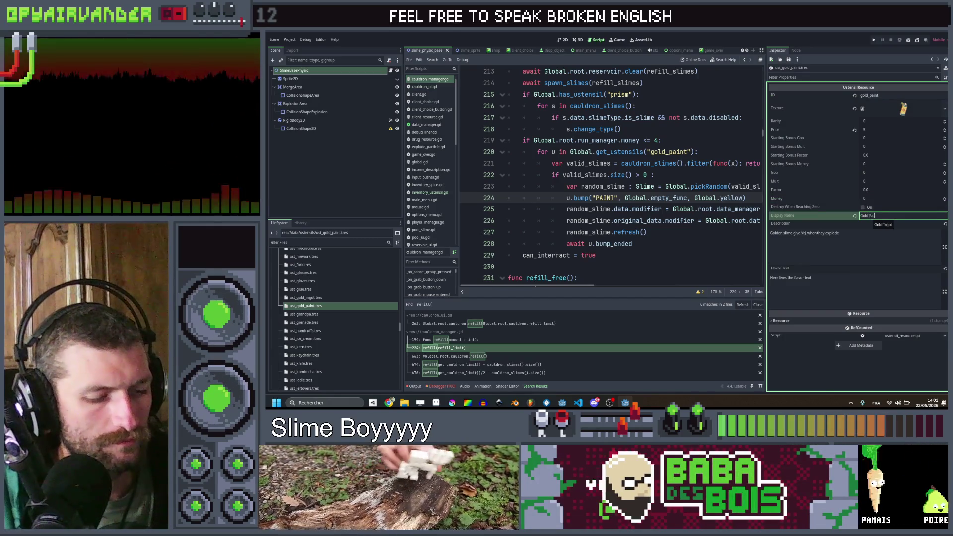
{"action": "type", "text": "int"}
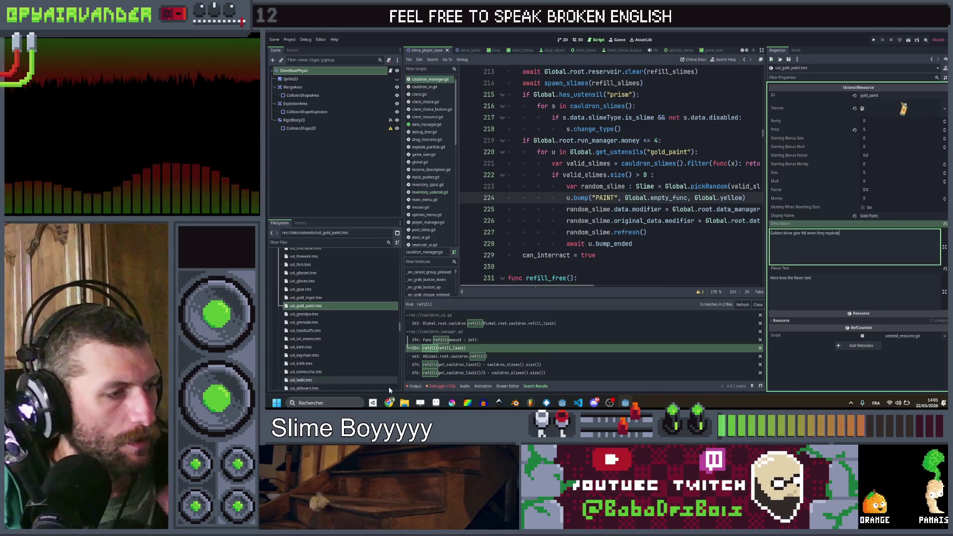
- Copy the Gold paint effect text from cell B90 of the design spreadsheet
{"action": "key", "text": "alt+Tab"}
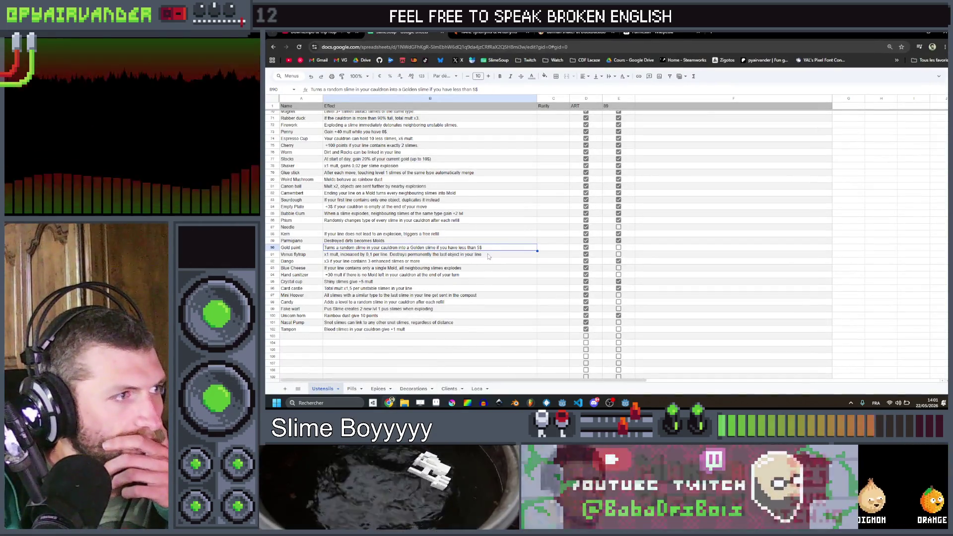
{"action": "double_click", "coordinate": [493, 249]}
{"action": "left_click_drag", "start_coordinate": [493, 249], "coordinate": [268, 246]}
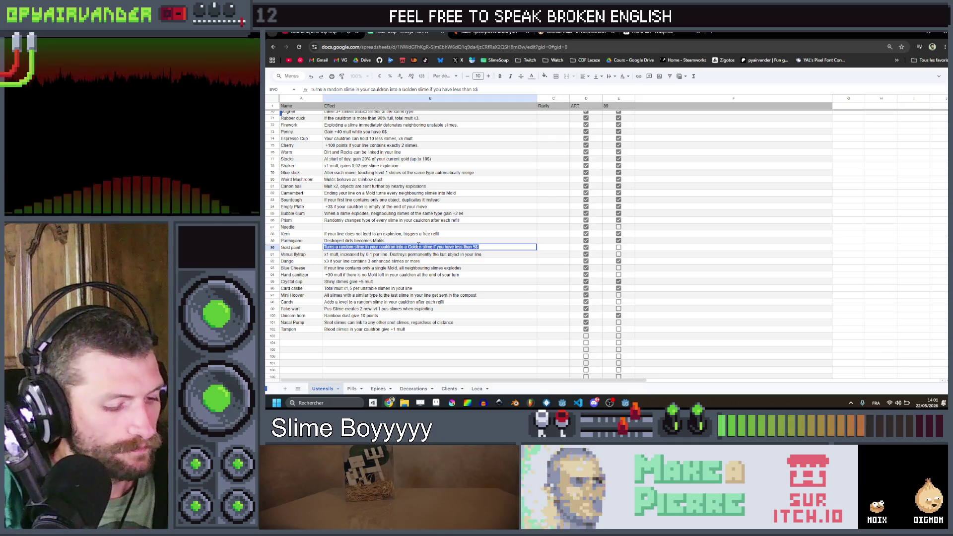
{"action": "left_click", "coordinate": [908, 34]}
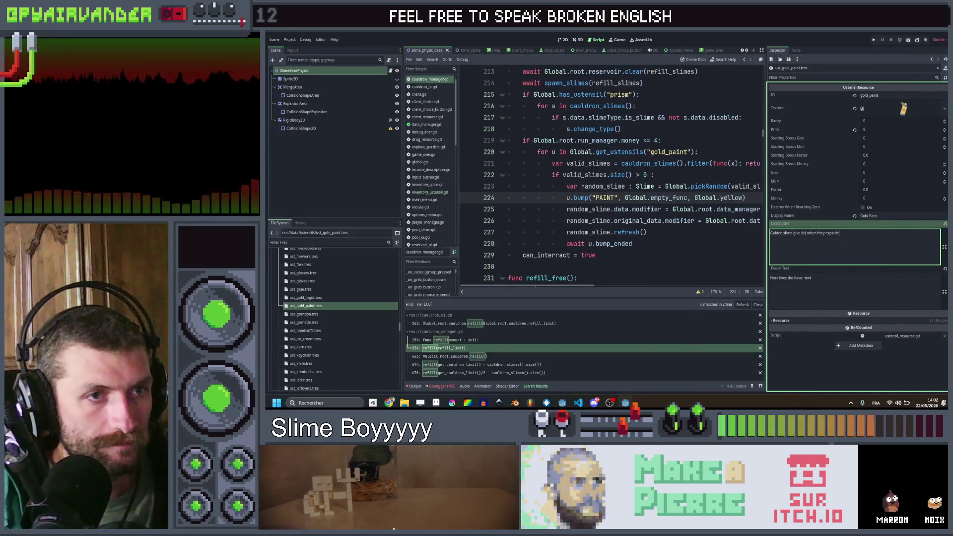
- Write the Gold Paint description as a refill turning a slime Golden, without the money condition
{"action": "type", "text": "Af"}
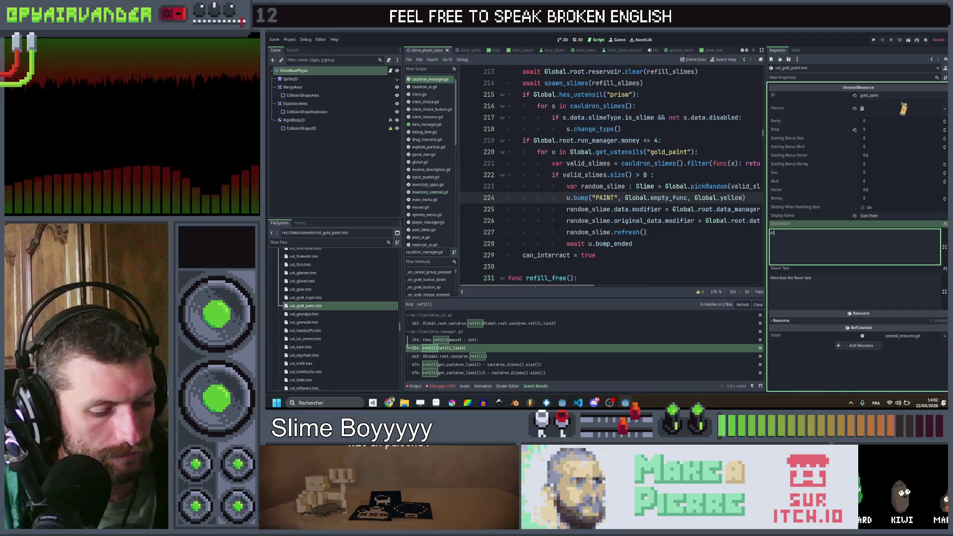
{"action": "type", "text": "ref"}
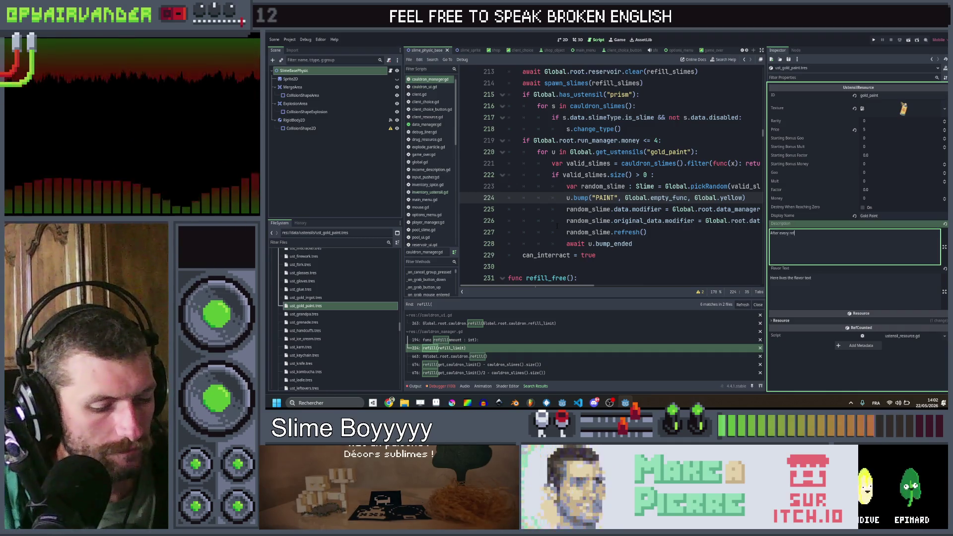
{"action": "type", "text": "ill,"}
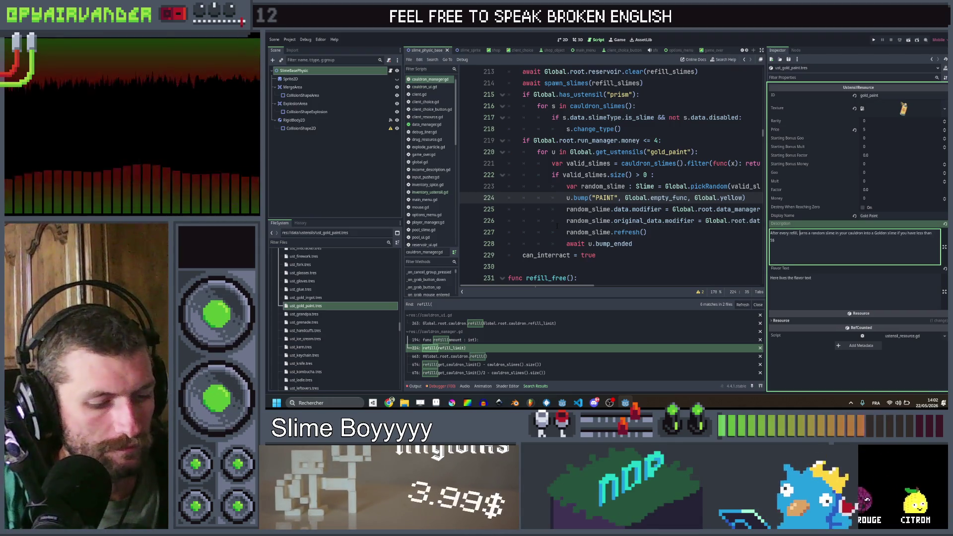
{"action": "key", "text": "ctrl+Right"}
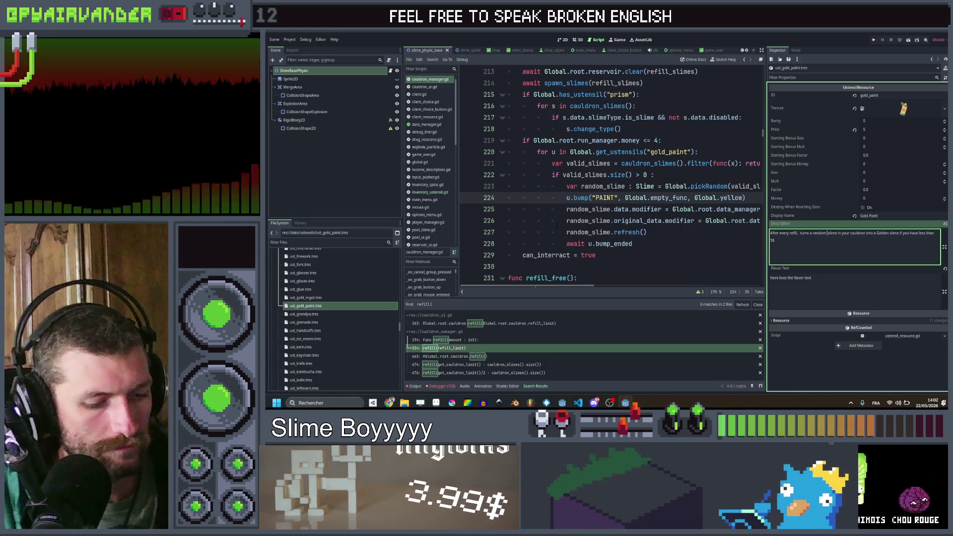
{"action": "type", "text": "unenhanced"}
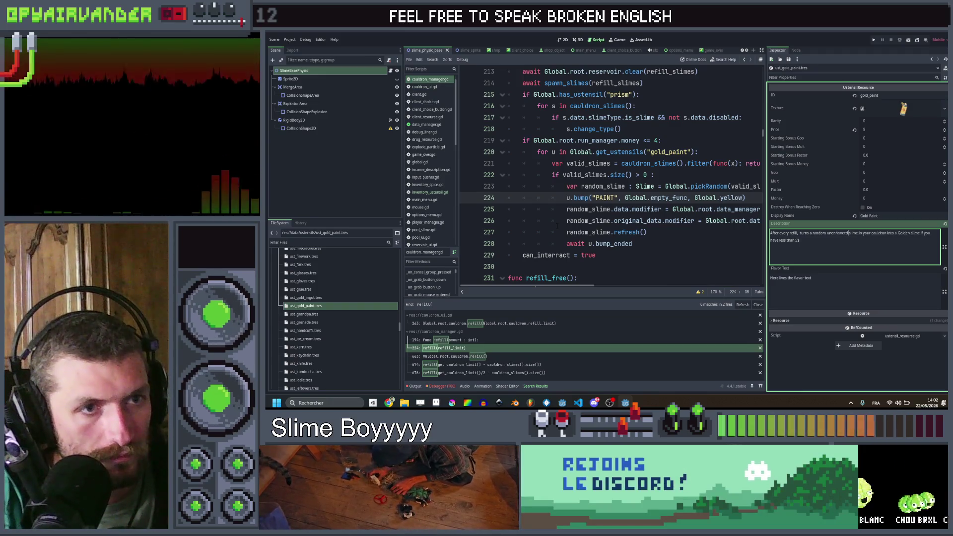
{"action": "left_click", "coordinate": [800, 240]}
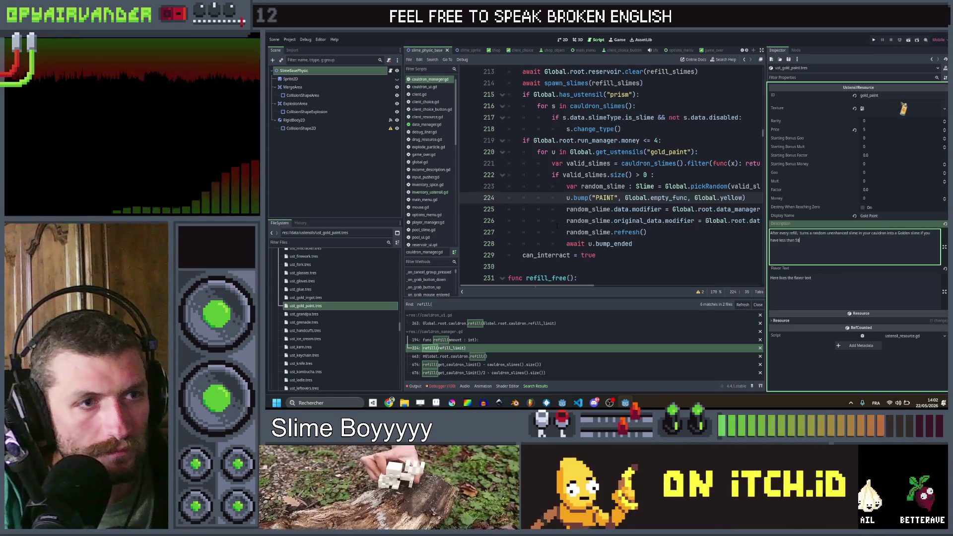
{"action": "key", "text": "ctrl+shift+Left"}
{"action": "key", "text": "ctrl+shift+Left"}
{"action": "key", "text": "ctrl+shift+Left"}
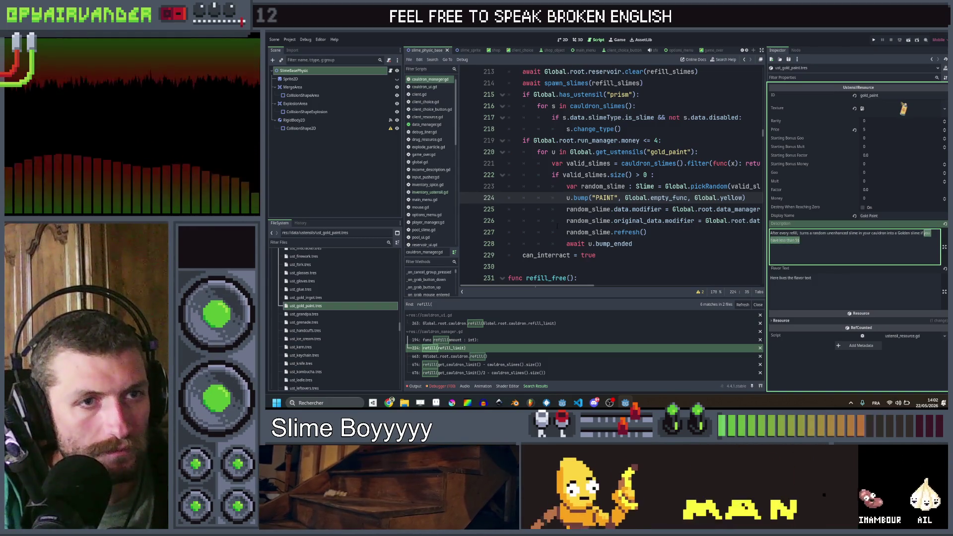
{"action": "key", "text": "ctrl+shift+Left"}
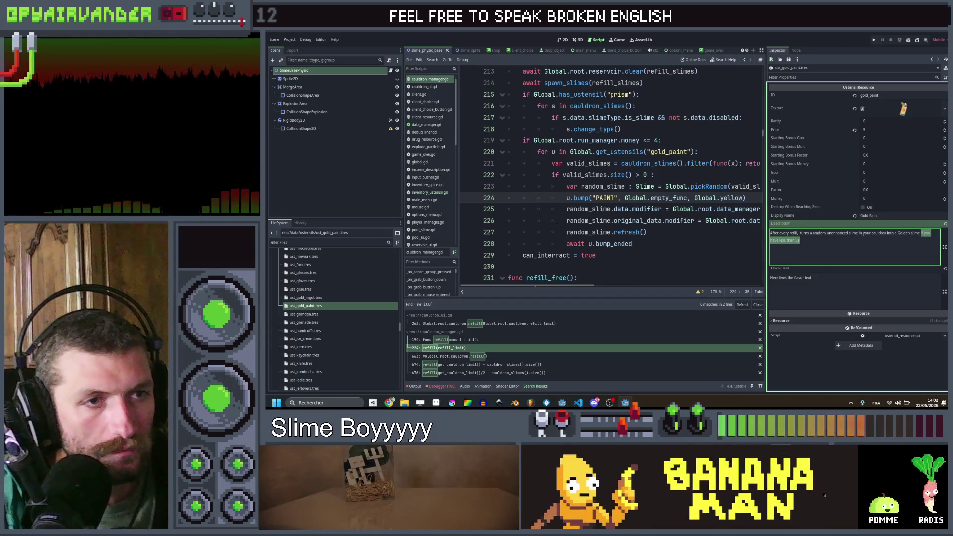
{"action": "key", "text": "BackSpace"}
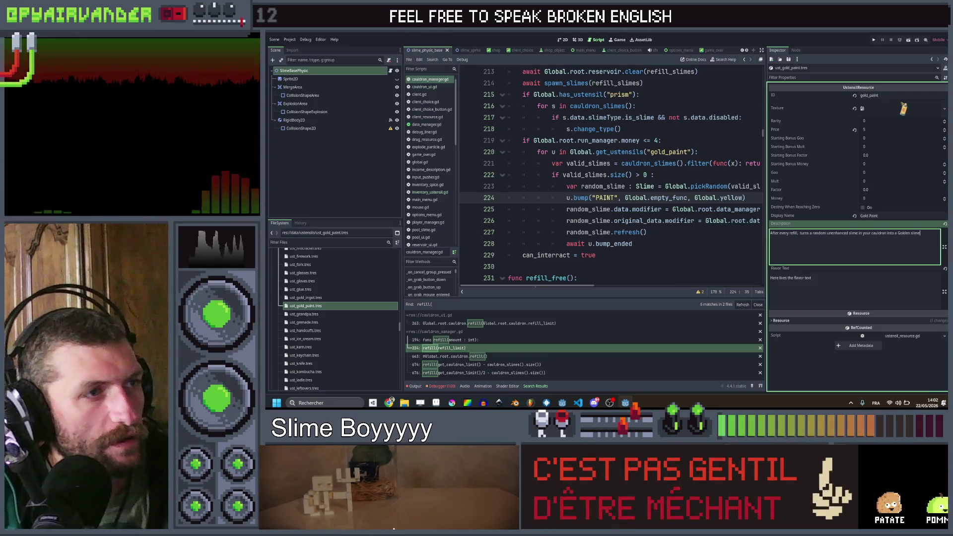
- Delete the money <= 4 check and unindent the gold_paint loop by one level
{"action": "left_click", "coordinate": [676, 138]}
{"action": "key", "text": "ctrl+shift+k"}
{"action": "mouse_move", "coordinate": [632, 232]}
{"action": "left_mouse_down"}
{"action": "mouse_move", "coordinate": [566, 180]}
{"action": "mouse_move", "coordinate": [537, 140]}
{"action": "left_mouse_up"}
{"action": "key", "text": "shift+Tab"}
{"action": "left_click", "coordinate": [621, 129]}
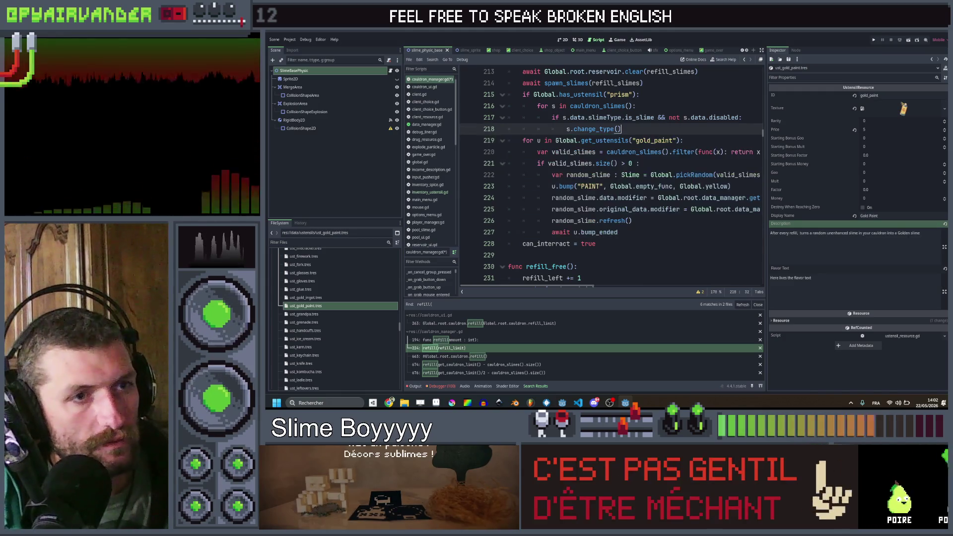
- Recheck the end of the gold paint description, then return to line 221
{"action": "left_click", "coordinate": [839, 233]}
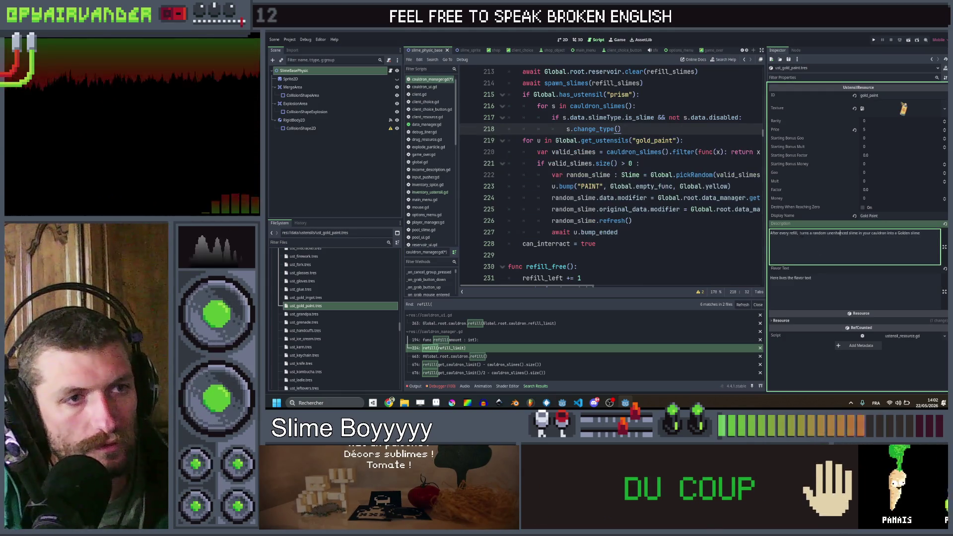
{"action": "left_click", "coordinate": [798, 233]}
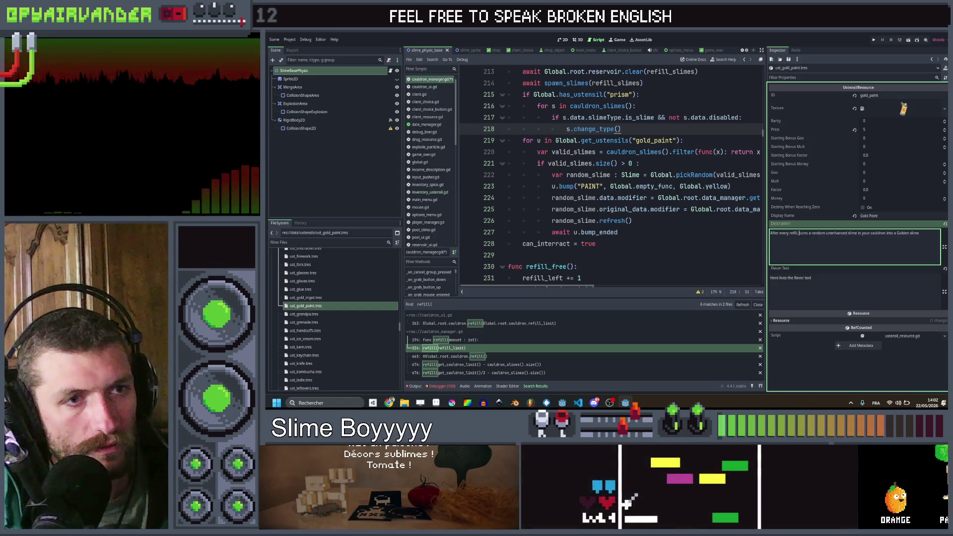
{"action": "key", "text": "End"}
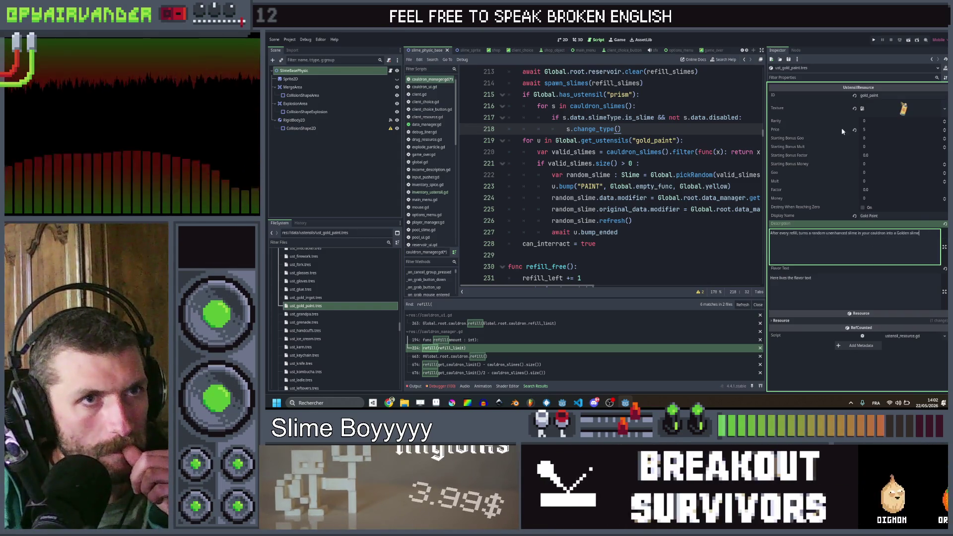
{"action": "left_click", "coordinate": [666, 161]}
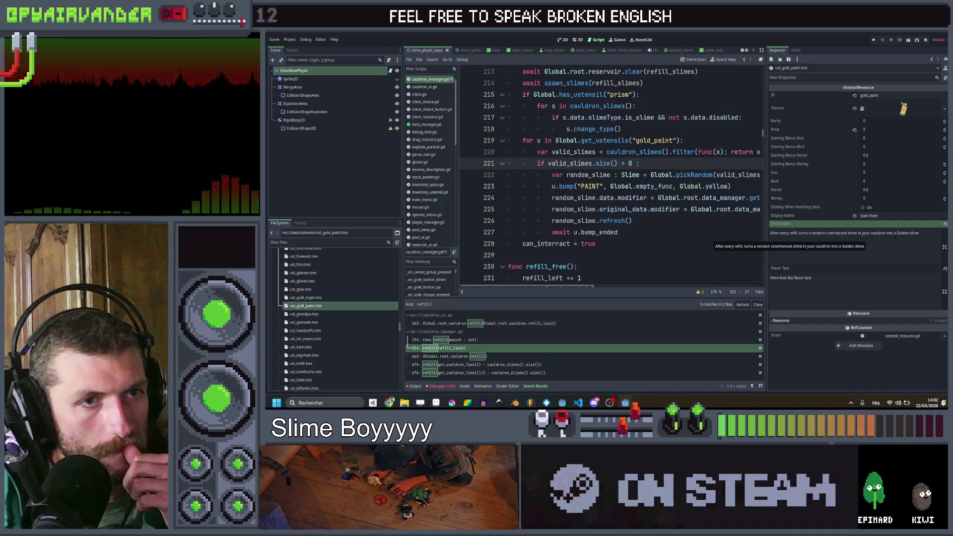
- Add '&& not x.data.disabled' to line 220's slime filter and save the script
{"action": "scroll", "coordinate": [610, 173], "scroll_direction": "right", "scroll_amount": 5}
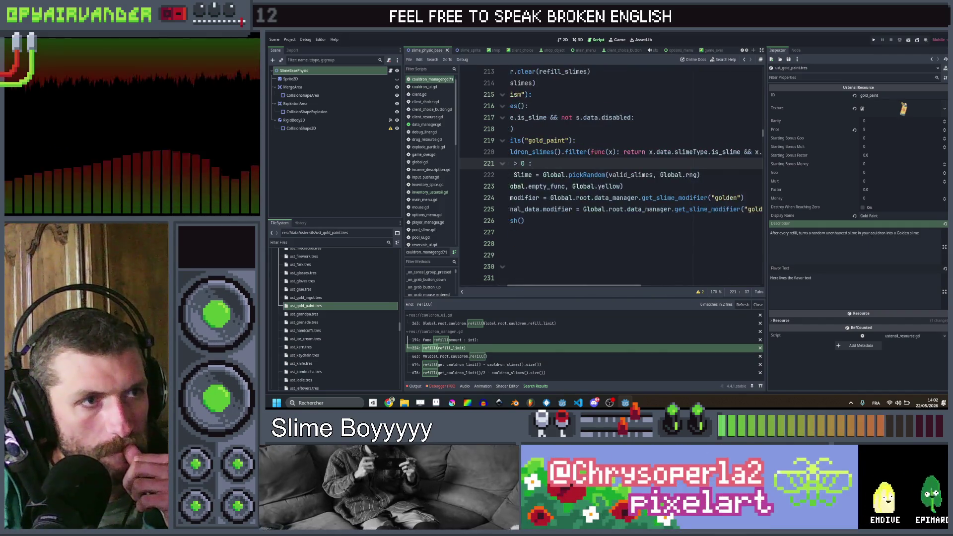
{"action": "scroll", "coordinate": [611, 173], "scroll_direction": "right", "scroll_amount": 3}
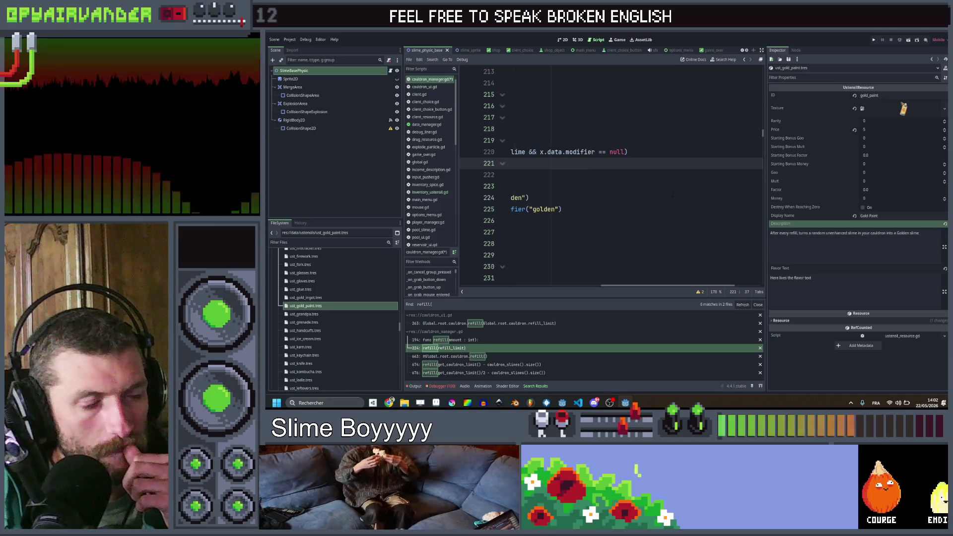
{"action": "scroll", "coordinate": [611, 174], "scroll_direction": "left", "scroll_amount": 8}
{"action": "scroll", "coordinate": [679, 164], "scroll_direction": "left", "scroll_amount": 4}
{"action": "scroll", "coordinate": [679, 163], "scroll_direction": "right", "scroll_amount": 7}
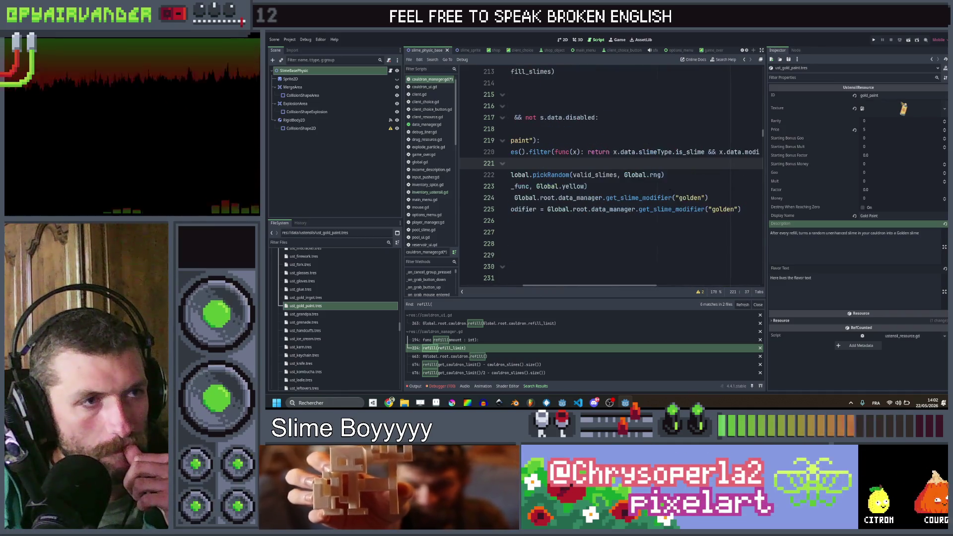
{"action": "left_click", "coordinate": [719, 152]}
{"action": "type", "text": "&& "}
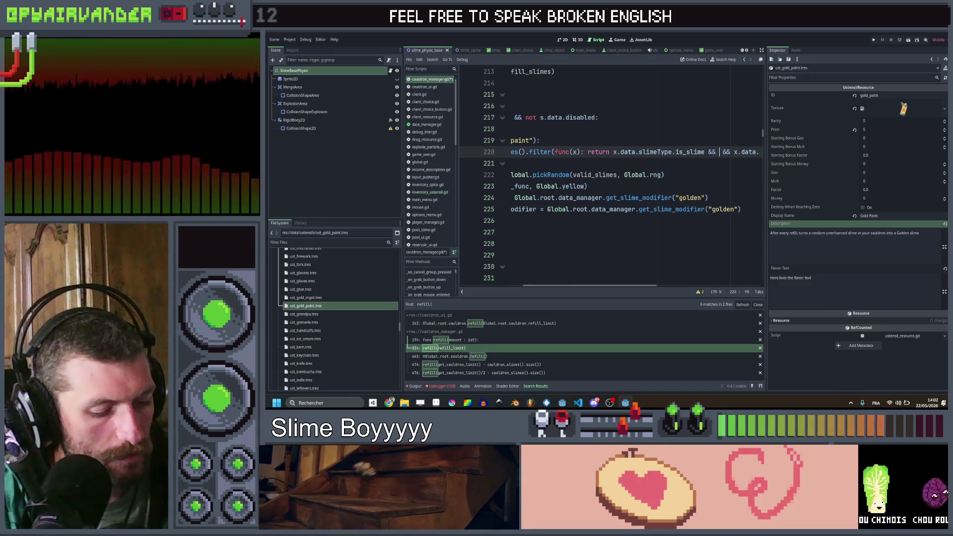
{"action": "type", "text": "x.data"}
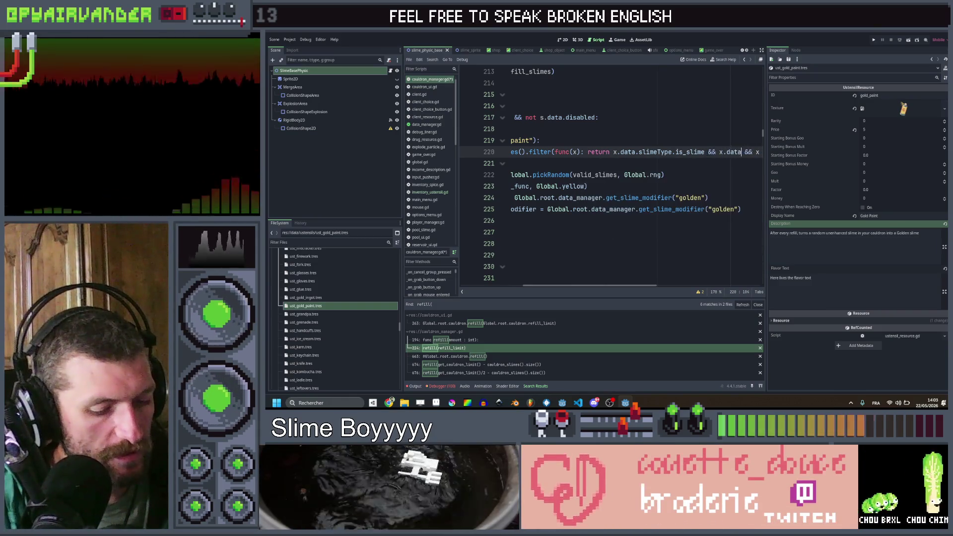
{"action": "type", "text": ".di"}
{"action": "type", "text": "sabled"}
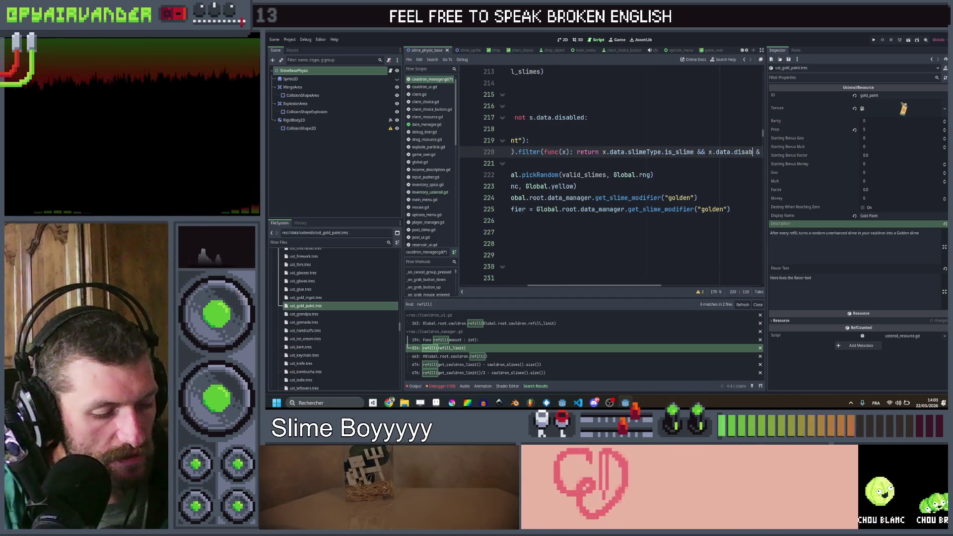
{"action": "key", "text": "ctrl+Left"}
{"action": "type", "text": "not"}
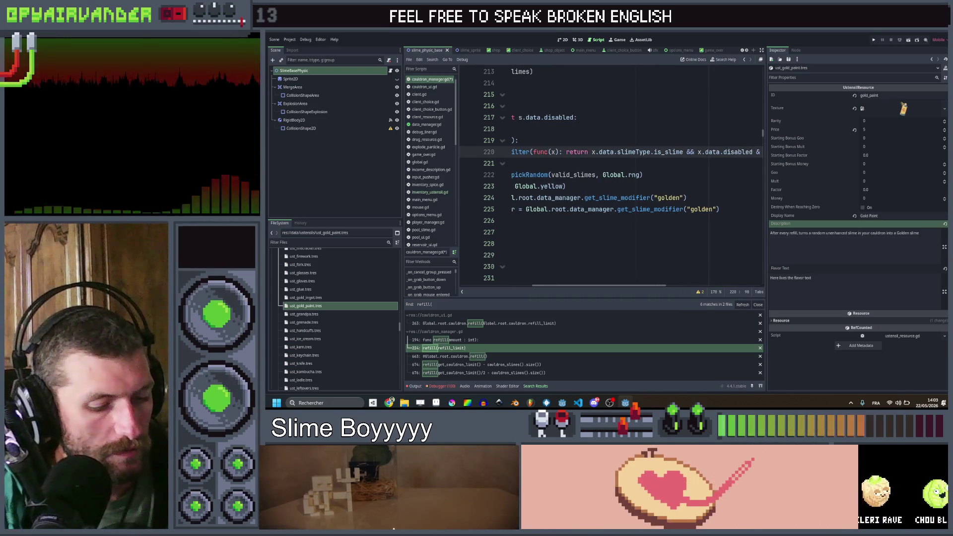
{"action": "key", "text": "ctrl+s"}
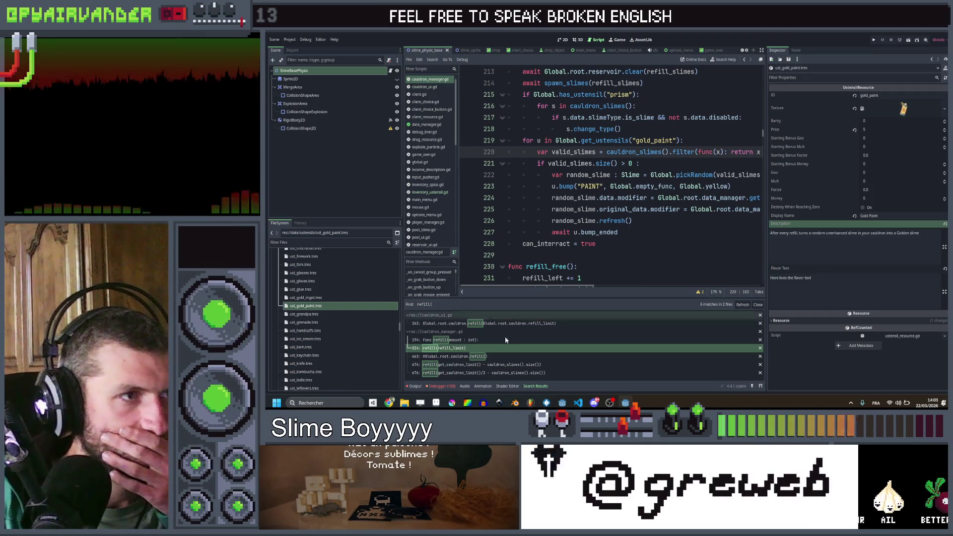
{"action": "key", "text": "alt+Tab"}
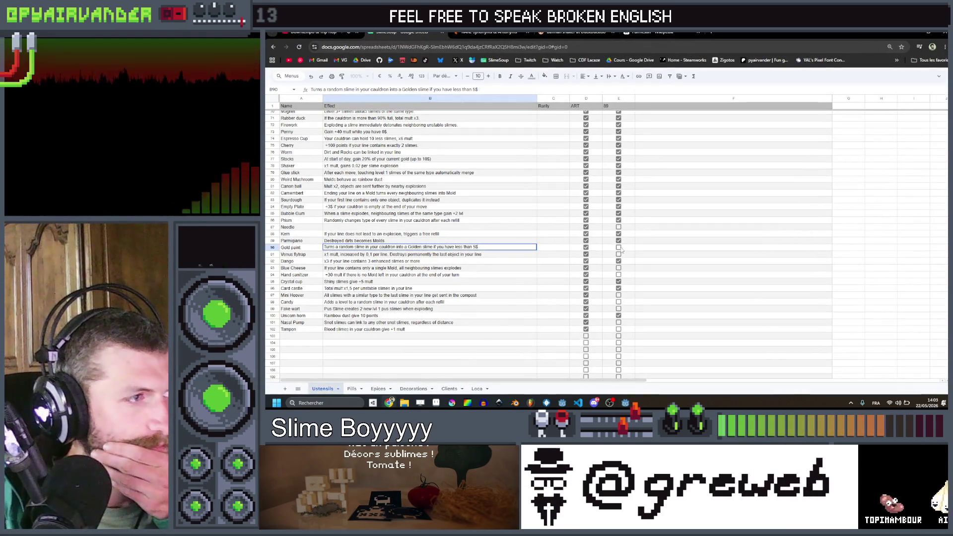
- Tick Gold paint's column E box and read the Venus flytrap, Hand sanitizer and Blue Cheese effects
{"action": "left_click", "coordinate": [619, 247]}
{"action": "left_click", "coordinate": [408, 255]}
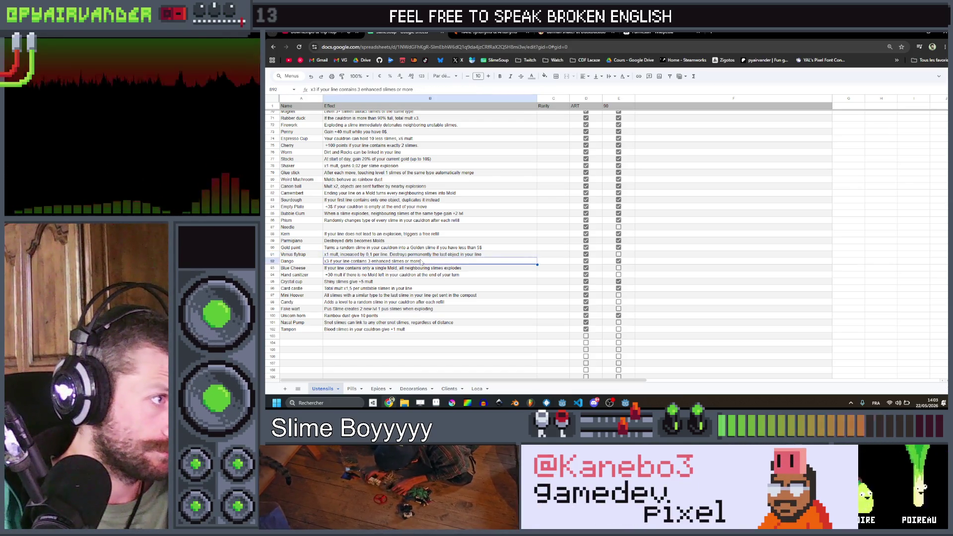
{"action": "left_click", "coordinate": [421, 256]}
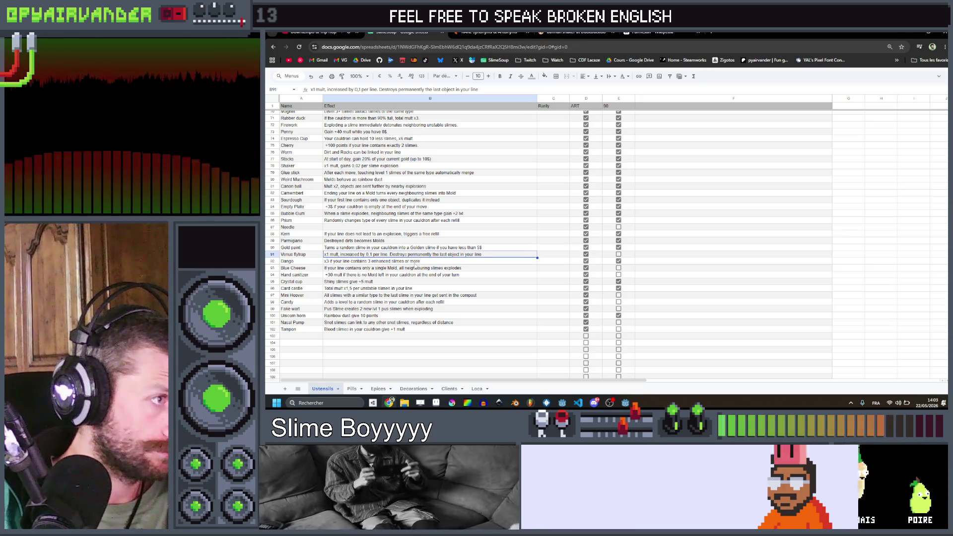
{"action": "left_click", "coordinate": [412, 277]}
{"action": "left_click", "coordinate": [416, 269]}
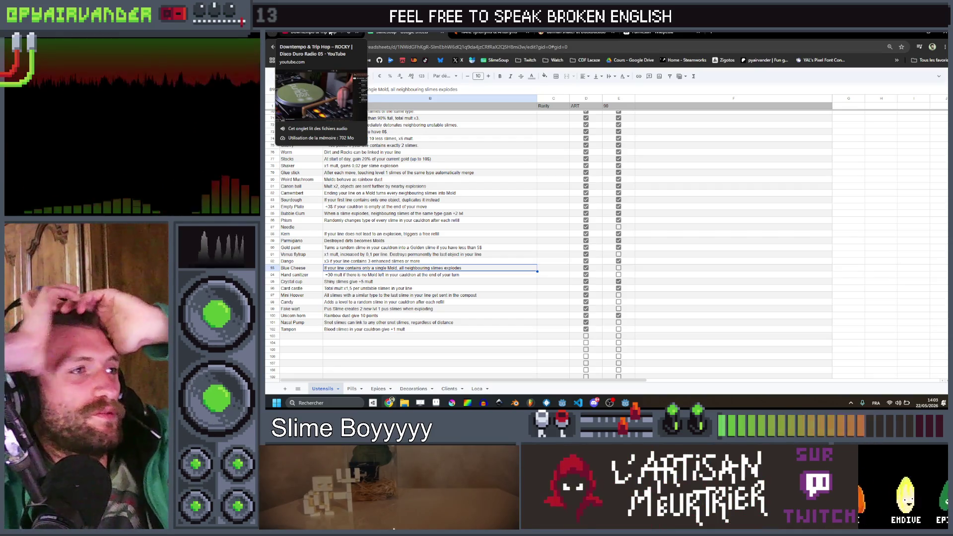
{"action": "left_click", "coordinate": [330, 33]}
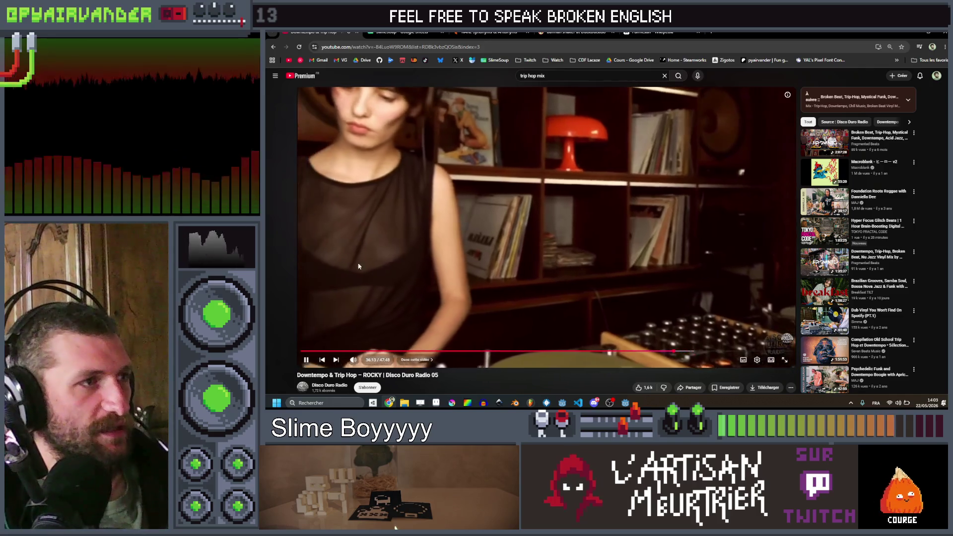
- Skip the YouTube mix ahead through 38:42 and 39:36 to about 40:21
{"action": "mouse_move", "coordinate": [714, 352]}
{"action": "left_mouse_down"}
{"action": "mouse_move", "coordinate": [678, 352]}
{"action": "mouse_move", "coordinate": [692, 351]}
{"action": "left_mouse_up"}
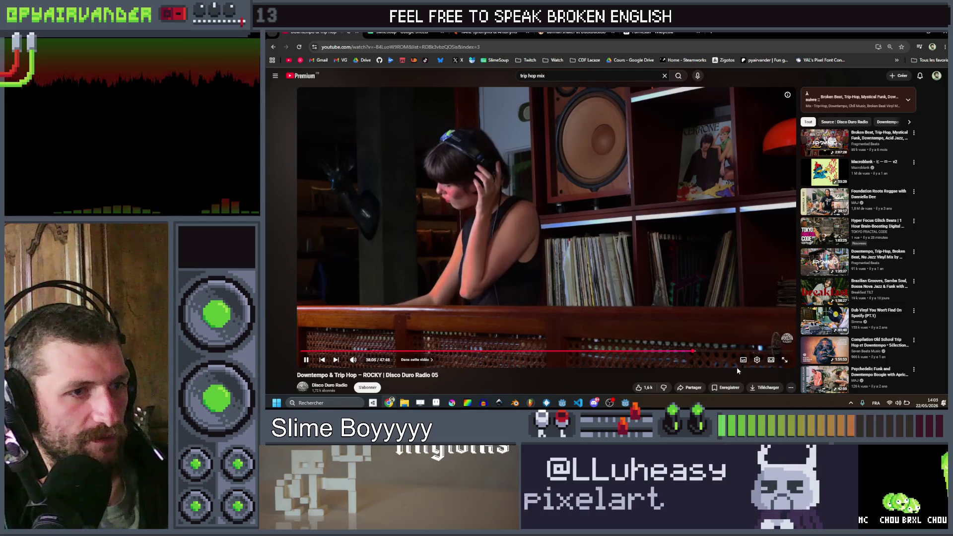
{"action": "left_click", "coordinate": [698, 352]}
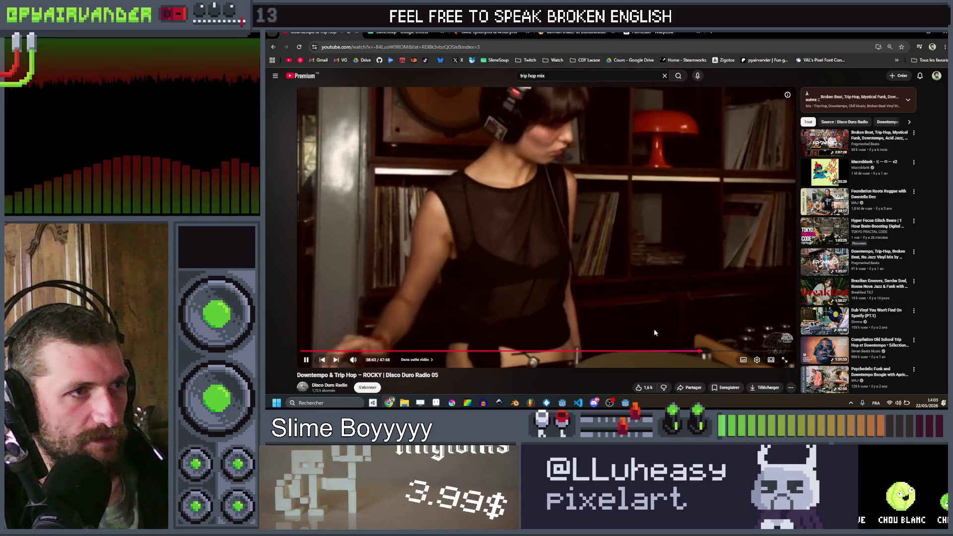
{"action": "left_click", "coordinate": [708, 351]}
{"action": "left_click", "coordinate": [715, 352]}
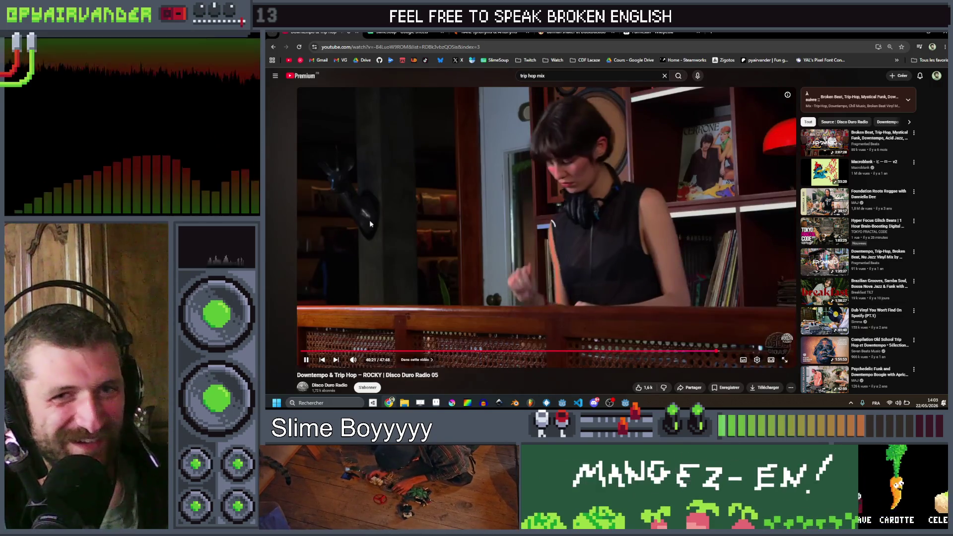
{"action": "key", "text": "alt+Tab"}
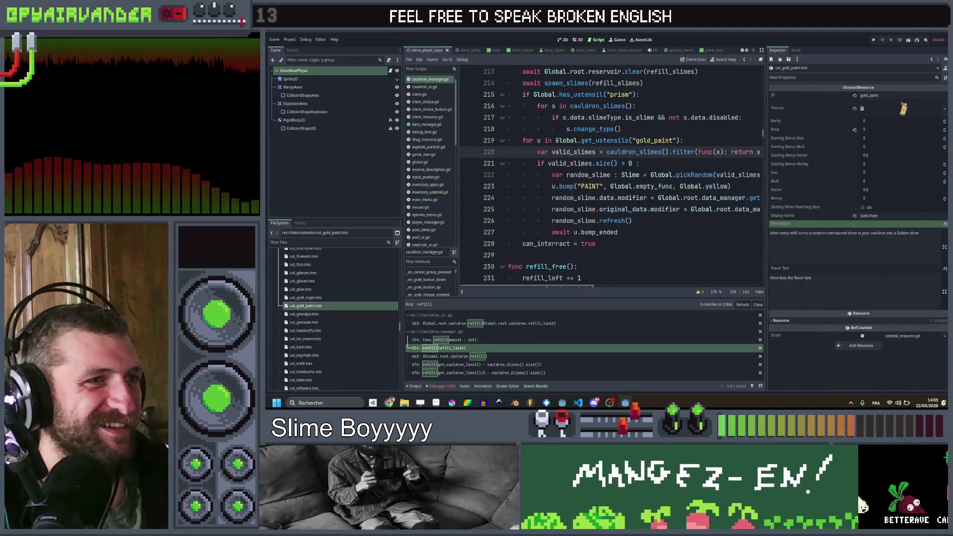
{"action": "left_click", "coordinate": [668, 230]}
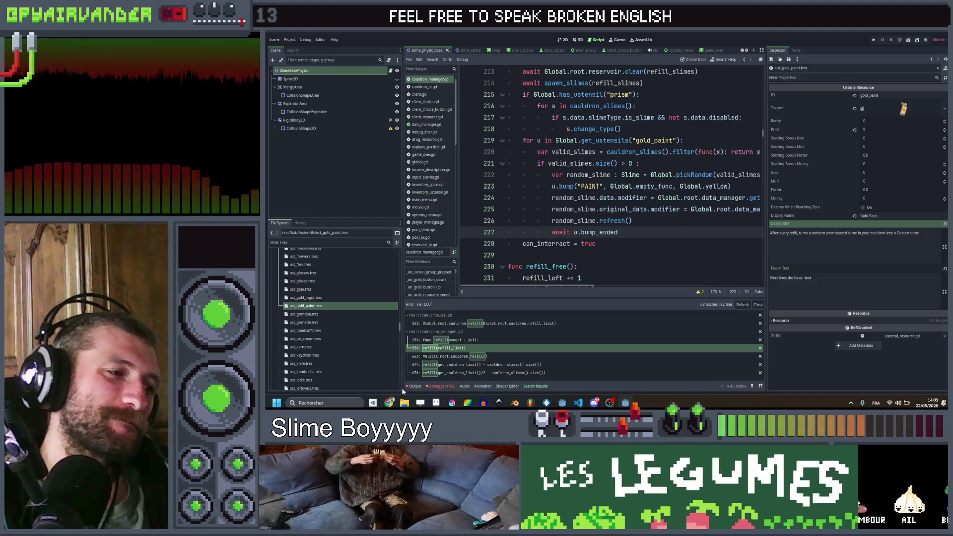
{"action": "left_click", "coordinate": [390, 403]}
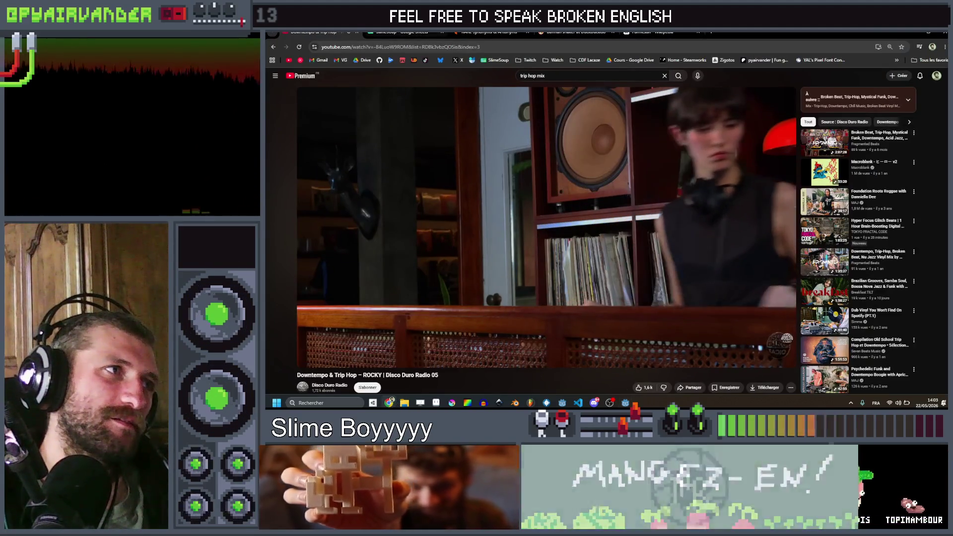
- Select the Venus flytrap row 91 and read its full effect text in B91
{"action": "key", "text": "ctrl+Tab"}
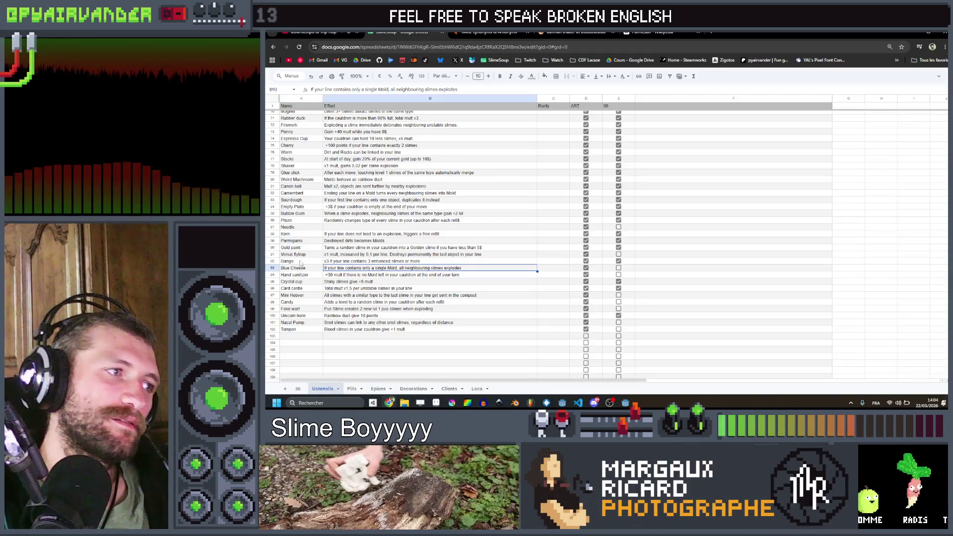
{"action": "left_click_drag", "start_coordinate": [301, 256], "coordinate": [619, 255]}
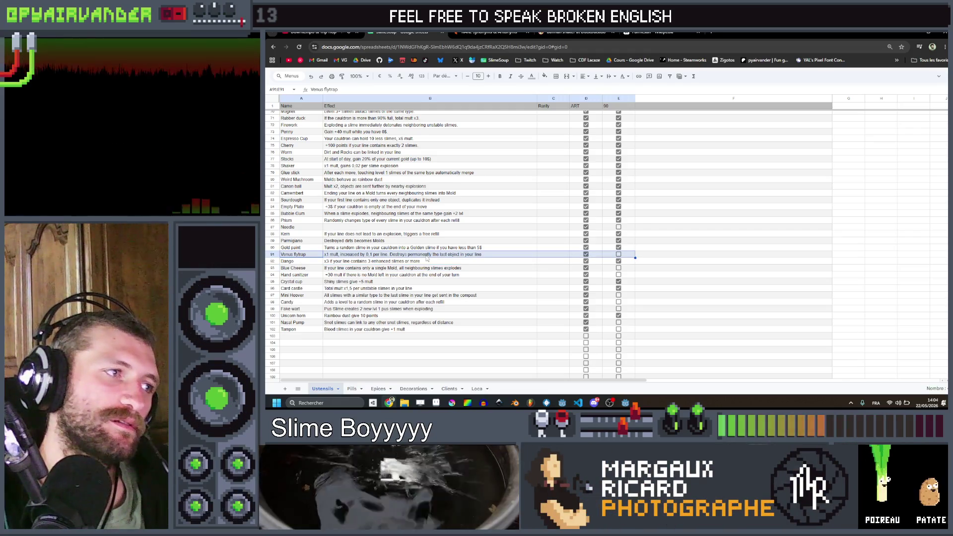
{"action": "left_click", "coordinate": [426, 258]}
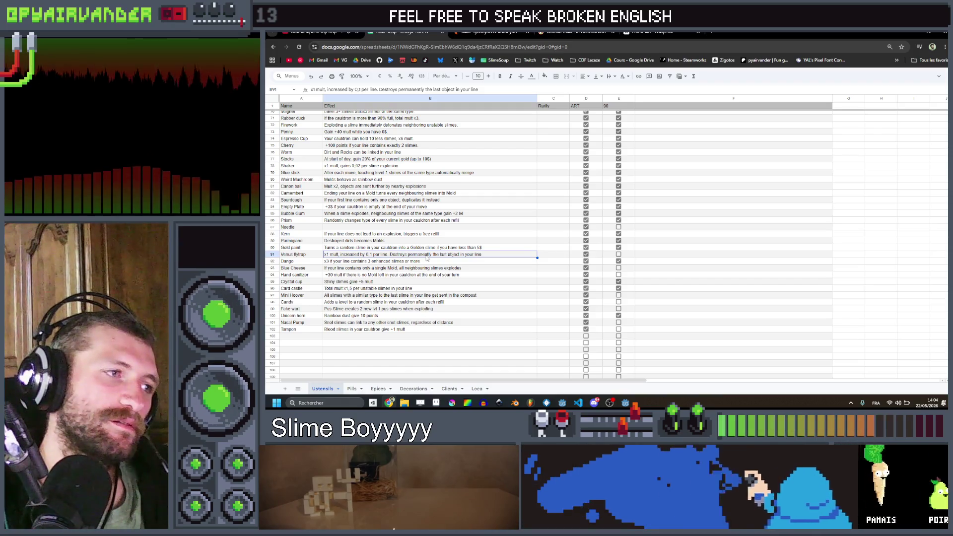
{"action": "key", "text": "alt+Tab"}
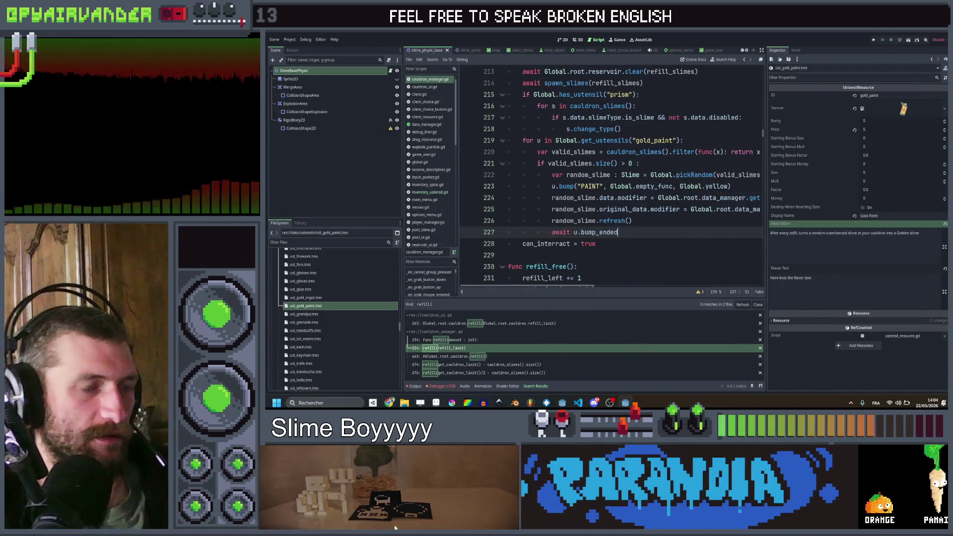
- Search the project for post_merge and open trigger_effect_post_merge in inventory_ustensil.gd
{"action": "left_click", "coordinate": [601, 243]}
{"action": "key", "text": "ctrl+shift+f"}
{"action": "type", "text": "post"}
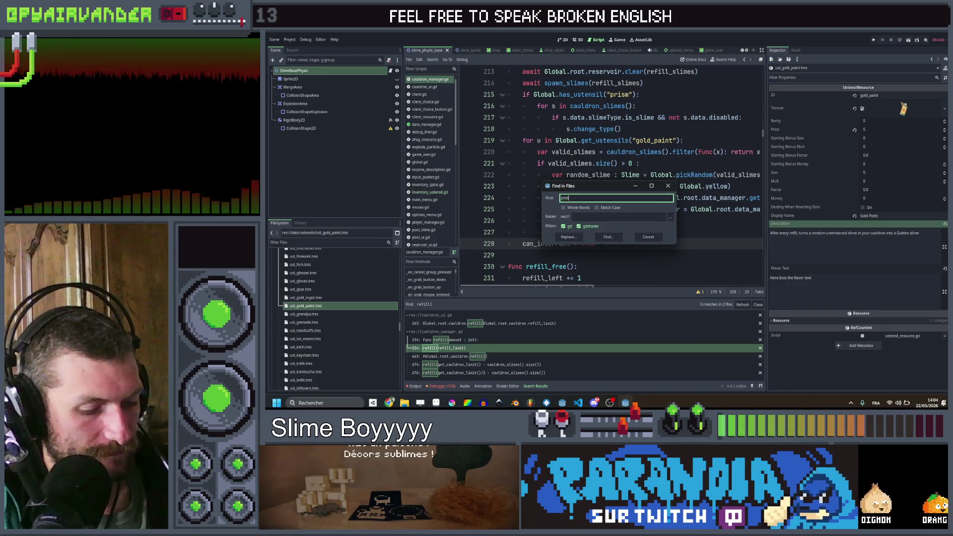
{"action": "type", "text": "_merge"}
{"action": "key", "text": "Return"}
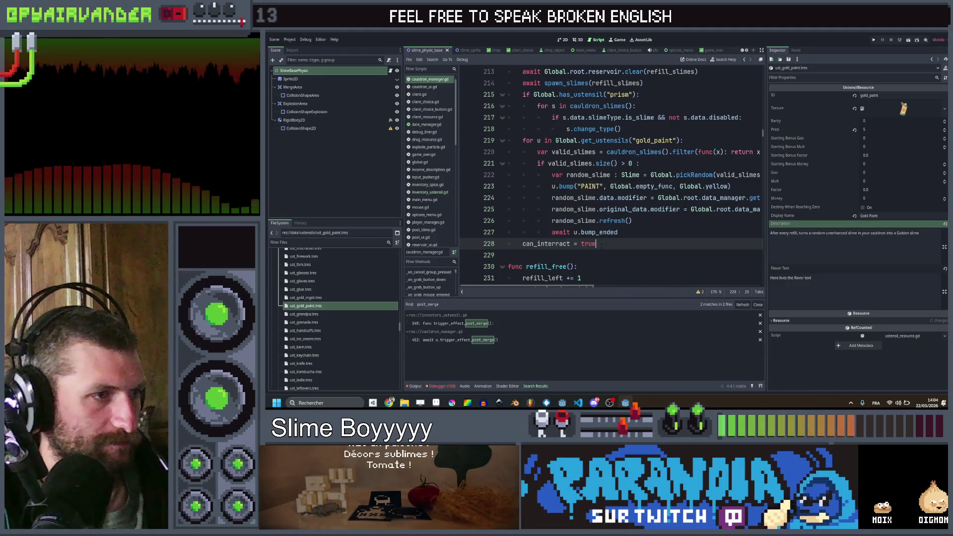
{"action": "left_click", "coordinate": [486, 340]}
{"action": "left_click", "coordinate": [476, 323]}
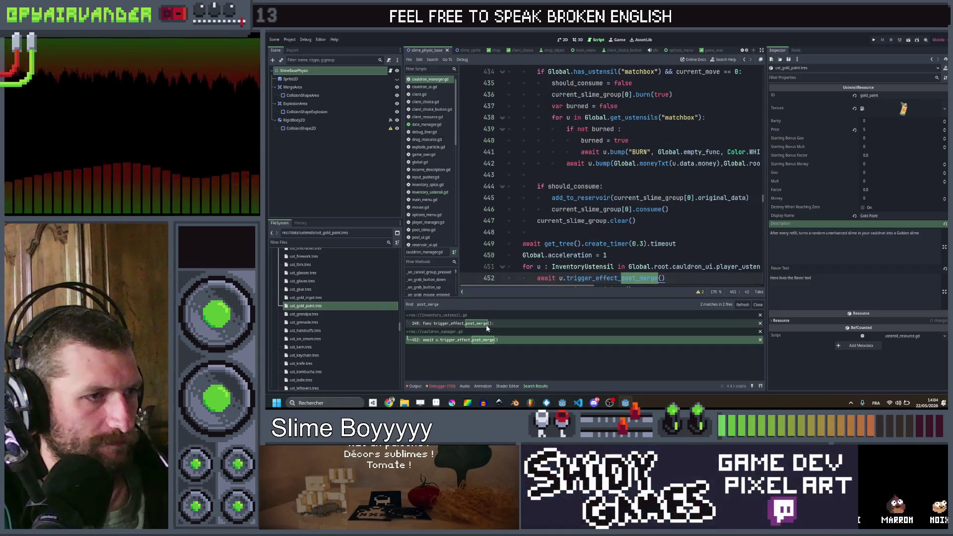
- Duplicate the "mortar" case with its bump line and rename the copy to "flytrap"
{"action": "scroll", "coordinate": [610, 174], "scroll_direction": "down", "scroll_amount": 7}
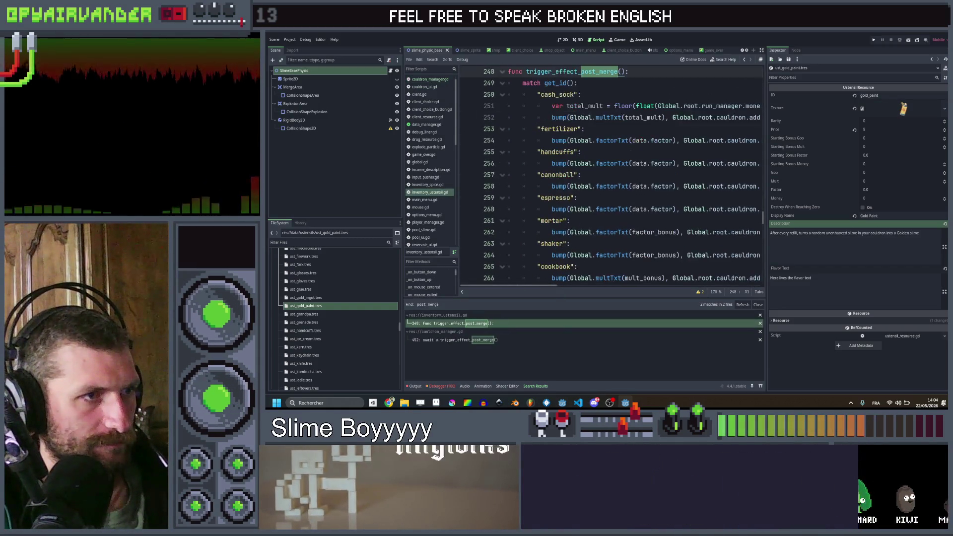
{"action": "scroll", "coordinate": [610, 174], "scroll_direction": "right", "scroll_amount": 10}
{"action": "mouse_move", "coordinate": [595, 174]}
{"action": "left_mouse_down"}
{"action": "mouse_move", "coordinate": [620, 174]}
{"action": "mouse_move", "coordinate": [571, 197]}
{"action": "mouse_move", "coordinate": [372, 197]}
{"action": "mouse_move", "coordinate": [536, 187]}
{"action": "left_mouse_up"}
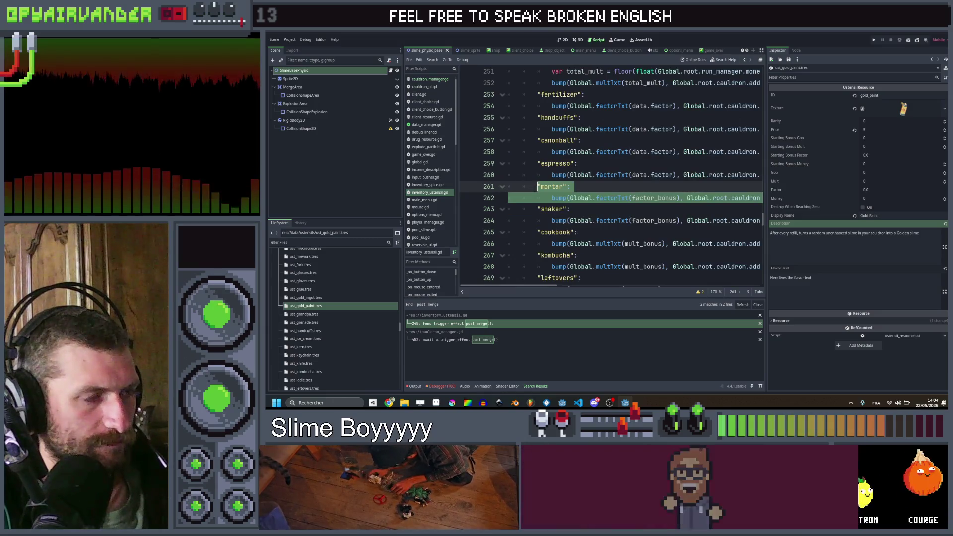
{"action": "key", "text": "Right"}
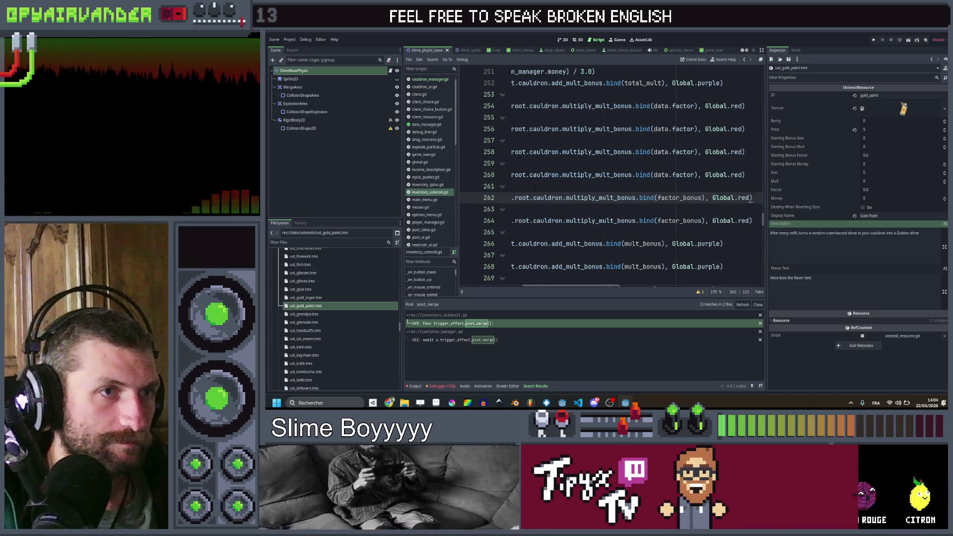
{"action": "key", "text": "Return"}
{"action": "key", "text": "ctrl+v"}
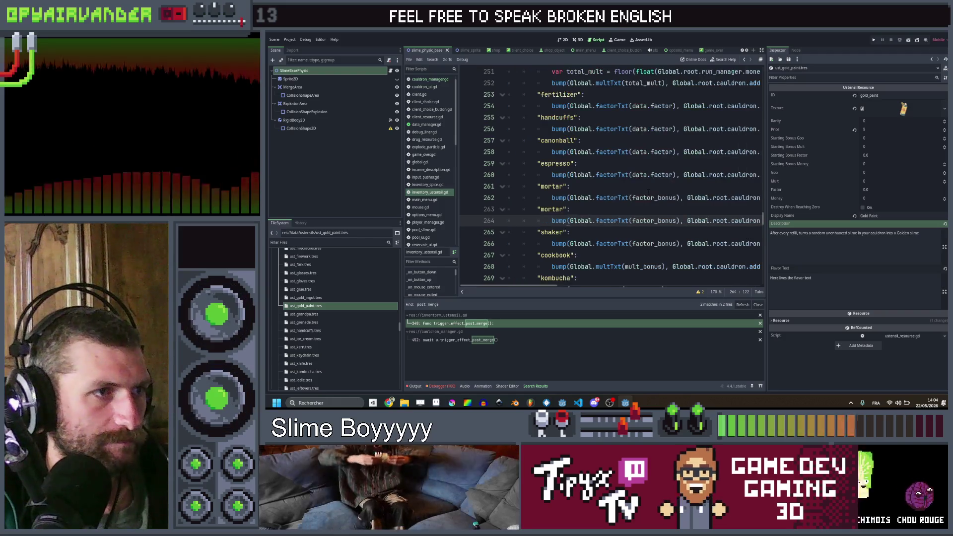
{"action": "double_click", "coordinate": [552, 209]}
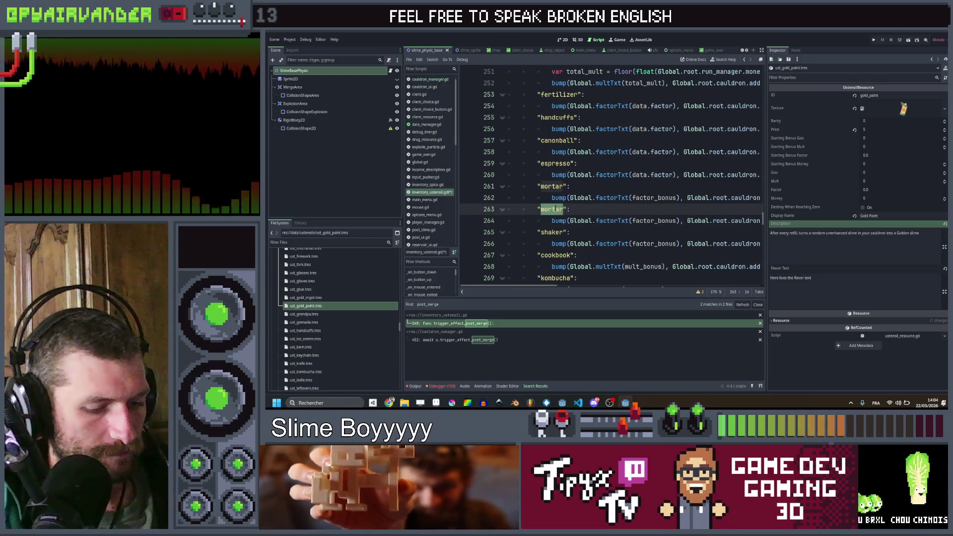
{"action": "type", "text": "\"flytrap"}
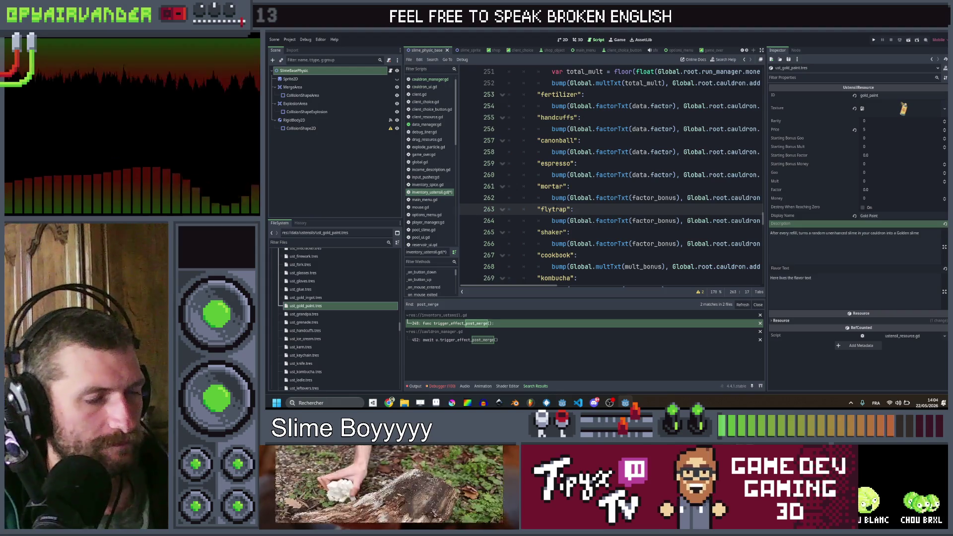
{"action": "key", "text": "End"}
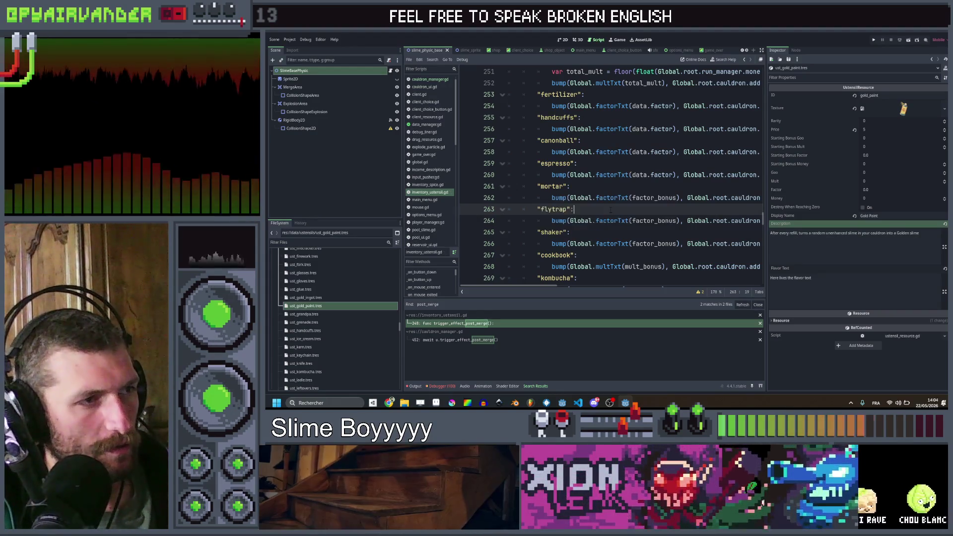
{"action": "key", "text": "ctrl+shift+f"}
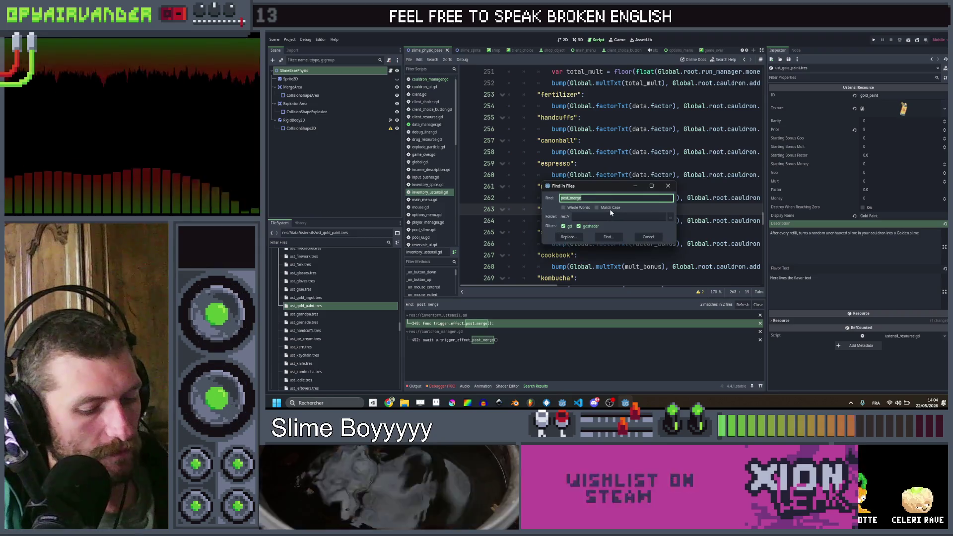
- Search all files for 'mortar' and open the match in slime.gd's burn function
{"action": "type", "text": "\"mortar"}
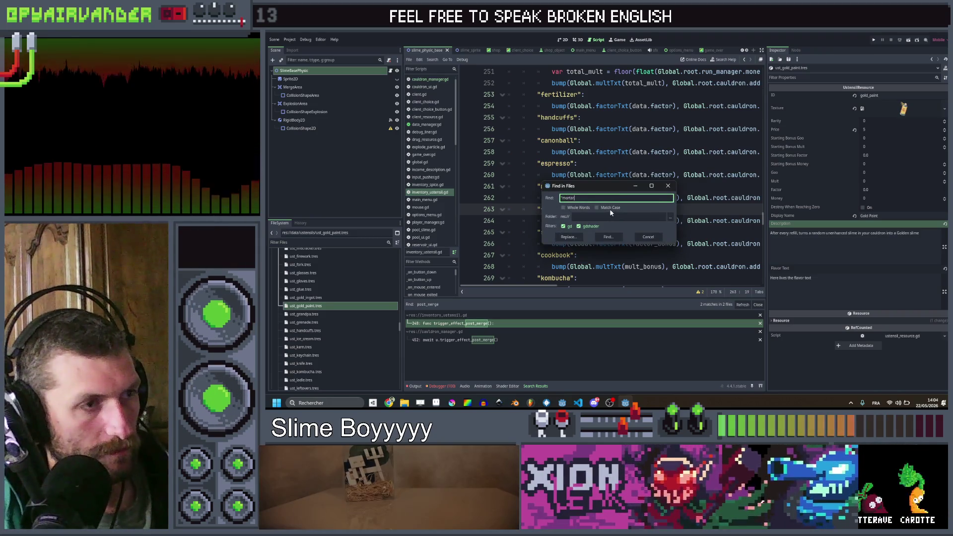
{"action": "type", "text": "\""}
{"action": "key", "text": "Return"}
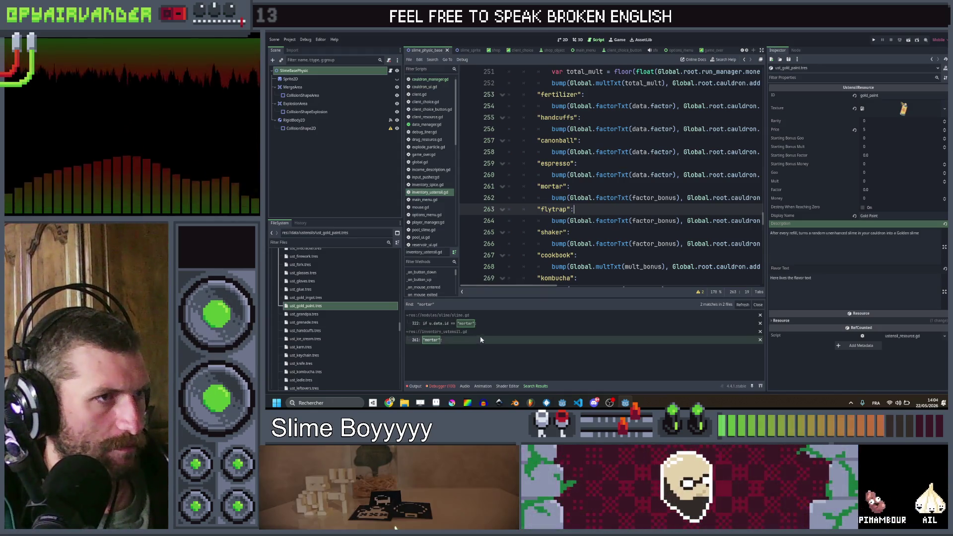
{"action": "left_click", "coordinate": [480, 322]}
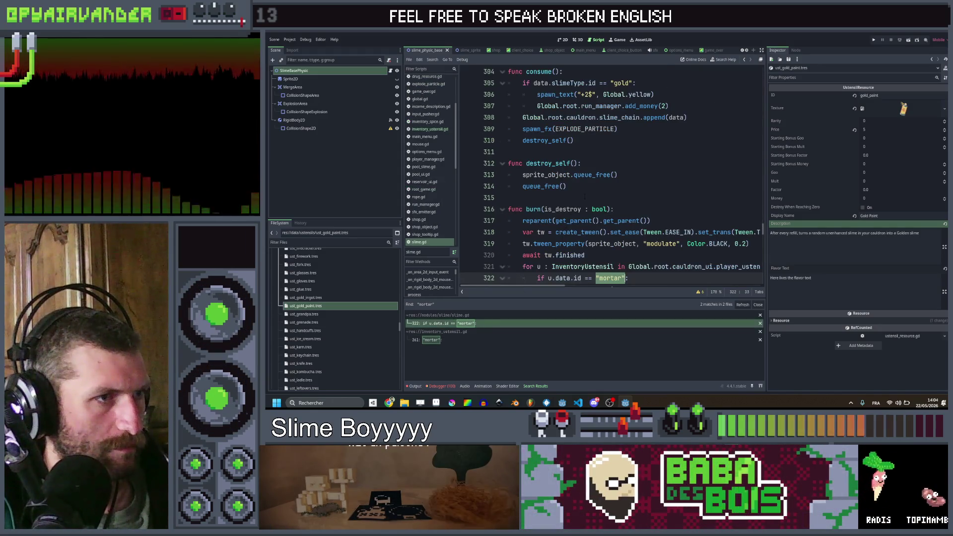
{"action": "scroll", "coordinate": [584, 197], "scroll_direction": "down", "scroll_amount": 1}
{"action": "scroll", "coordinate": [610, 174], "scroll_direction": "down", "scroll_amount": 2}
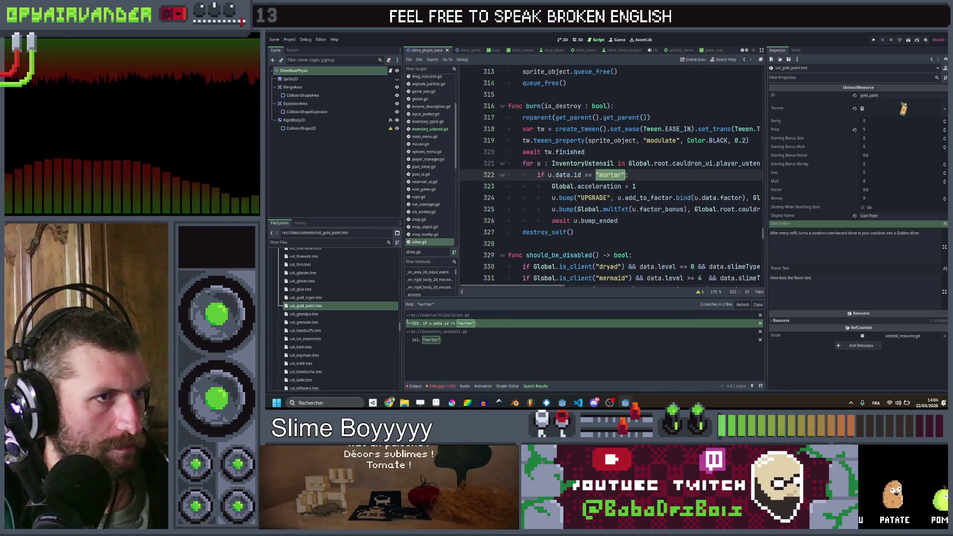
- Delete the mortar id check on line 322 below the ustensil loop
{"action": "left_click", "coordinate": [560, 166]}
{"action": "key", "text": "End"}
{"action": "key", "text": "shift+Home"}
{"action": "double_click", "coordinate": [560, 164]}
{"action": "left_click", "coordinate": [613, 163]}
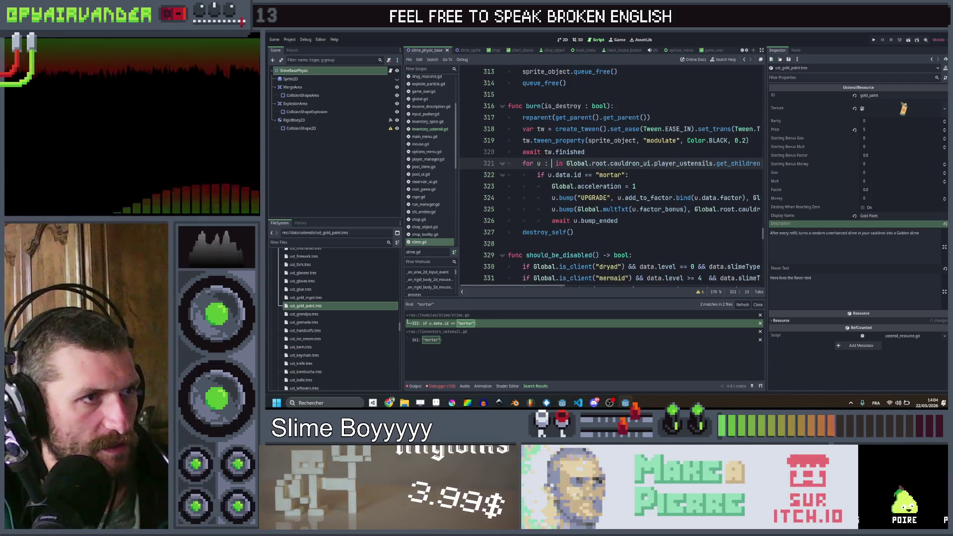
{"action": "key", "text": "Down"}
{"action": "key", "text": "End"}
{"action": "key", "text": "shift+Home"}
{"action": "key", "text": "shift+Home"}
{"action": "key", "text": "BackSpace"}
- Dedent the loop body lines 323–326 one level and remove the leftover empty line
{"action": "key", "text": "Down"}
{"action": "key", "text": "Down"}
{"action": "key", "text": "Down"}
{"action": "key", "text": "End"}
{"action": "key", "text": "shift+Up"}
{"action": "key", "text": "shift+Up"}
{"action": "key", "text": "shift+Up"}
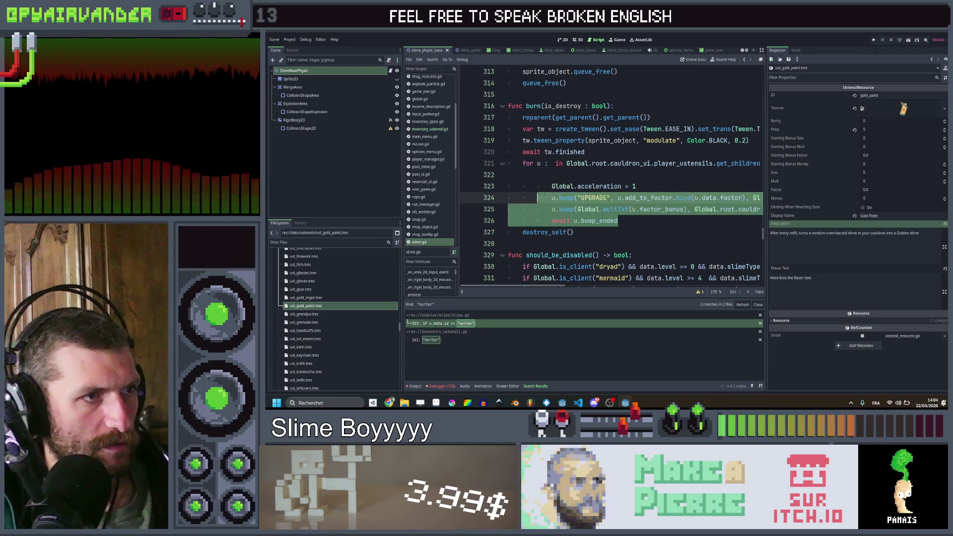
{"action": "key", "text": "shift+Home"}
{"action": "key", "text": "Up"}
{"action": "key", "text": "Delete"}
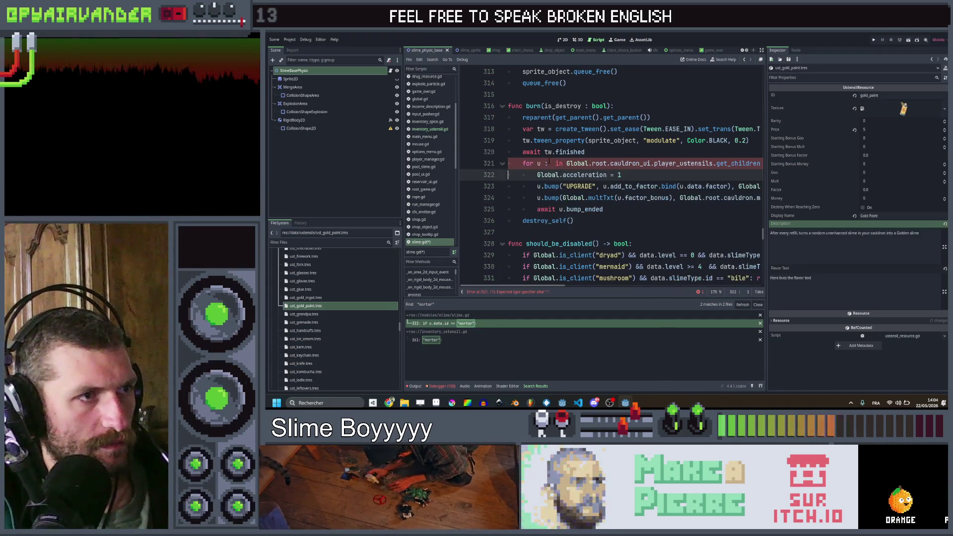
- Replace the loop's ustensil list with Global.get_ustensils("mortar") and save slime.gd
{"action": "mouse_move", "coordinate": [555, 164]}
{"action": "left_mouse_down"}
{"action": "mouse_move", "coordinate": [541, 164]}
{"action": "mouse_move", "coordinate": [759, 164]}
{"action": "left_mouse_up"}
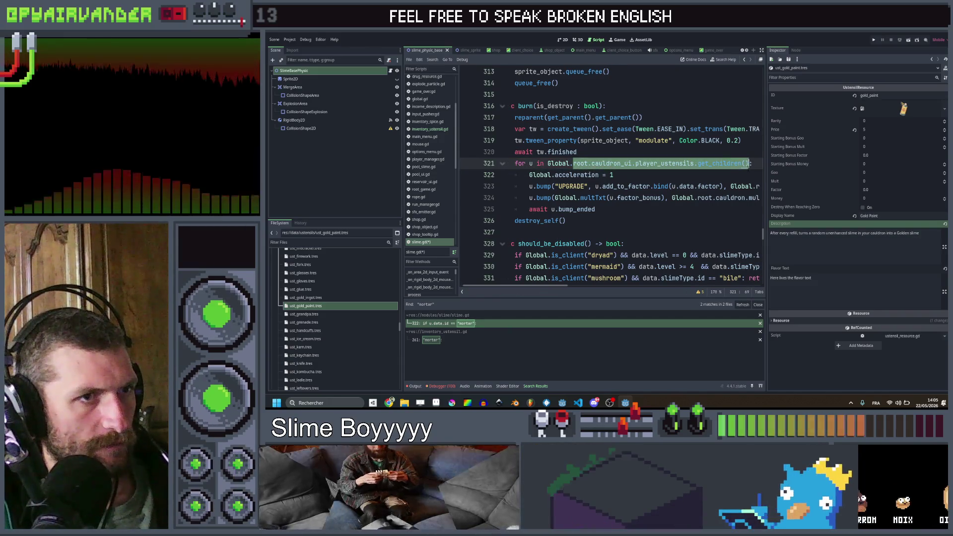
{"action": "type", "text": "_uste:"}
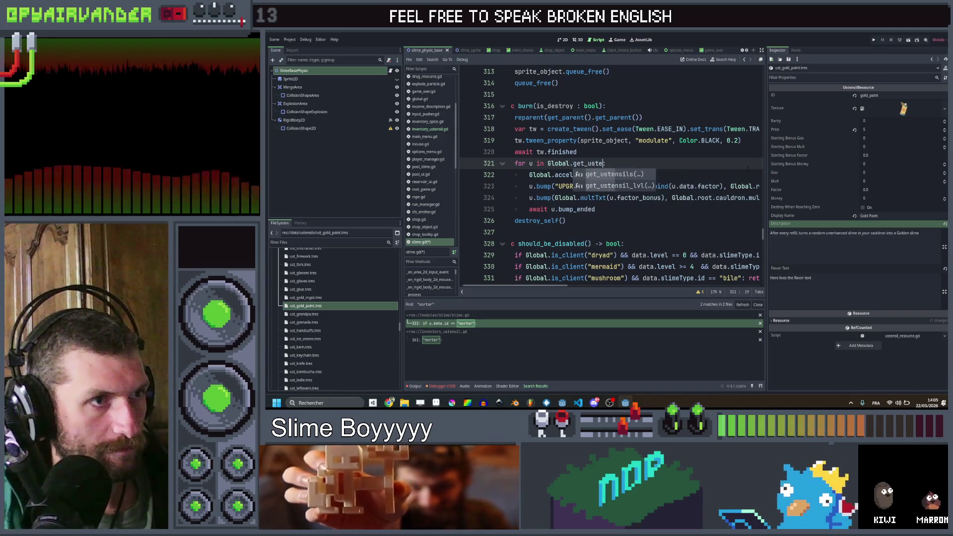
{"action": "key", "text": "Return"}
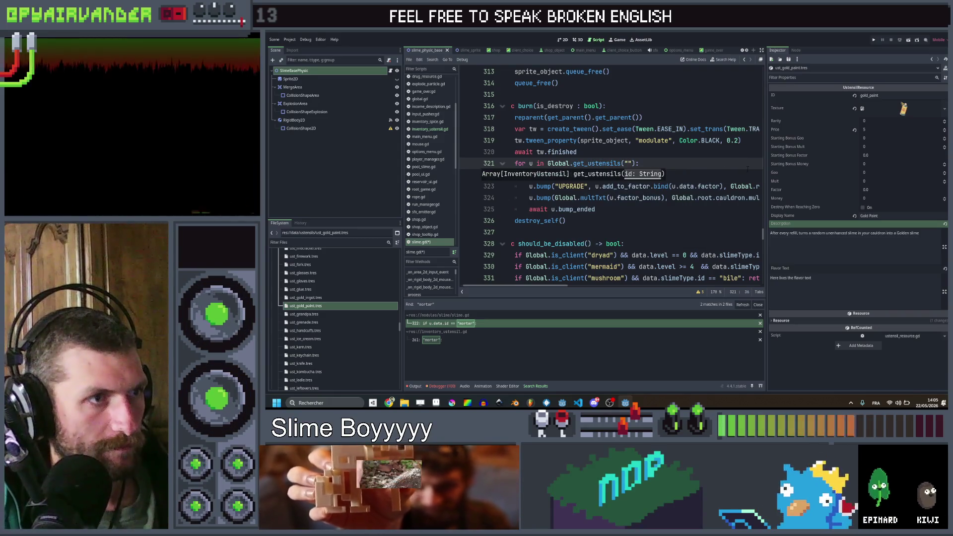
{"action": "type", "text": "mortar"}
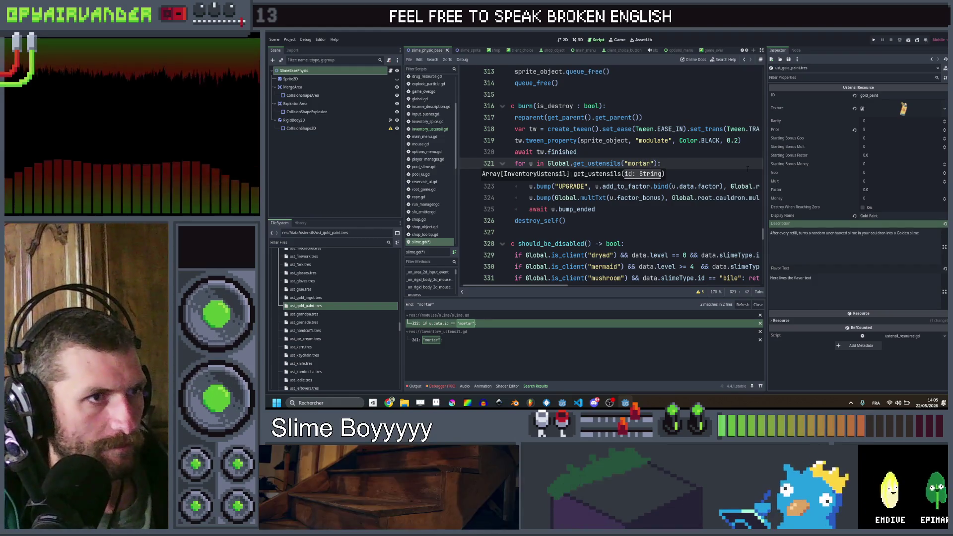
{"action": "left_click", "coordinate": [708, 164]}
{"action": "key", "text": "ctrl+s"}
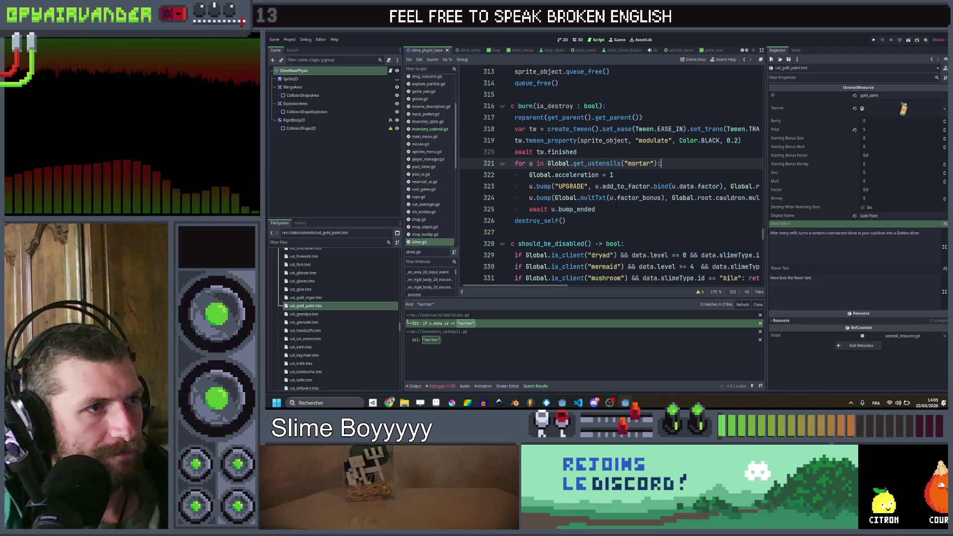
- Search the whole project for 'validate' and open the validate handler in cauldron_manager.gd
{"action": "left_click_drag", "start_coordinate": [616, 209], "coordinate": [522, 164]}
{"action": "key", "text": "ctrl+c"}
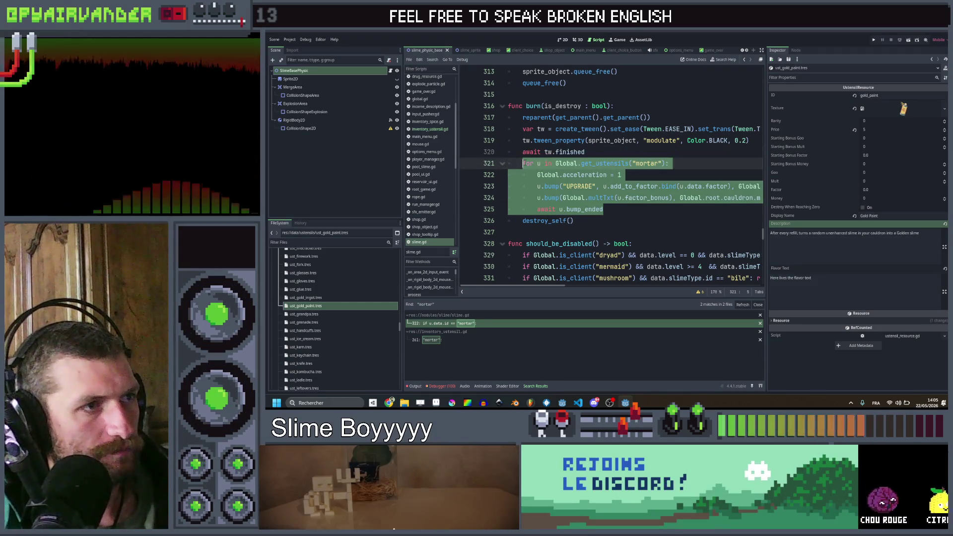
{"action": "left_click", "coordinate": [585, 152]}
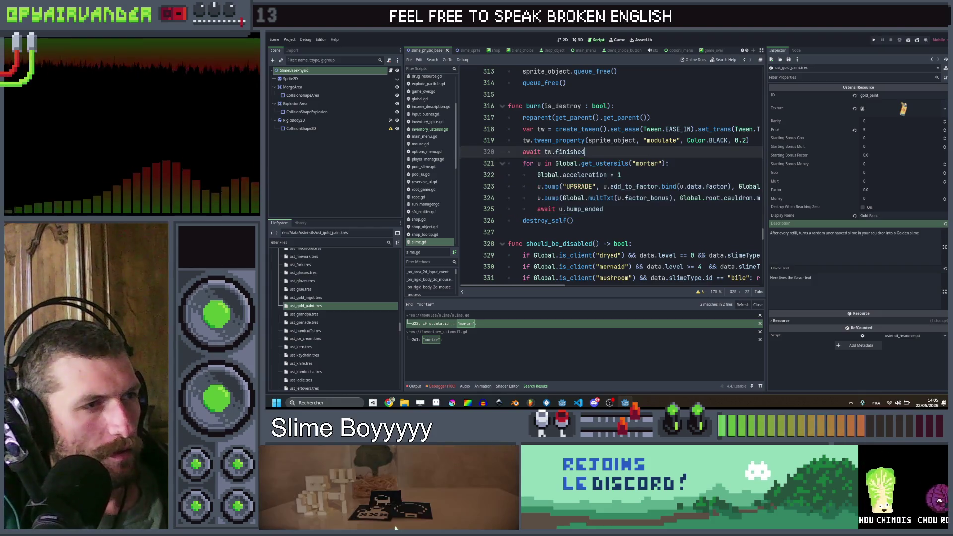
{"action": "key", "text": "ctrl+shift+f"}
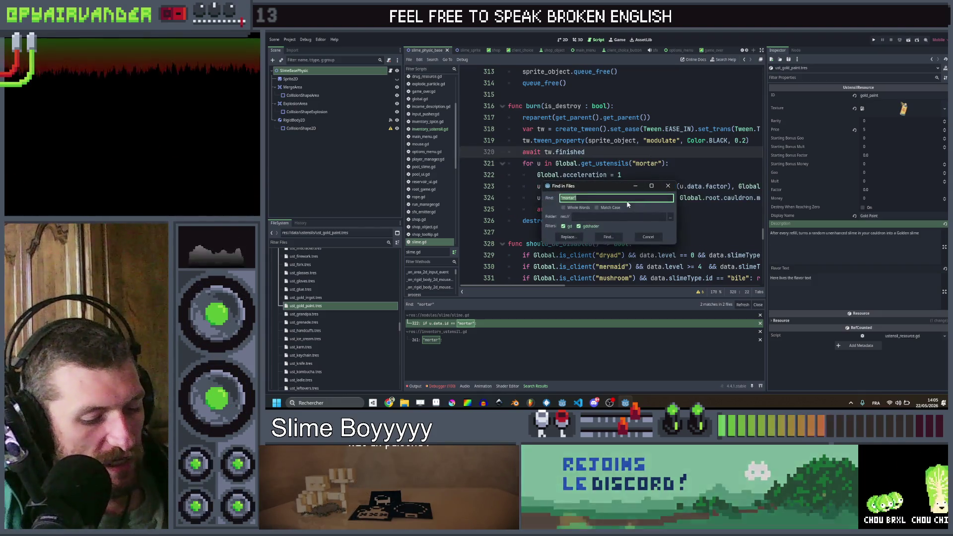
{"action": "type", "text": "mlidate"}
{"action": "key", "text": "Return"}
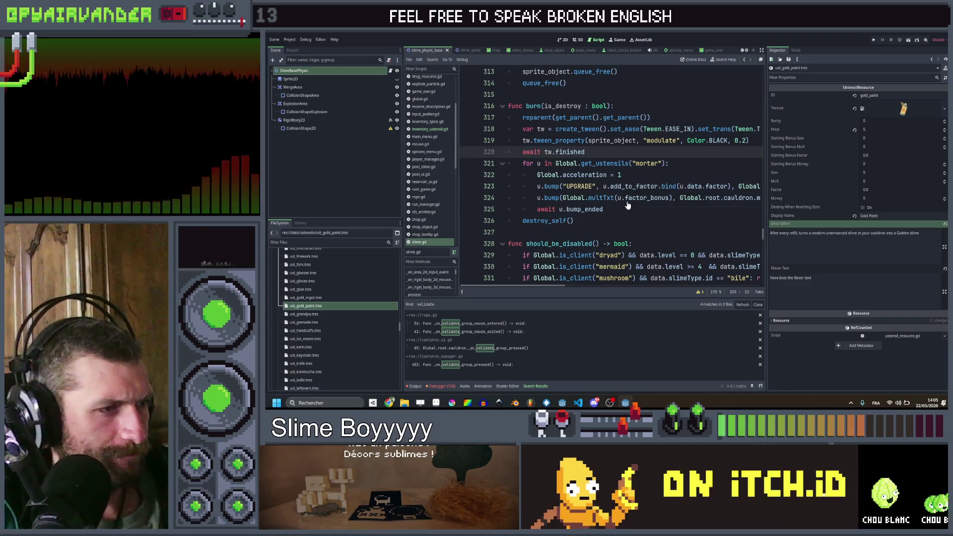
{"action": "left_click", "coordinate": [485, 364]}
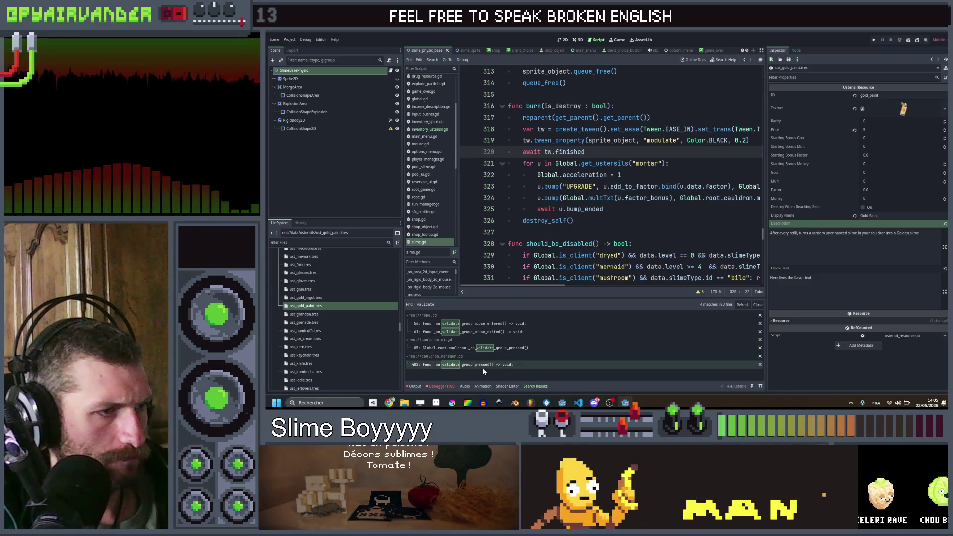
{"action": "scroll", "coordinate": [635, 152], "scroll_direction": "down", "scroll_amount": 6}
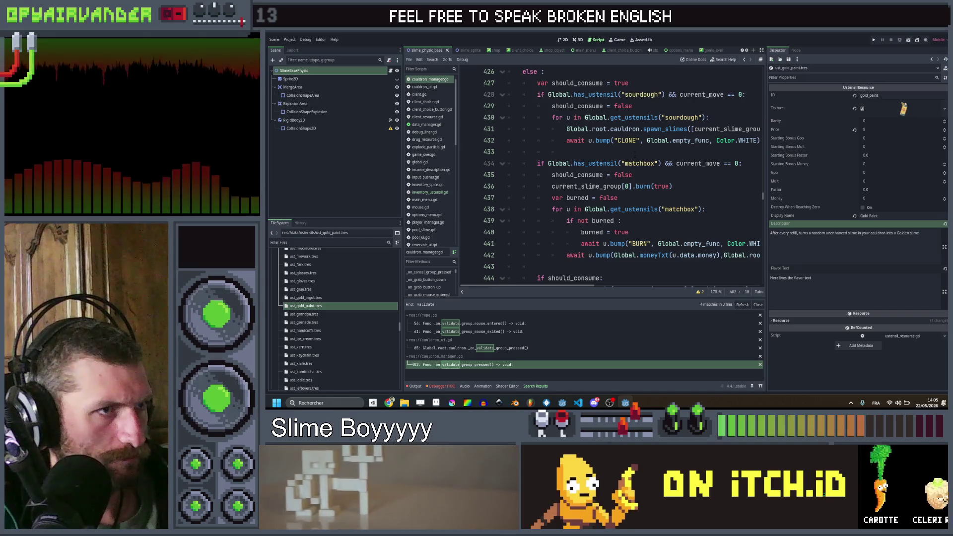
{"action": "scroll", "coordinate": [635, 153], "scroll_direction": "down", "scroll_amount": 9}
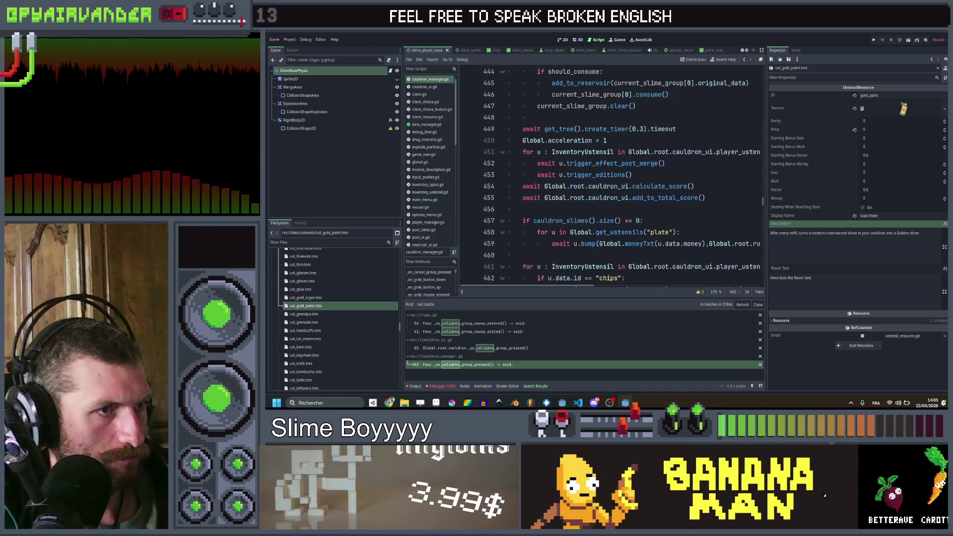
{"action": "scroll", "coordinate": [635, 174], "scroll_direction": "up", "scroll_amount": 8}
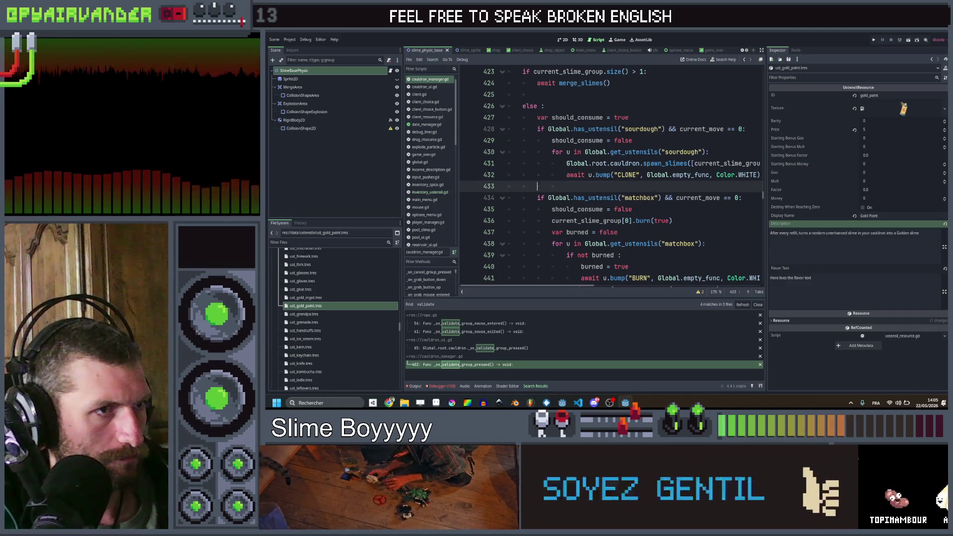
{"action": "key", "text": "BackSpace"}
{"action": "key", "text": "BackSpace"}
{"action": "scroll", "coordinate": [551, 186], "scroll_direction": "down", "scroll_amount": 1}
{"action": "key", "text": "Tab"}
{"action": "key", "text": "Tab"}
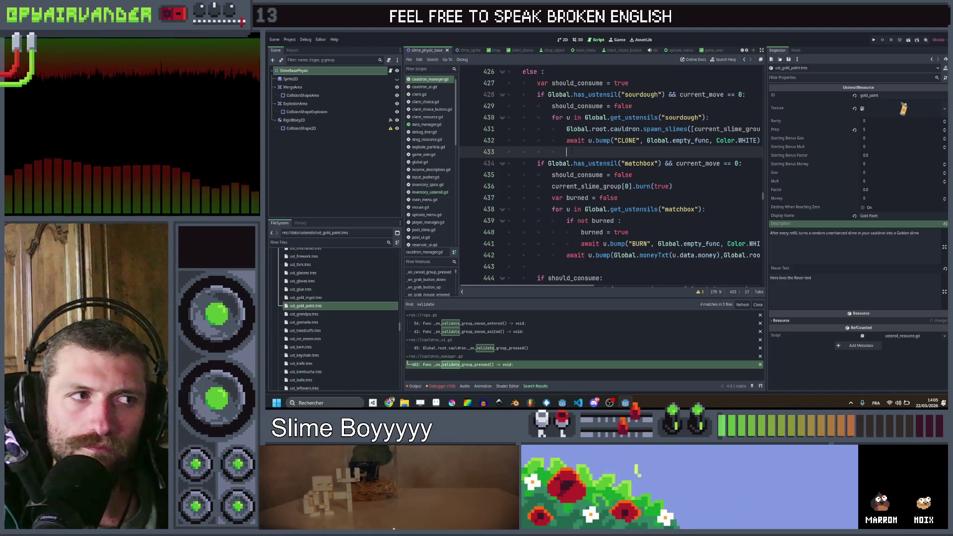
{"action": "left_click", "coordinate": [643, 186], "text": "ctrl"}
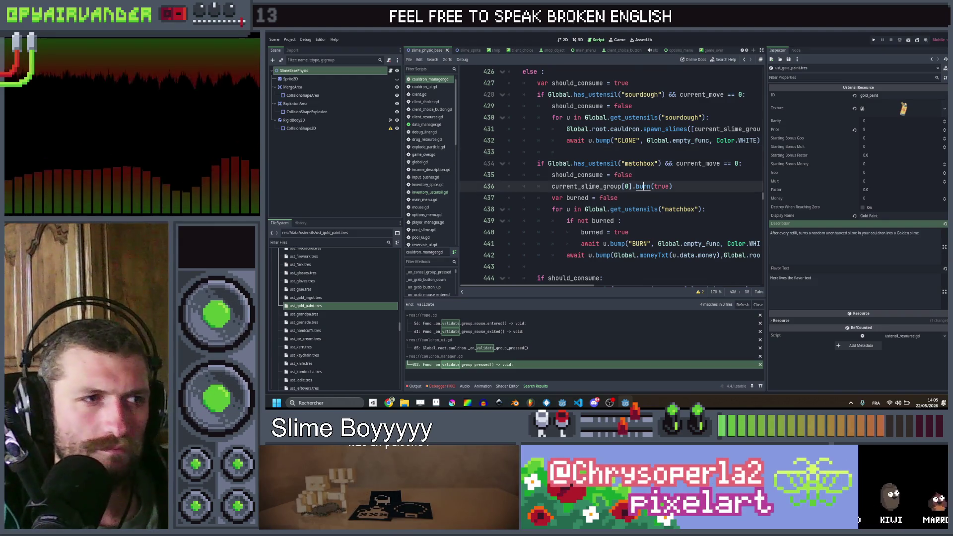
{"action": "scroll", "coordinate": [647, 179], "scroll_direction": "down", "scroll_amount": 2}
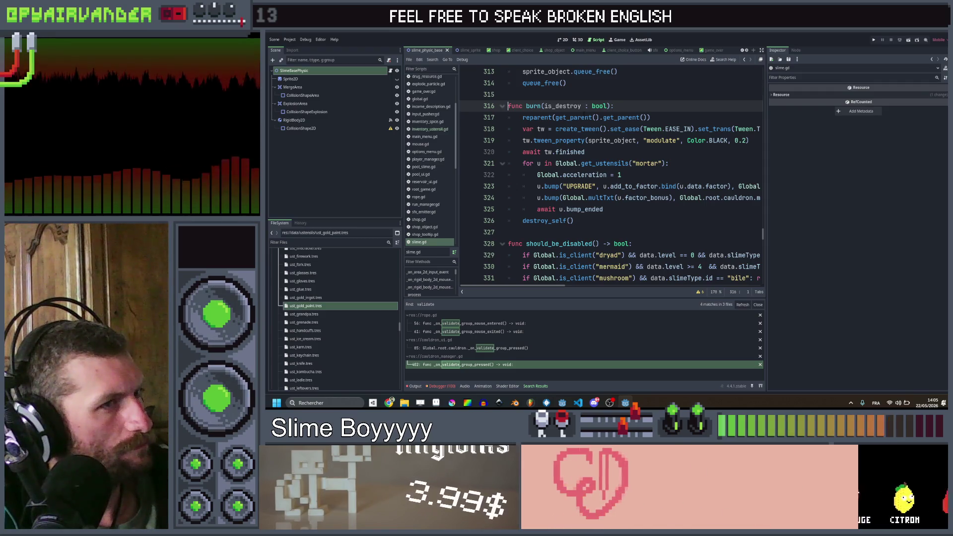
- Return to cauldron_manager.gd and paste the mortar loop code at empty line 433
{"action": "left_click", "coordinate": [746, 60]}
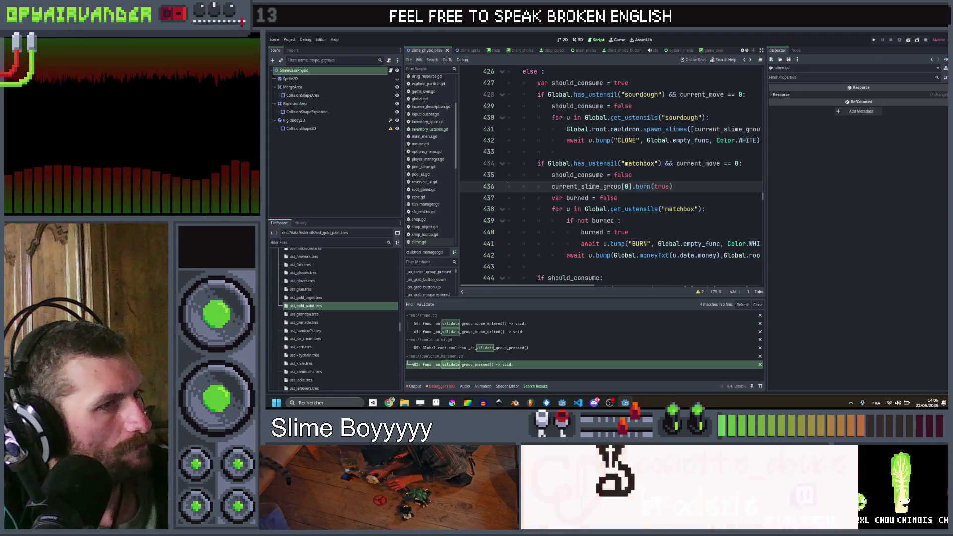
{"action": "left_click", "coordinate": [661, 177]}
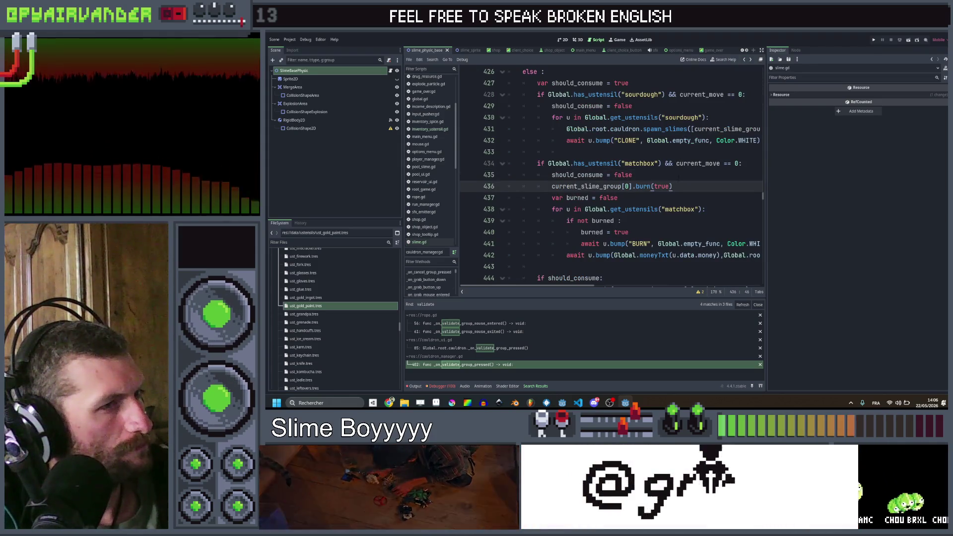
{"action": "left_click", "coordinate": [593, 153]}
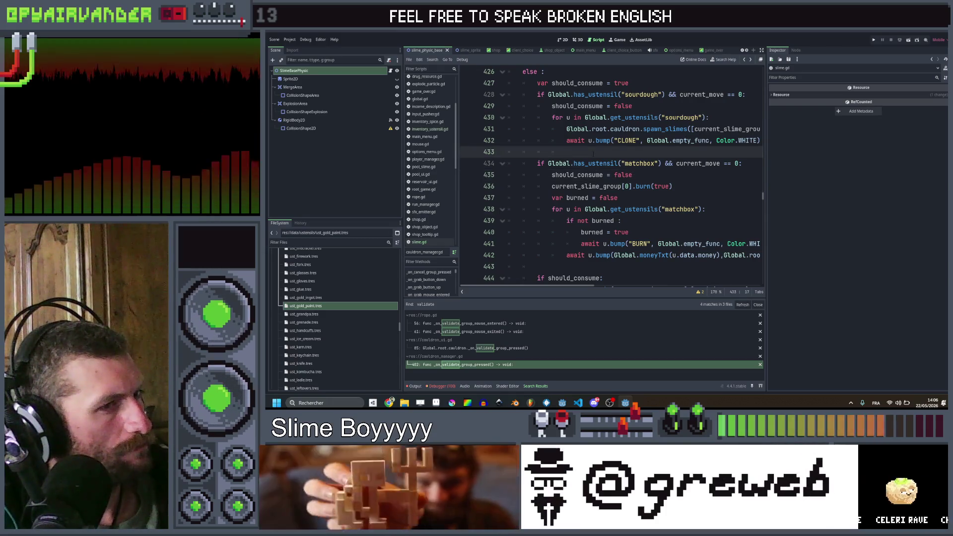
{"action": "key", "text": "ctrl+z"}
{"action": "key", "text": "ctrl+y"}
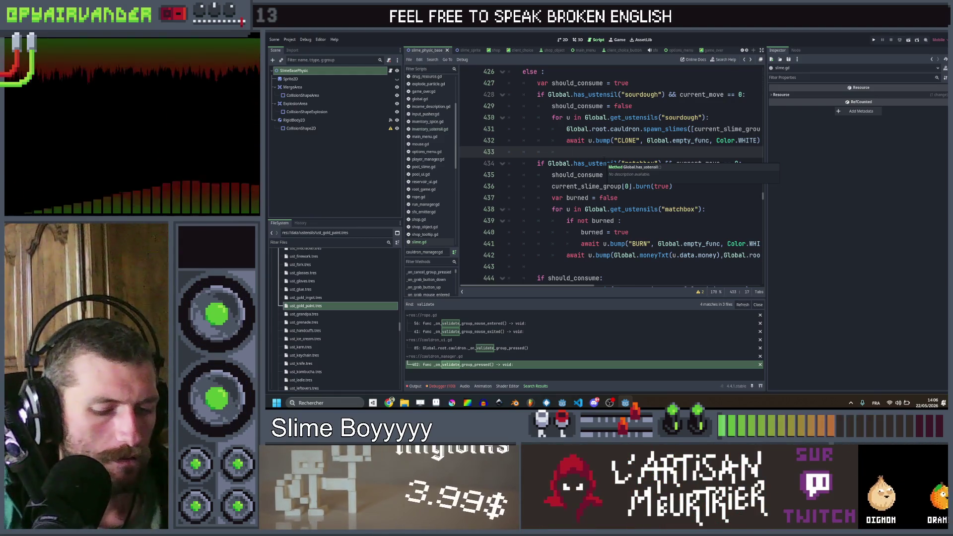
{"action": "key", "text": "ctrl+v"}
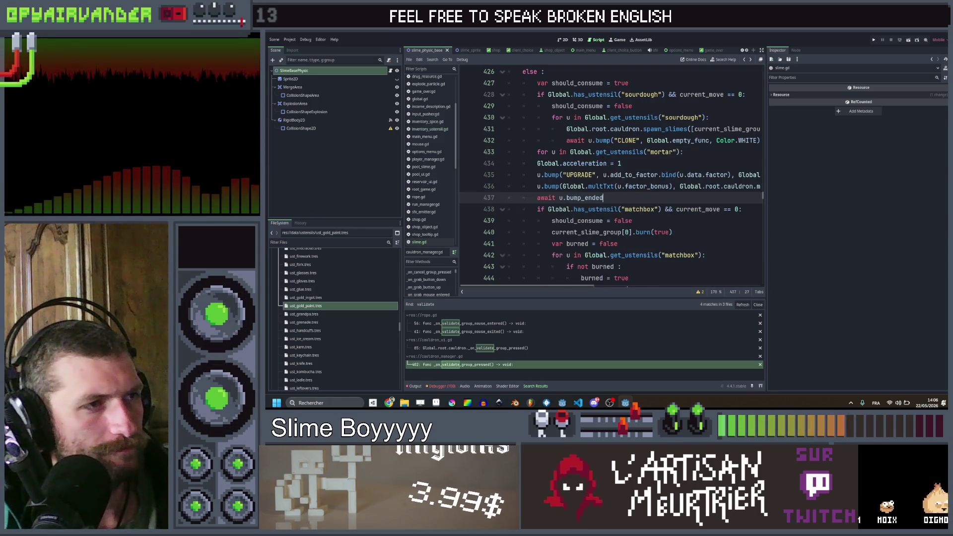
- Re-indent the pasted loop body and change its utensil from "mortar" to "flytrap"
{"action": "left_click_drag", "start_coordinate": [611, 198], "coordinate": [544, 163]}
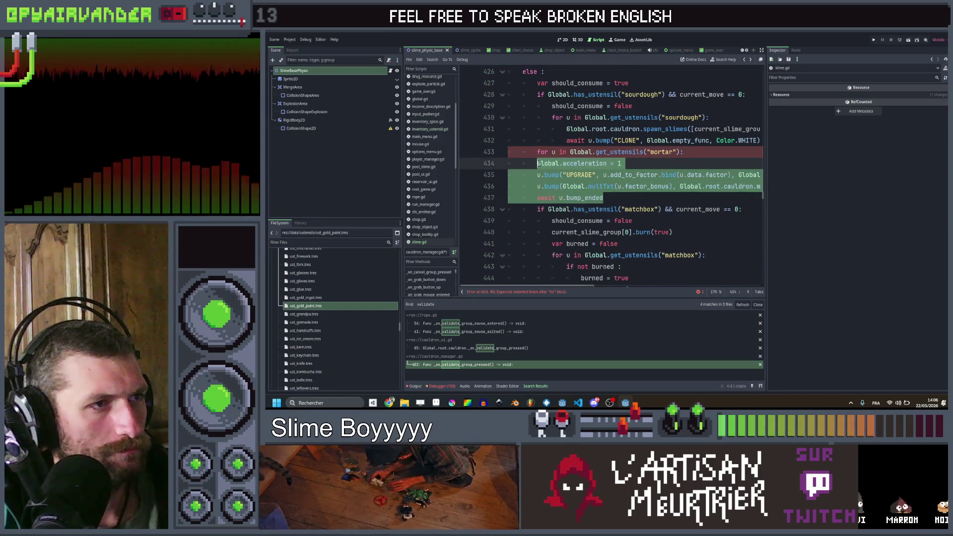
{"action": "double_click", "coordinate": [662, 151]}
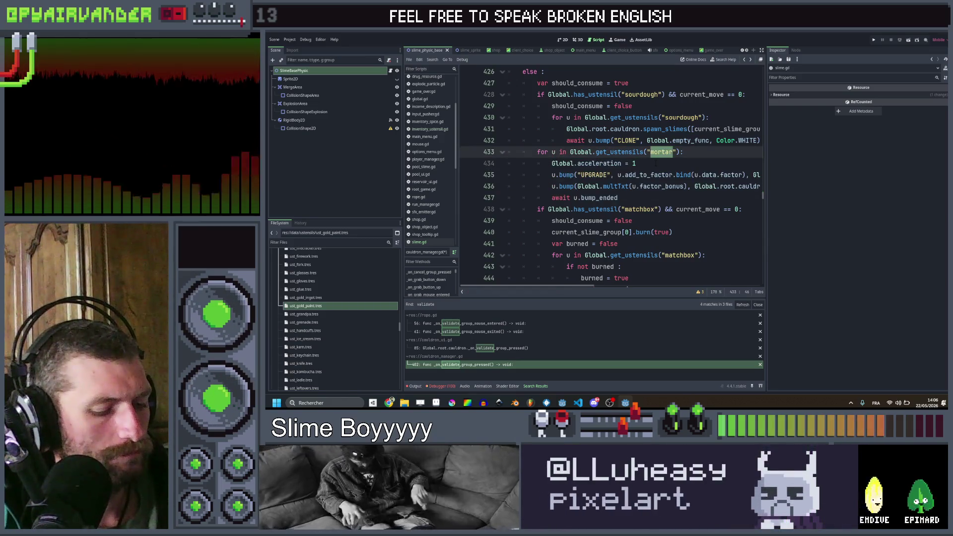
{"action": "type", "text": "flytr"}
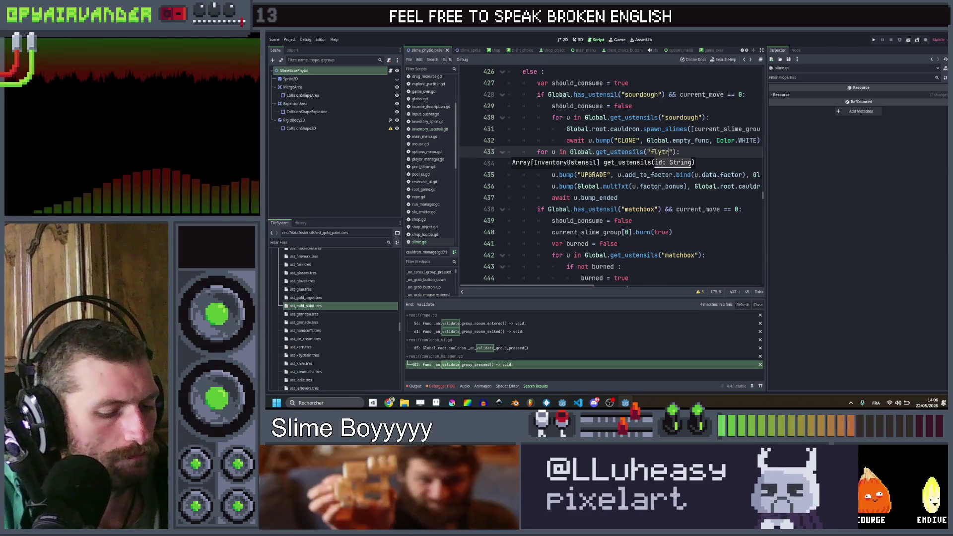
{"action": "type", "text": "ap"}
{"action": "key", "text": "End"}
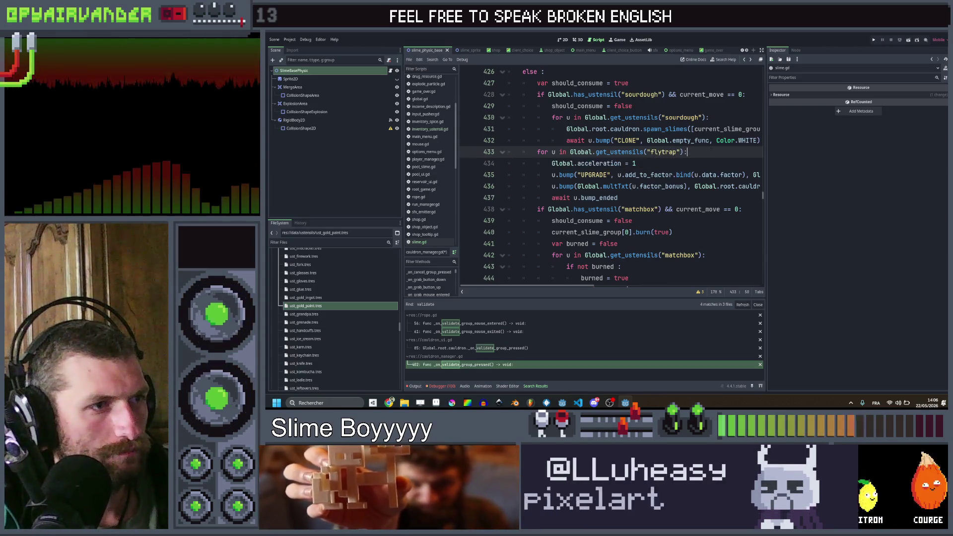
{"action": "scroll", "coordinate": [610, 173], "scroll_direction": "down", "scroll_amount": 1}
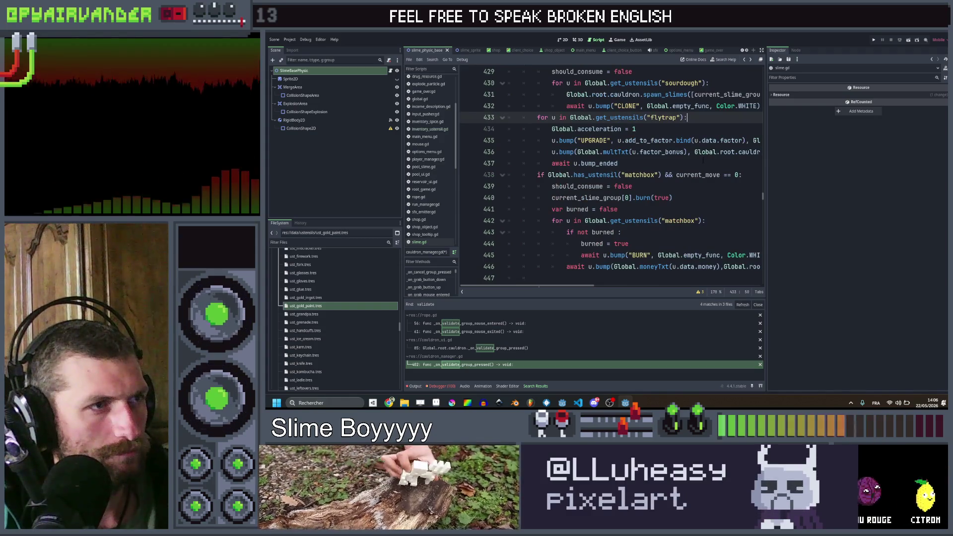
{"action": "scroll", "coordinate": [577, 240], "scroll_direction": "down", "scroll_amount": 1}
{"action": "mouse_move", "coordinate": [576, 240]}
{"action": "left_mouse_down"}
{"action": "mouse_move", "coordinate": [552, 152]}
{"action": "mouse_move", "coordinate": [537, 140]}
{"action": "left_mouse_up"}
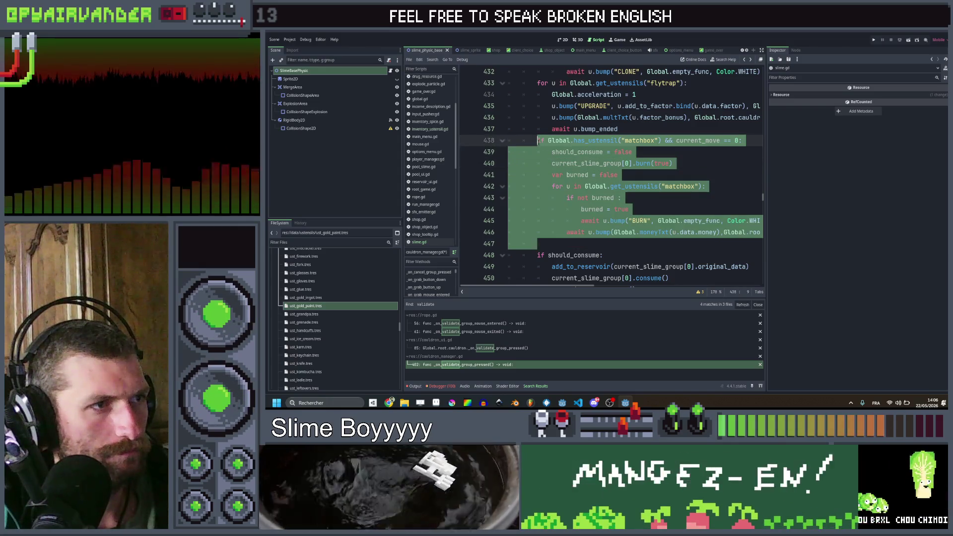
- Move the burned = false line up above the flytrap loop
{"action": "scroll", "coordinate": [549, 142], "scroll_direction": "up", "scroll_amount": 2}
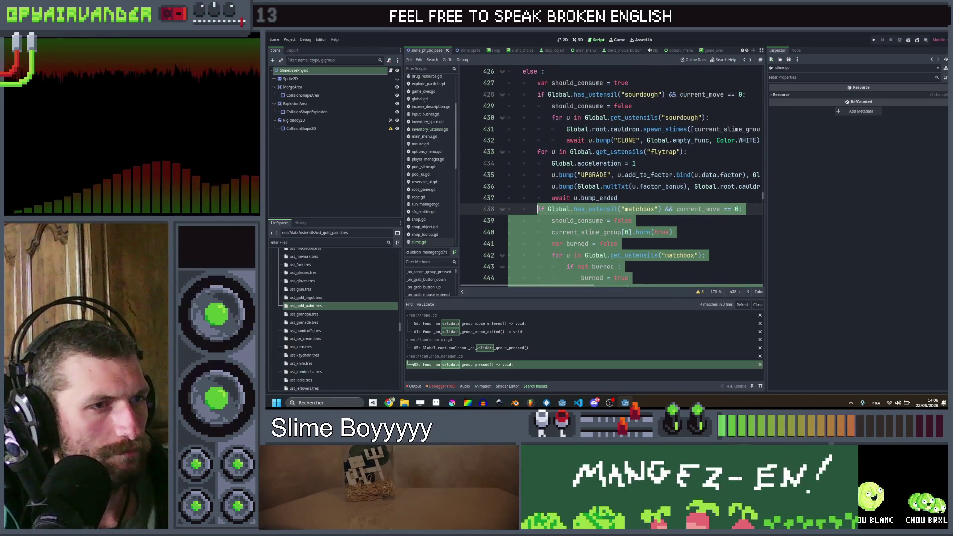
{"action": "left_click", "coordinate": [746, 211]}
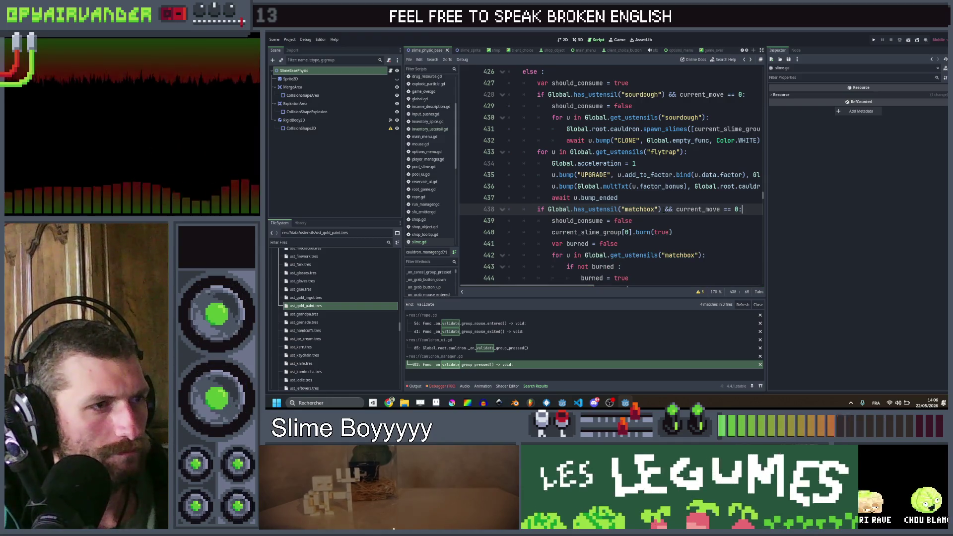
{"action": "left_click", "coordinate": [621, 244]}
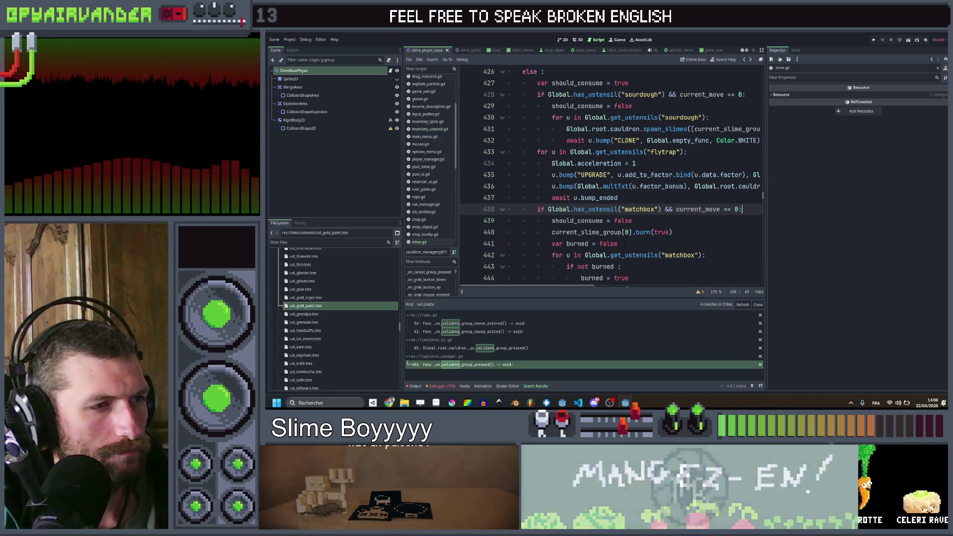
{"action": "left_click_drag", "start_coordinate": [622, 243], "coordinate": [537, 209]}
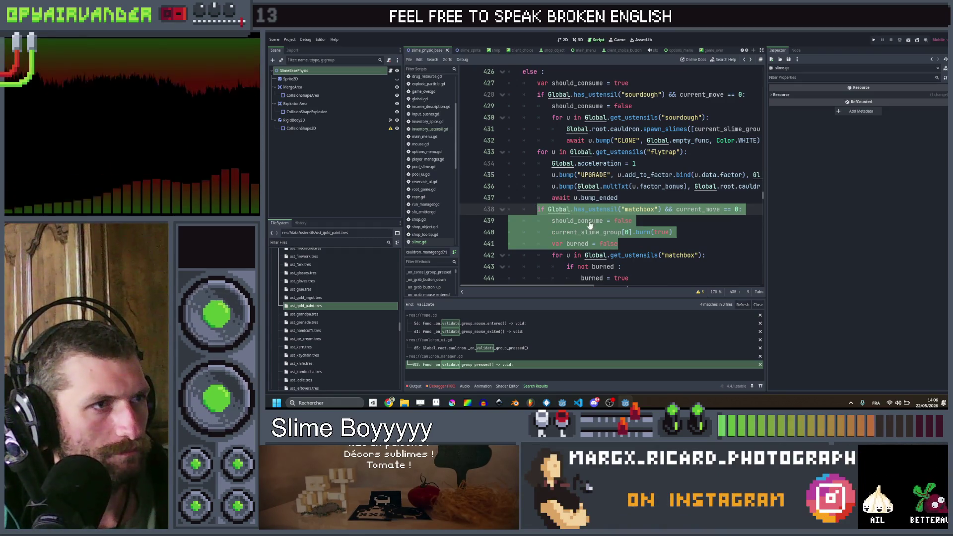
{"action": "left_click", "coordinate": [622, 243]}
{"action": "scroll", "coordinate": [621, 243], "scroll_direction": "down", "scroll_amount": 1}
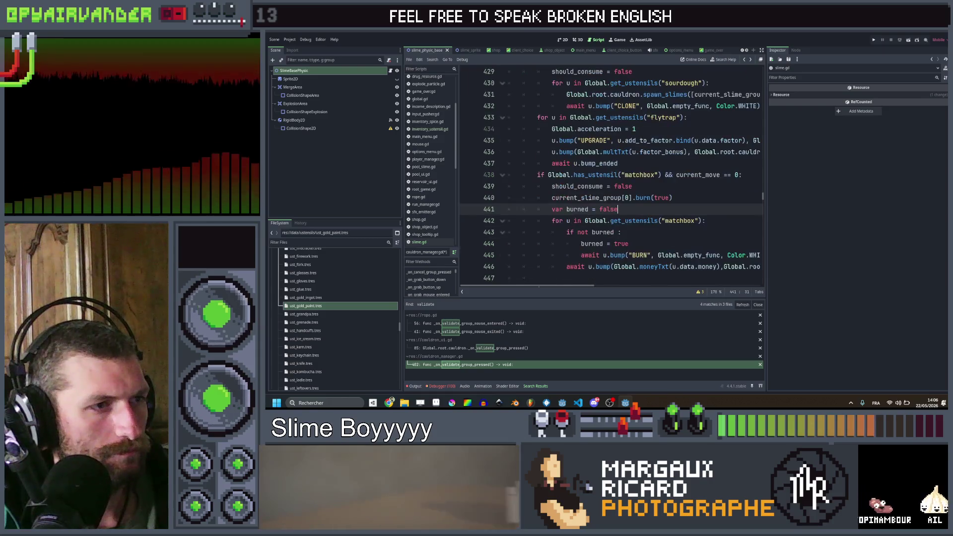
{"action": "scroll", "coordinate": [611, 174], "scroll_direction": "up", "scroll_amount": 1}
{"action": "key", "text": "alt+Up"}
{"action": "key", "text": "alt+Up"}
{"action": "key", "text": "alt+Up"}
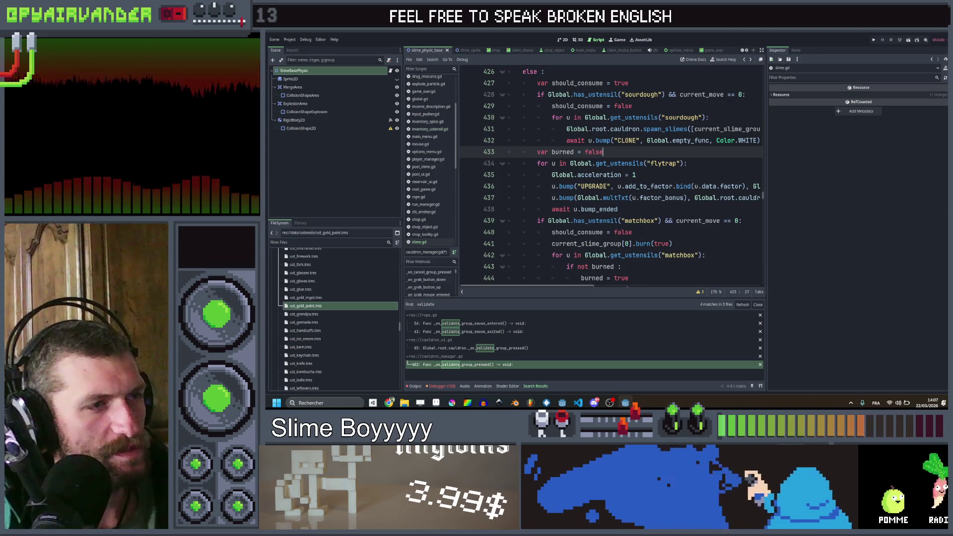
- Select the matchbox loop's if not burned block for copying
{"action": "scroll", "coordinate": [655, 211], "scroll_direction": "down", "scroll_amount": 2}
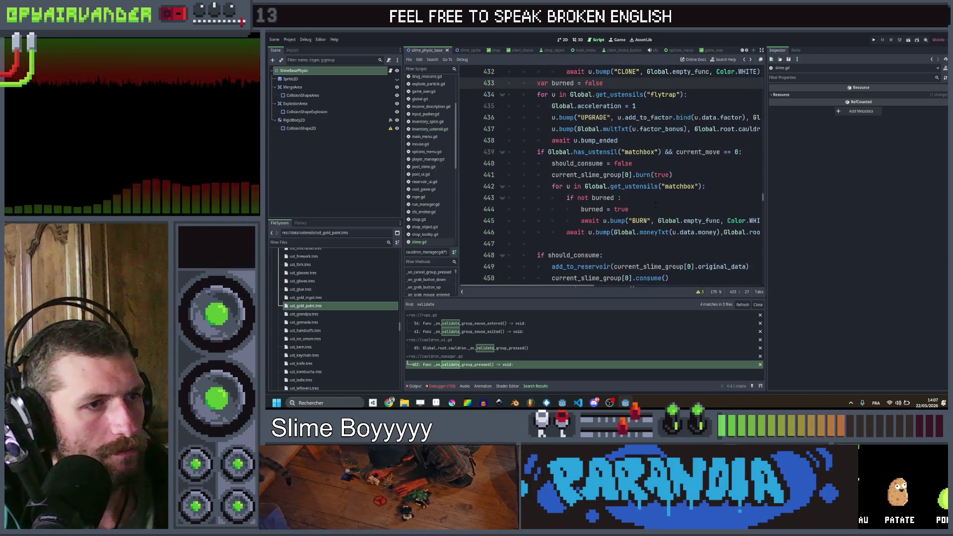
{"action": "left_click", "coordinate": [655, 208]}
{"action": "scroll", "coordinate": [655, 205], "scroll_direction": "up", "scroll_amount": 2}
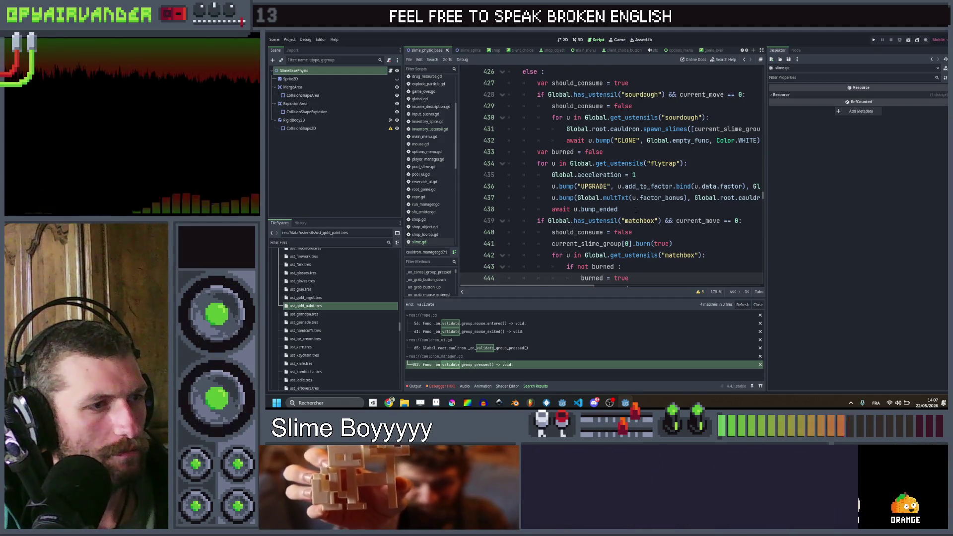
{"action": "scroll", "coordinate": [645, 223], "scroll_direction": "down", "scroll_amount": 1}
{"action": "left_click_drag", "start_coordinate": [759, 255], "coordinate": [567, 234]}
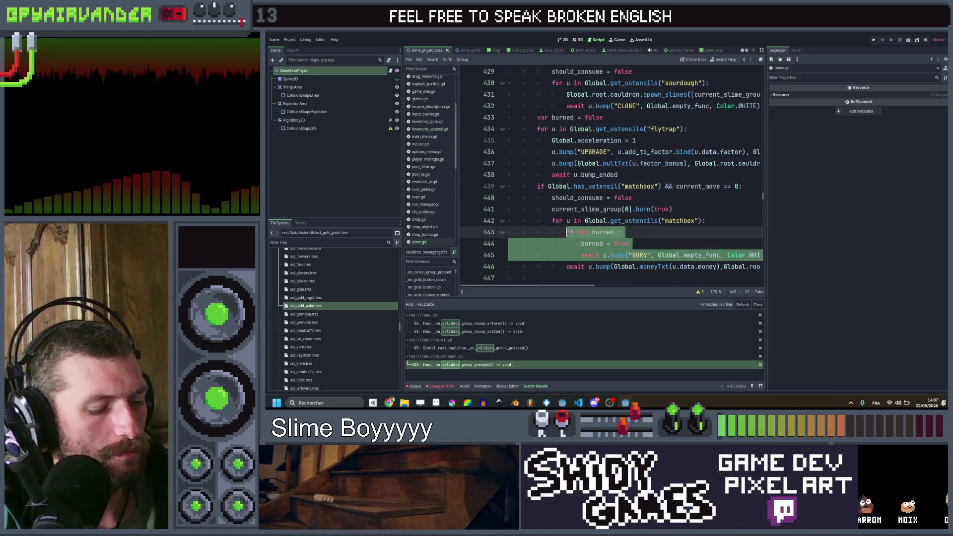
- Paste the if not burned block into the flytrap loop, change BURN to EAT, and save
{"action": "scroll", "coordinate": [567, 233], "scroll_direction": "up", "scroll_amount": 1}
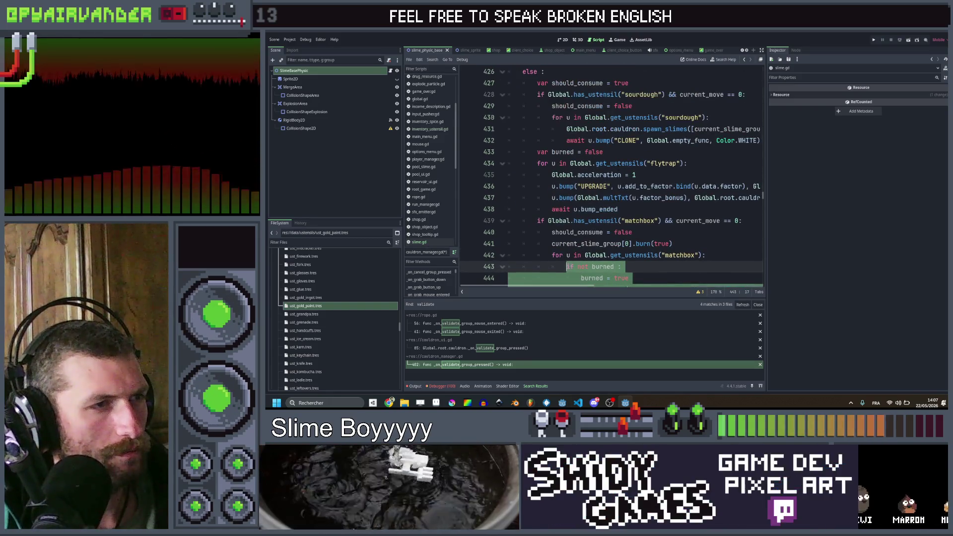
{"action": "left_click", "coordinate": [645, 174]}
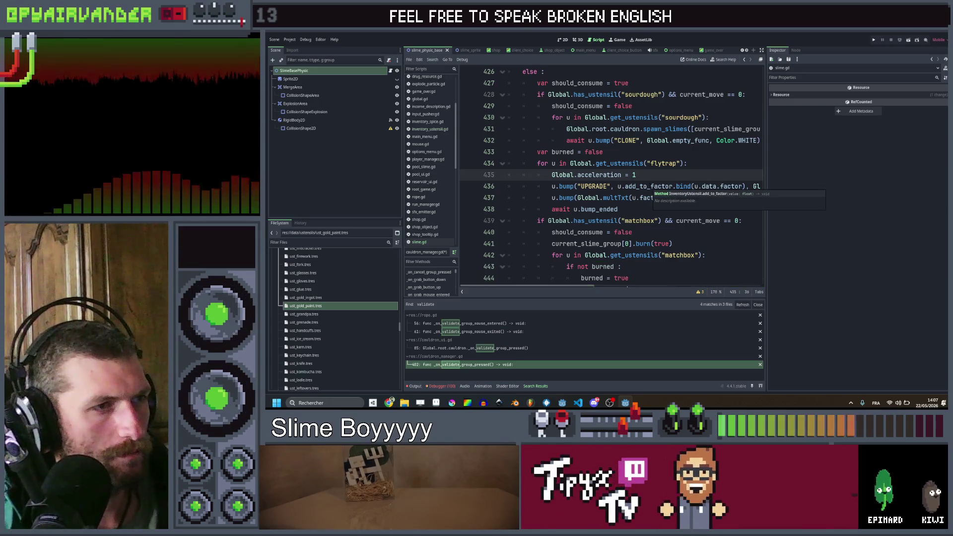
{"action": "key", "text": "ctrl+v"}
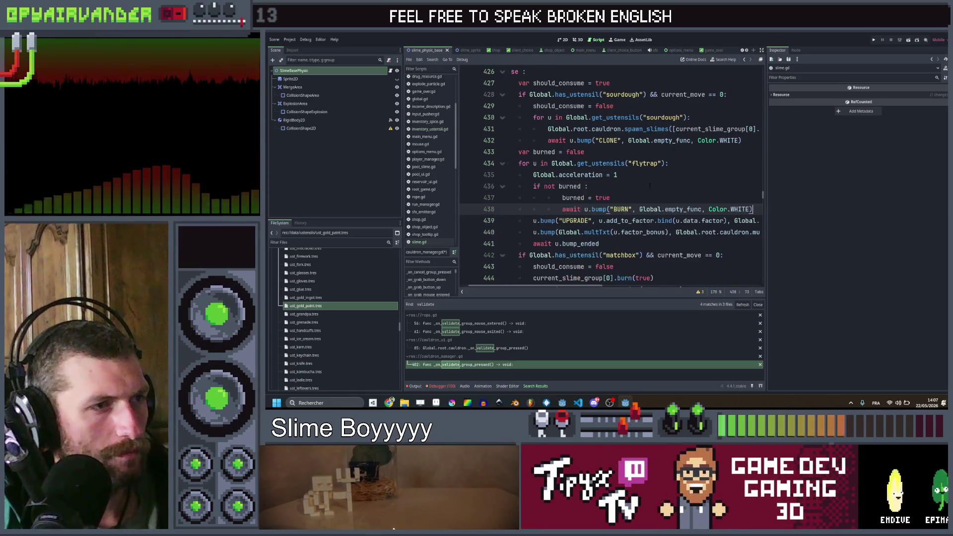
{"action": "key", "text": "Down"}
{"action": "key", "text": "shift+Tab"}
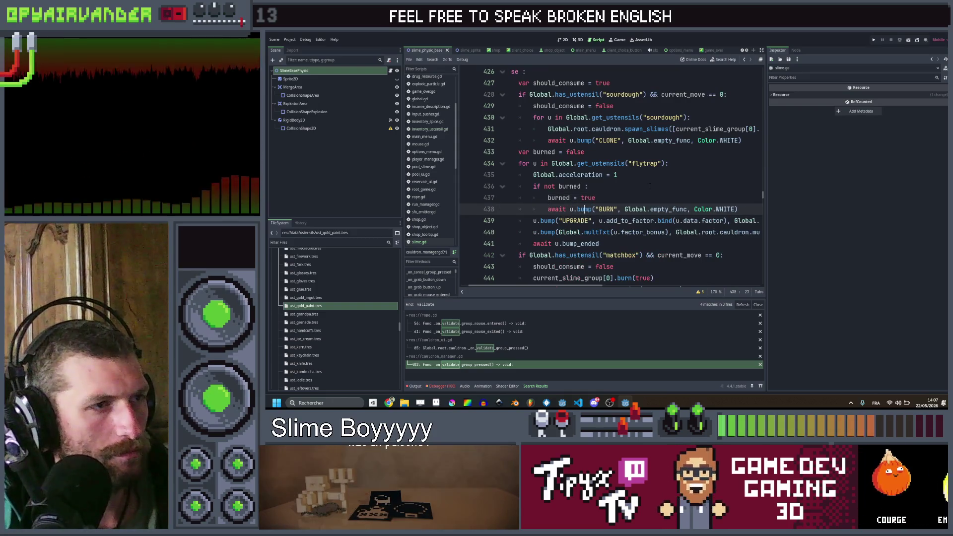
{"action": "key", "text": "ctrl+shift+Right"}
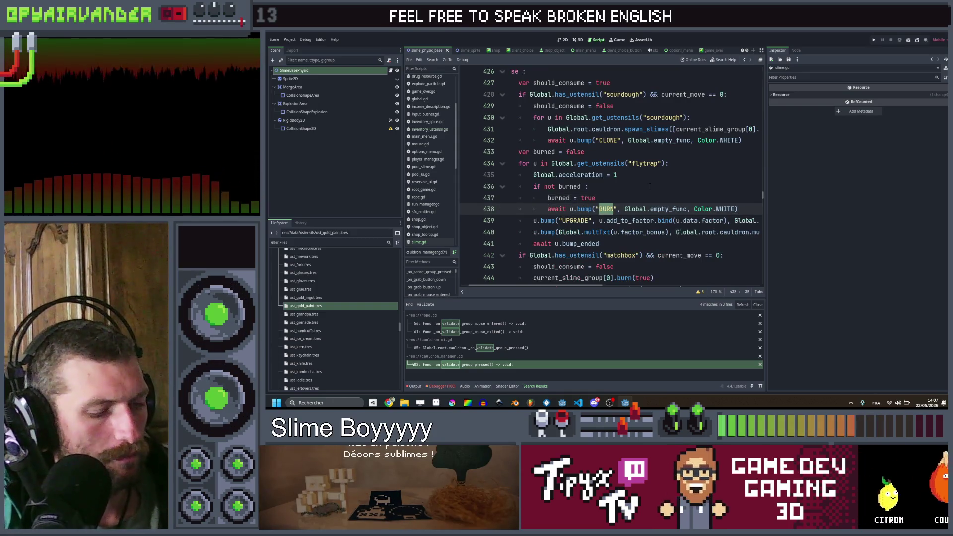
{"action": "type", "text": "EAT"}
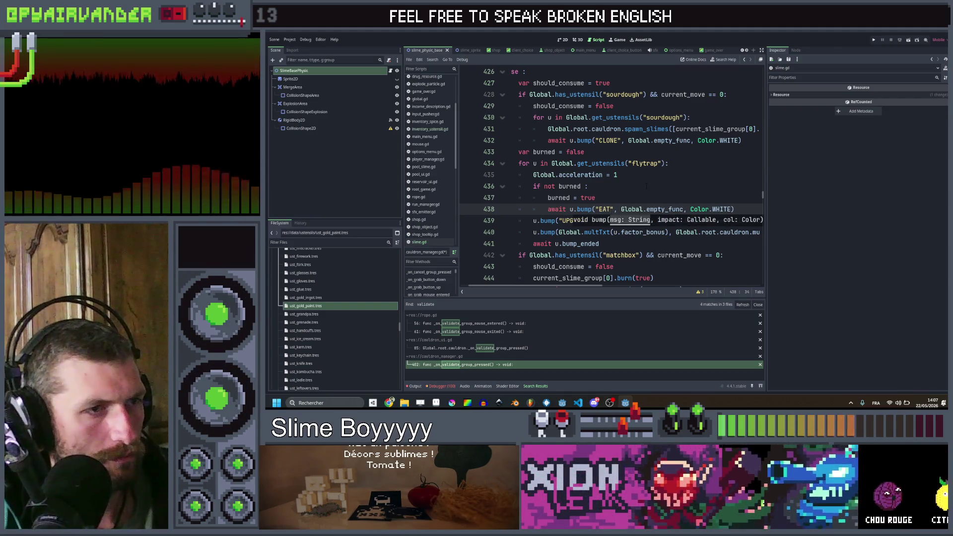
{"action": "key", "text": "Up"}
{"action": "key", "text": "ctrl+s"}
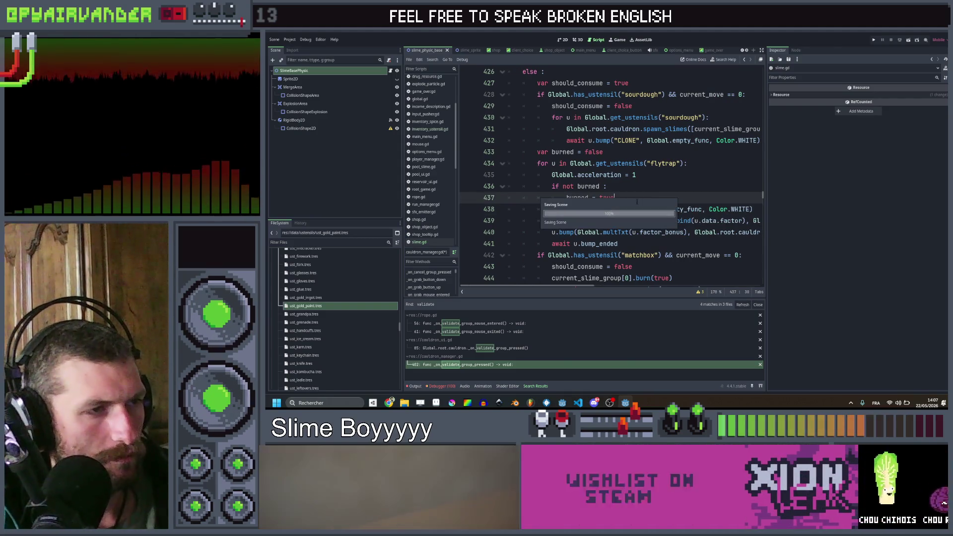
{"action": "scroll", "coordinate": [637, 201], "scroll_direction": "down", "scroll_amount": 2}
{"action": "scroll", "coordinate": [630, 171], "scroll_direction": "right", "scroll_amount": 3}
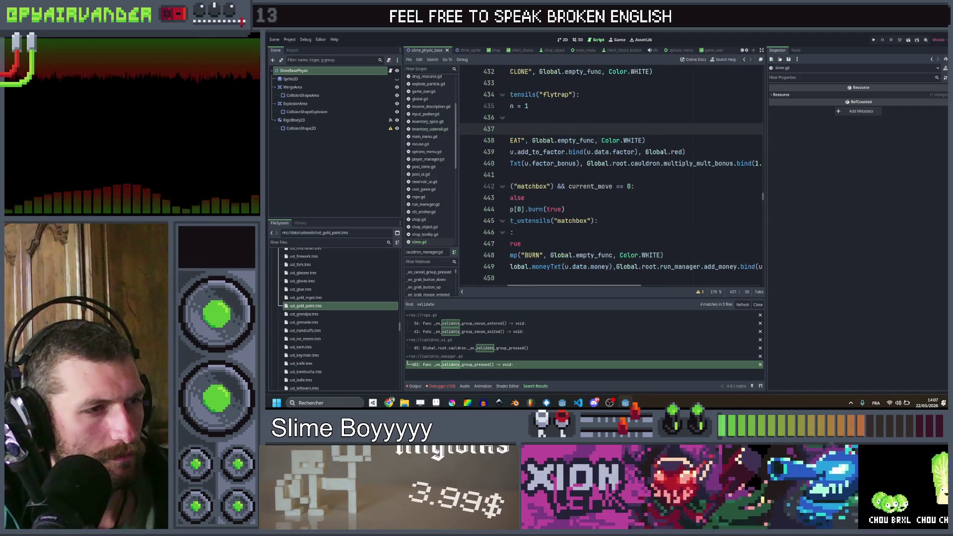